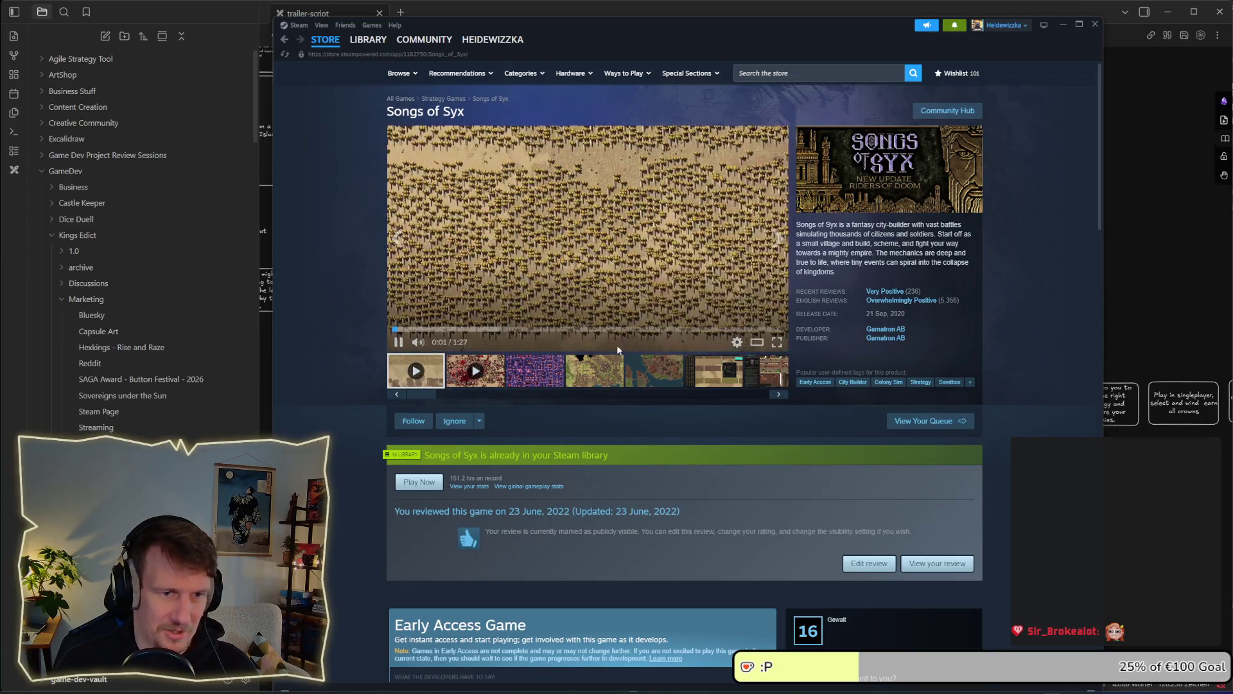
# Step: Enlarge the Songs of Syx trailer in the media viewer, rewind it to 0:00 and start playback
pyautogui.click(409, 371)
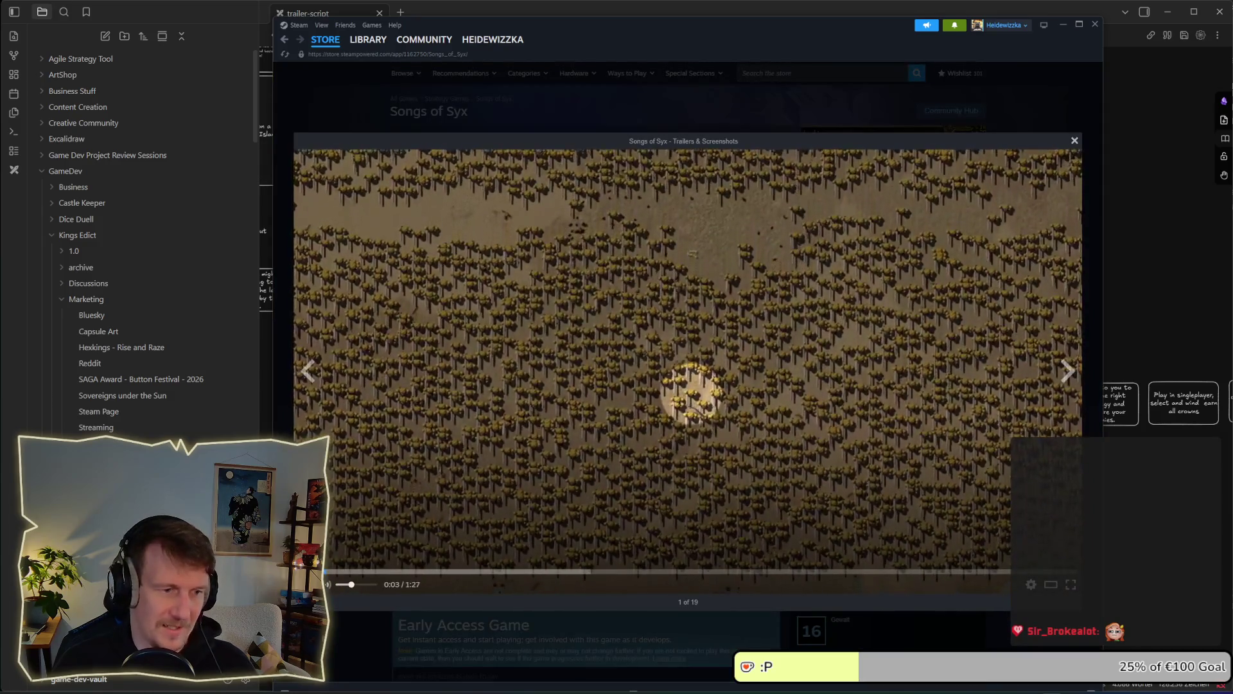
pyautogui.click(327, 571)
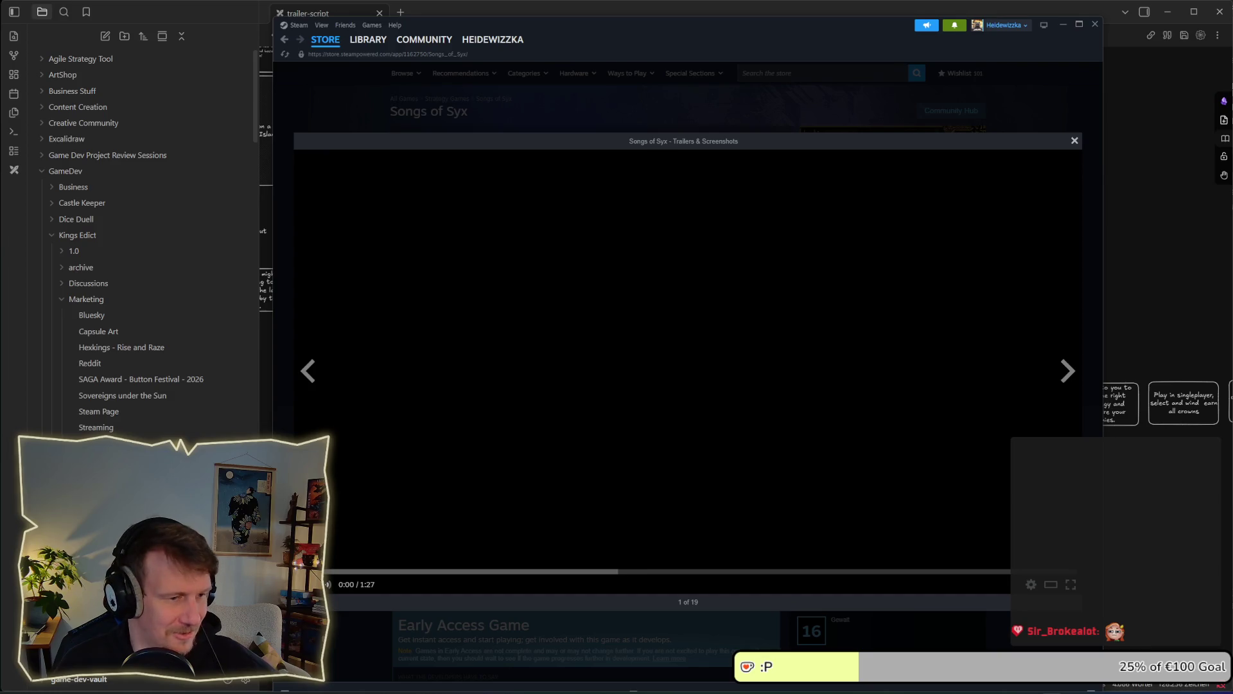
pyautogui.click(447, 462)
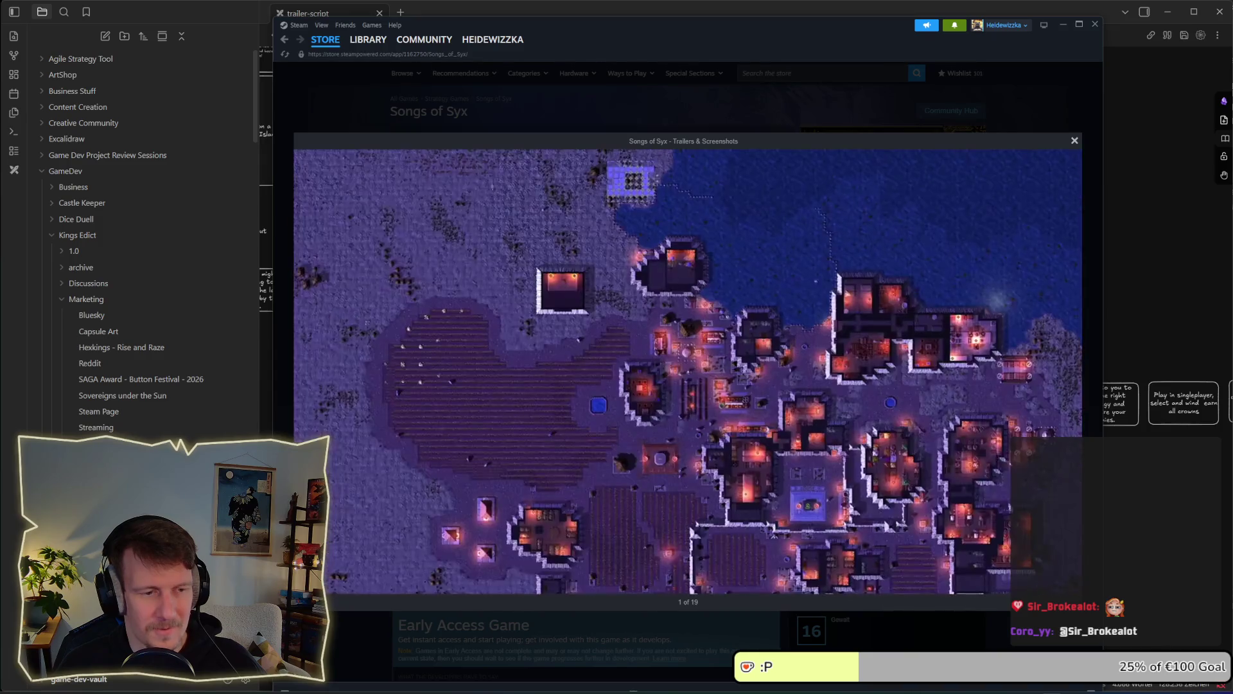
# Step: Let the Songs of Syx trailer play to its closing title card at 1:22
pyautogui.moveTo(367, 498)
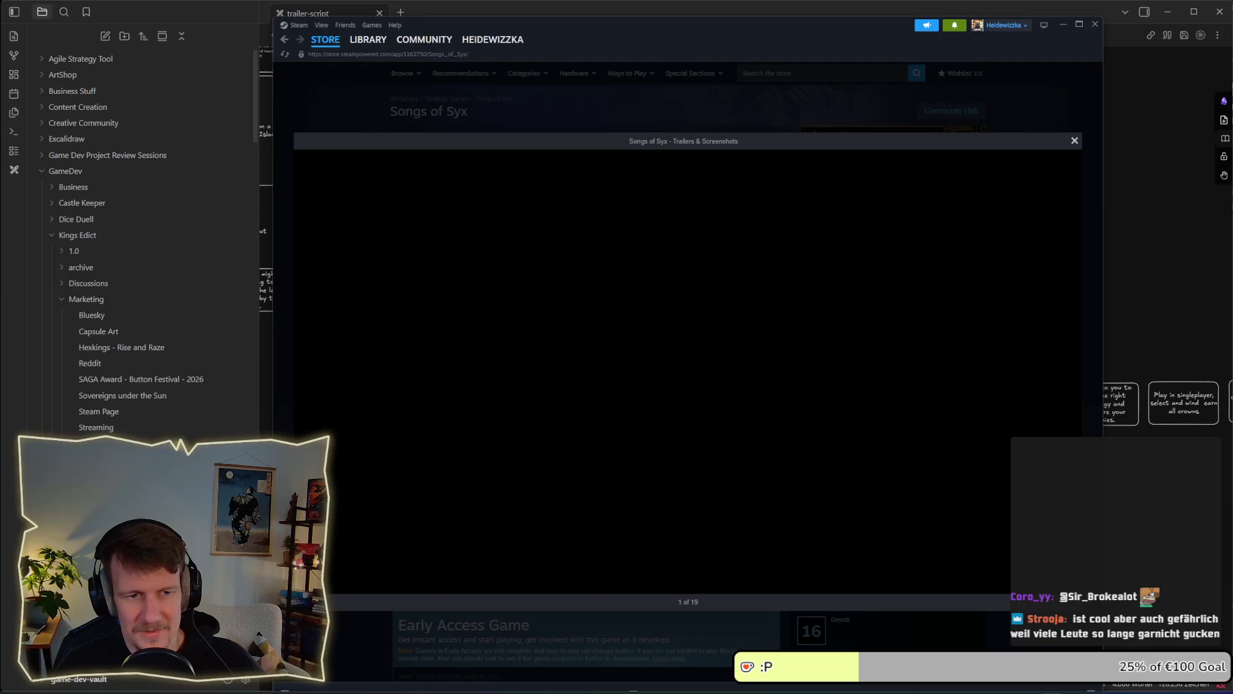
pyautogui.moveTo(367, 428)
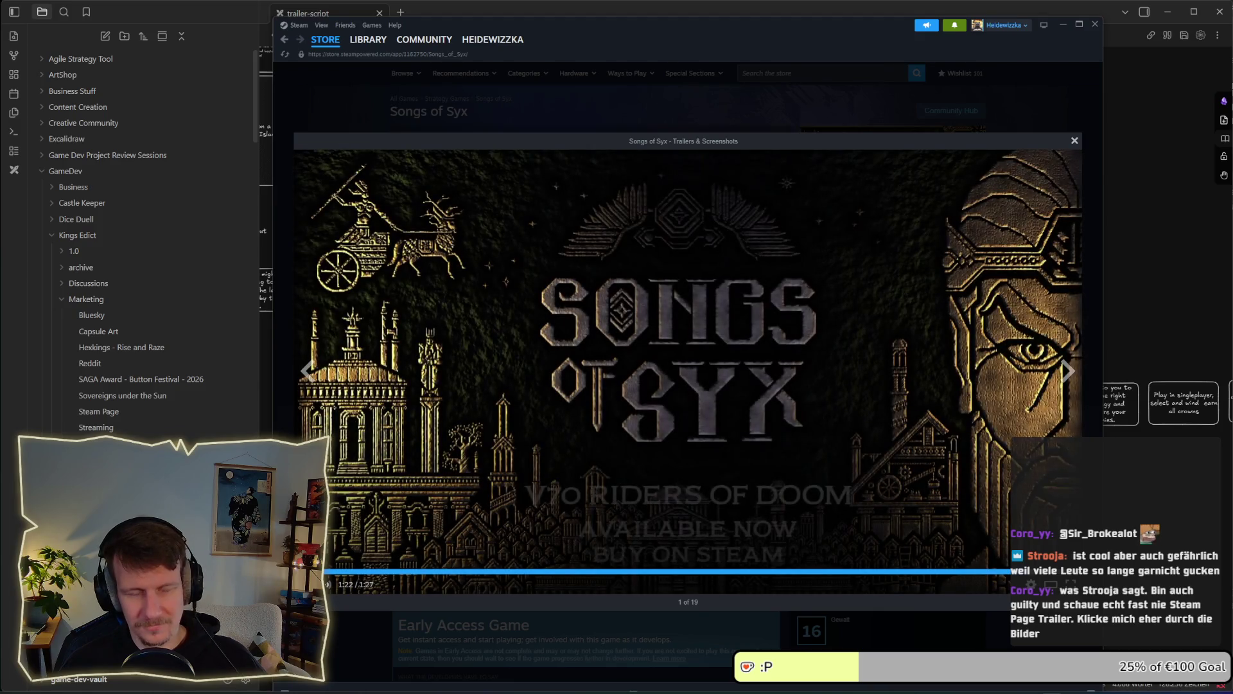
# Step: Close the Trailers & Screenshots viewer after the trailer finishes
pyautogui.click(1073, 142)
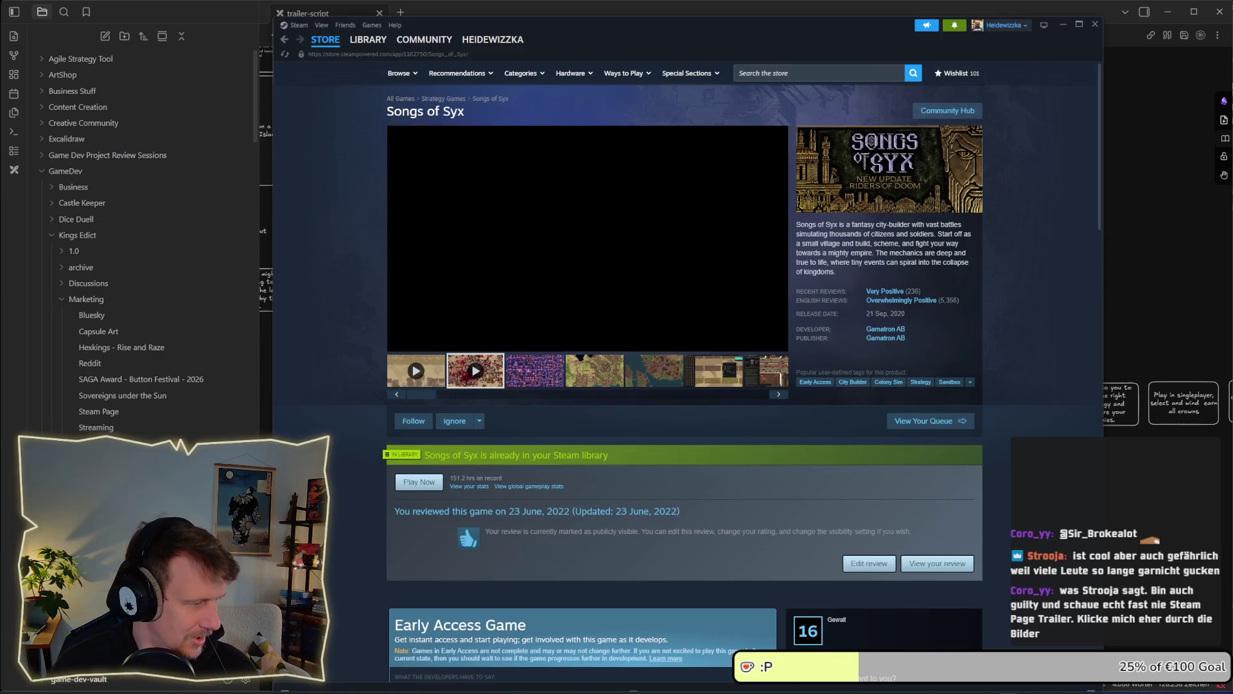
# Step: Pause the Riders of Doom teaser, minimize Steam, then bring the store window back
pyautogui.click(492, 339)
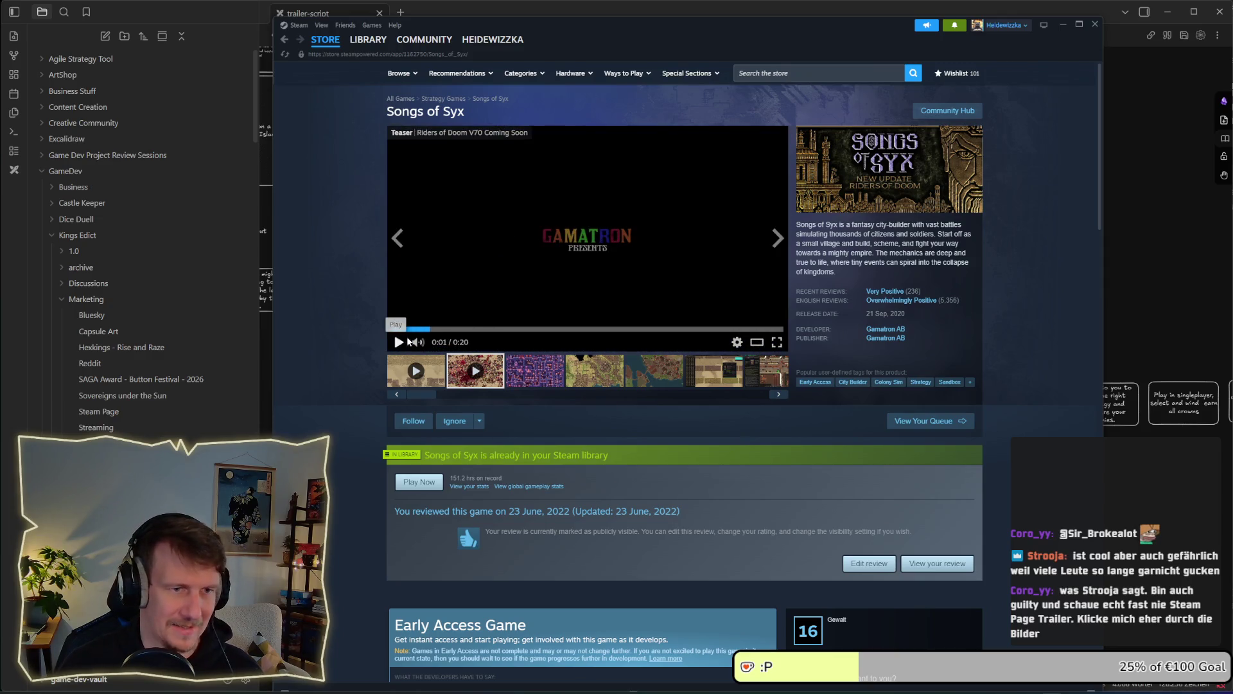
pyautogui.click(1064, 26)
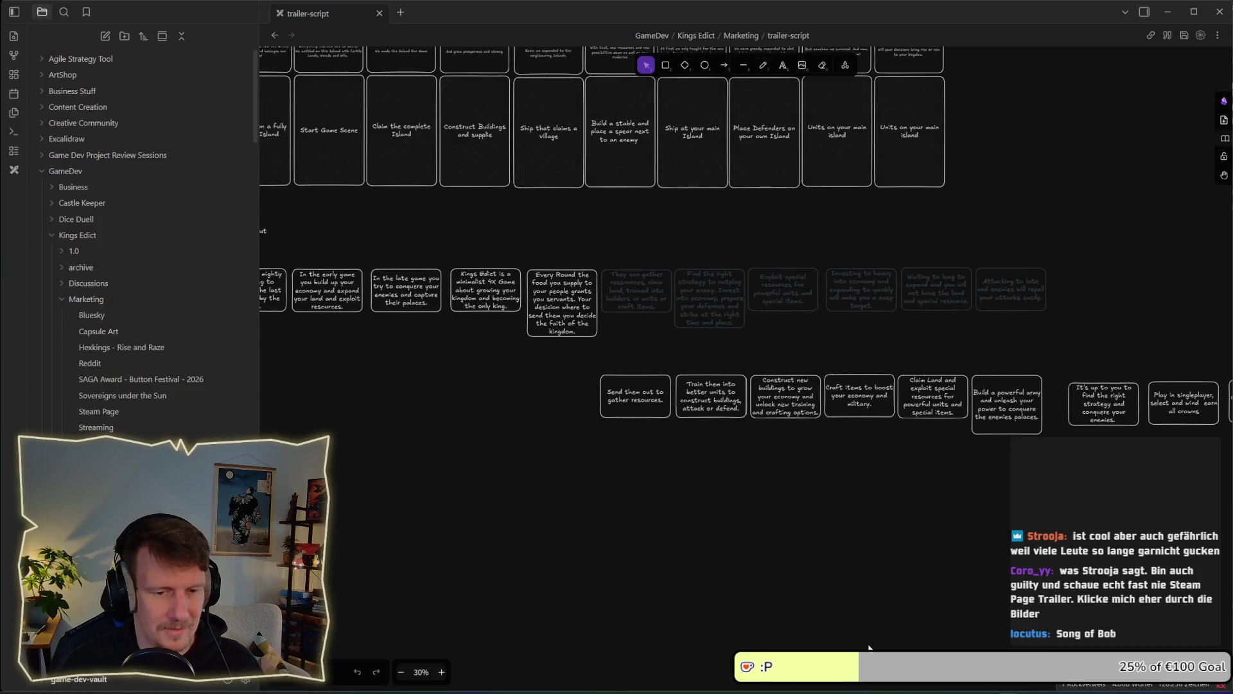
pyautogui.hotkey('alt', 'Tab')
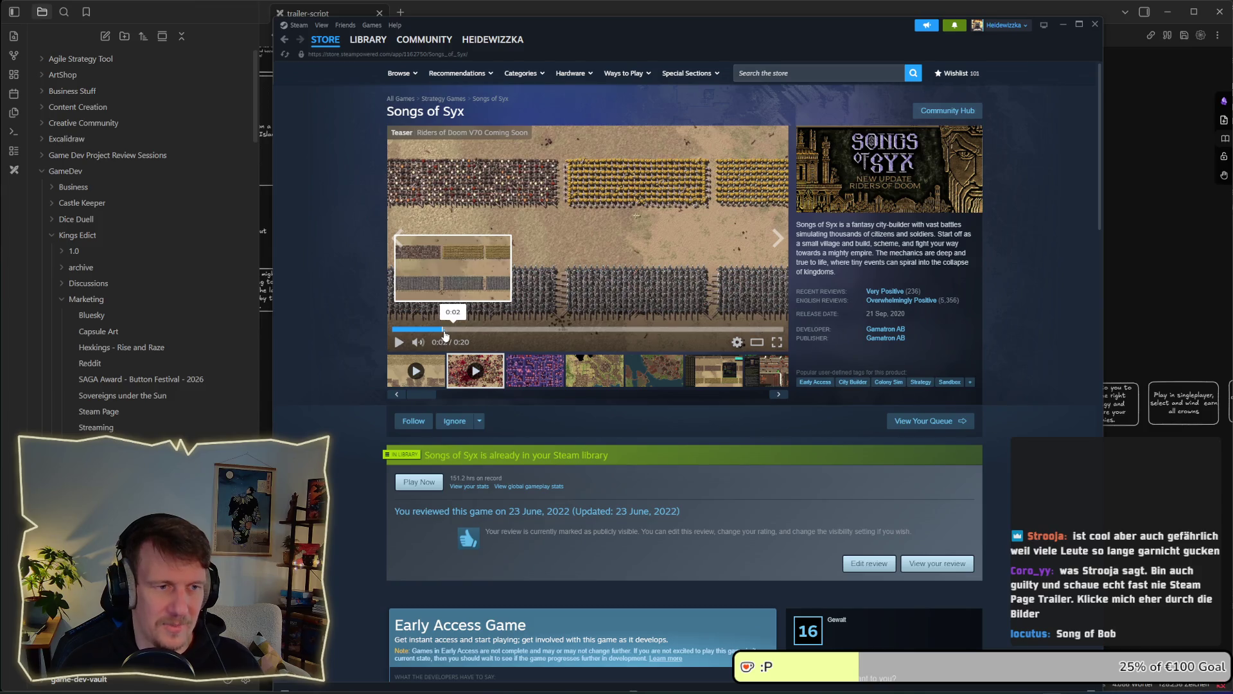
# Step: Resume the teaser, skip ahead past 0:11 to the logo scene, and pause at 0:19
pyautogui.click(400, 343)
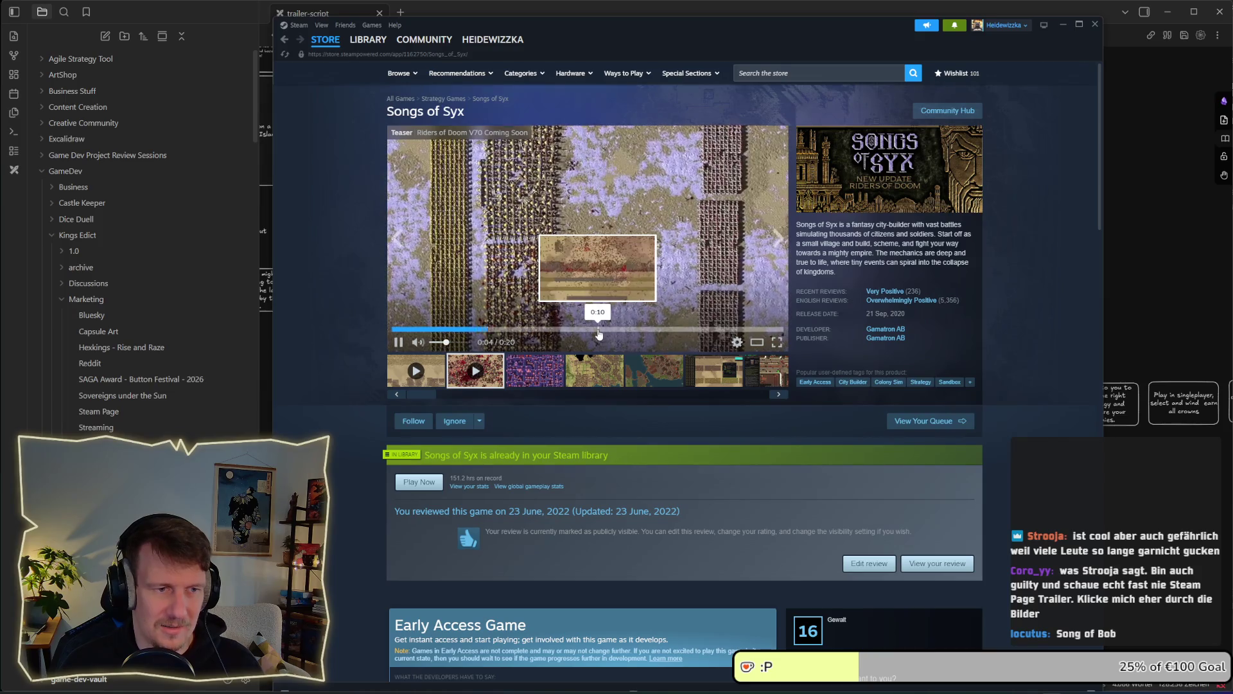
pyautogui.click(602, 333)
pyautogui.click(657, 333)
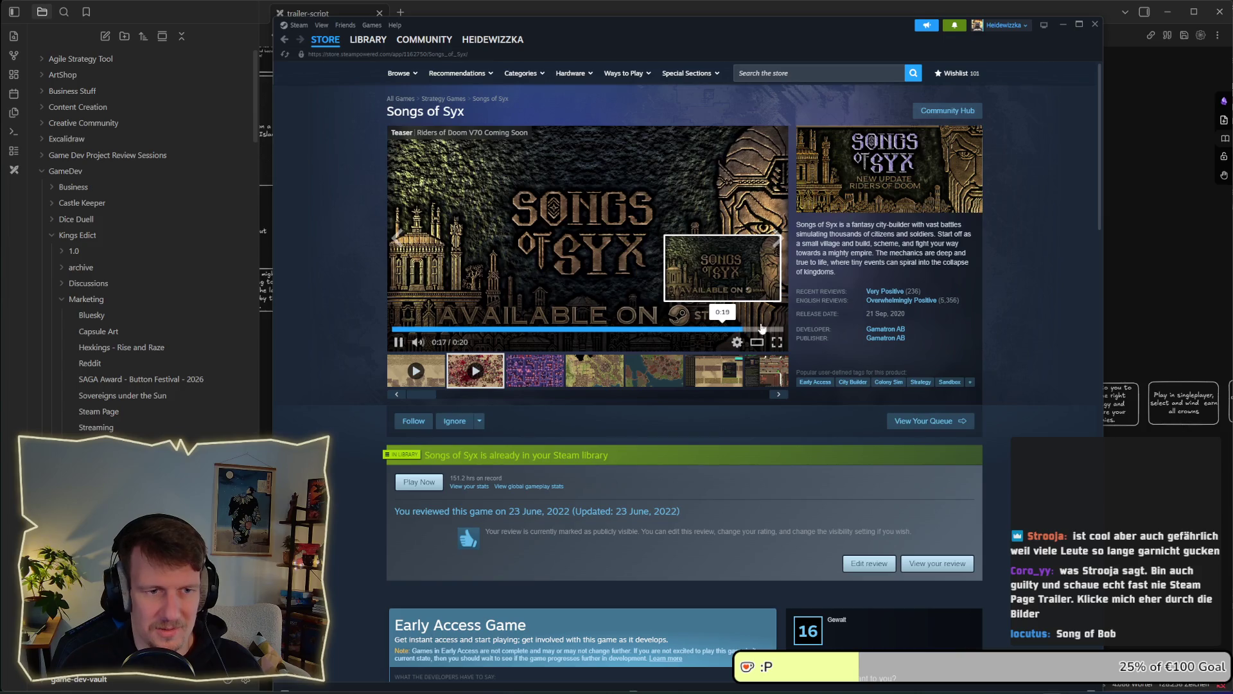
pyautogui.click(398, 344)
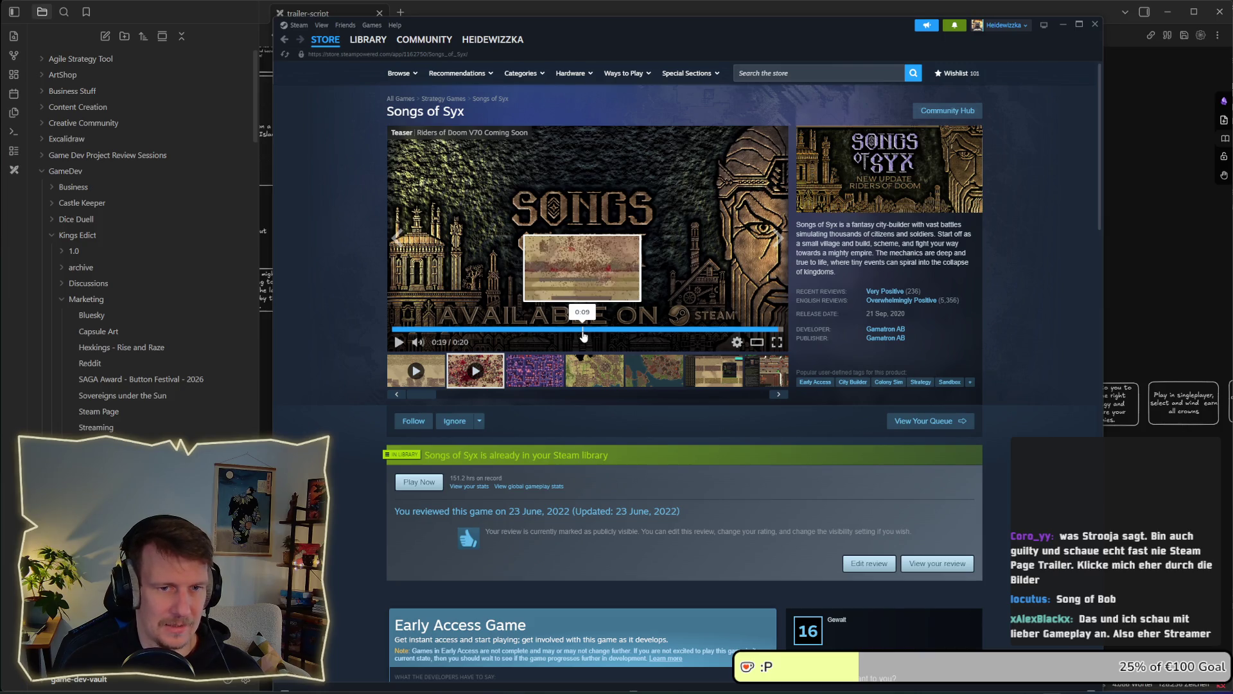
pyautogui.click(1063, 25)
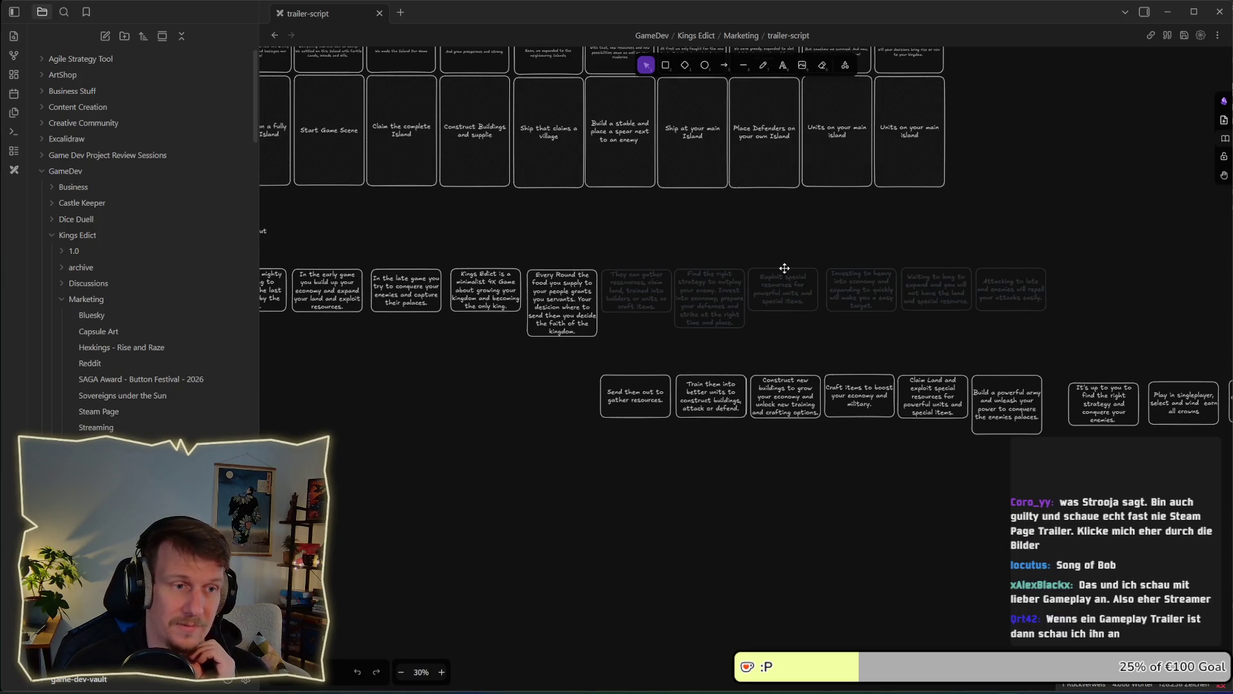
pyautogui.hscroll(-2, 472, 272)
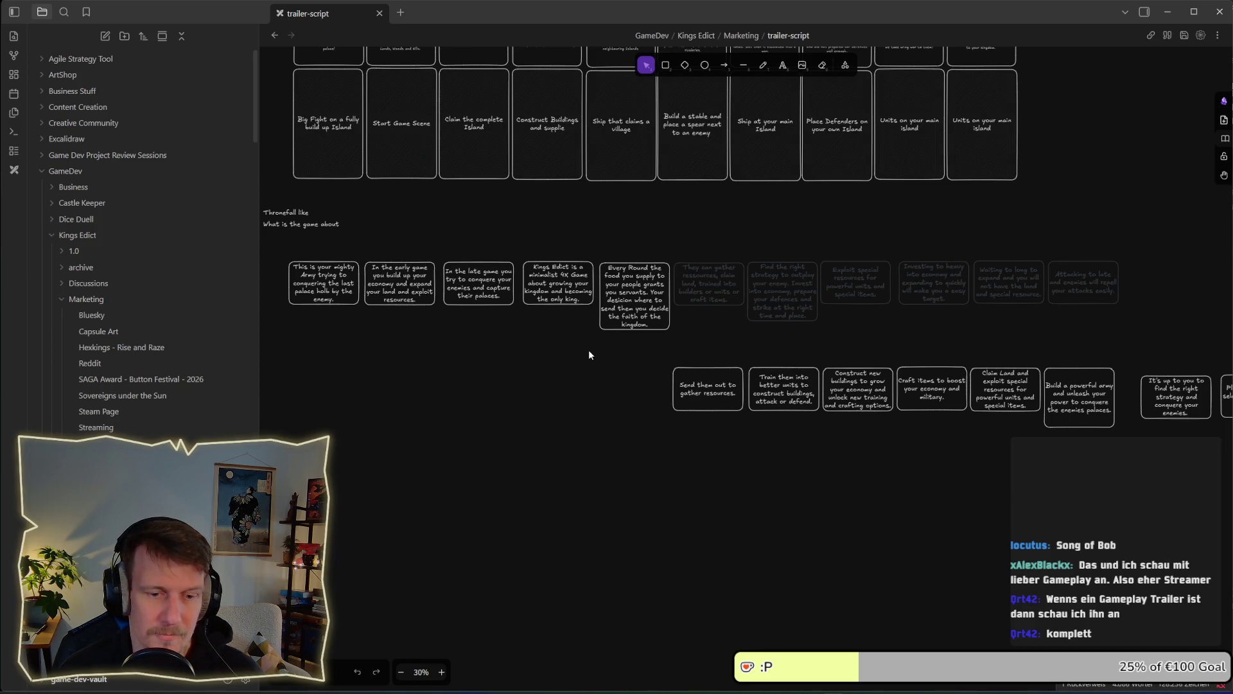
pyautogui.hotkey('alt', 'Tab')
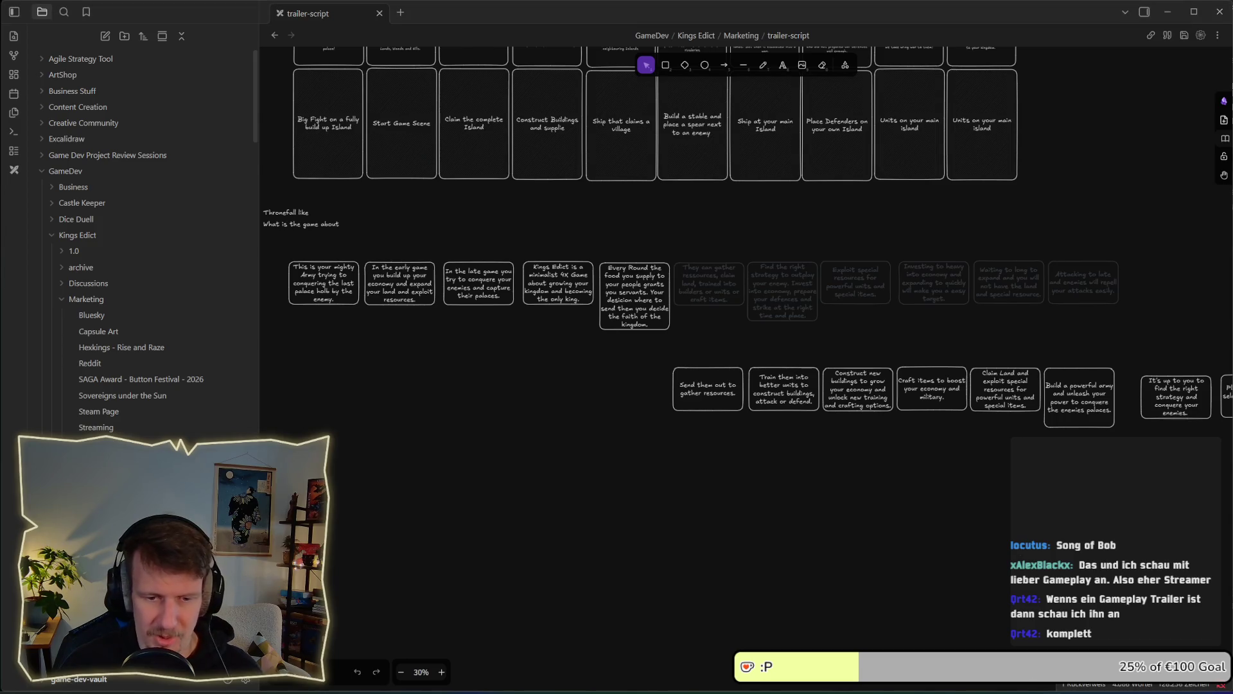
# Step: Search the store for 'monaarch play', open the Monarchs at Play page, and raise the trailer volume
pyautogui.click(832, 73)
pyautogui.write('mona')
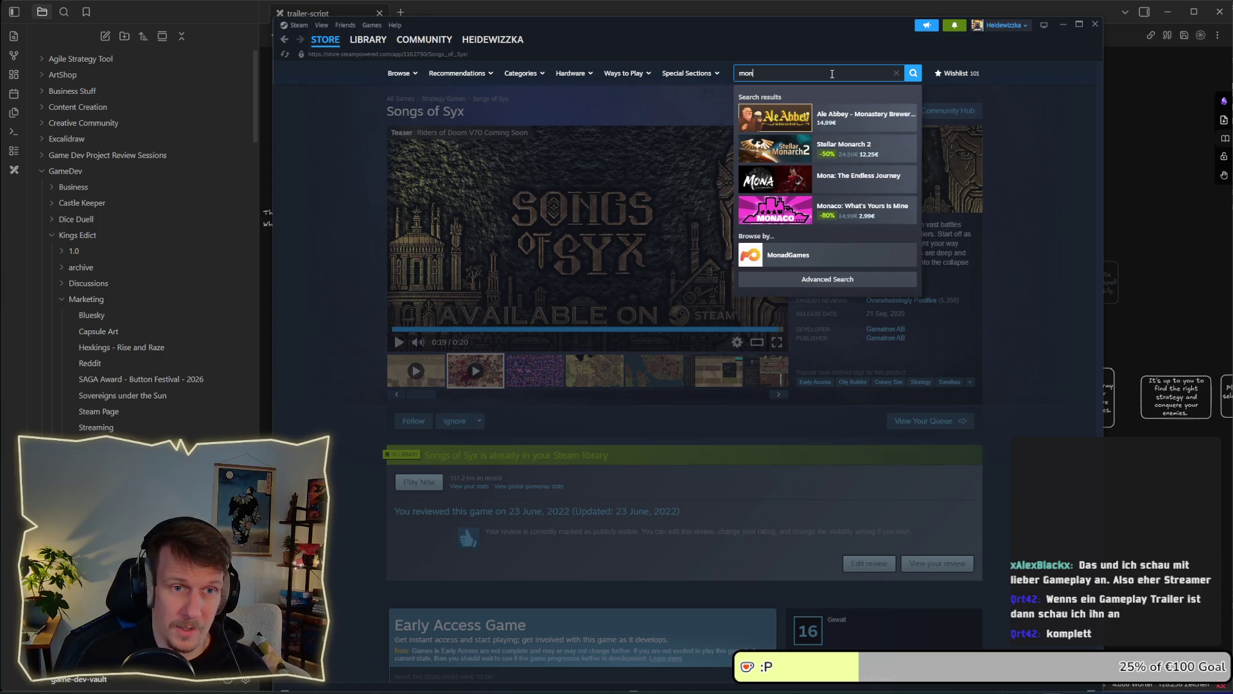
pyautogui.write('arch')
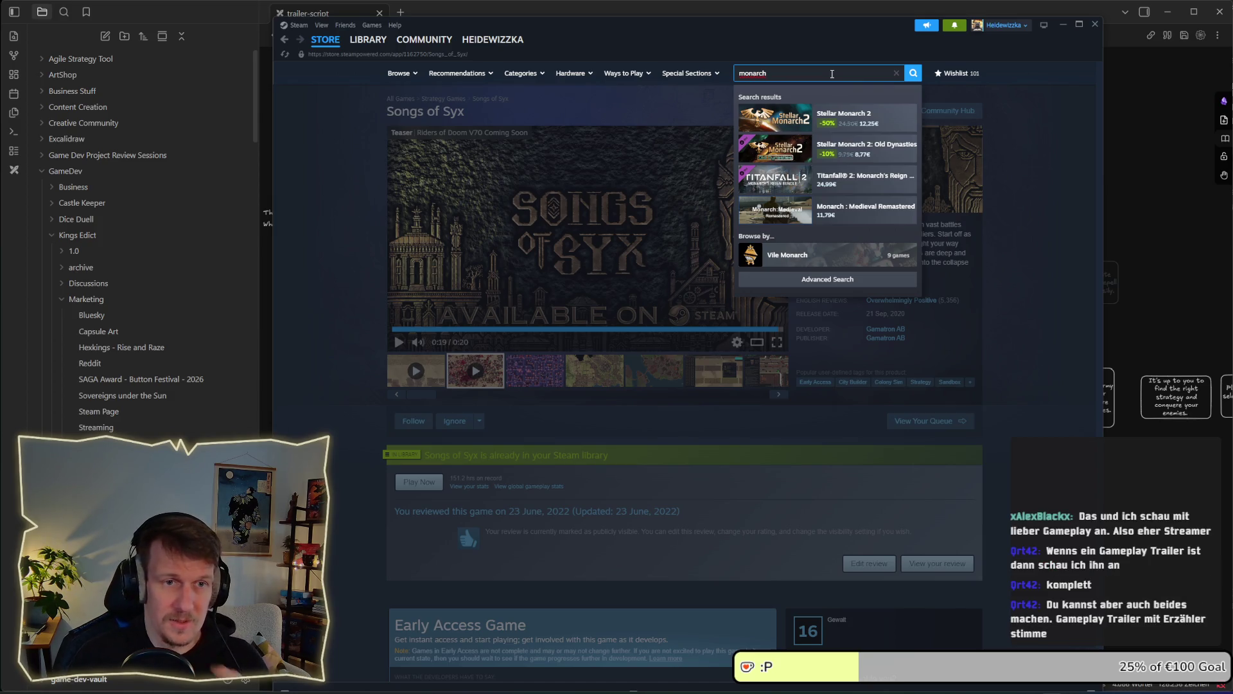
pyautogui.write('play')
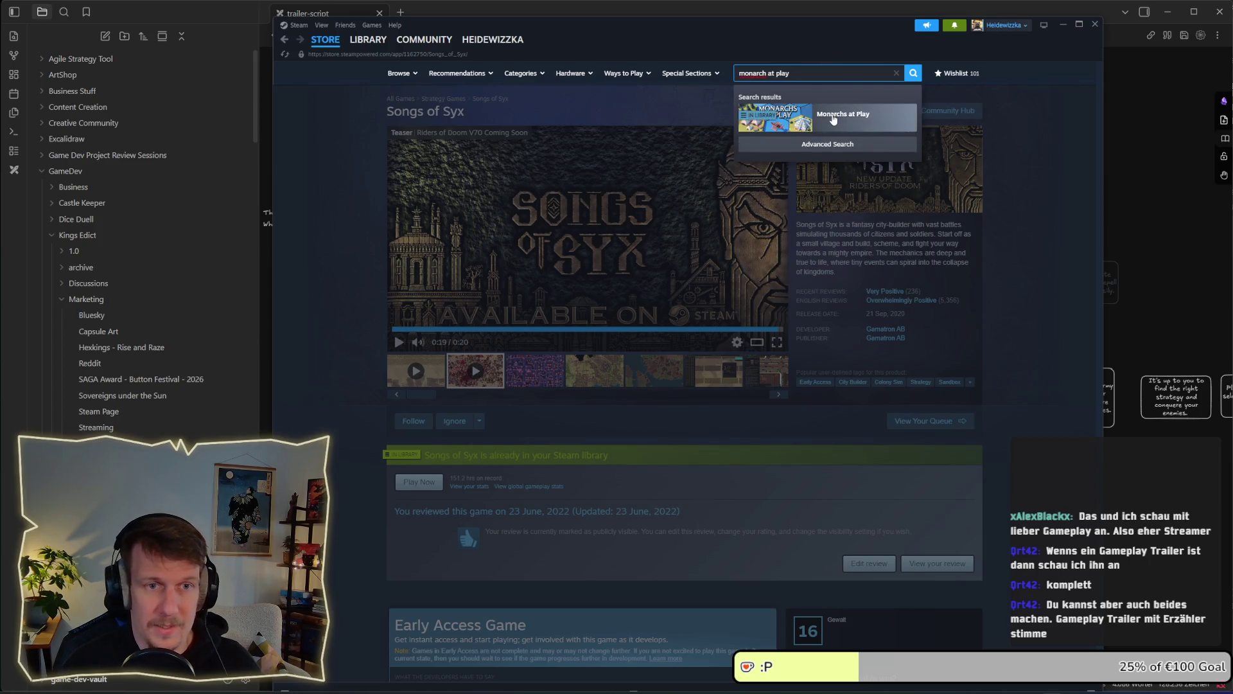
pyautogui.click(835, 119)
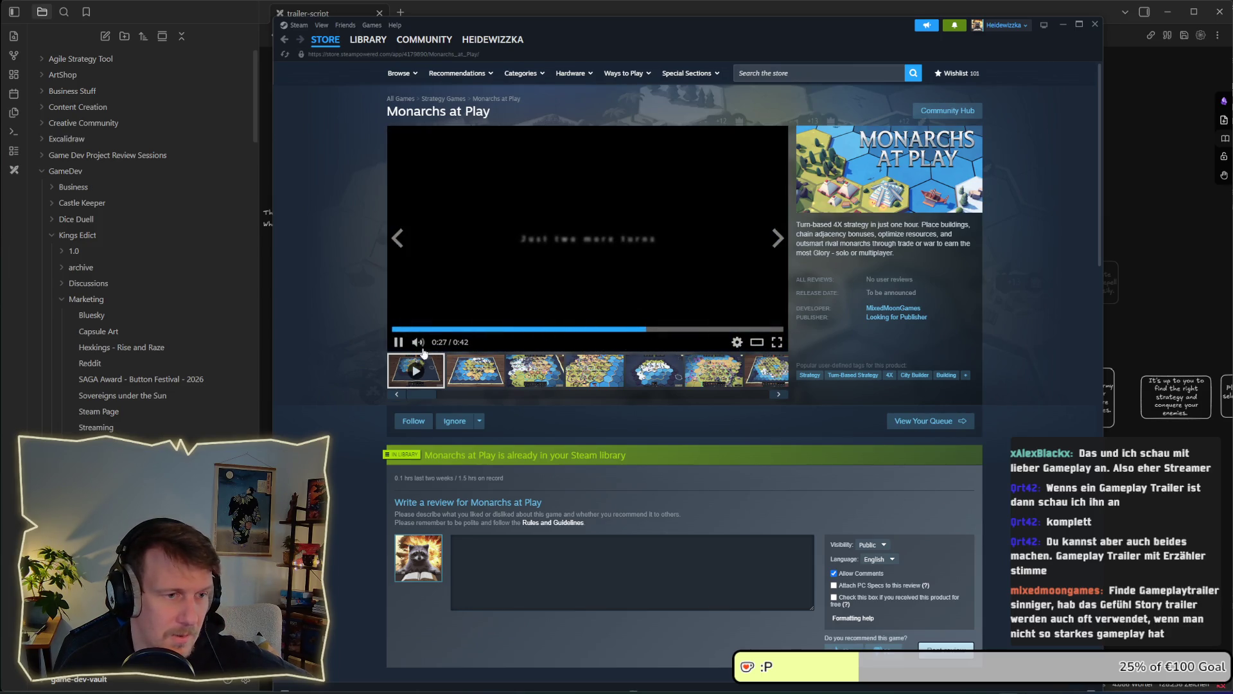
pyautogui.moveTo(442, 343); pyautogui.dragTo(454, 347)
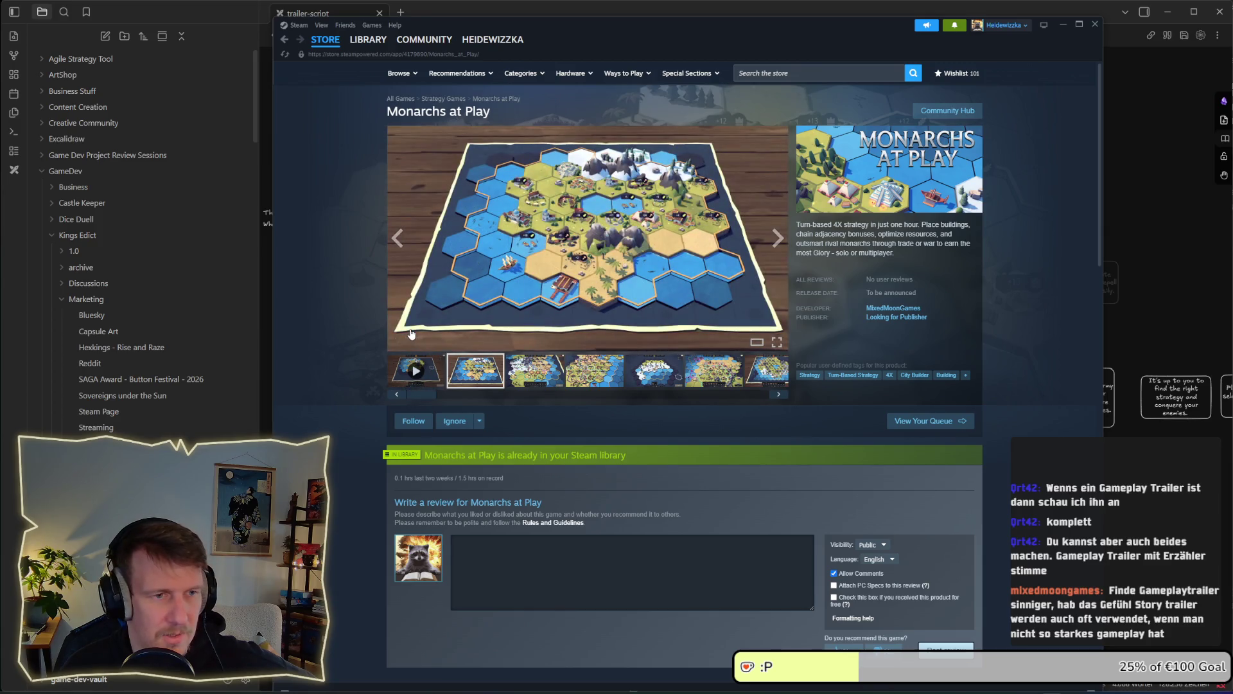
# Step: View the second hex-map screenshot enlarged, close it, and play the trailer from the start
pyautogui.click(411, 332)
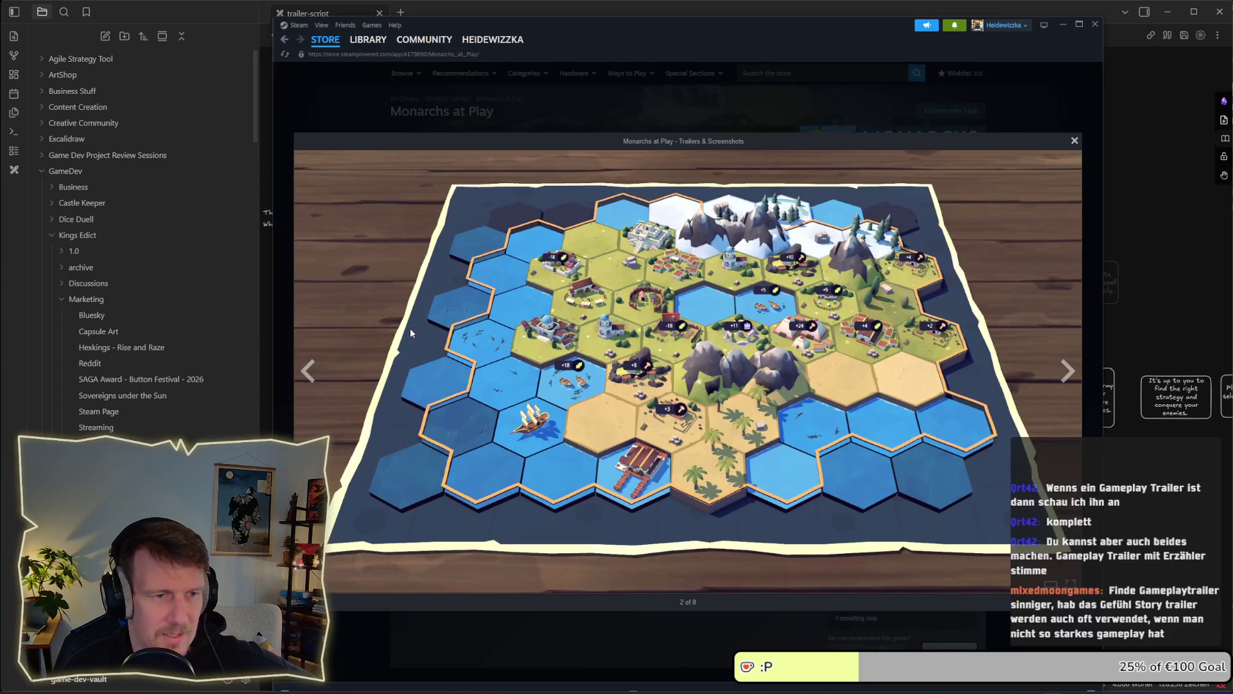
pyautogui.click(1074, 141)
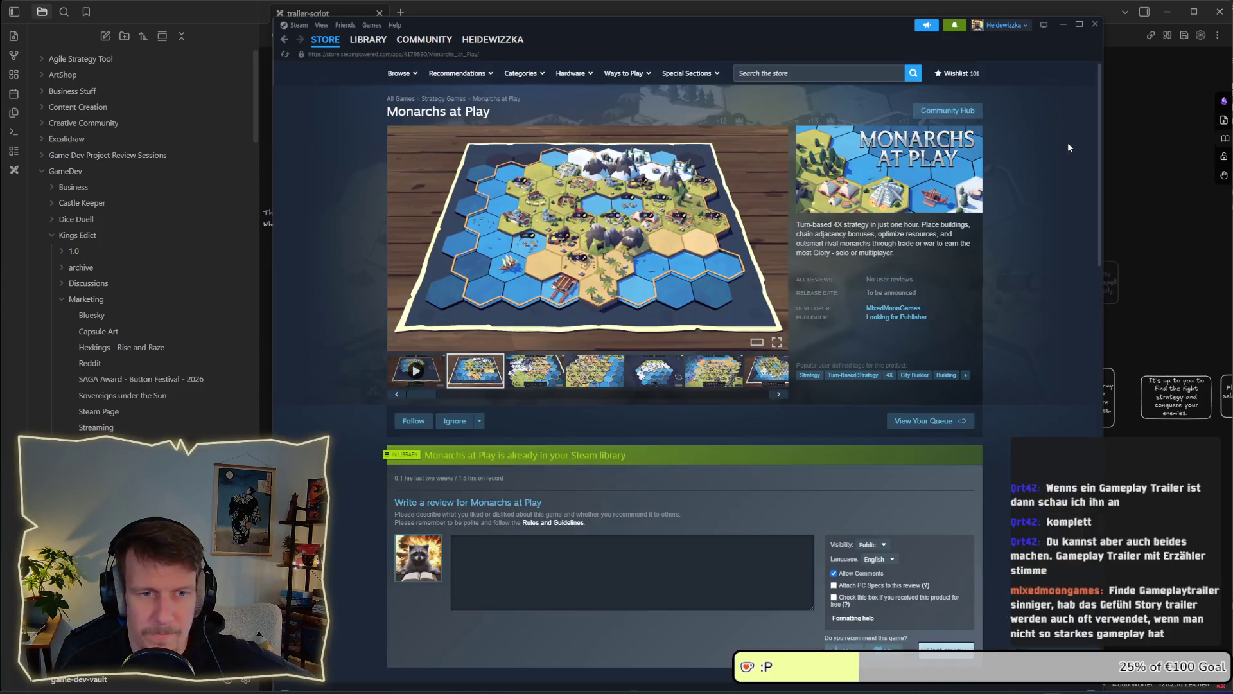
pyautogui.click(414, 374)
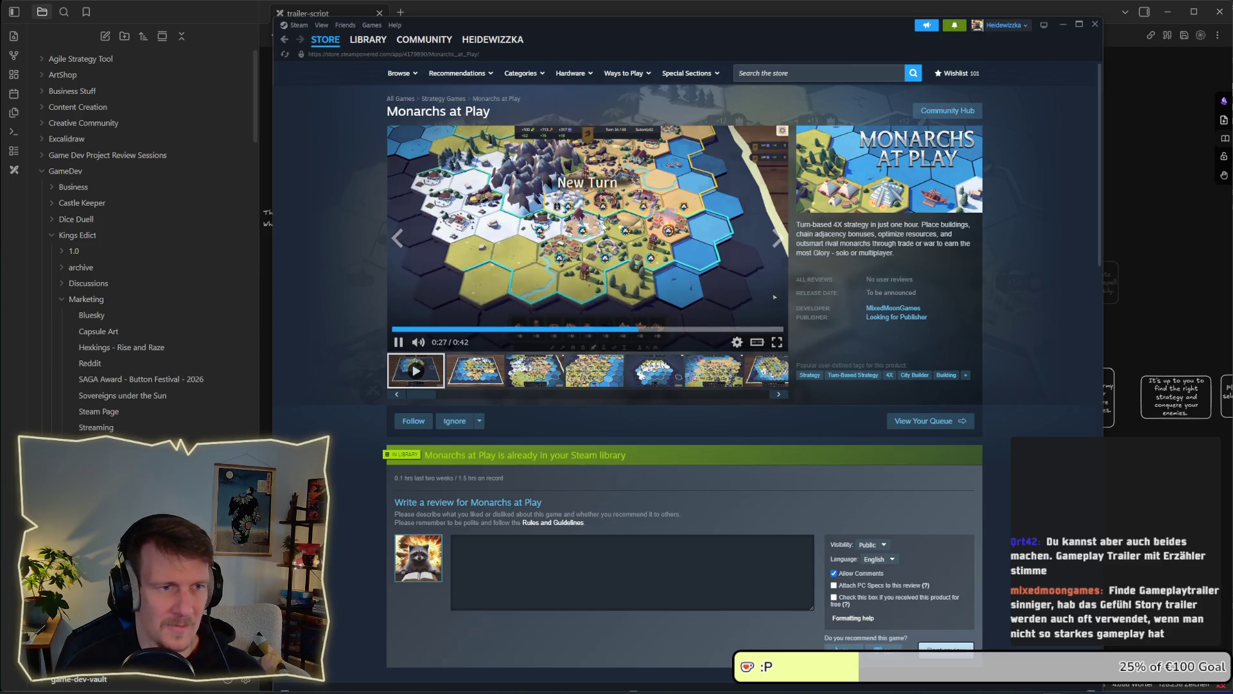
# Step: Scrub through the trailer, pause it at 0:36, then rewind it to 0:20
pyautogui.click(541, 329)
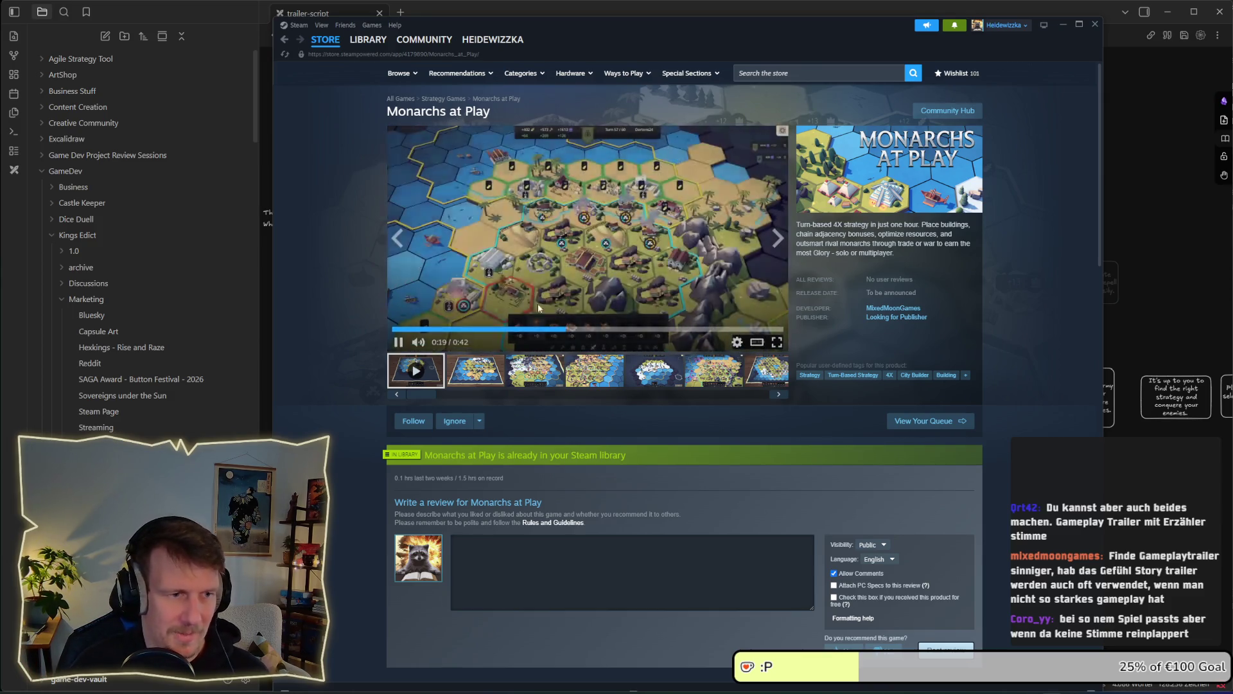
pyautogui.click(482, 329)
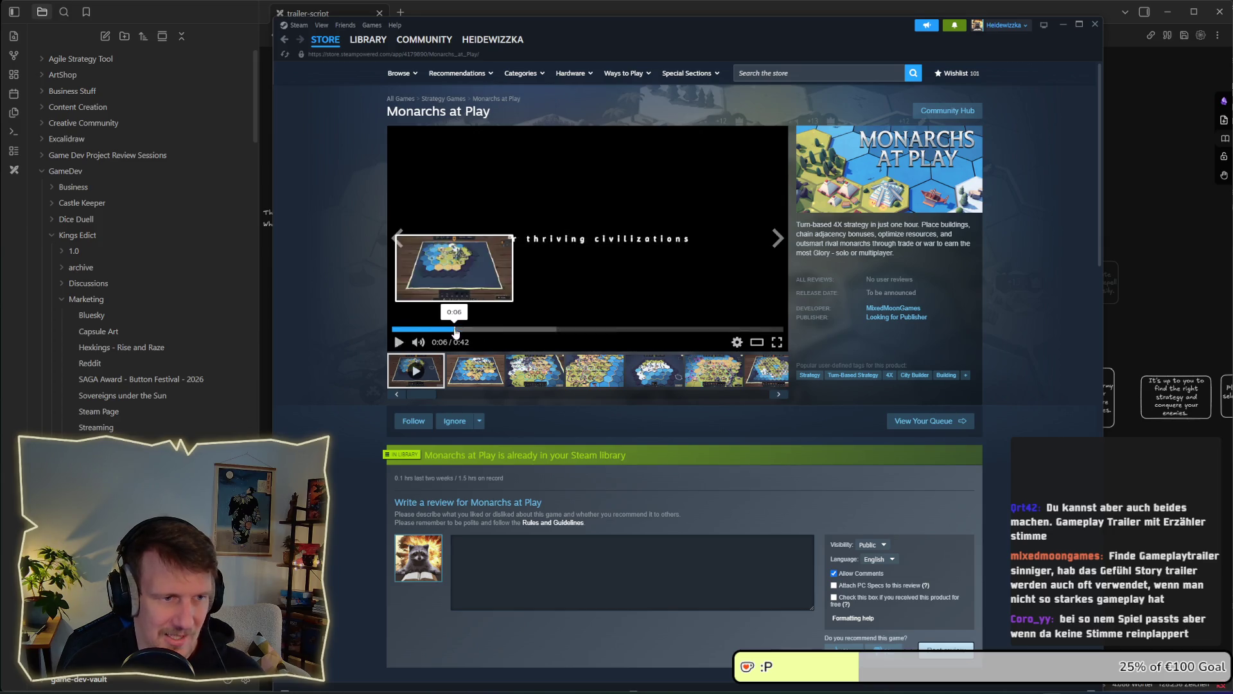
pyautogui.click(419, 329)
pyautogui.click(484, 329)
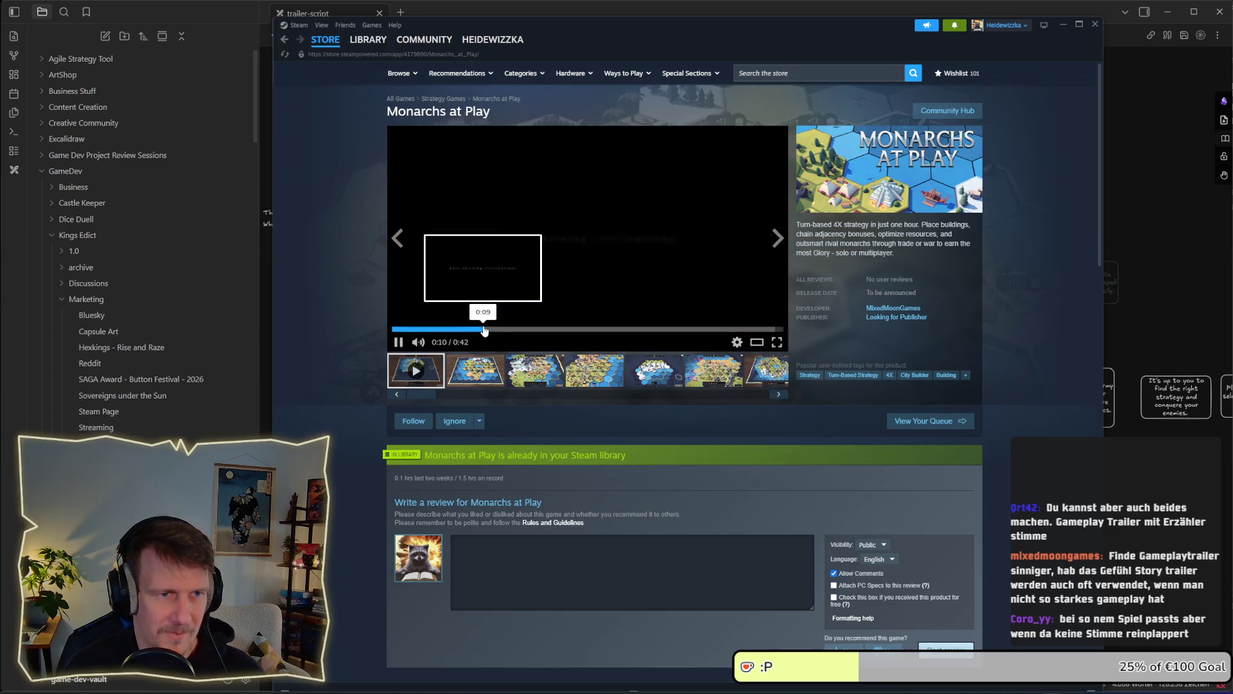
pyautogui.click(544, 329)
pyautogui.click(603, 329)
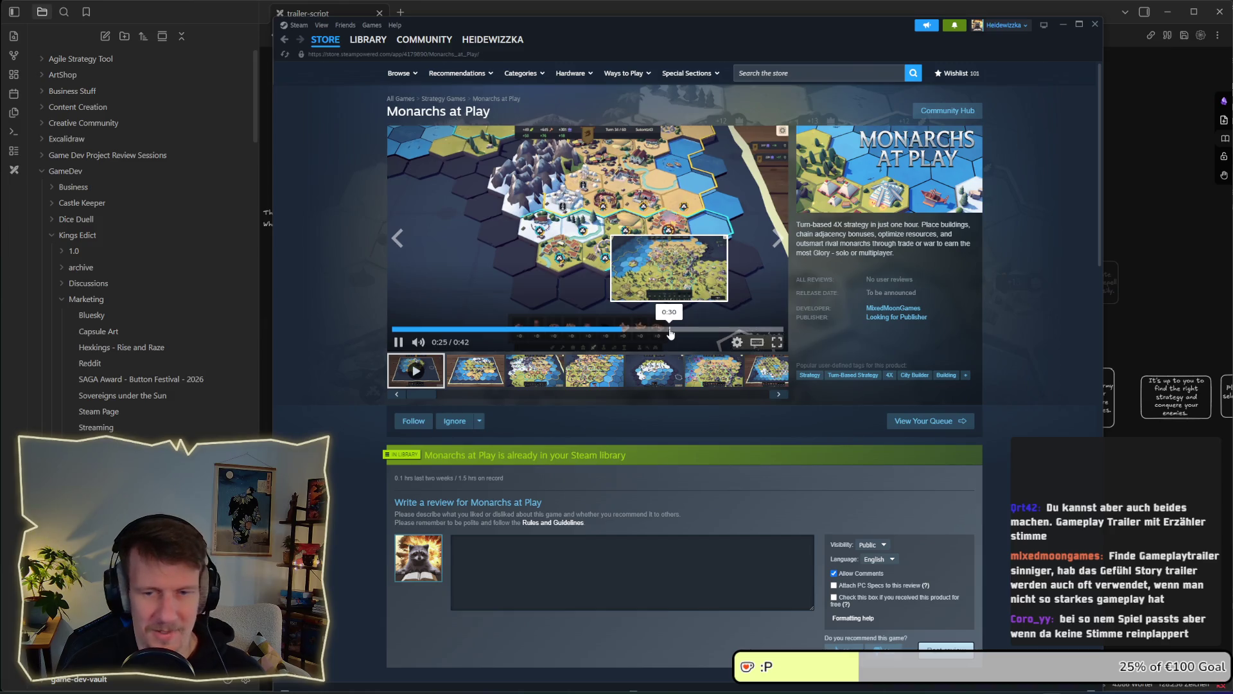
pyautogui.click(694, 329)
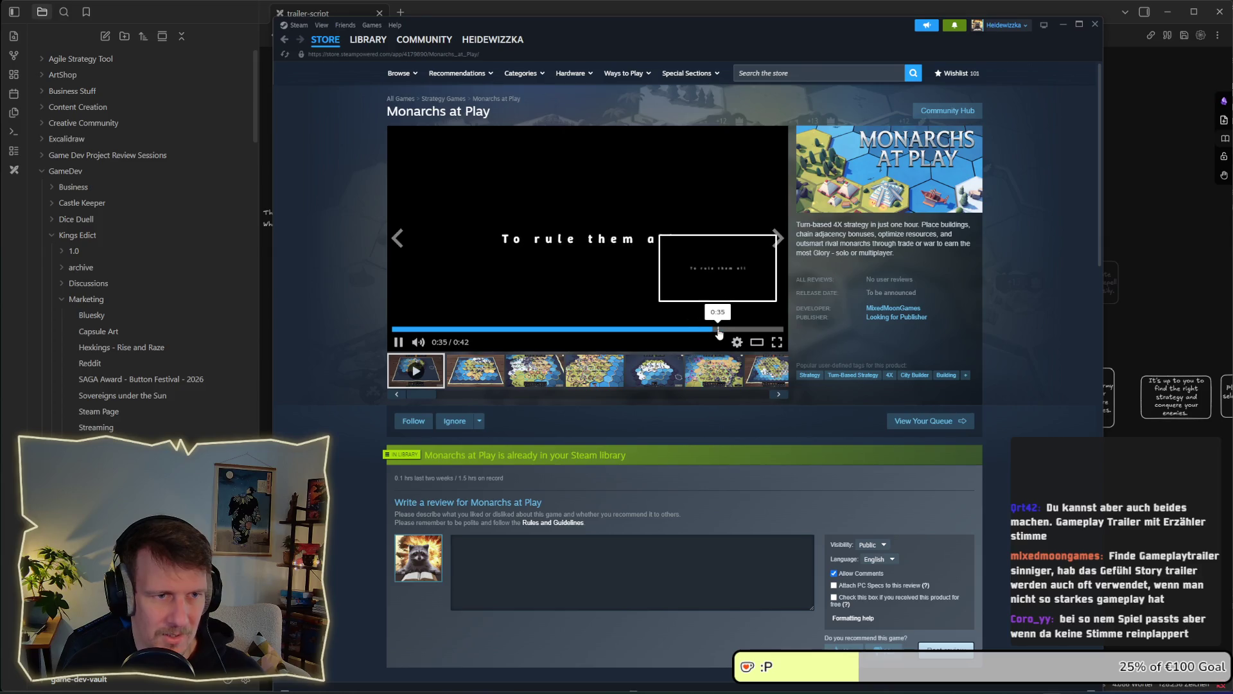
pyautogui.click(399, 343)
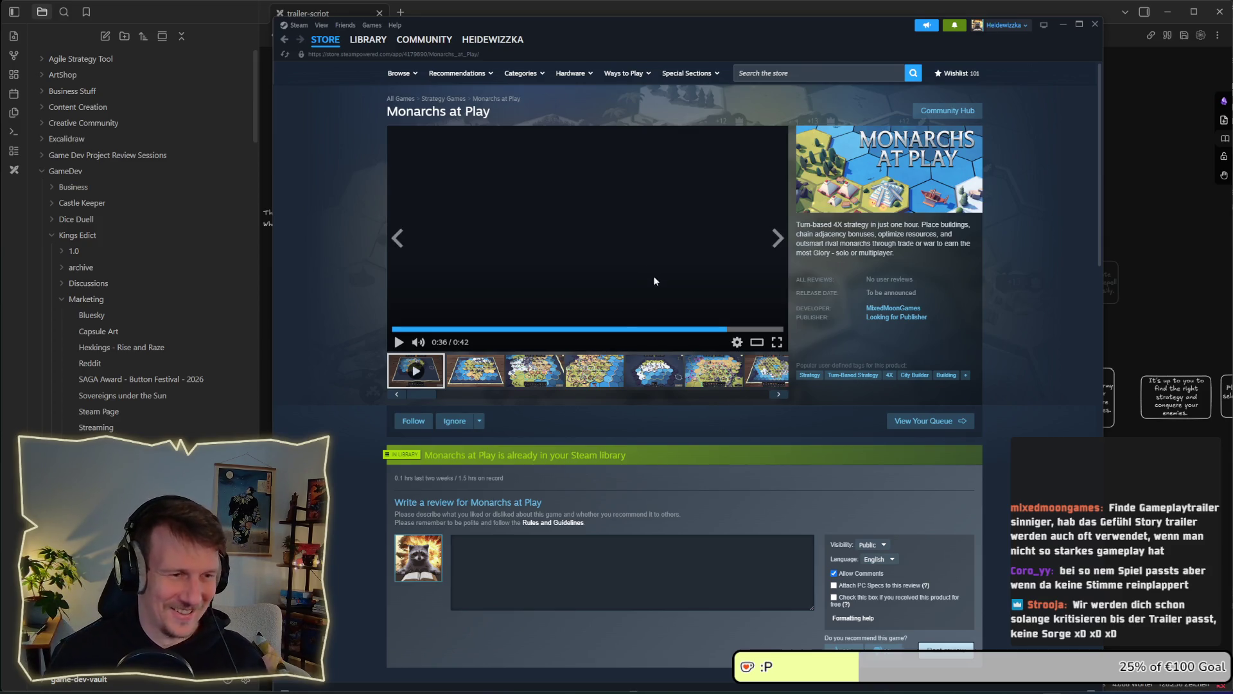
pyautogui.click(579, 331)
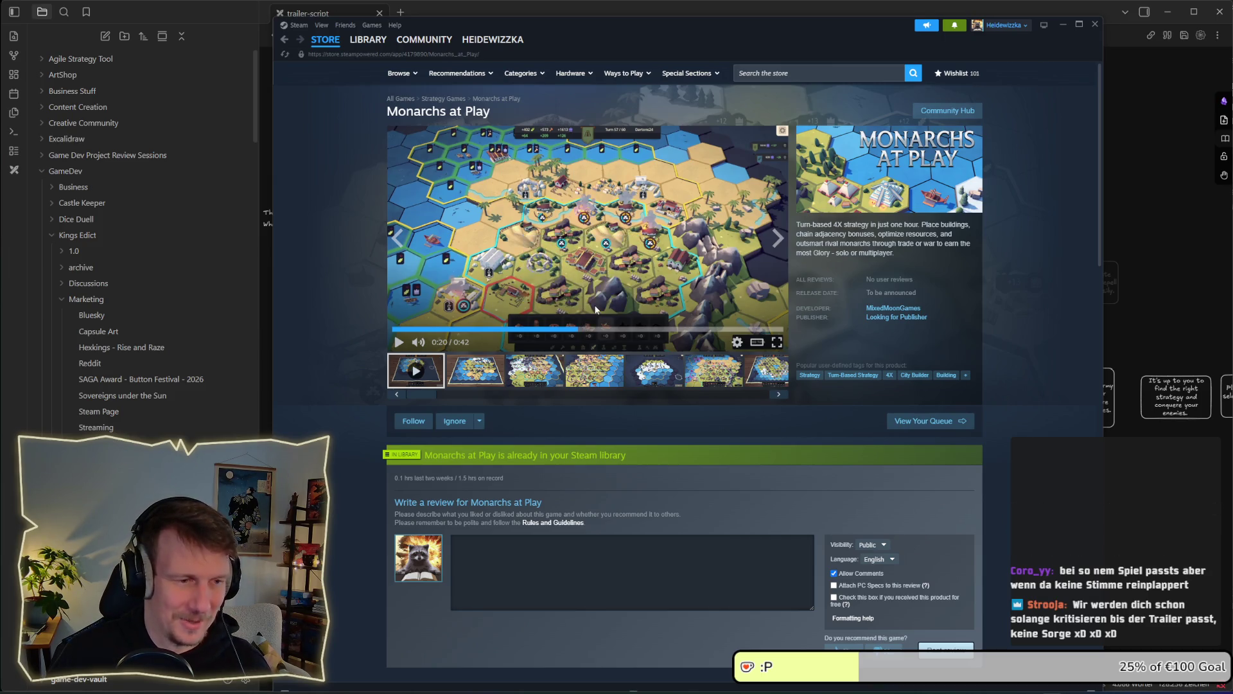
# Step: Scroll through the Monarchs at Play About This Game and Features sections, then show the window list
pyautogui.scroll(-10, 582, 327)
pyautogui.scroll(-3, 560, 298)
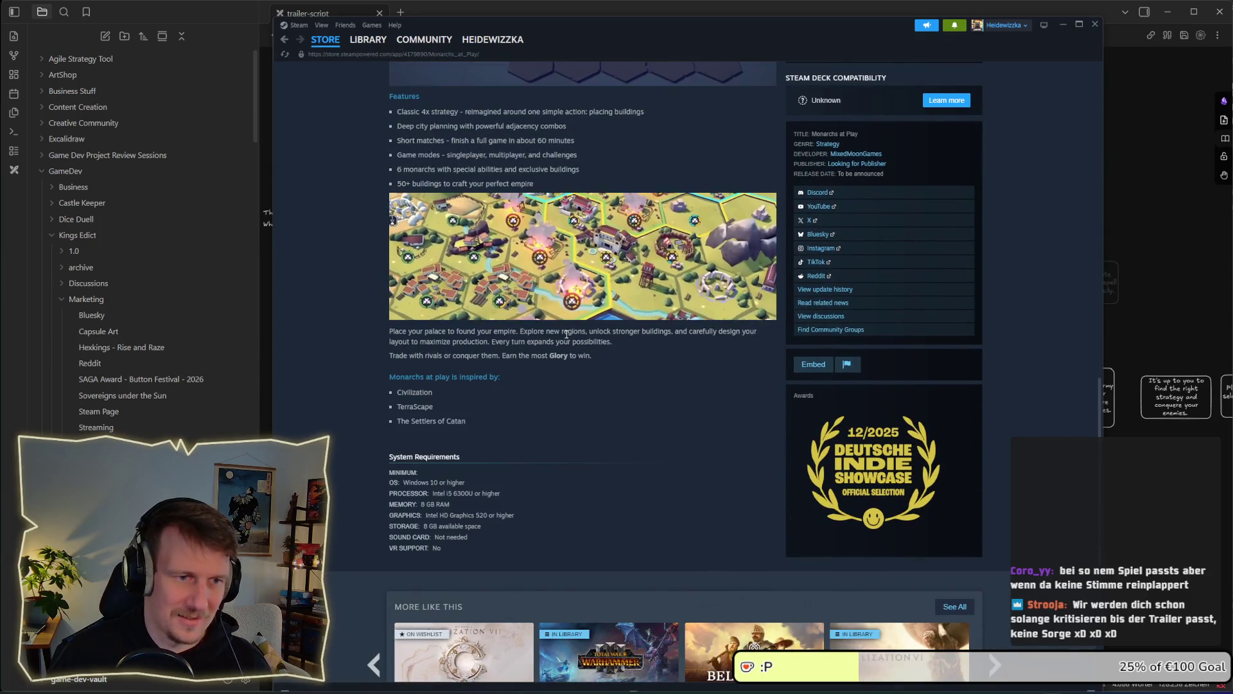
pyautogui.scroll(-2, 567, 334)
pyautogui.scroll(2, 567, 334)
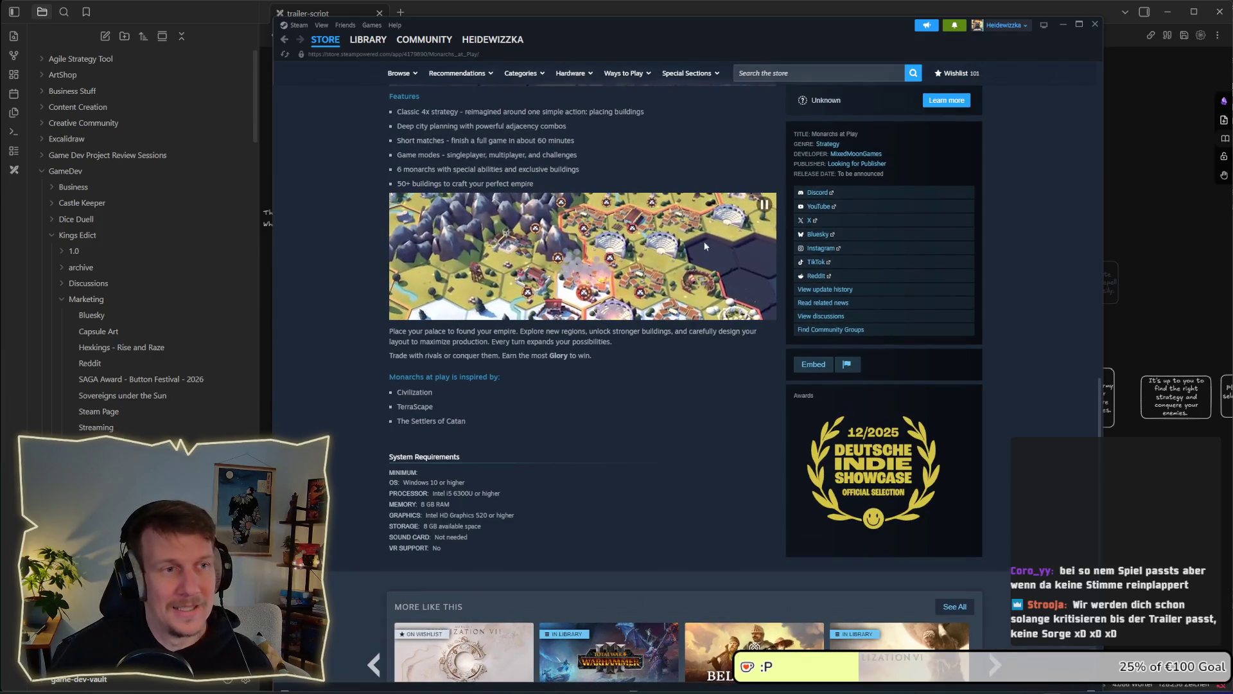
pyautogui.scroll(3, 554, 217)
pyautogui.scroll(2, 597, 287)
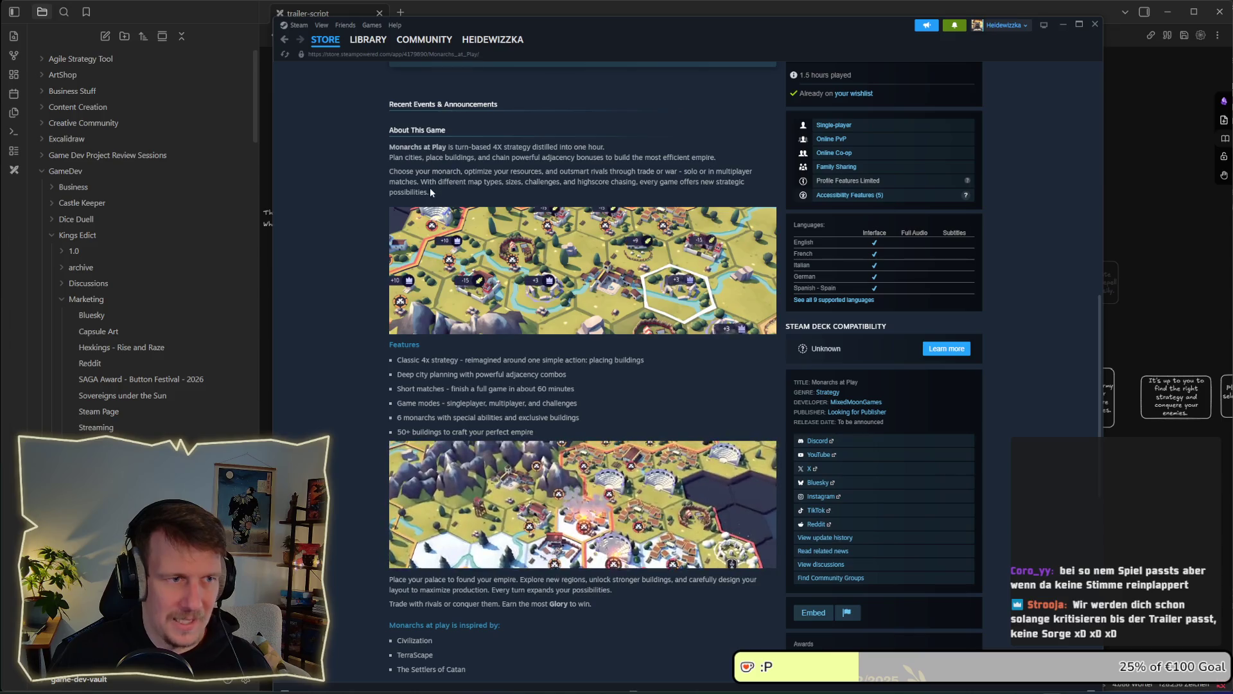
pyautogui.scroll(-2, 469, 306)
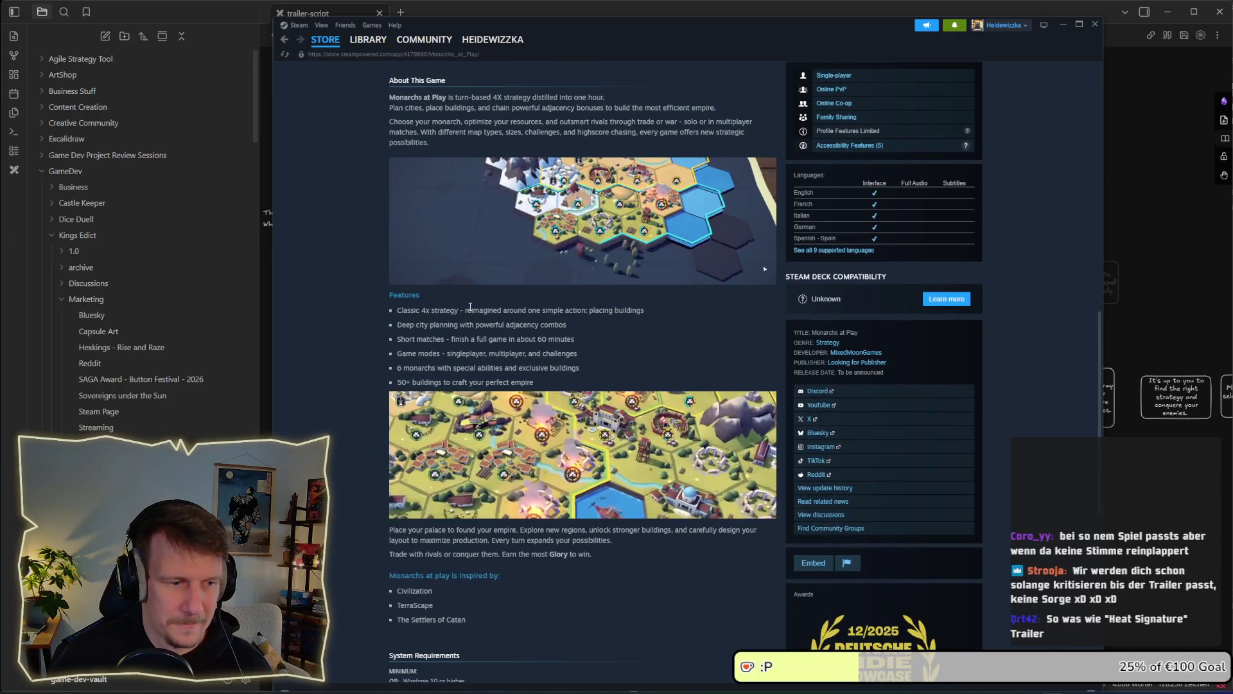
pyautogui.scroll(1, 469, 310)
pyautogui.scroll(1, 469, 310)
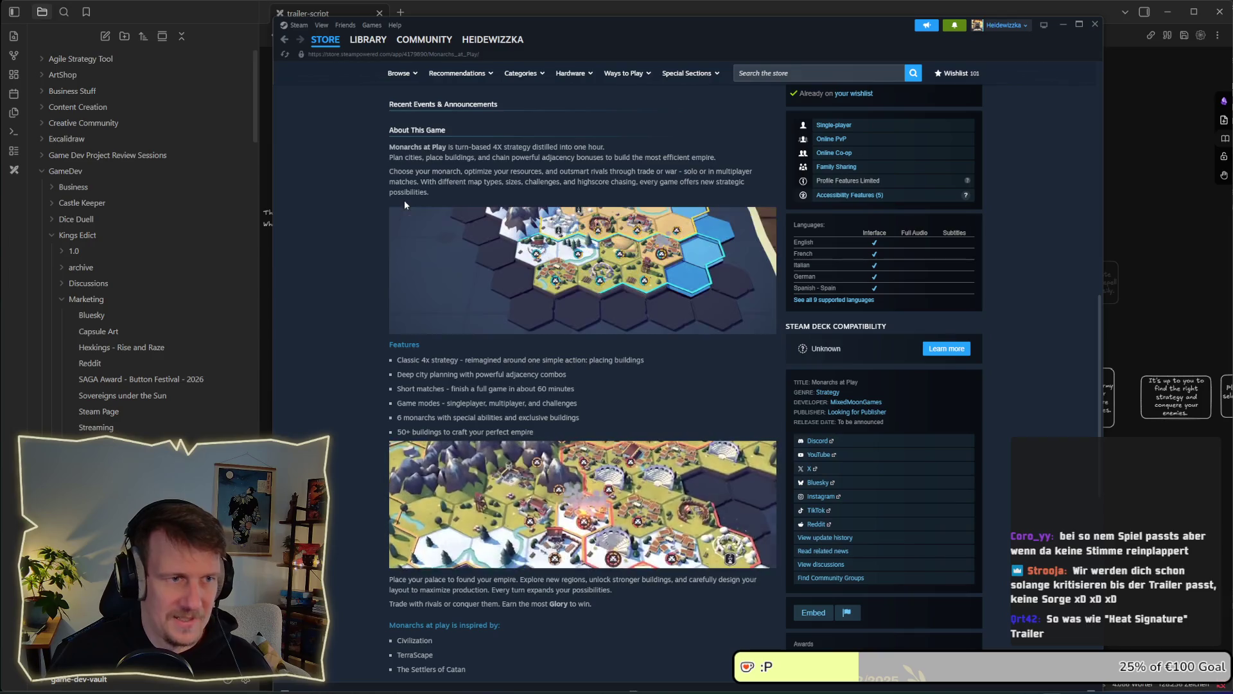
pyautogui.hotkey('alt', 'Tab')
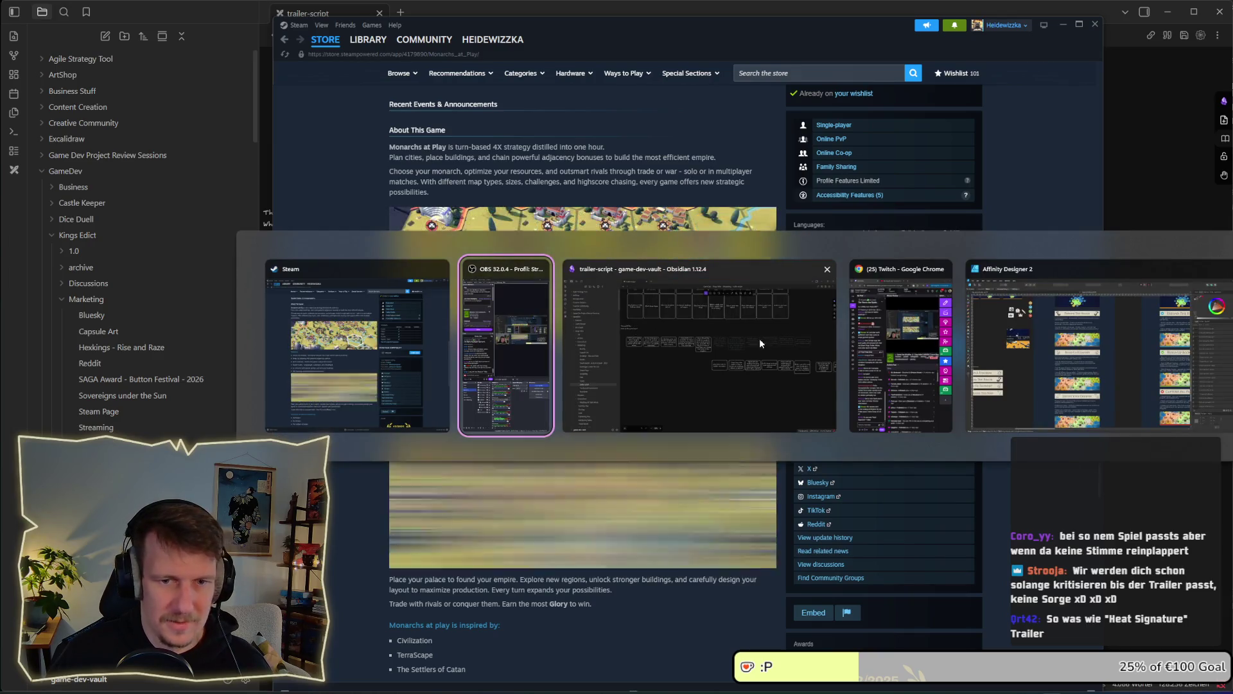
# Step: Switch to Affinity Designer 2, scroll up the Kingdom of Krawall promo mockup, then show the window list
pyautogui.click(1101, 356)
pyautogui.scroll(3, 452, 310)
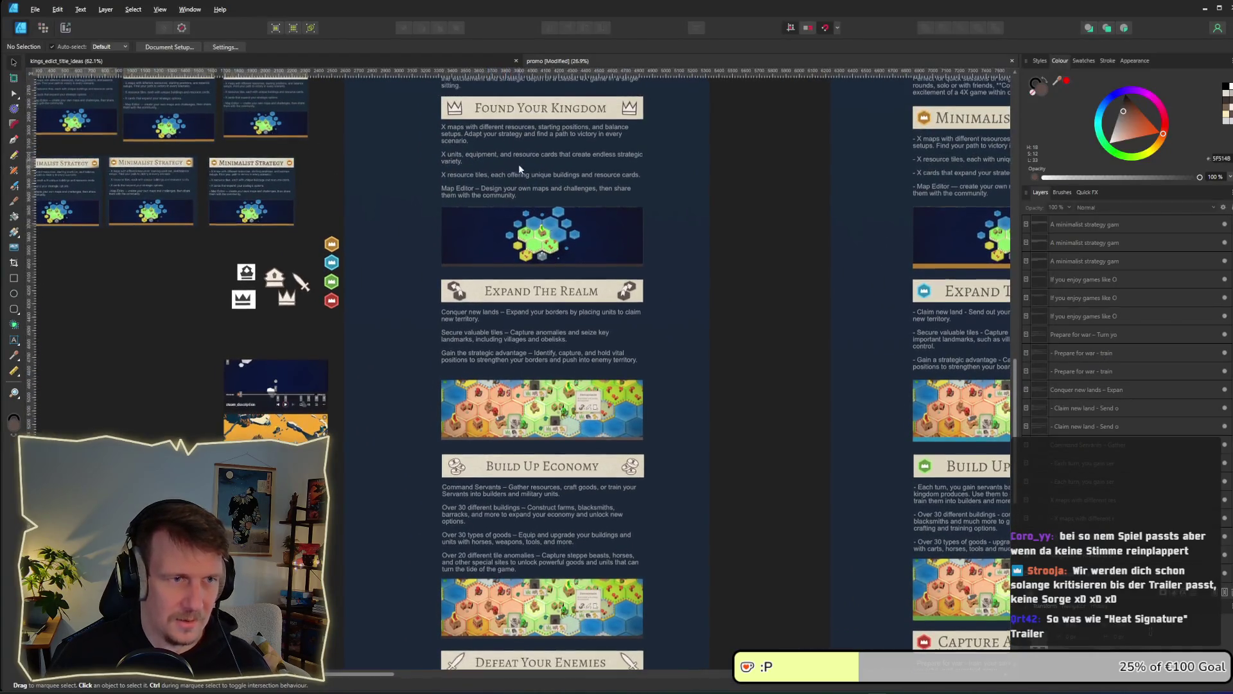
pyautogui.scroll(3, 531, 329)
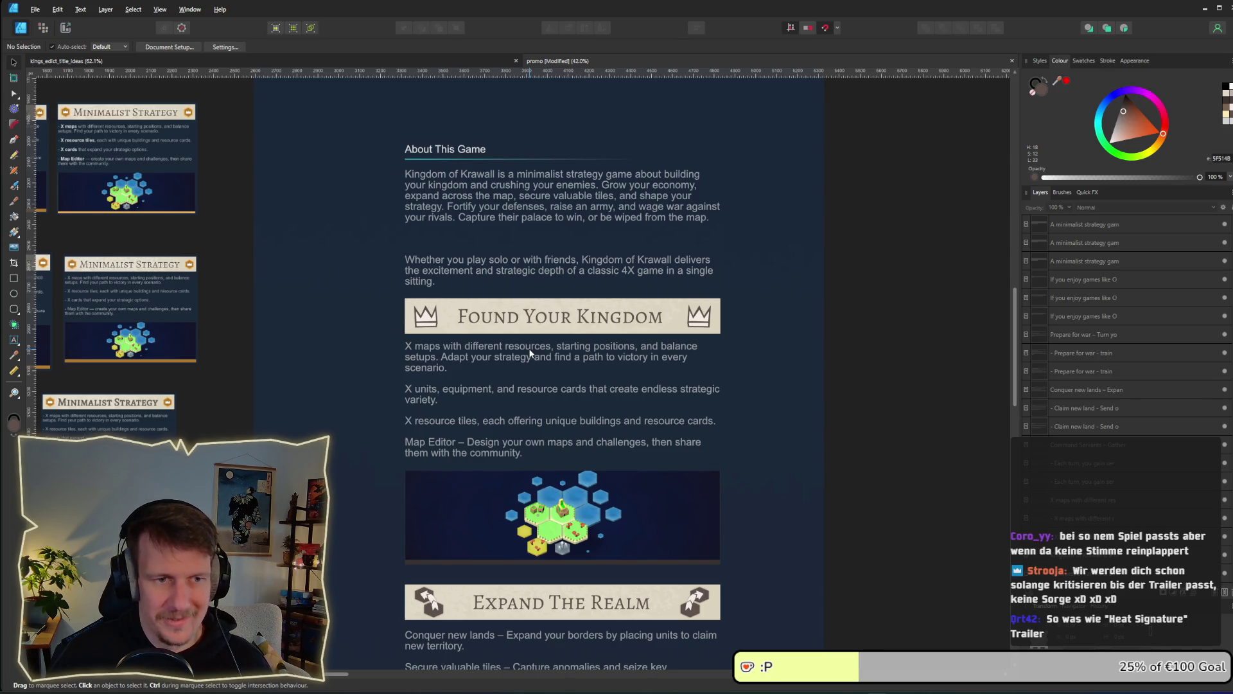
pyautogui.hotkey('alt', 'Tab')
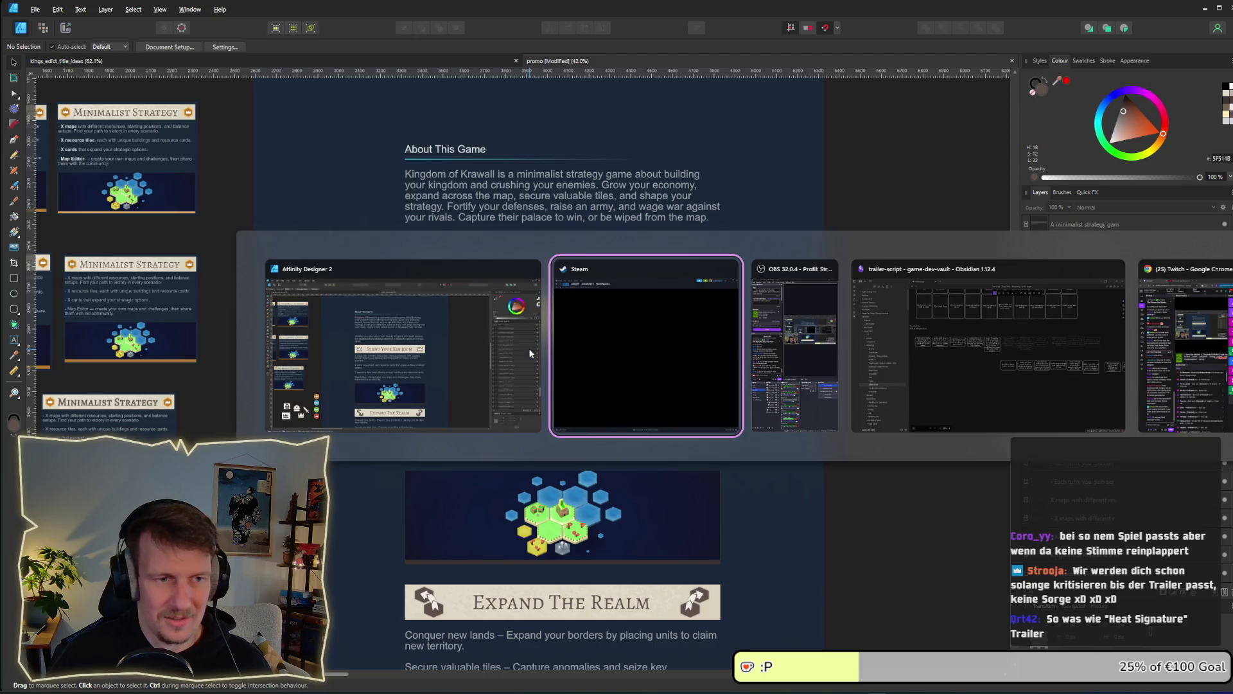
# Step: Return to the Steam store window and scroll down through the description and Features list
pyautogui.click(677, 334)
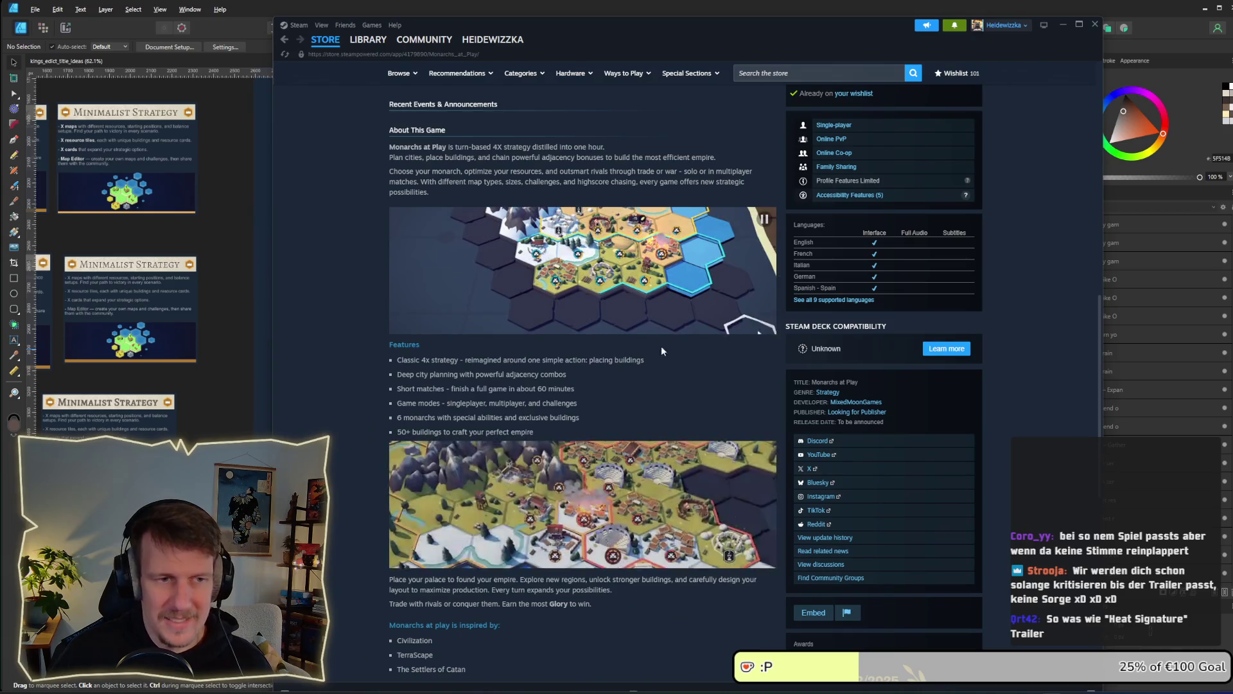
pyautogui.scroll(-1, 658, 357)
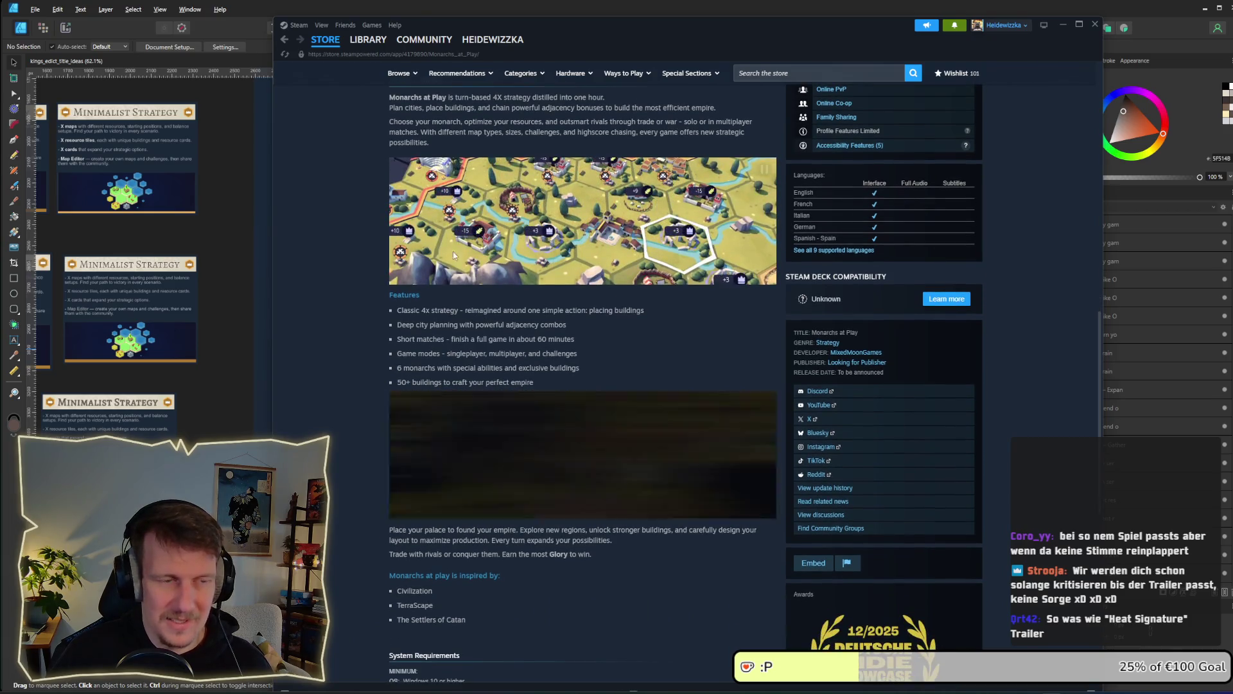
pyautogui.scroll(1, 607, 218)
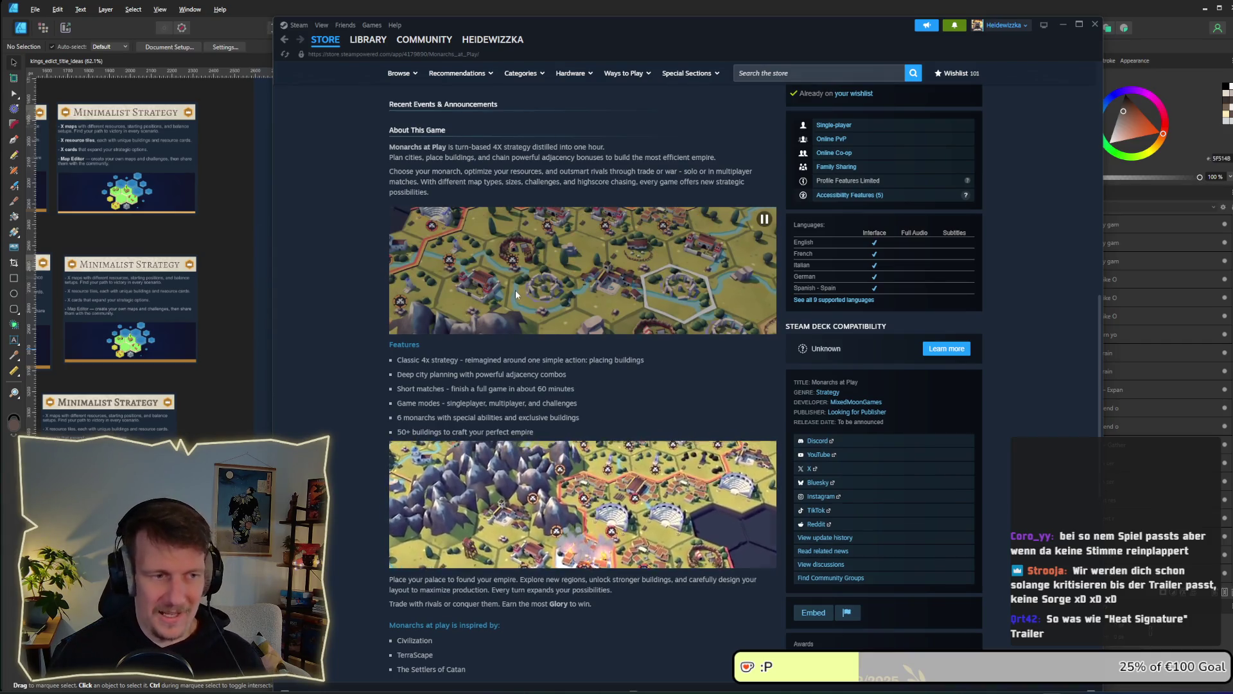
pyautogui.scroll(-1, 515, 298)
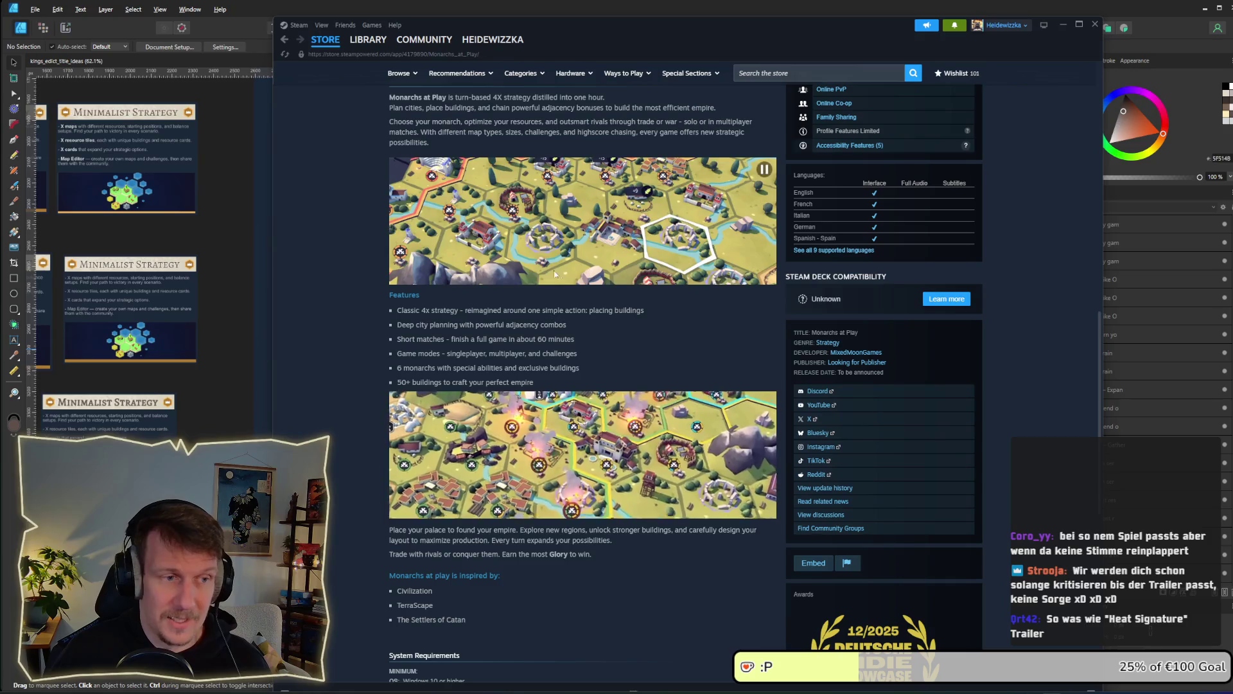
pyautogui.scroll(-1, 538, 357)
pyautogui.scroll(-3, 538, 356)
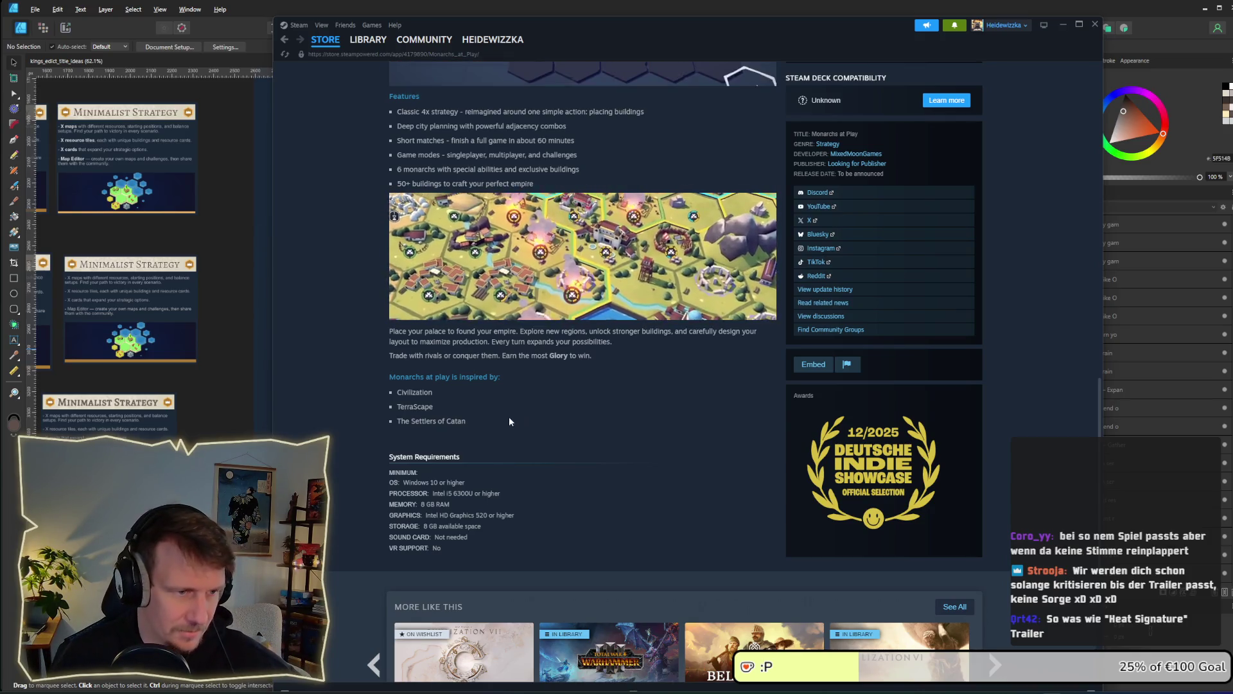
# Step: Select and deselect parts of the word 'Civilization' in the inspired-by games list
pyautogui.doubleClick(404, 392)
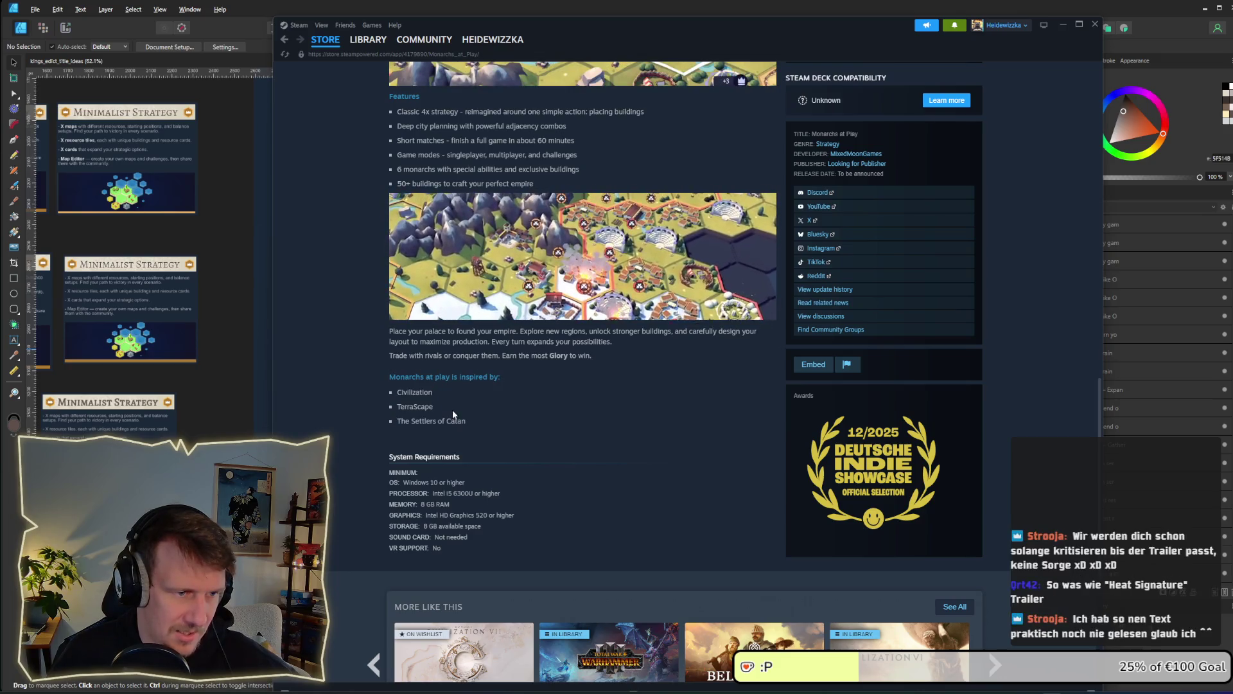
pyautogui.click(477, 425)
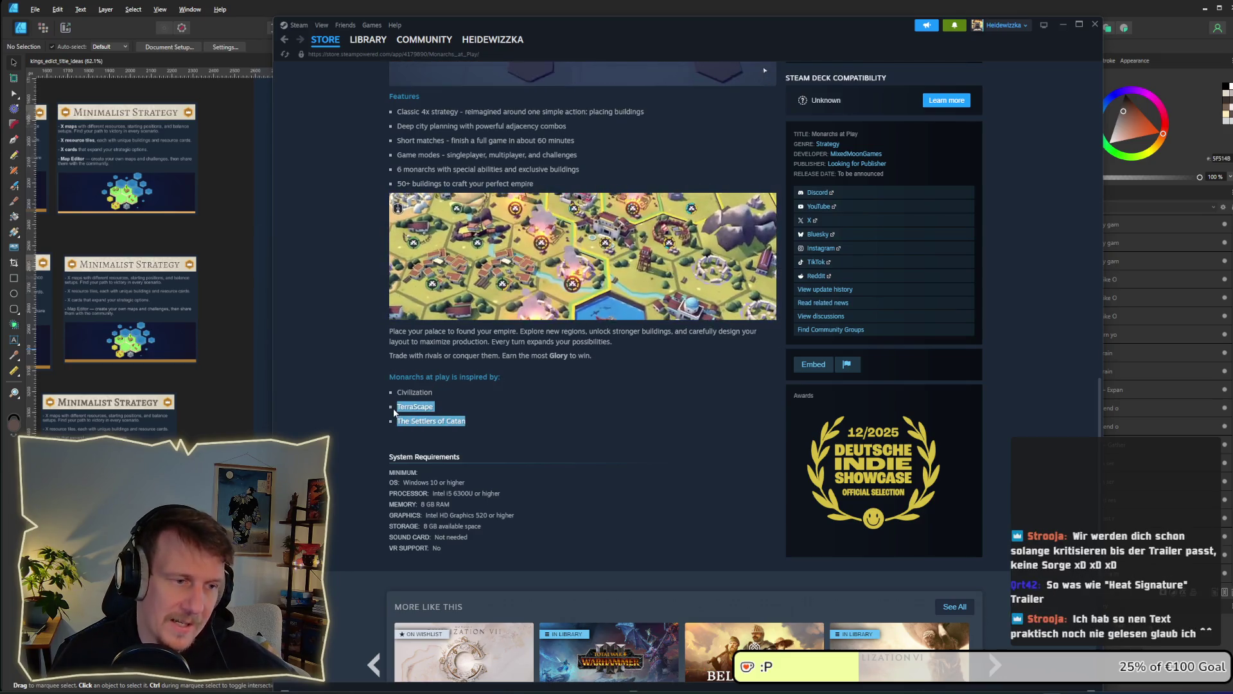
pyautogui.moveTo(433, 392); pyautogui.dragTo(409, 392)
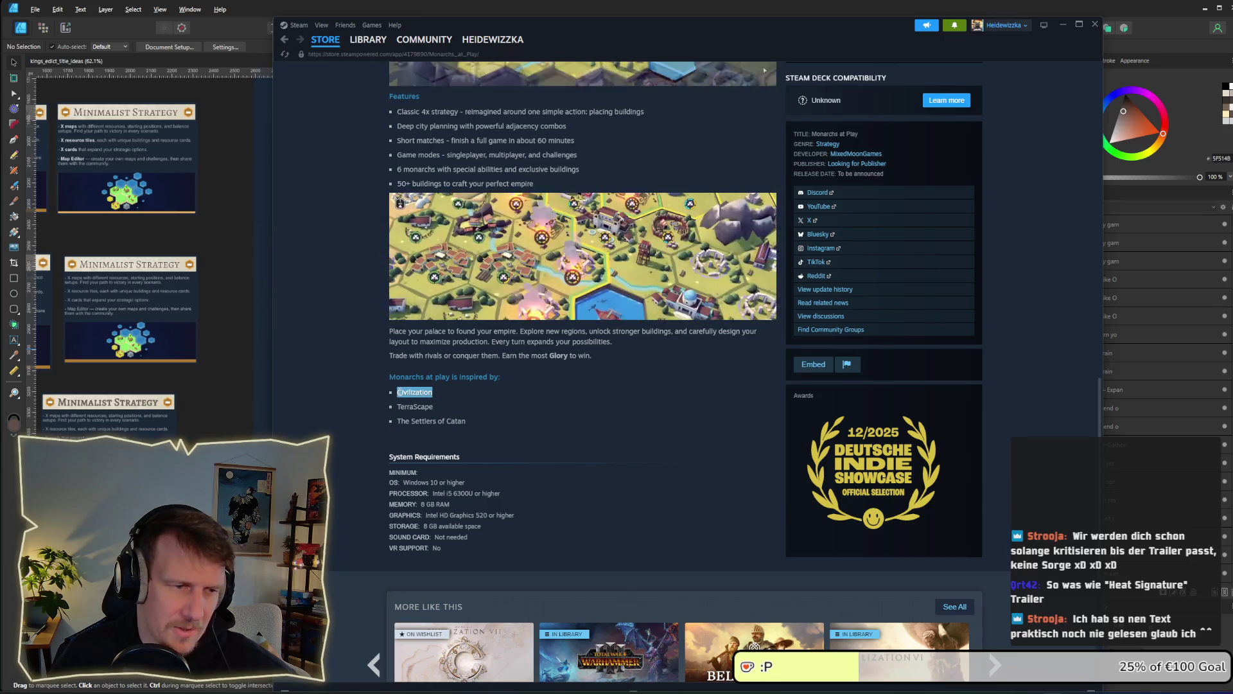
pyautogui.moveTo(410, 392); pyautogui.dragTo(396, 393)
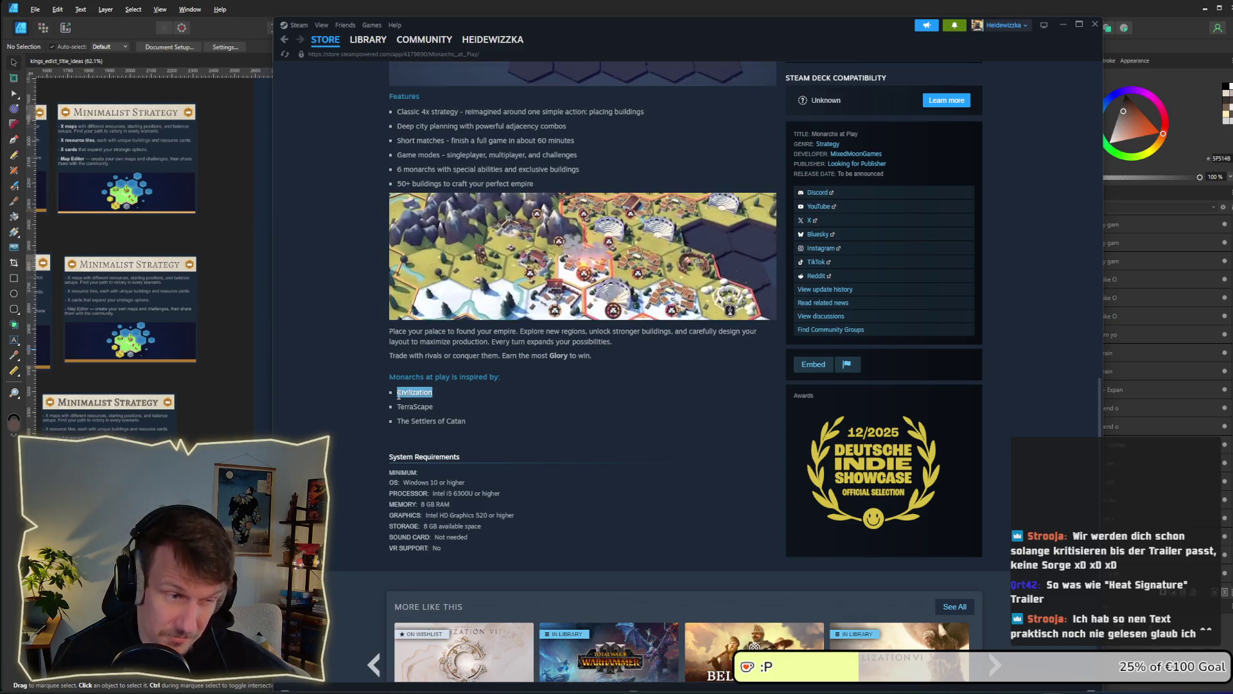
pyautogui.click(444, 406)
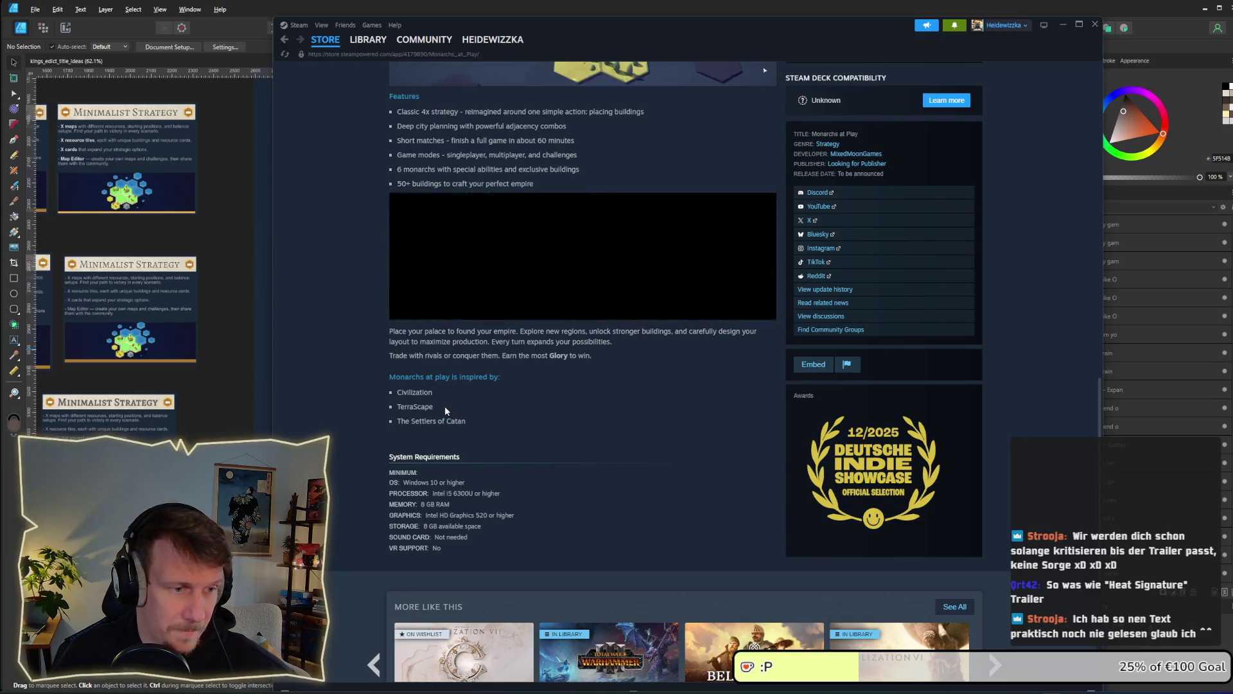
pyautogui.moveTo(433, 392); pyautogui.dragTo(396, 392)
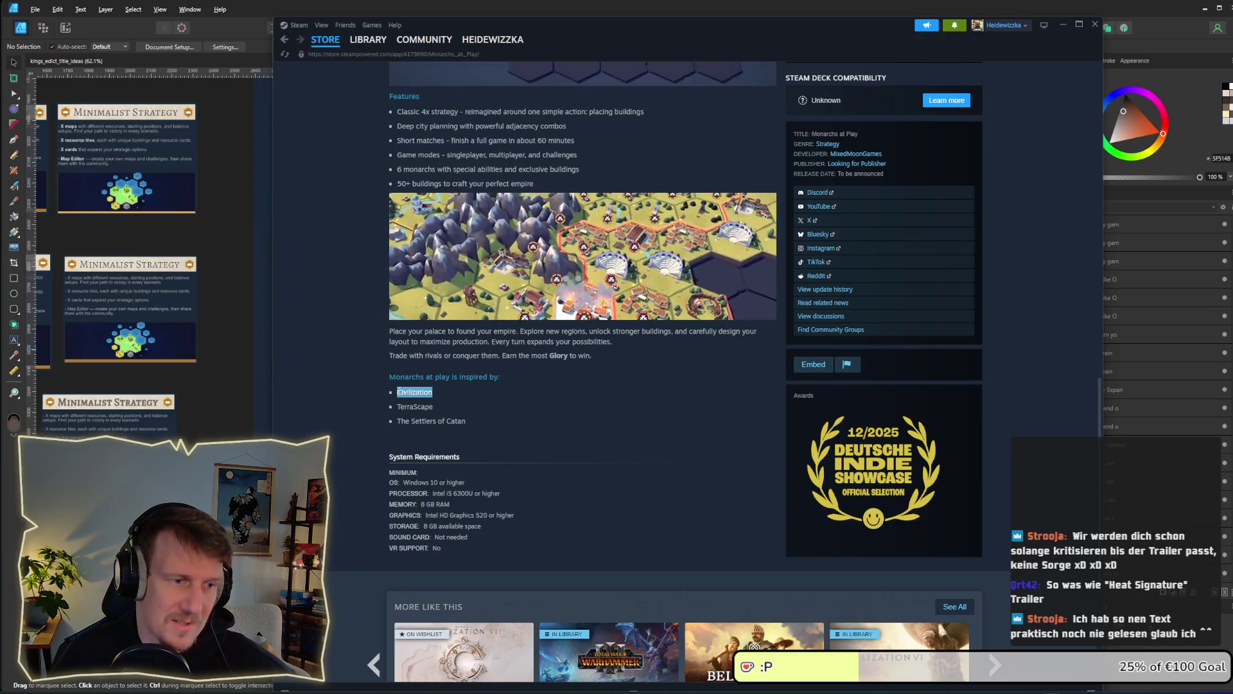
pyautogui.click(563, 387)
# Step: Scroll back to the top of the store page and close the Steam window
pyautogui.scroll(-1, 563, 387)
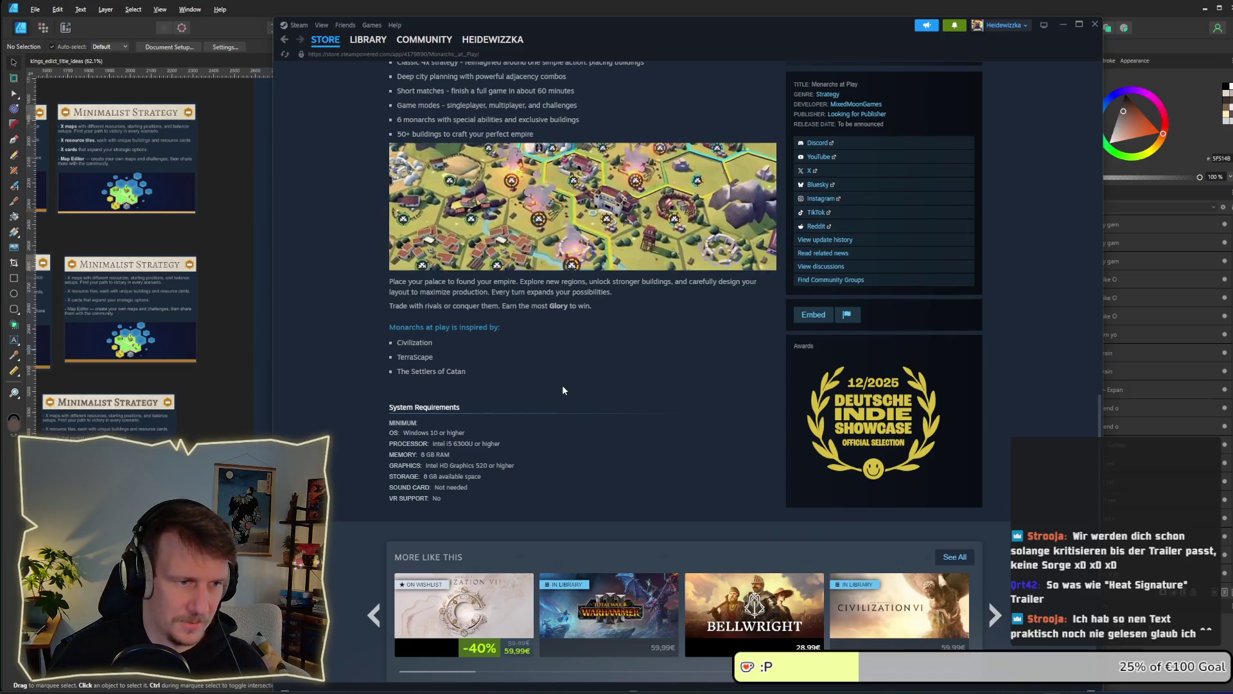
pyautogui.scroll(5, 565, 373)
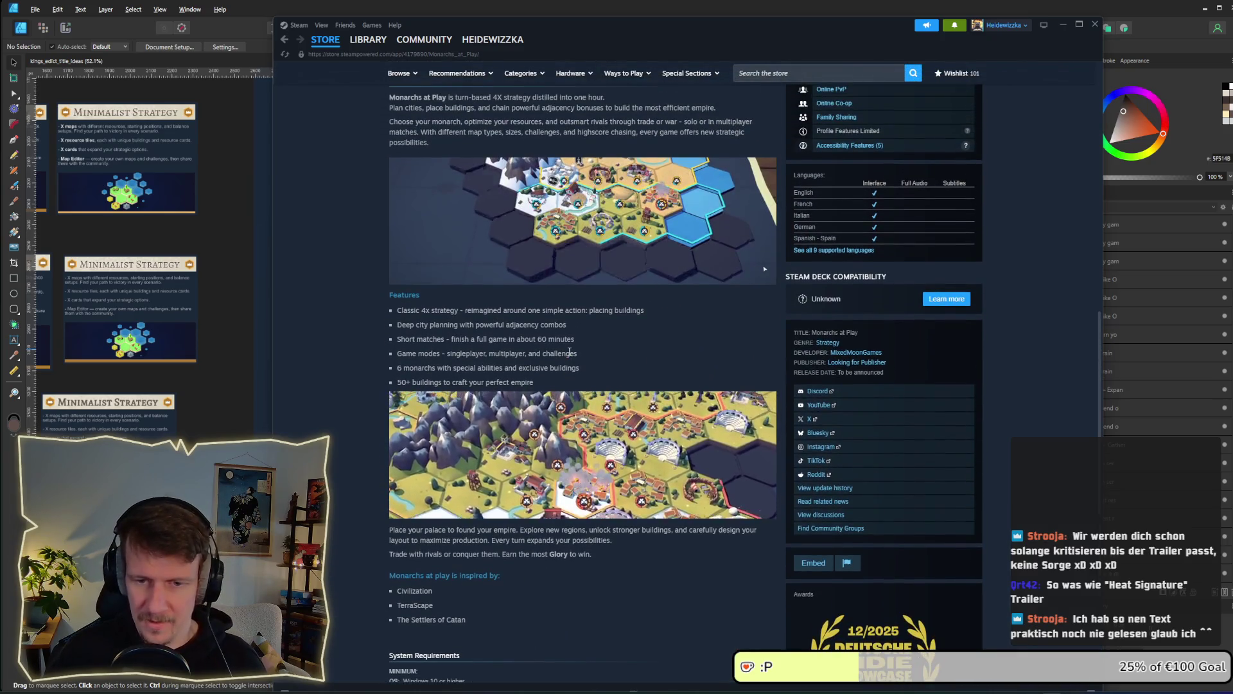
pyautogui.scroll(1, 568, 354)
pyautogui.scroll(4, 611, 271)
pyautogui.scroll(9, 611, 271)
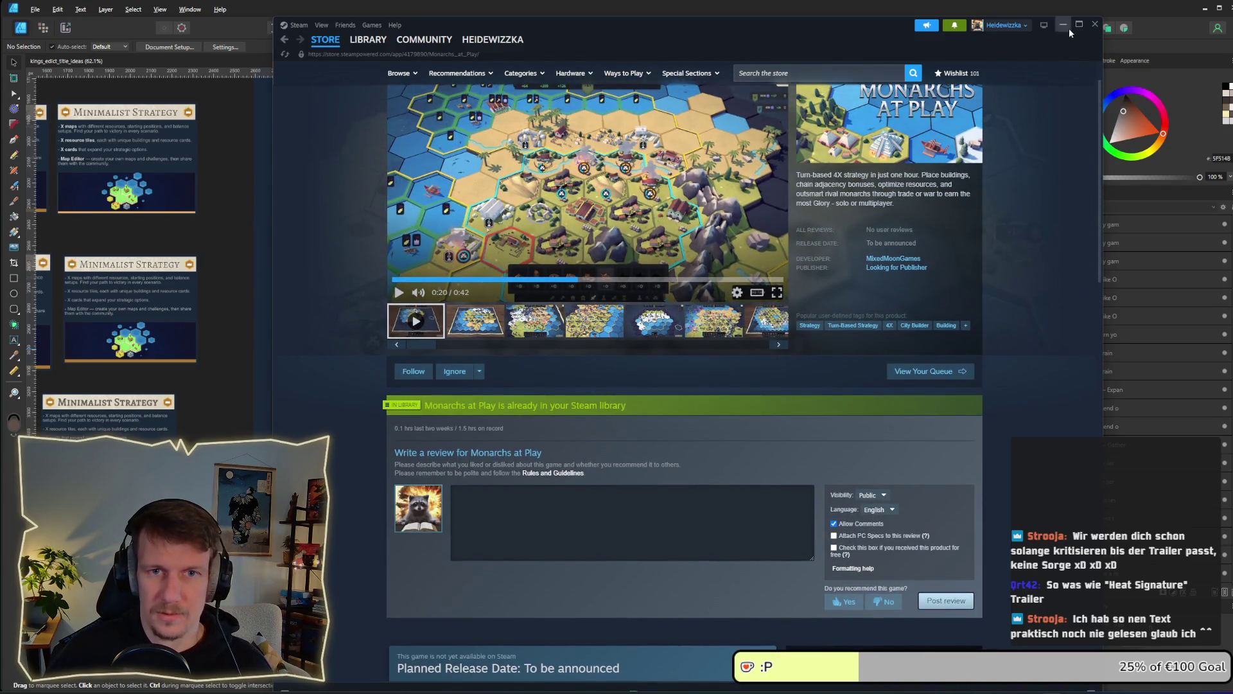
pyautogui.click(1095, 24)
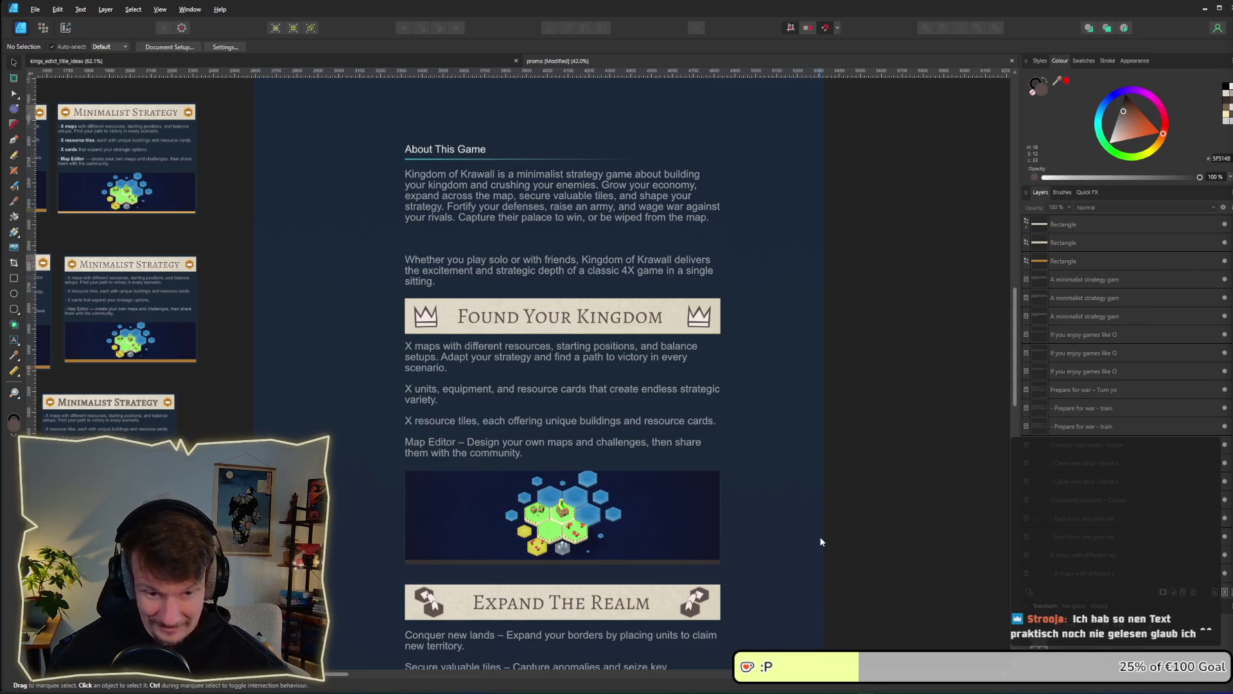
pyautogui.press('super')
pyautogui.write('steam')
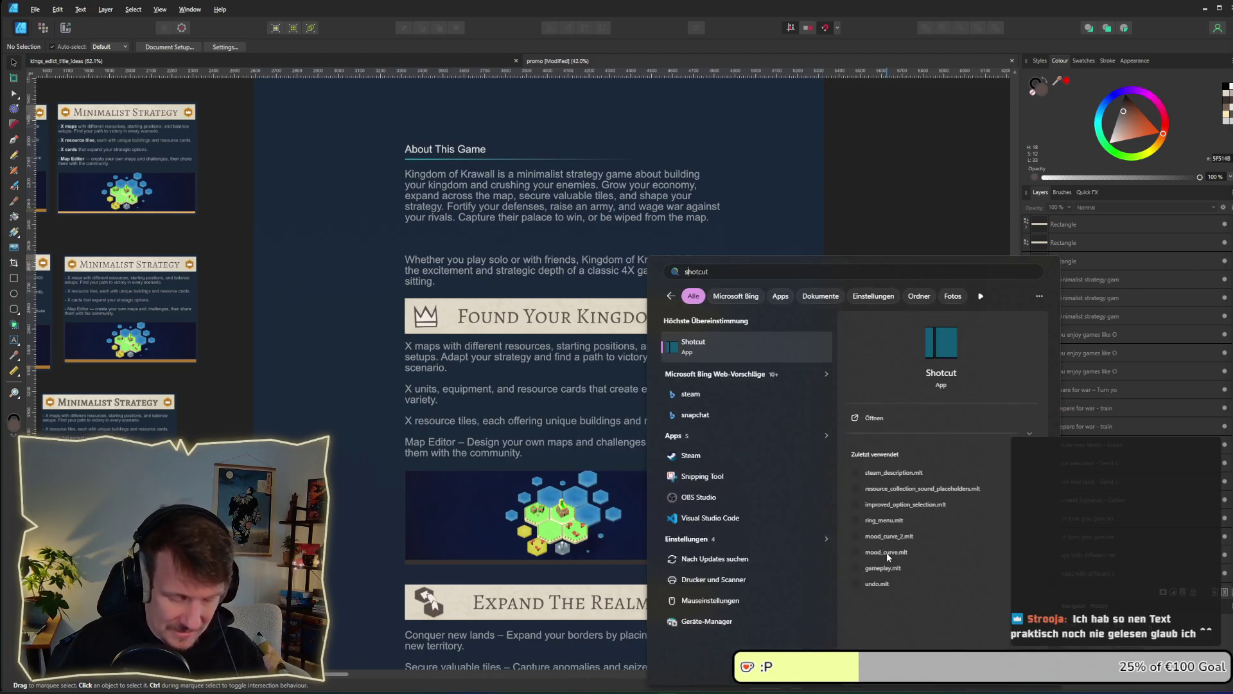
pyautogui.press('Return')
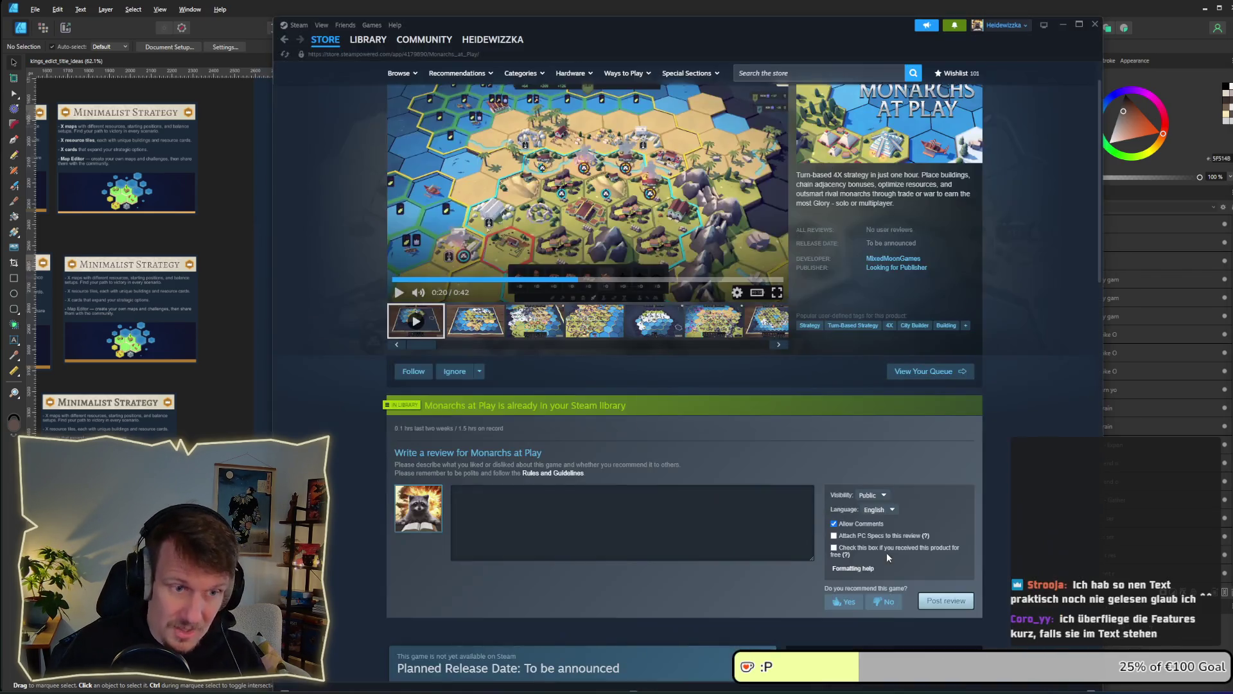
pyautogui.scroll(-9, 620, 390)
pyautogui.scroll(10, 621, 395)
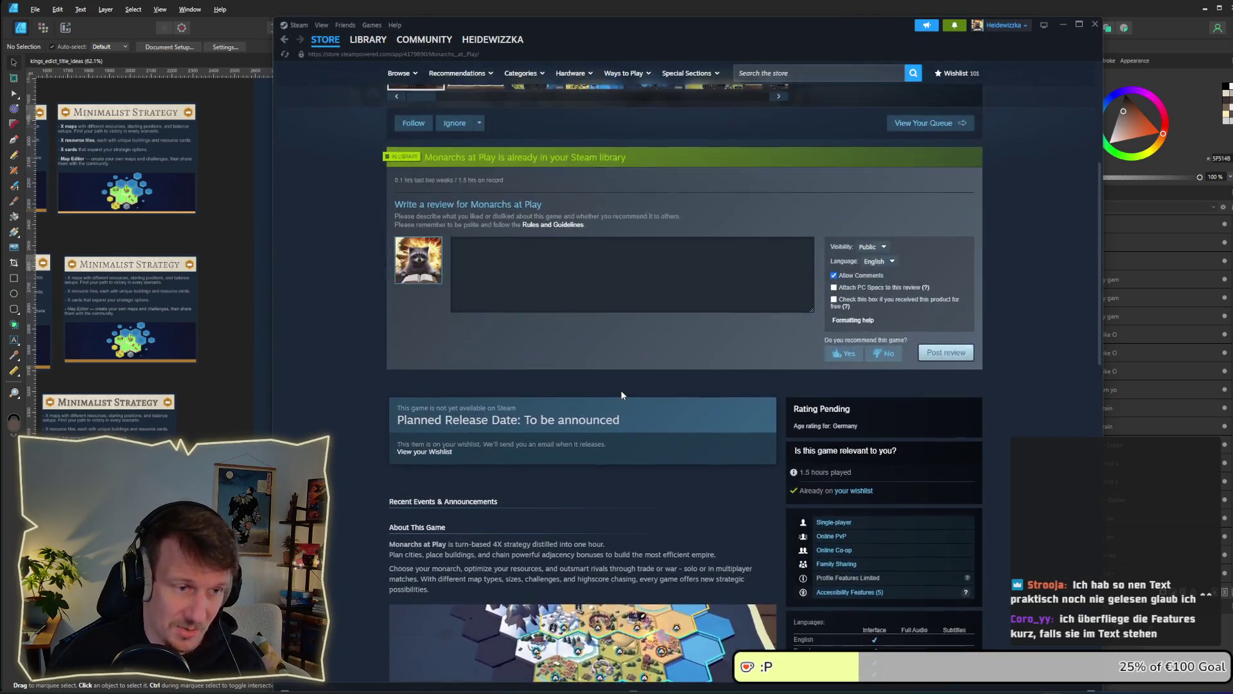
pyautogui.scroll(-7, 621, 395)
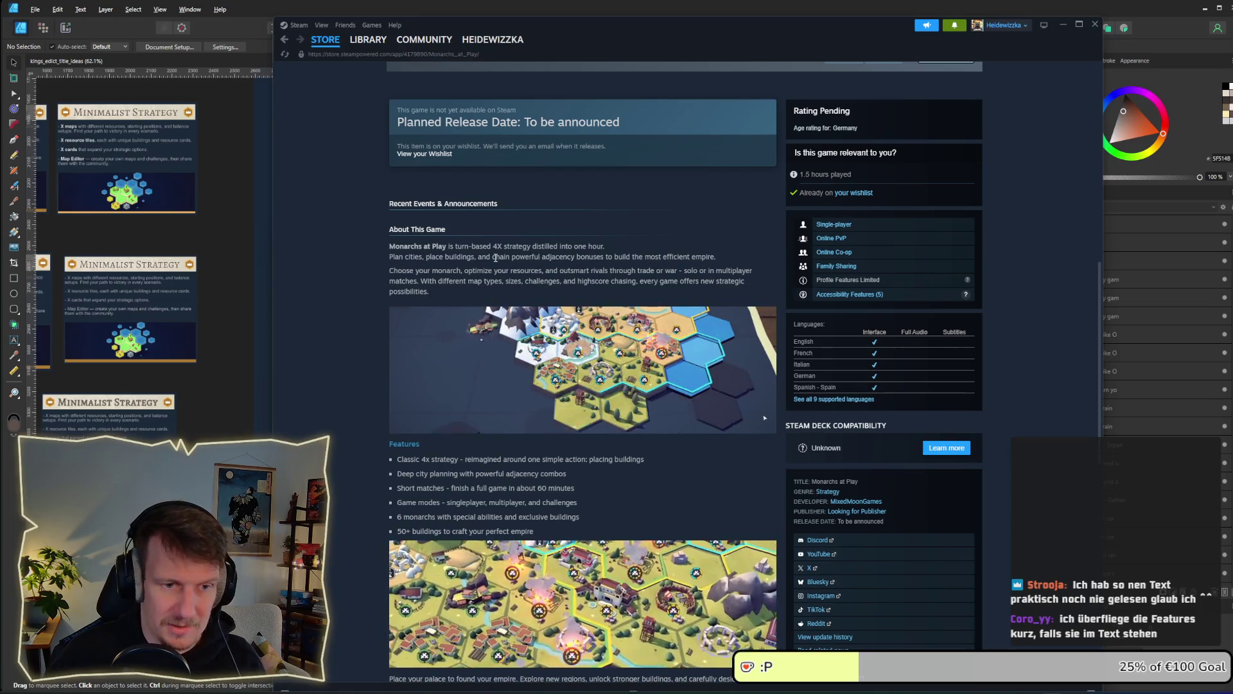
pyautogui.scroll(6, 508, 283)
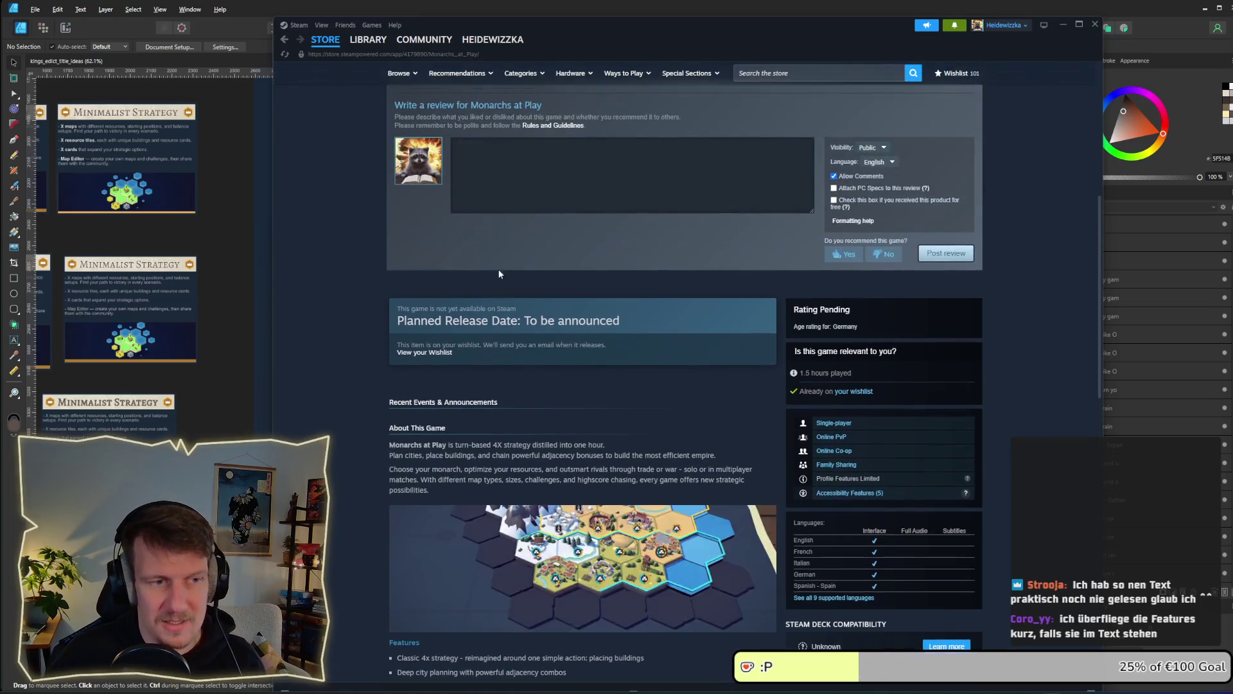
pyautogui.scroll(1, 523, 317)
pyautogui.scroll(-5, 523, 317)
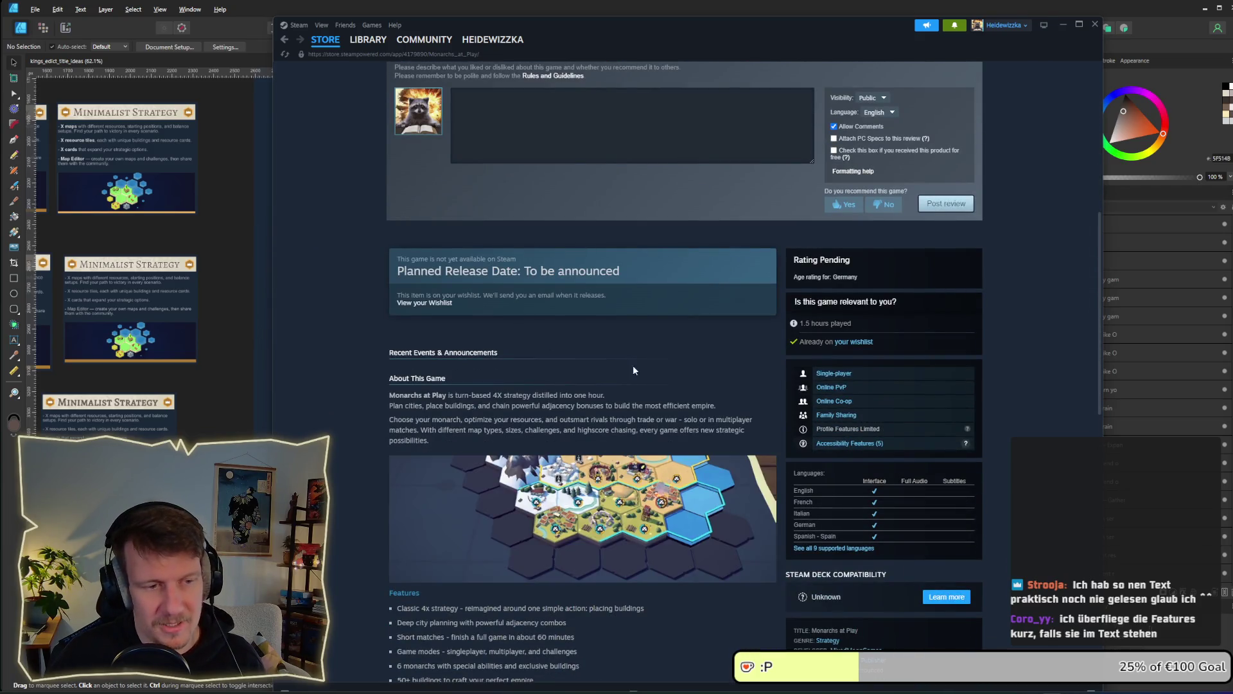
pyautogui.scroll(-4, 609, 357)
pyautogui.scroll(-3, 611, 360)
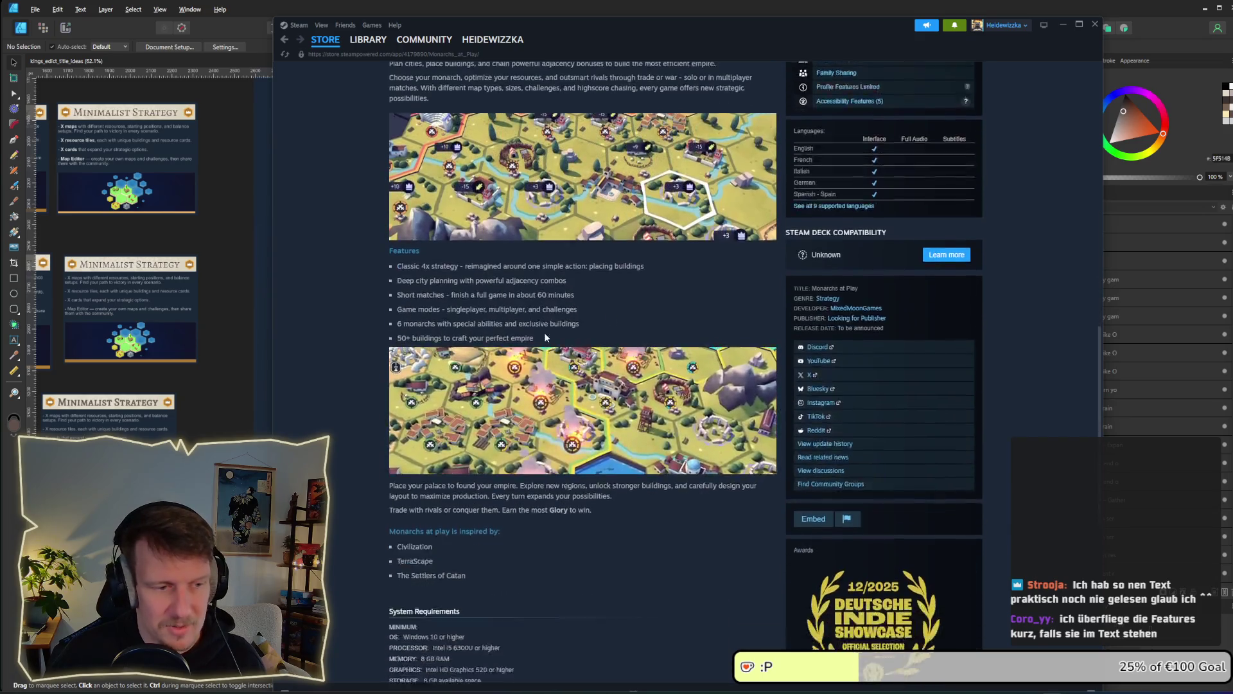
pyautogui.scroll(8, 448, 465)
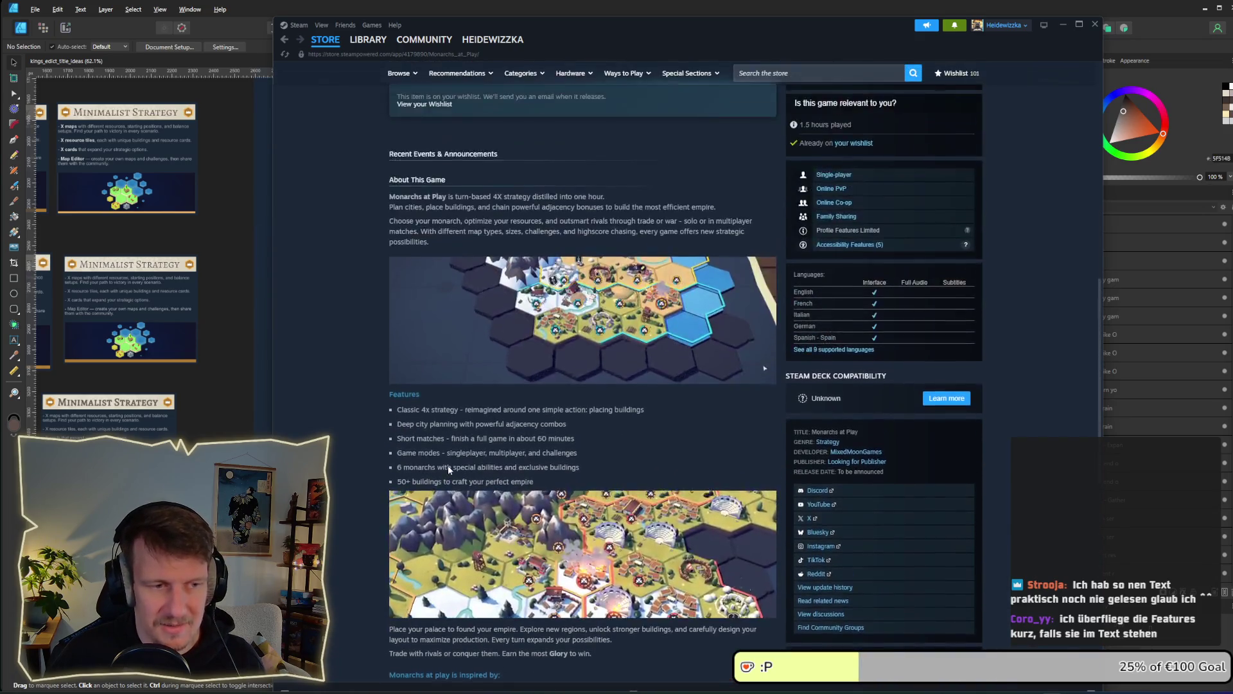
pyautogui.scroll(-5, 444, 456)
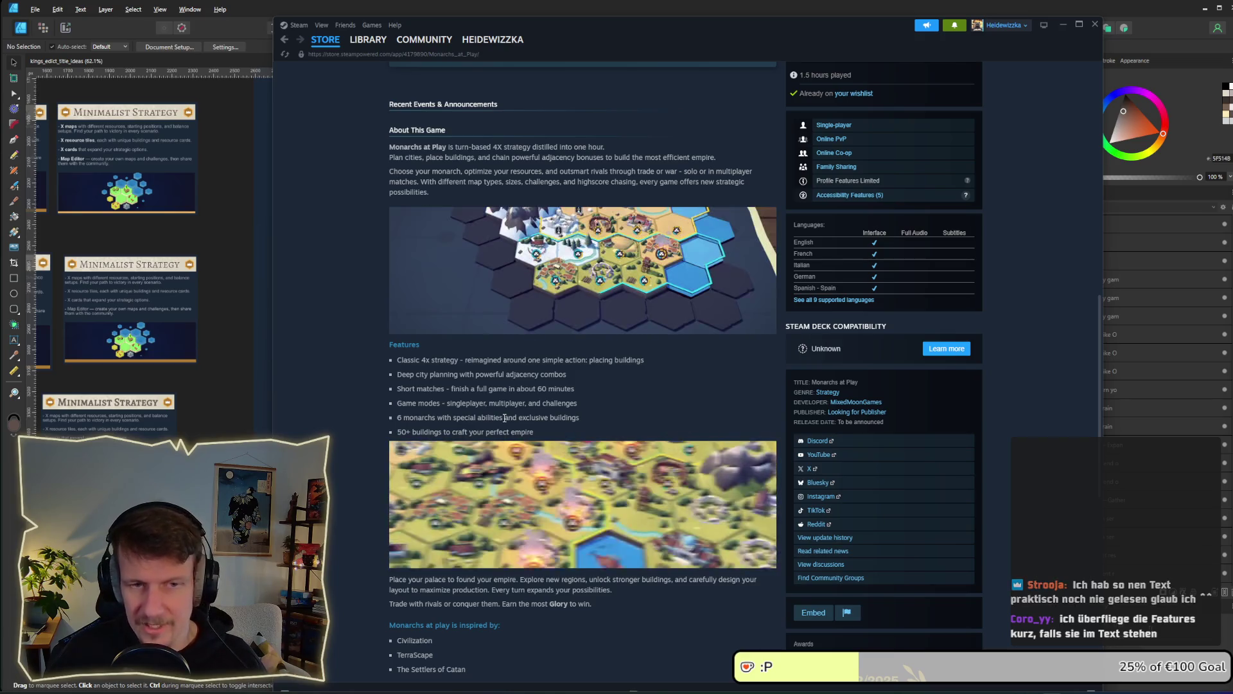
pyautogui.scroll(1, 504, 417)
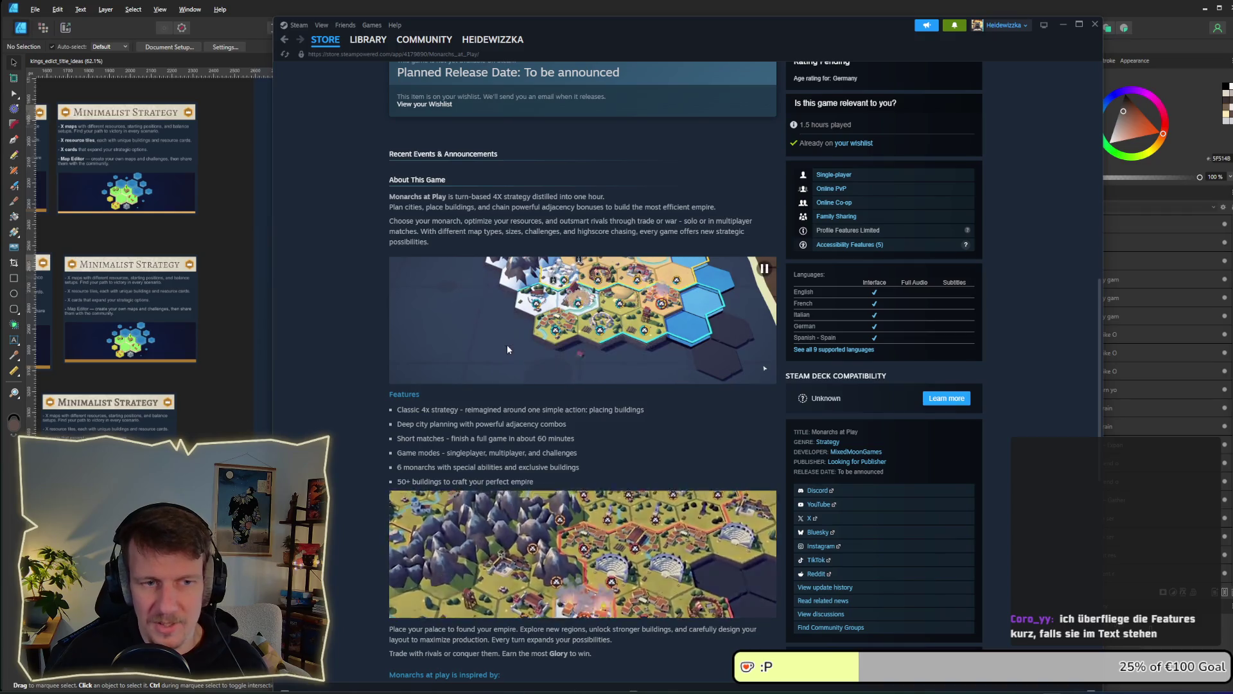
pyautogui.scroll(1, 506, 345)
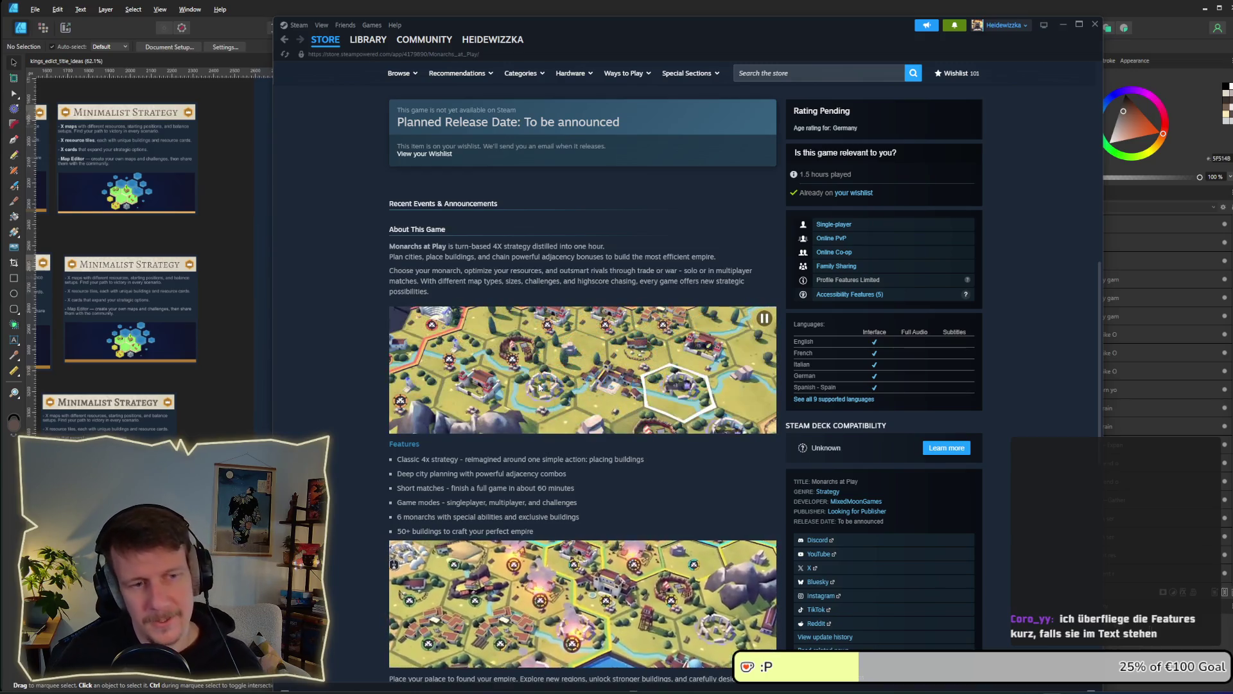
pyautogui.scroll(-1, 538, 386)
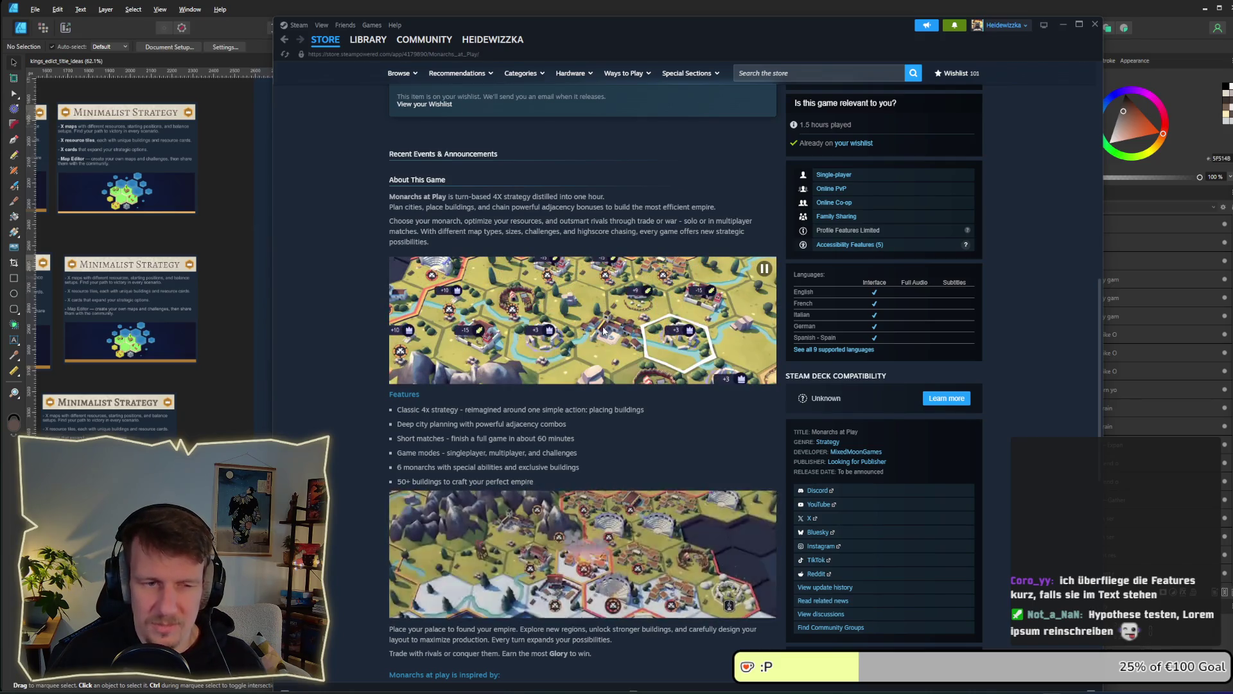
pyautogui.scroll(1, 603, 330)
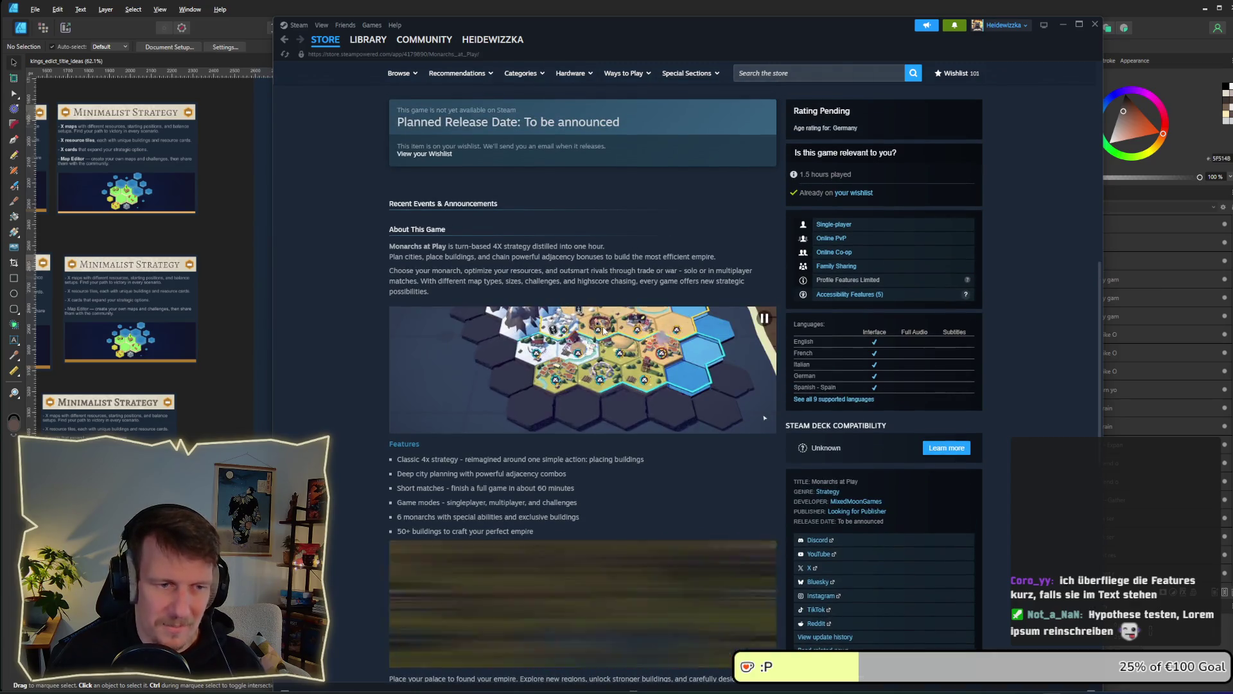
pyautogui.scroll(1, 600, 333)
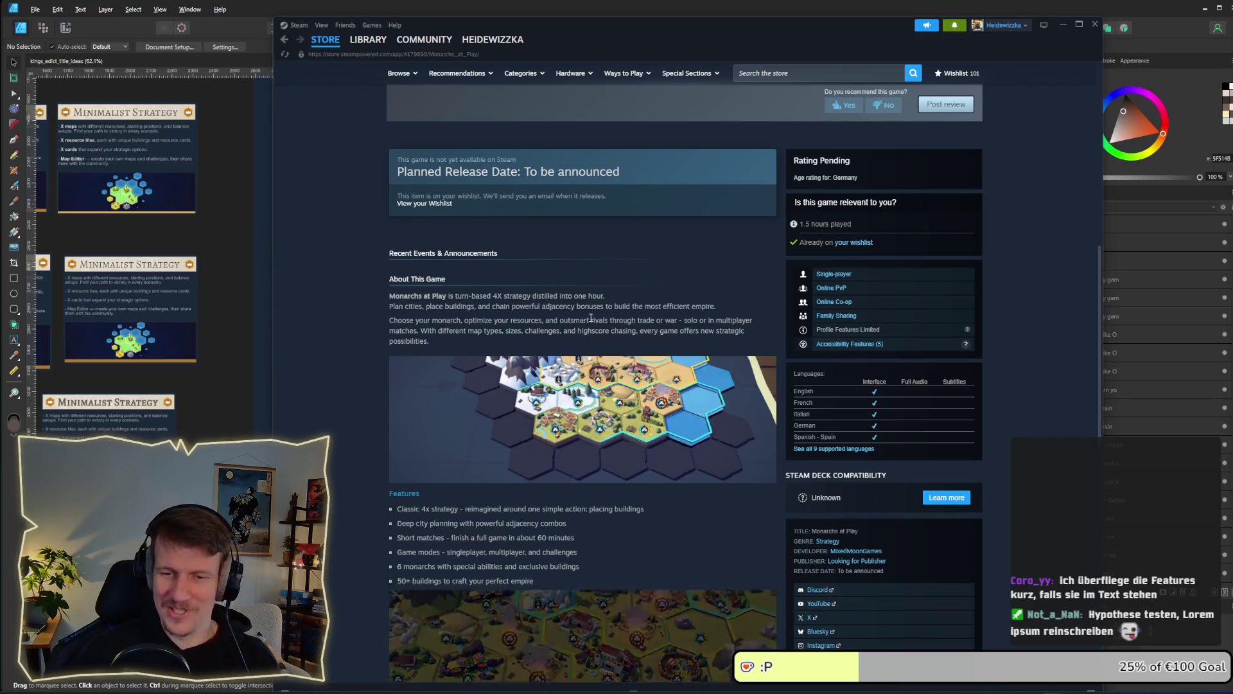
pyautogui.scroll(1, 598, 315)
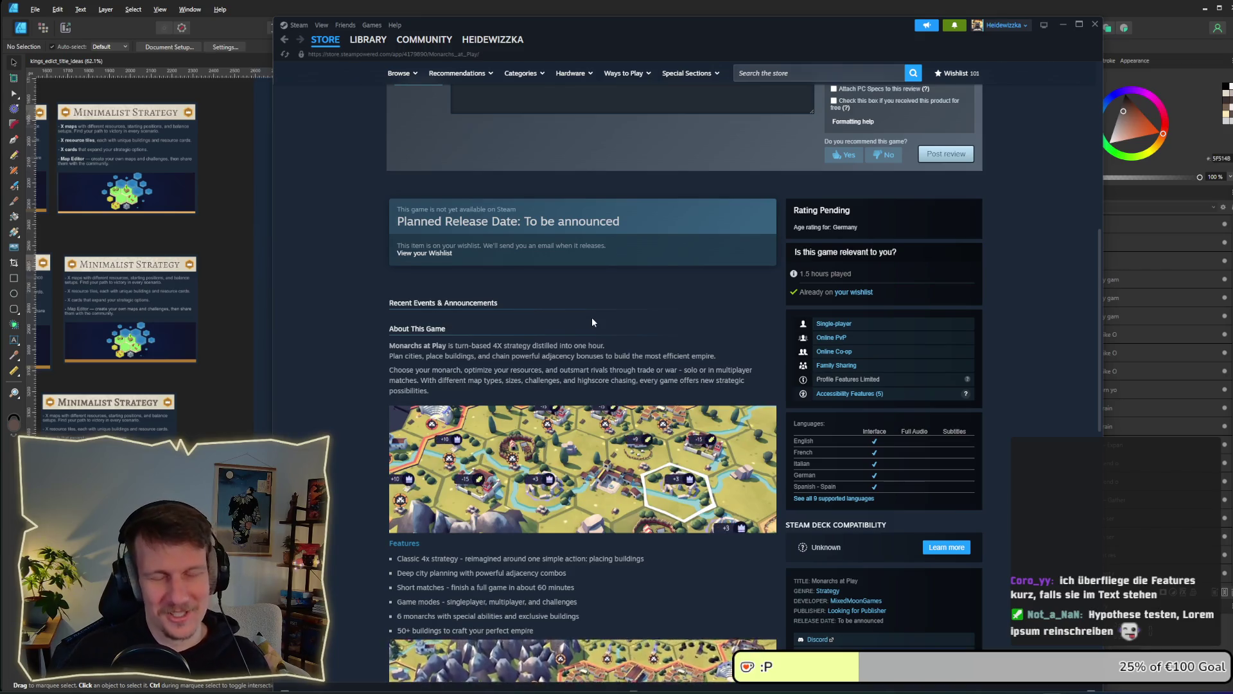
pyautogui.scroll(3, 592, 321)
pyautogui.scroll(7, 592, 317)
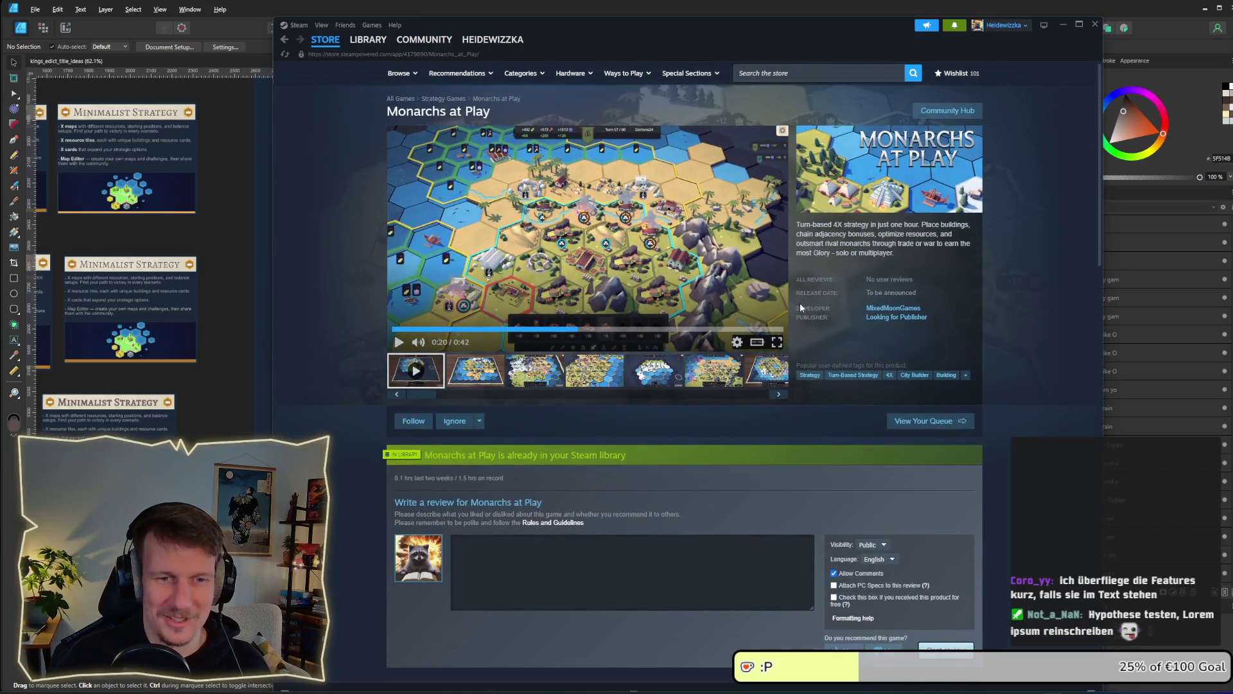
pyautogui.scroll(-15, 662, 335)
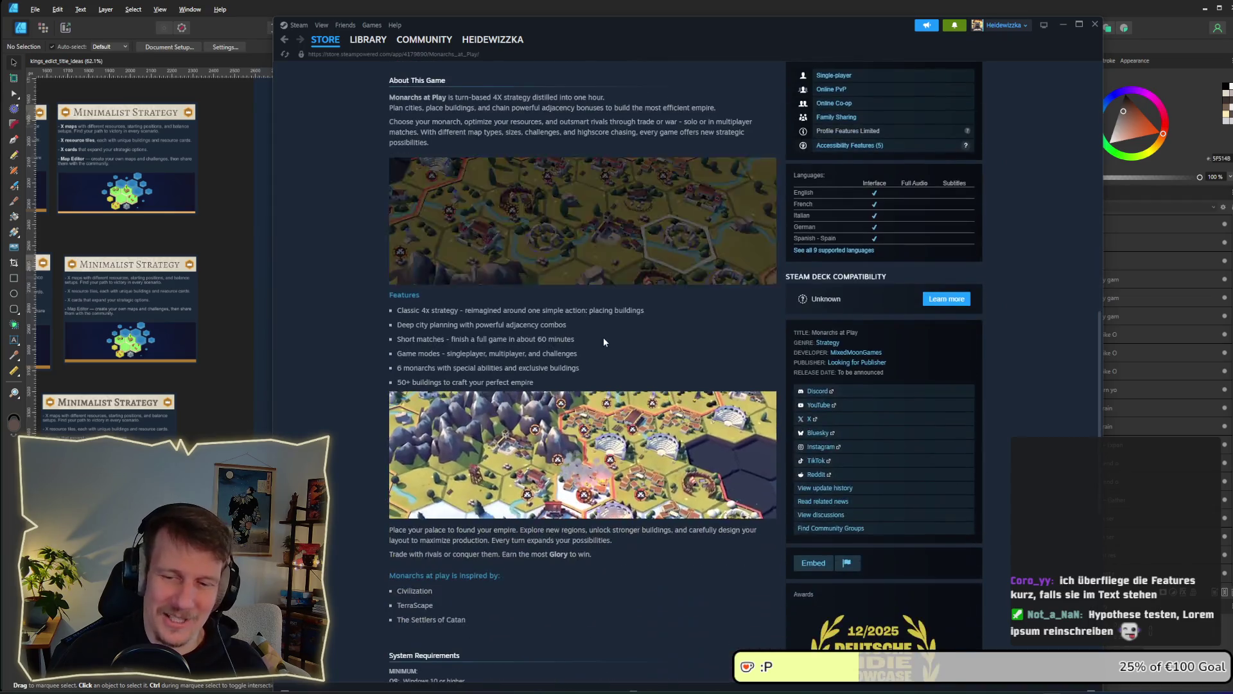
pyautogui.scroll(4, 603, 338)
pyautogui.scroll(10, 603, 337)
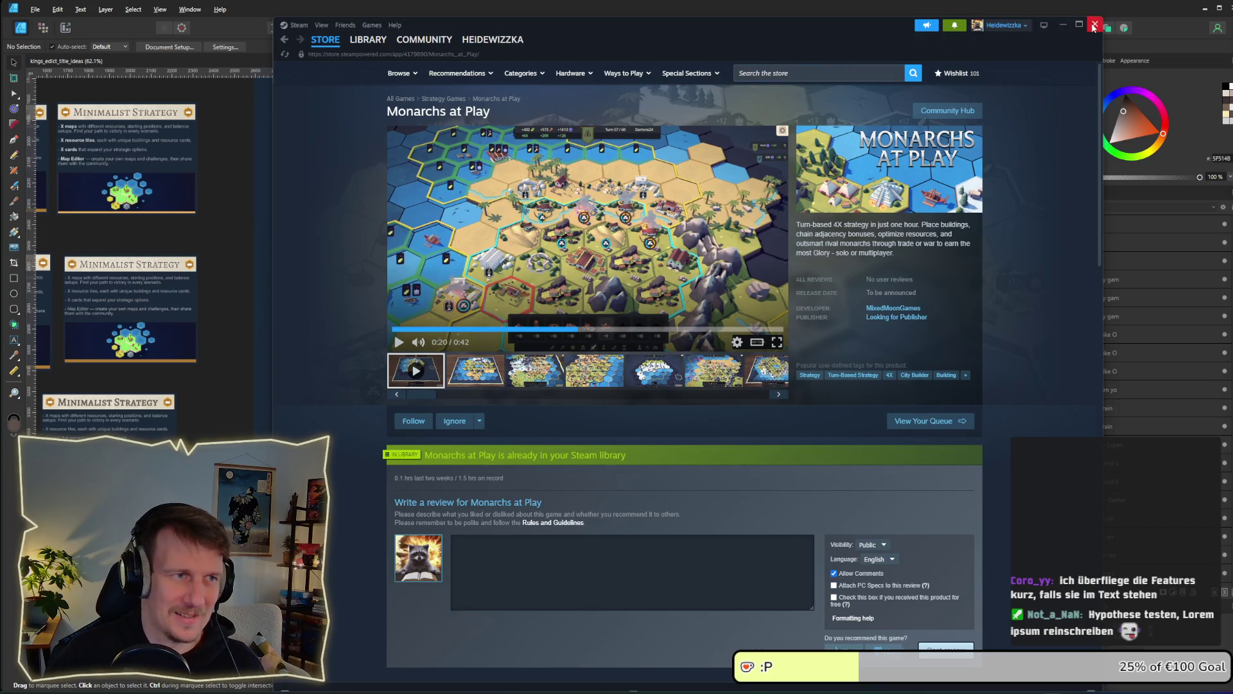
pyautogui.moveTo(884, 26); pyautogui.dragTo(880, 25)
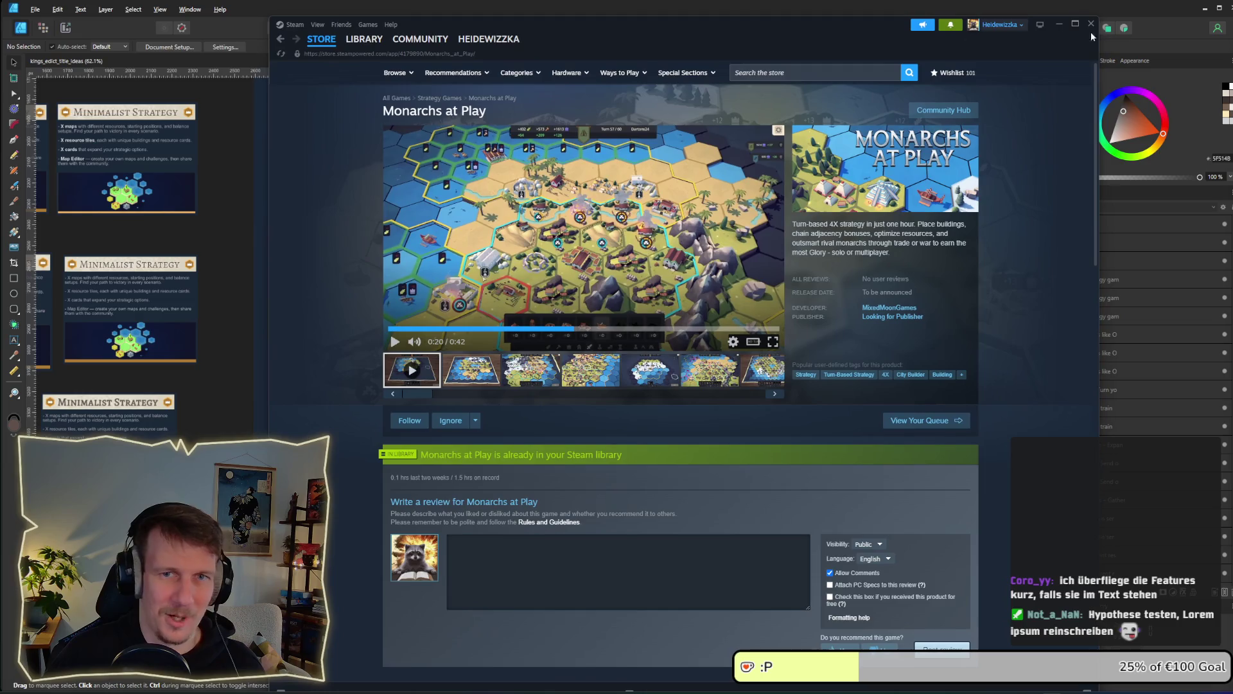
pyautogui.click(1089, 25)
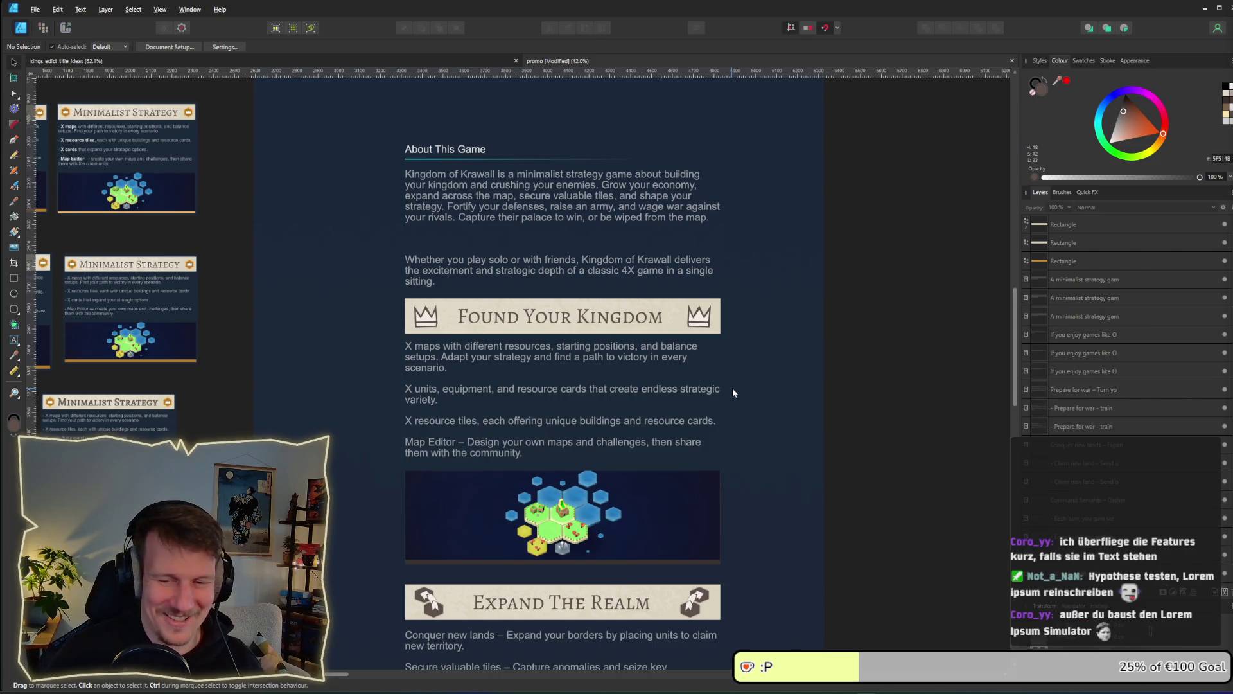
# Step: Scroll up through the promo page layout in Affinity Publisher
pyautogui.scroll(3, 684, 403)
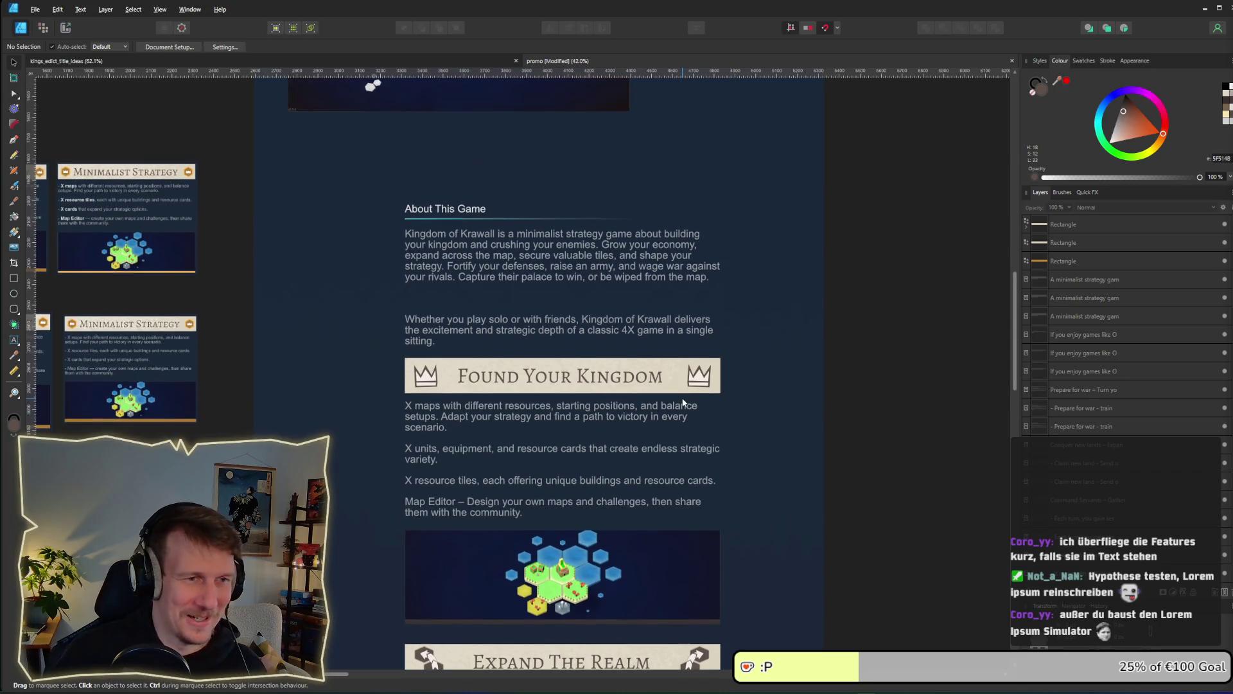
pyautogui.scroll(6, 683, 403)
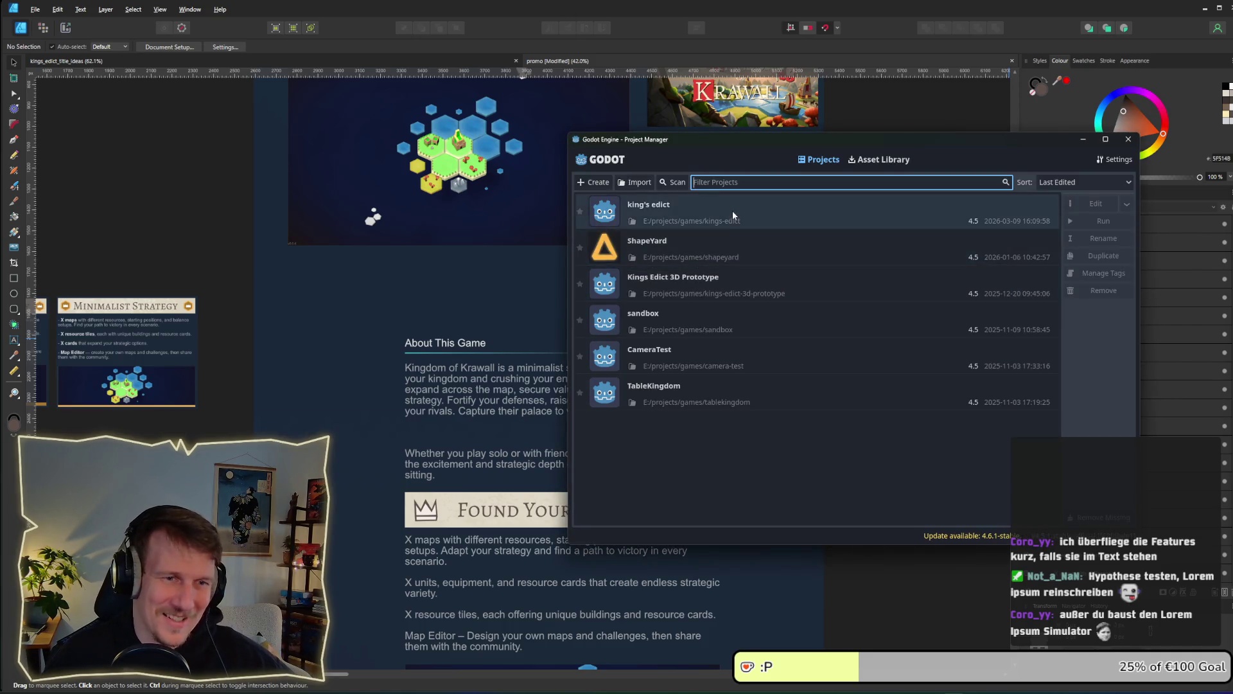
# Step: Select the king's edict project in the Project Manager and open it in the editor
pyautogui.click(733, 212)
pyautogui.click(1097, 206)
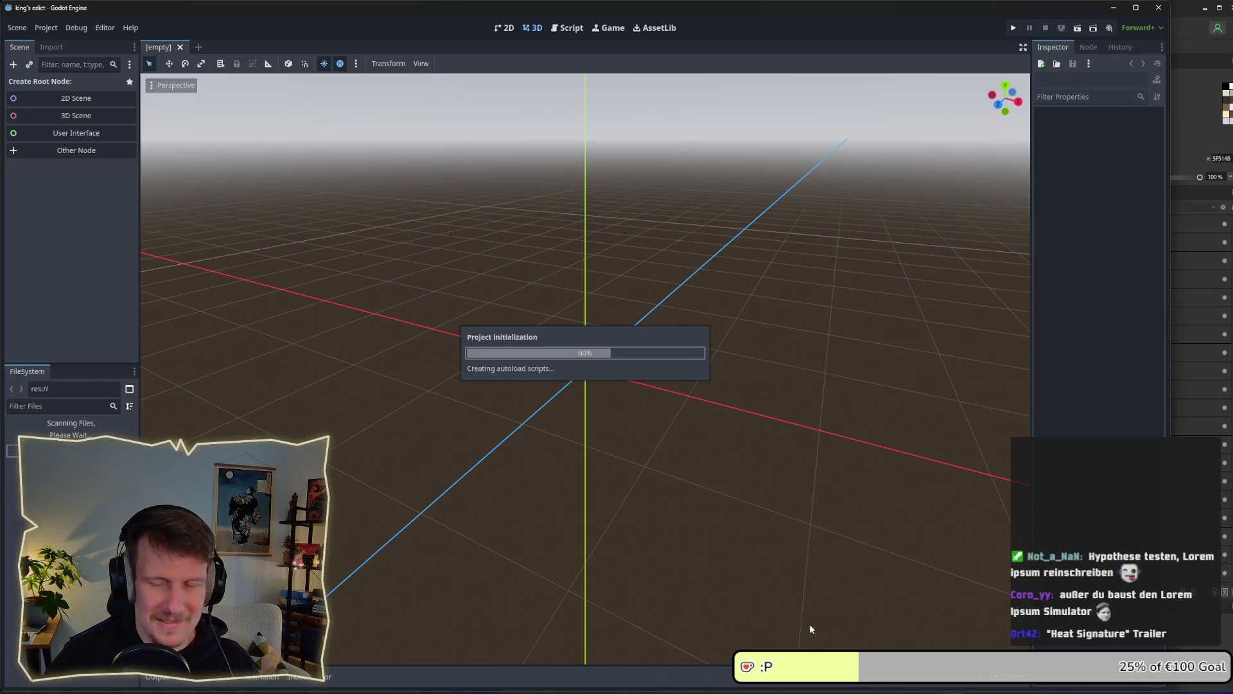
# Step: Launch Steam by searching 'steam' in the Start menu
pyautogui.press('super')
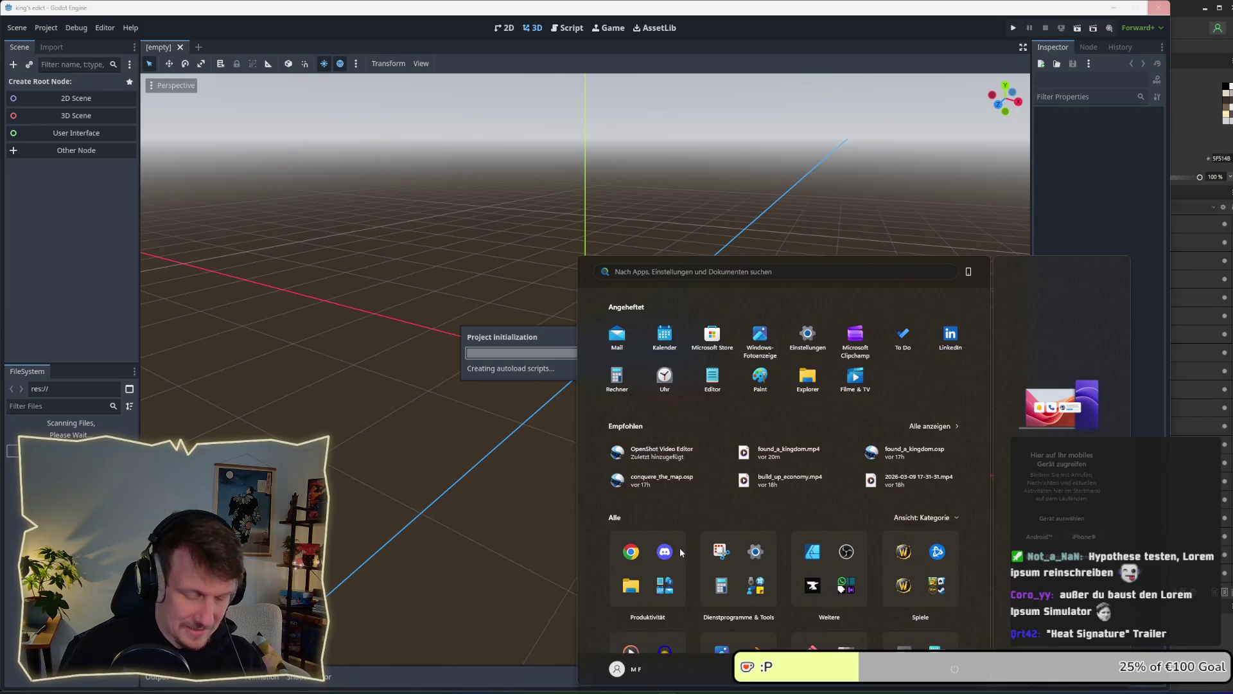
pyautogui.write('steam')
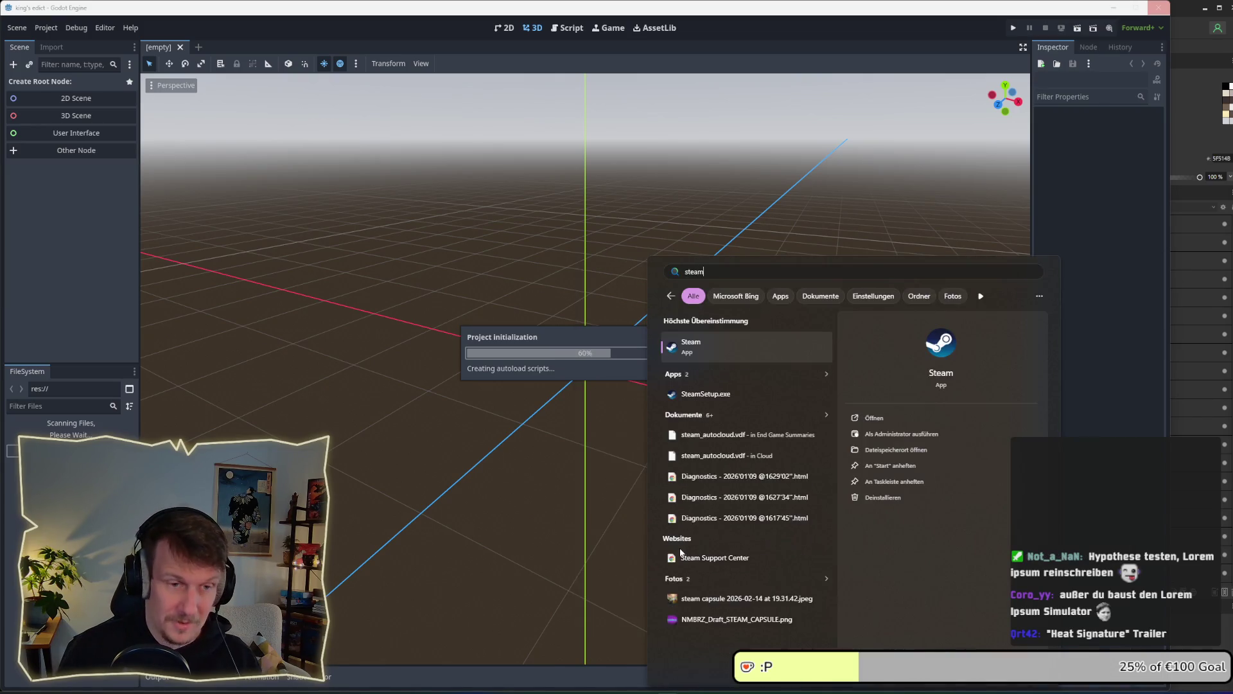
pyautogui.press('Return')
# Step: Search the Steam store for Heat Signature, open its store page and start the trailer
pyautogui.click(772, 79)
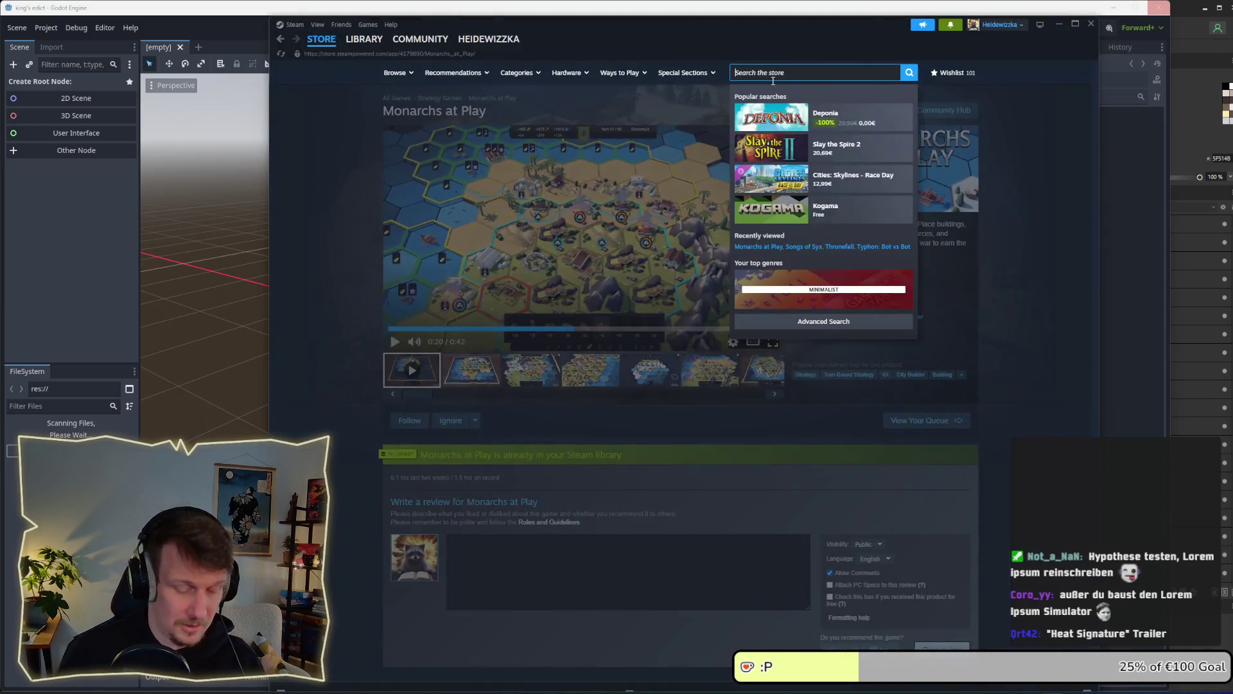
pyautogui.write('t sign')
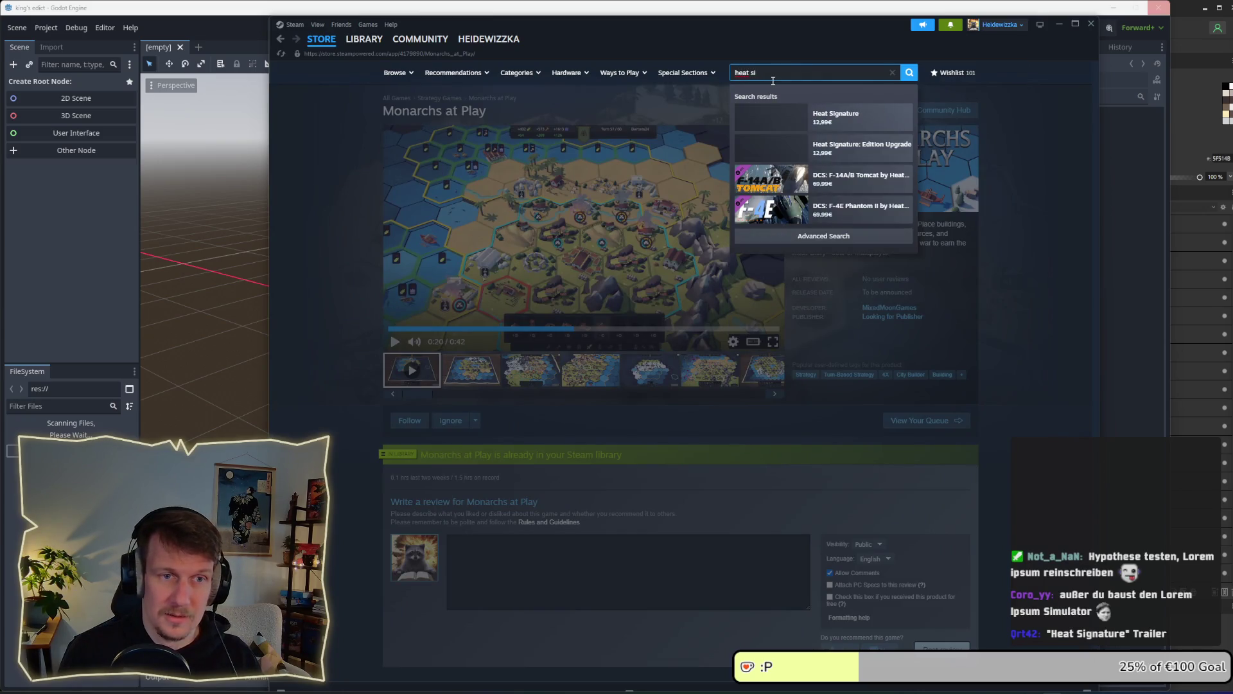
pyautogui.write('at')
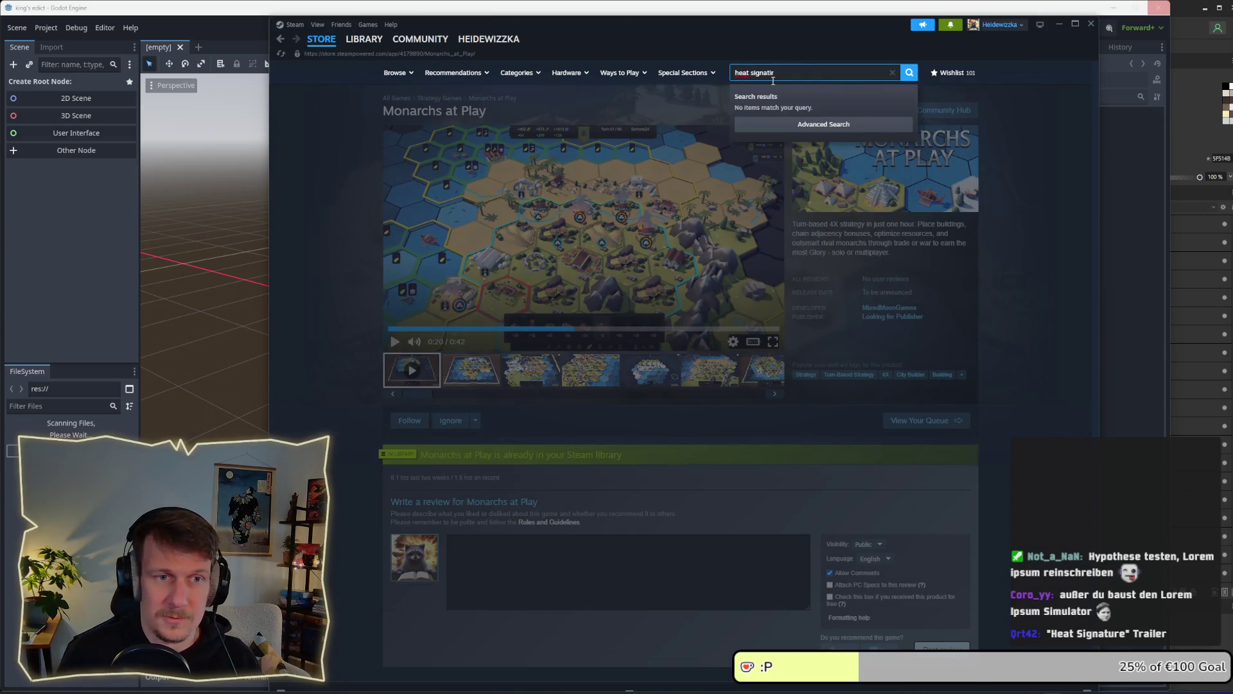
pyautogui.click(823, 119)
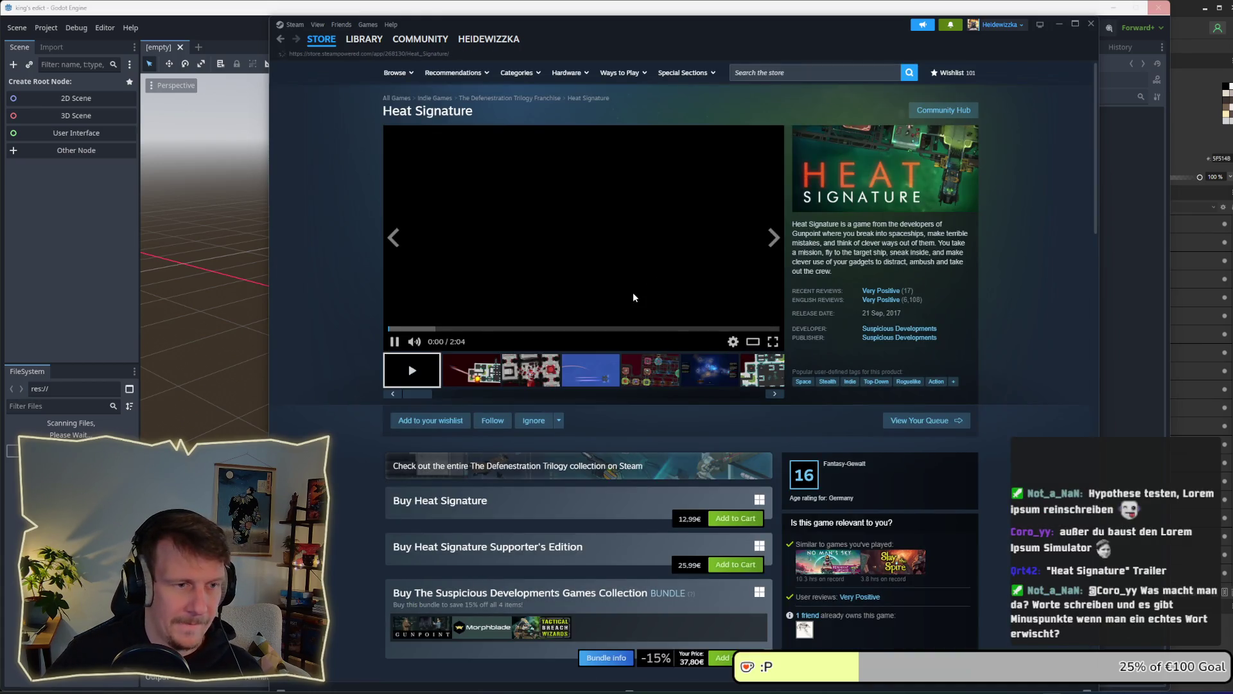
pyautogui.click(395, 342)
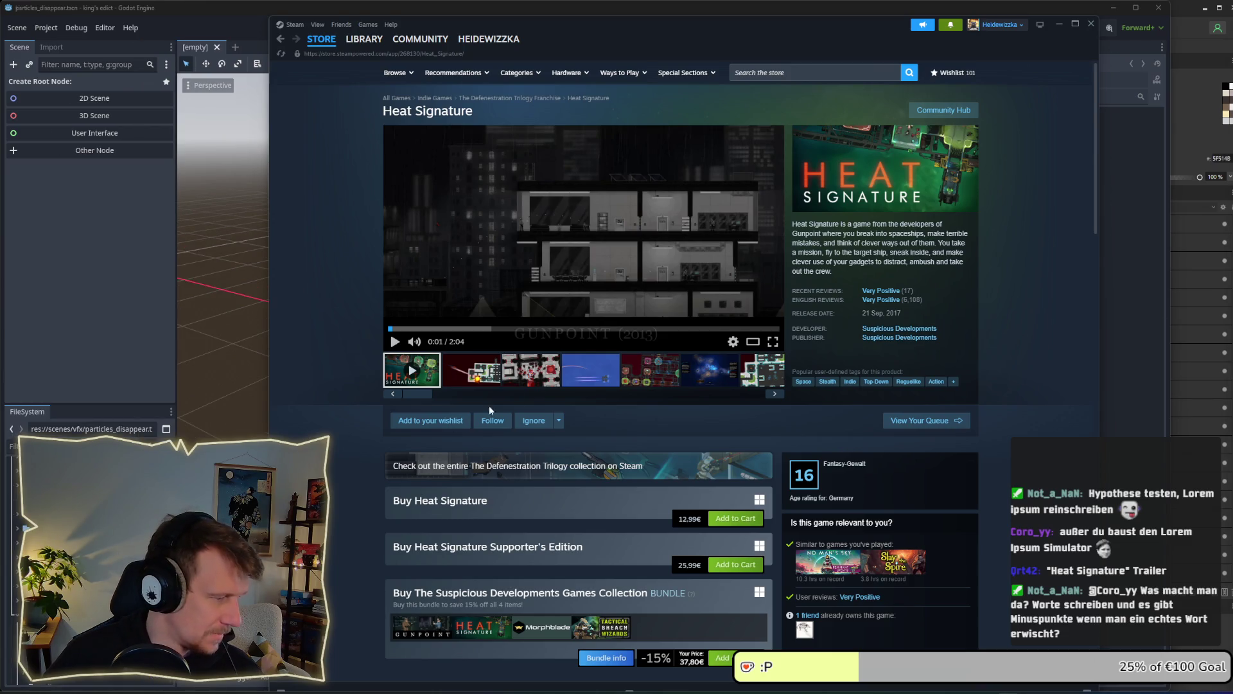
# Step: Play the Heat Signature trailer enlarged in the Trailers & Screenshots viewer
pyautogui.click(394, 342)
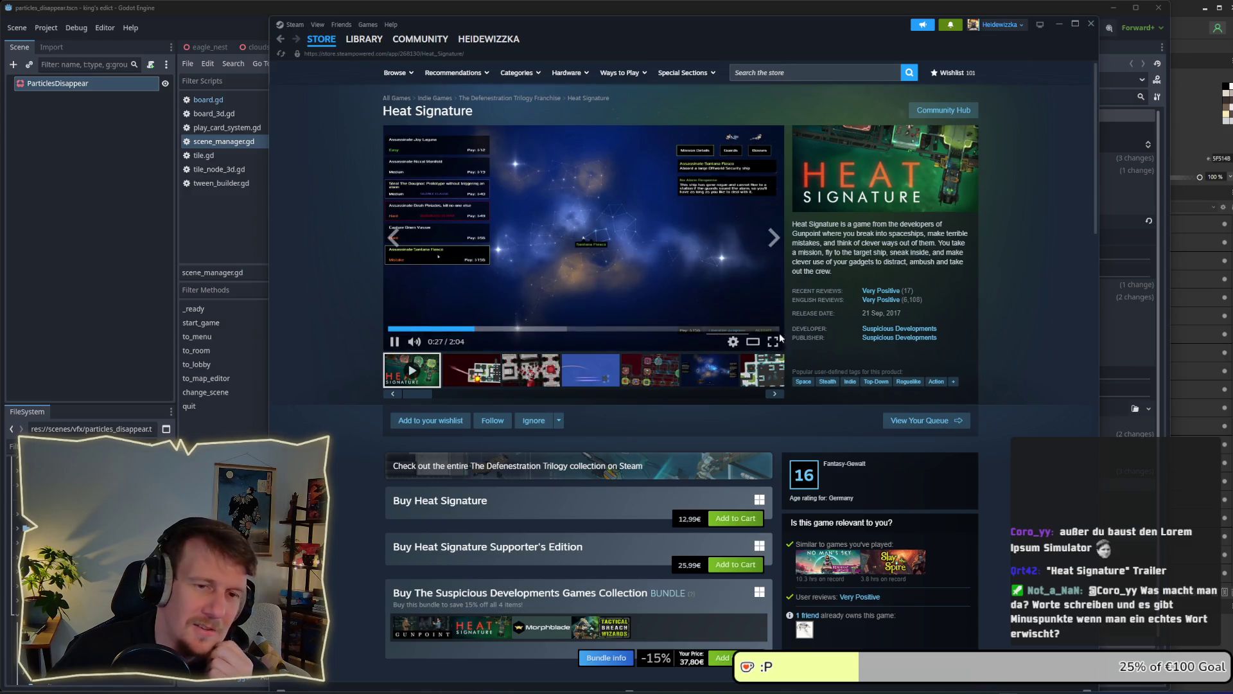
pyautogui.click(743, 339)
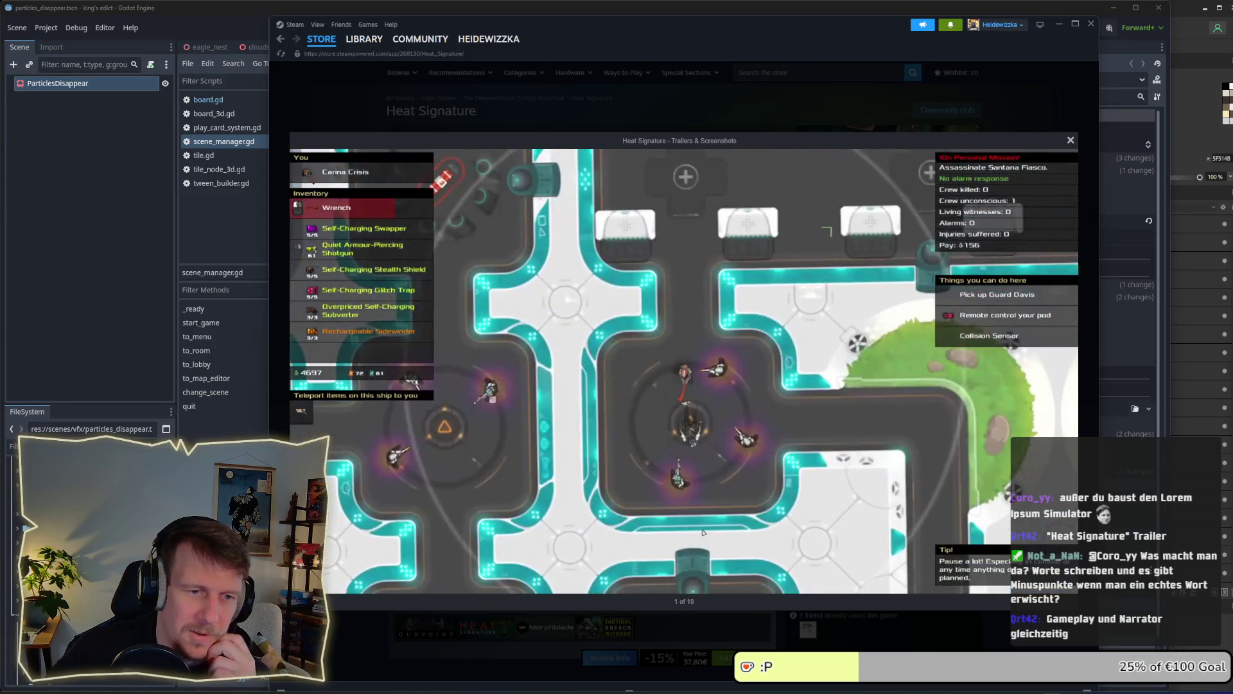
pyautogui.moveTo(774, 489)
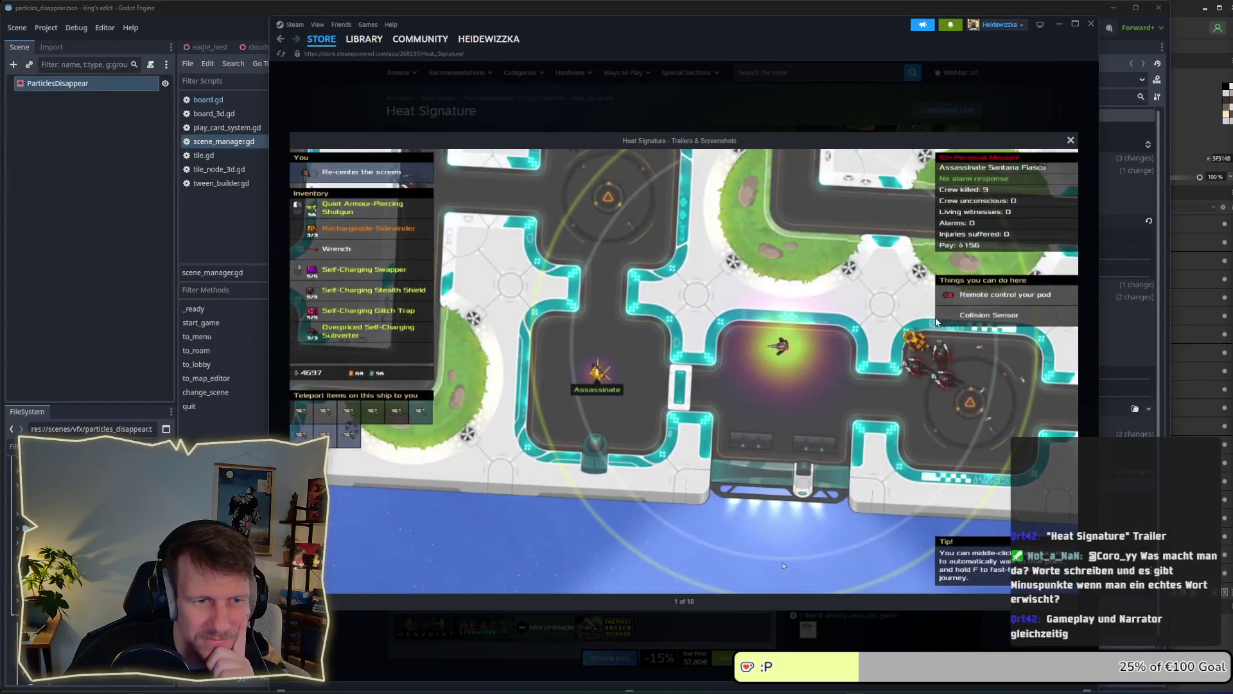
pyautogui.moveTo(705, 564)
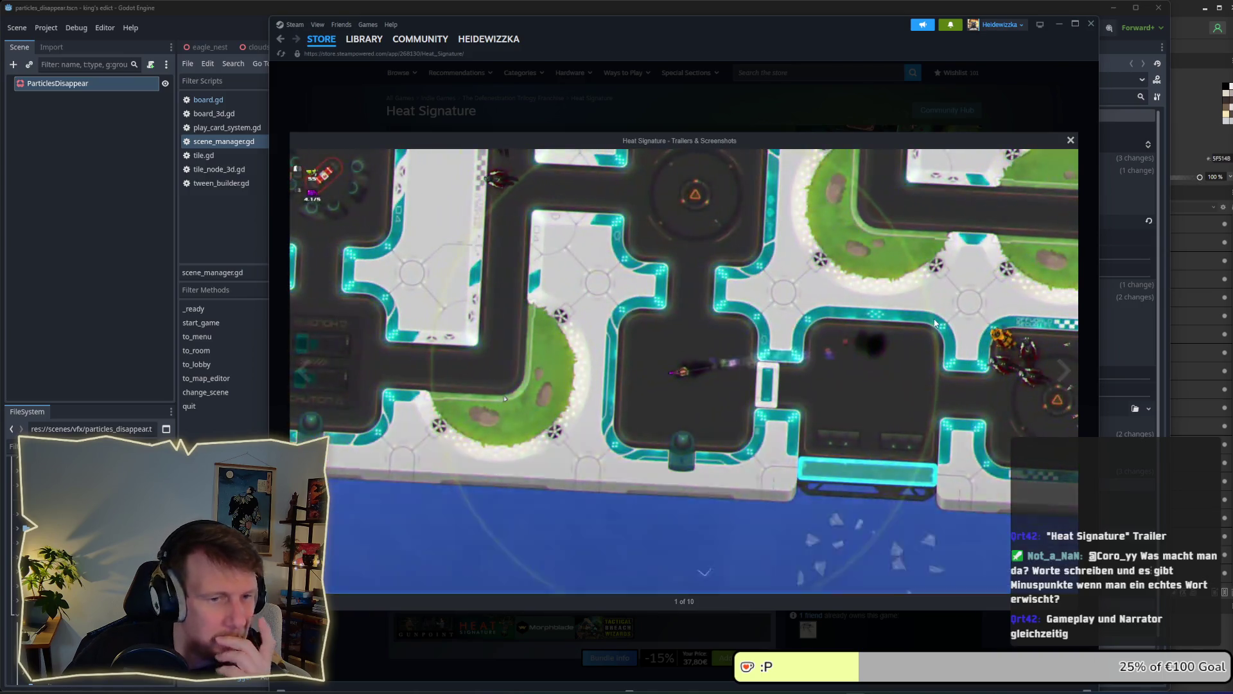
pyautogui.moveTo(933, 318)
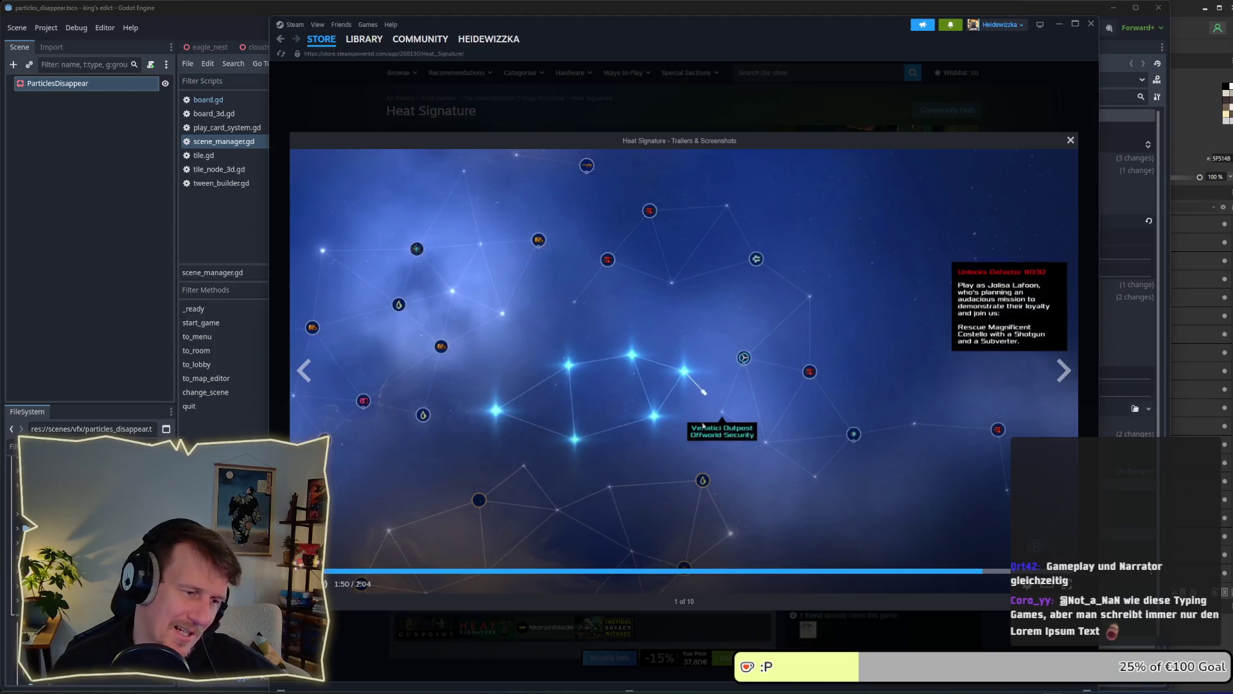
# Step: Restart the Heat Signature trailer, then jump ahead to about 0:42, a later scene, and 1:42
pyautogui.click(355, 571)
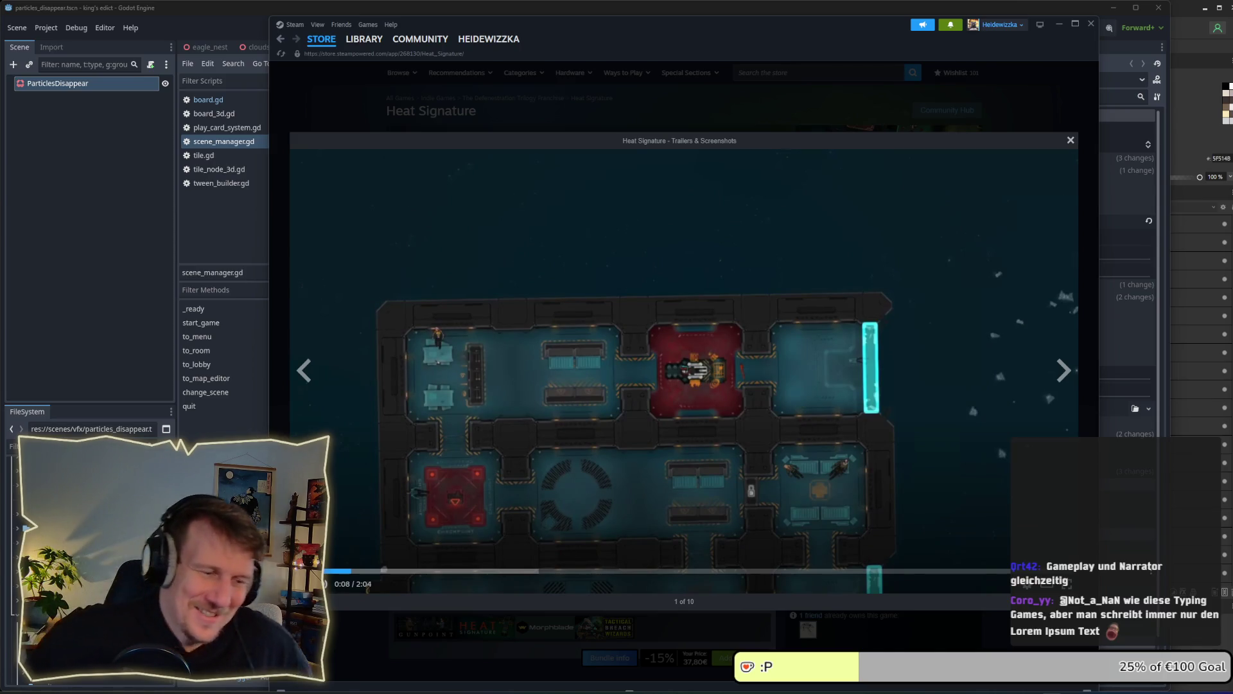
pyautogui.click(562, 570)
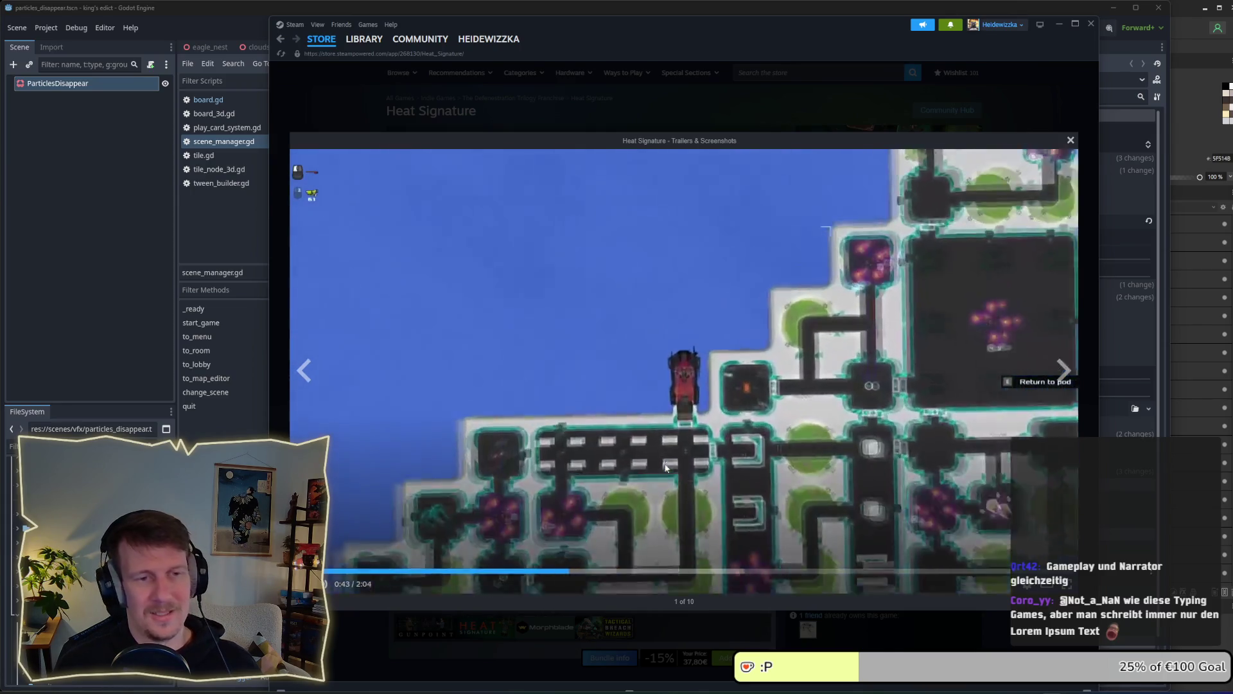
pyautogui.click(803, 570)
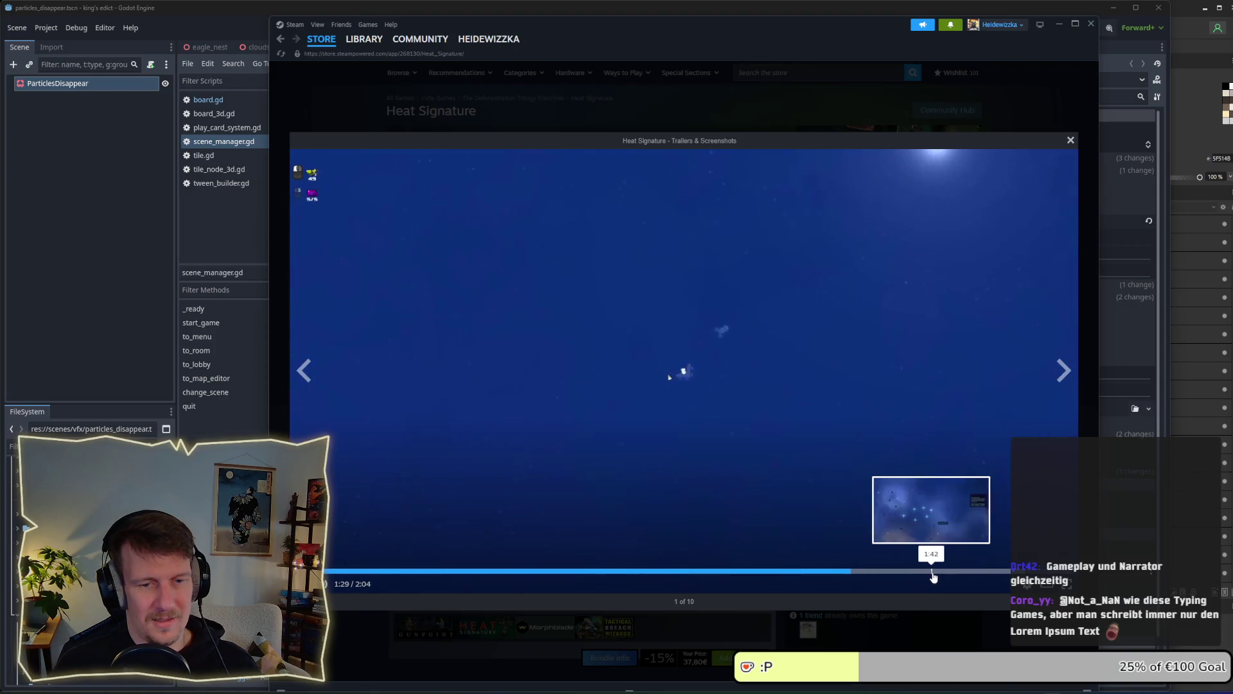
pyautogui.click(935, 571)
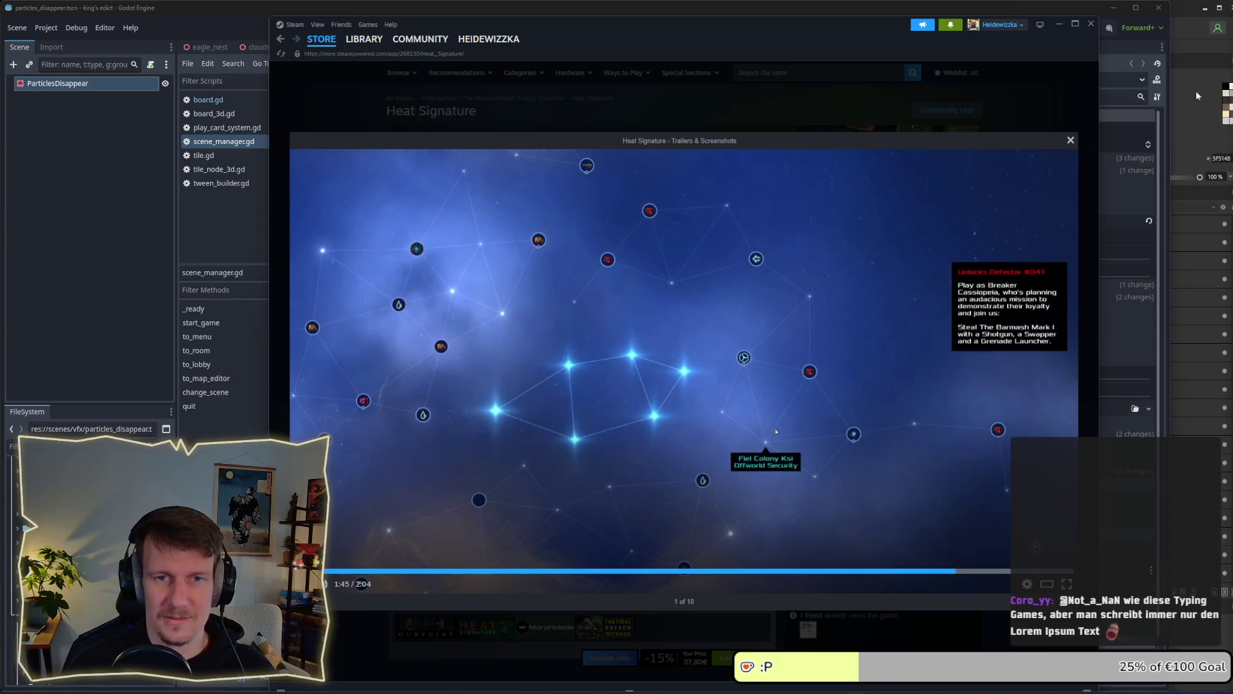
# Step: Close the trailer viewer and minimize Steam to reveal the Godot editor
pyautogui.click(1069, 141)
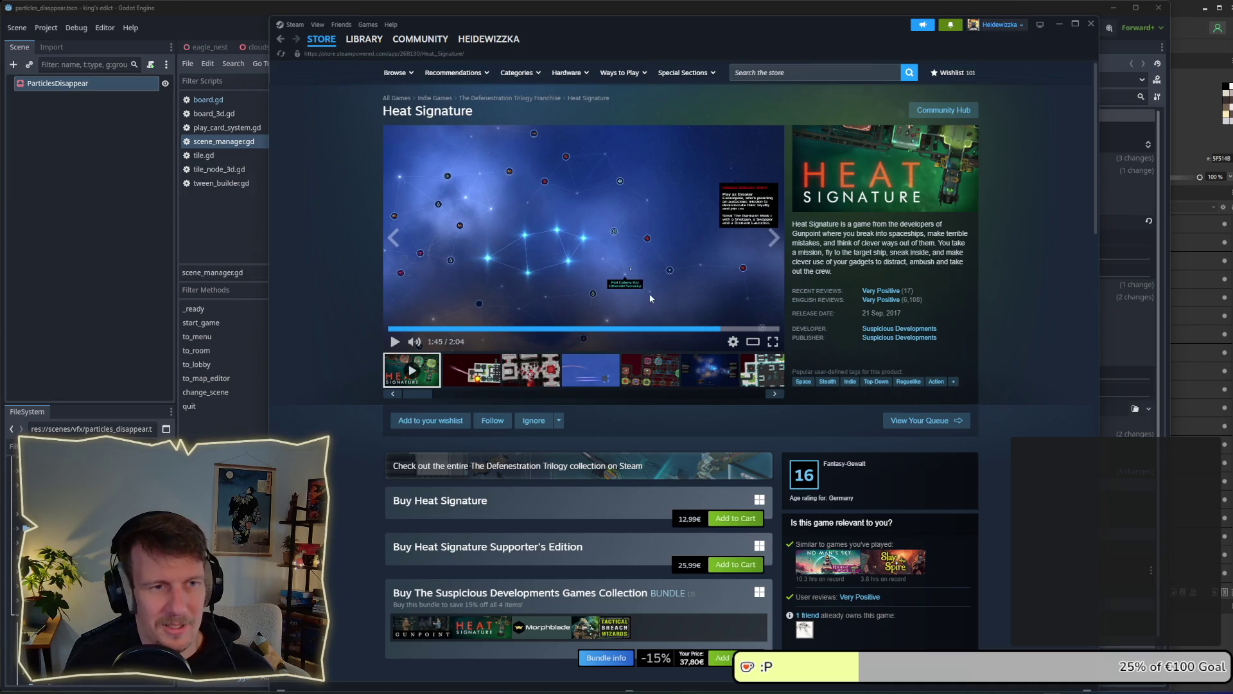
pyautogui.click(1060, 24)
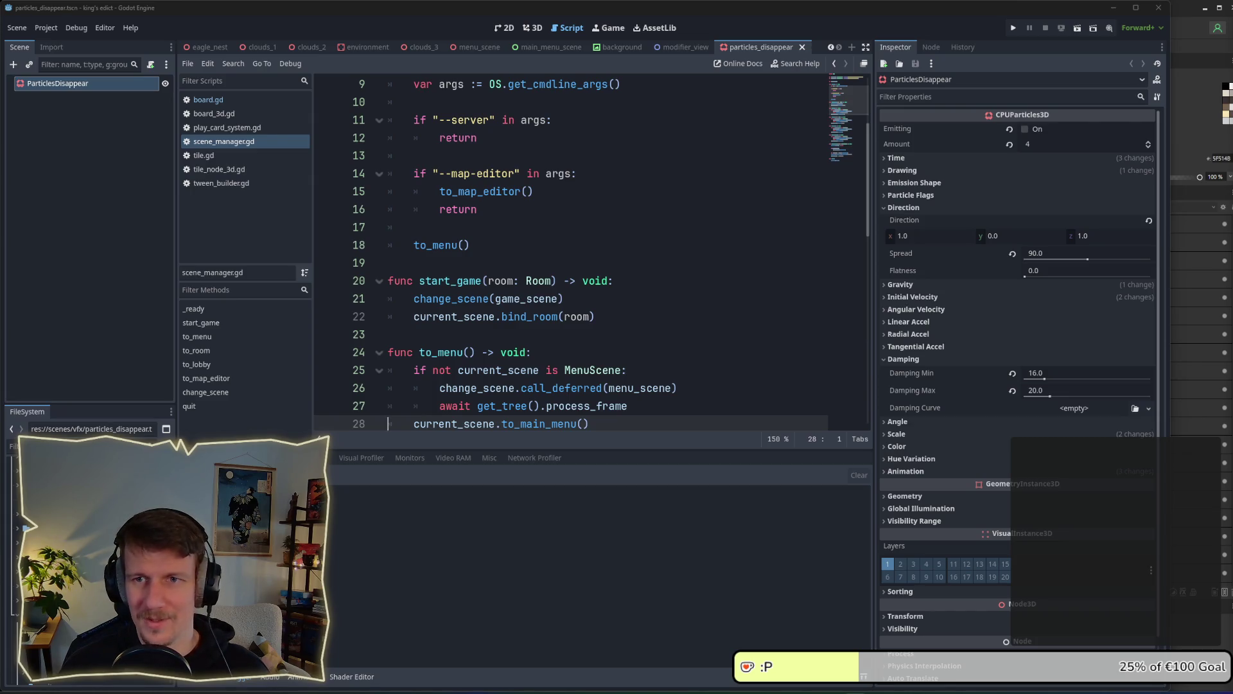
# Step: Put the caret after MenuScene: on line 25, widen Godot to full screen, and run the game
pyautogui.click(629, 371)
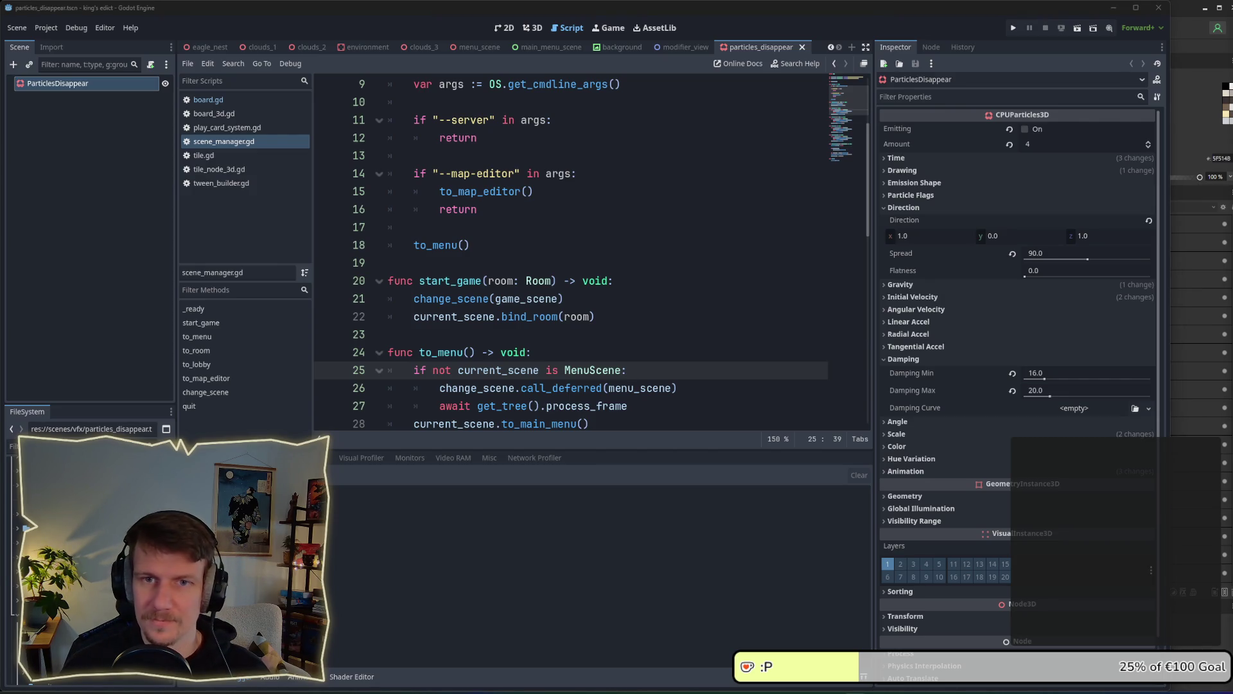
pyautogui.moveTo(1170, 186); pyautogui.dragTo(1232, 186)
pyautogui.press('F5')
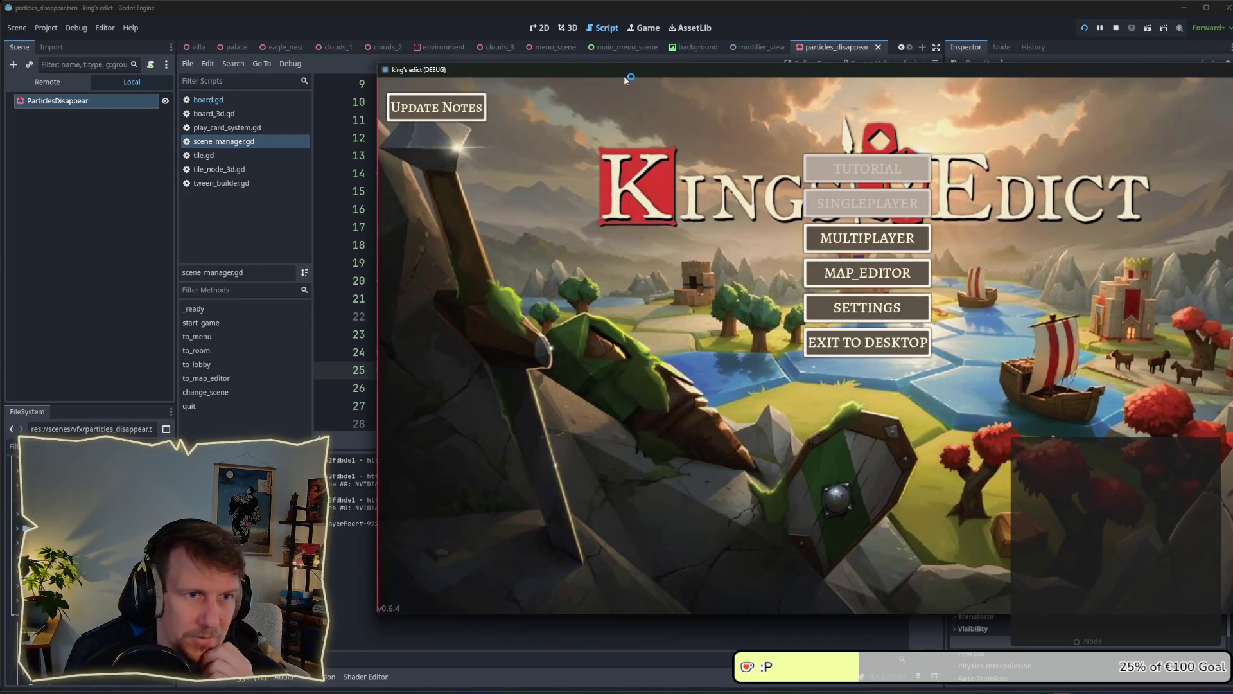
# Step: Arrange the two game client windows side by side, each half the screen wide
pyautogui.moveTo(626, 72); pyautogui.dragTo(390, 71)
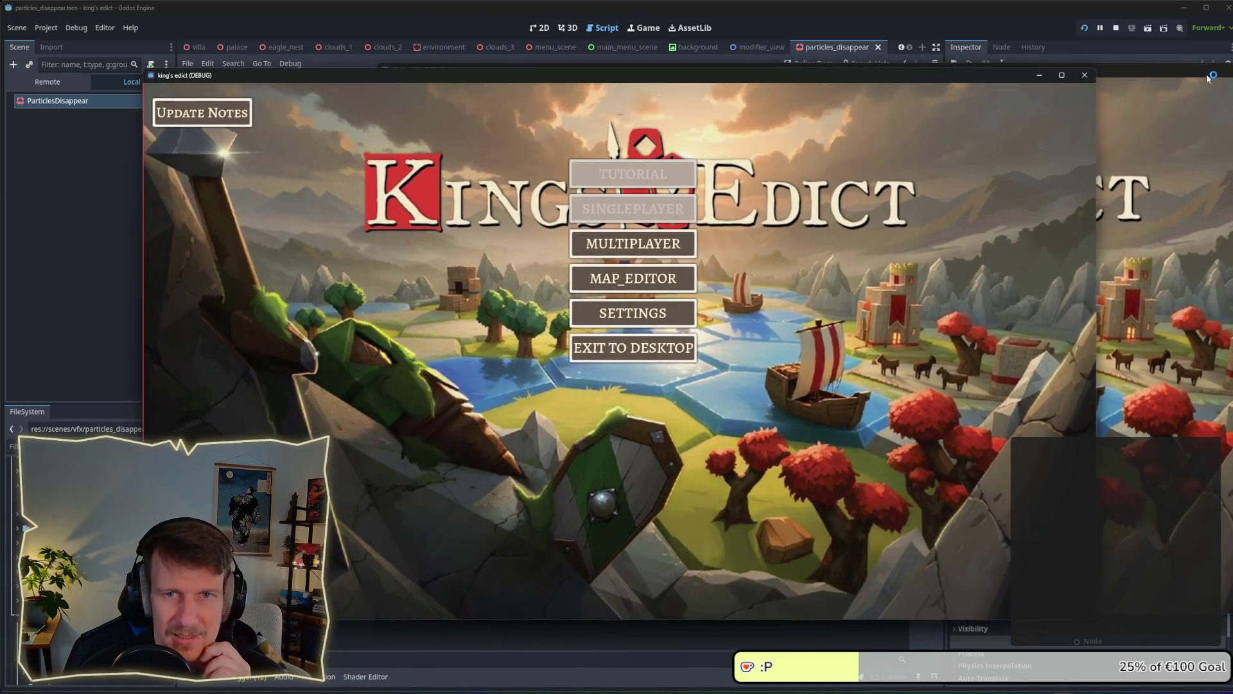
pyautogui.moveTo(854, 71)
pyautogui.mouseDown()
pyautogui.moveTo(704, 68)
pyautogui.moveTo(719, 43)
pyautogui.mouseUp()
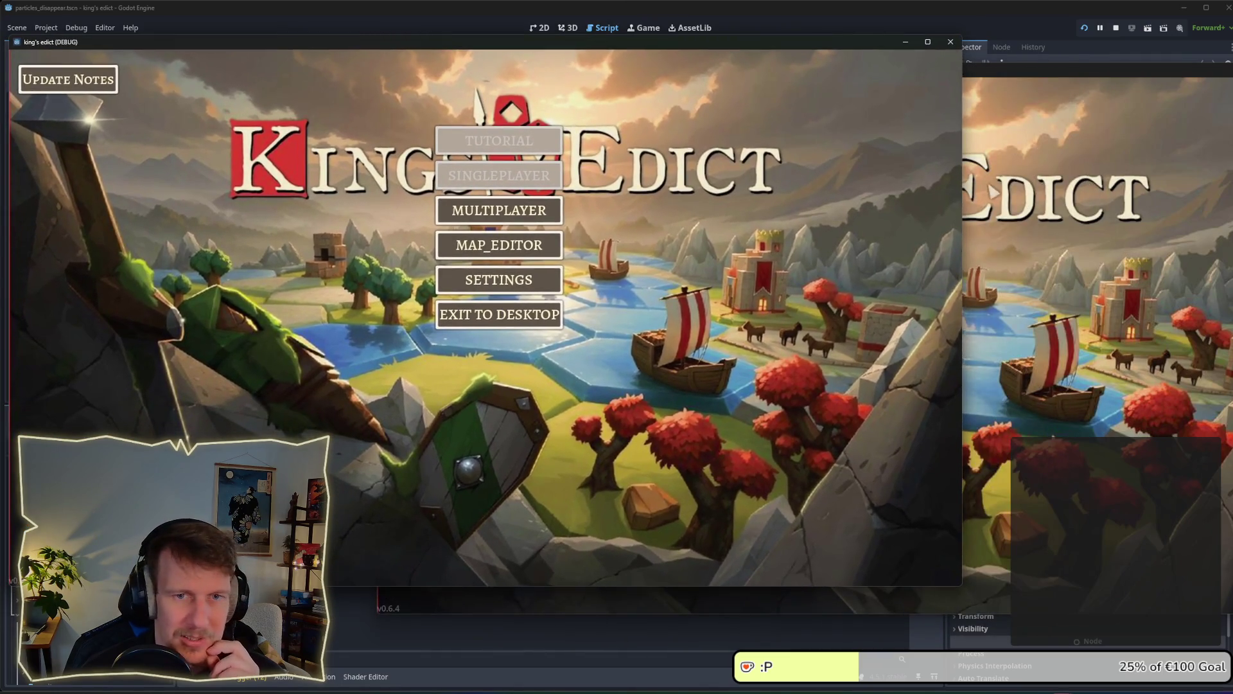
pyautogui.moveTo(963, 186); pyautogui.dragTo(777, 186)
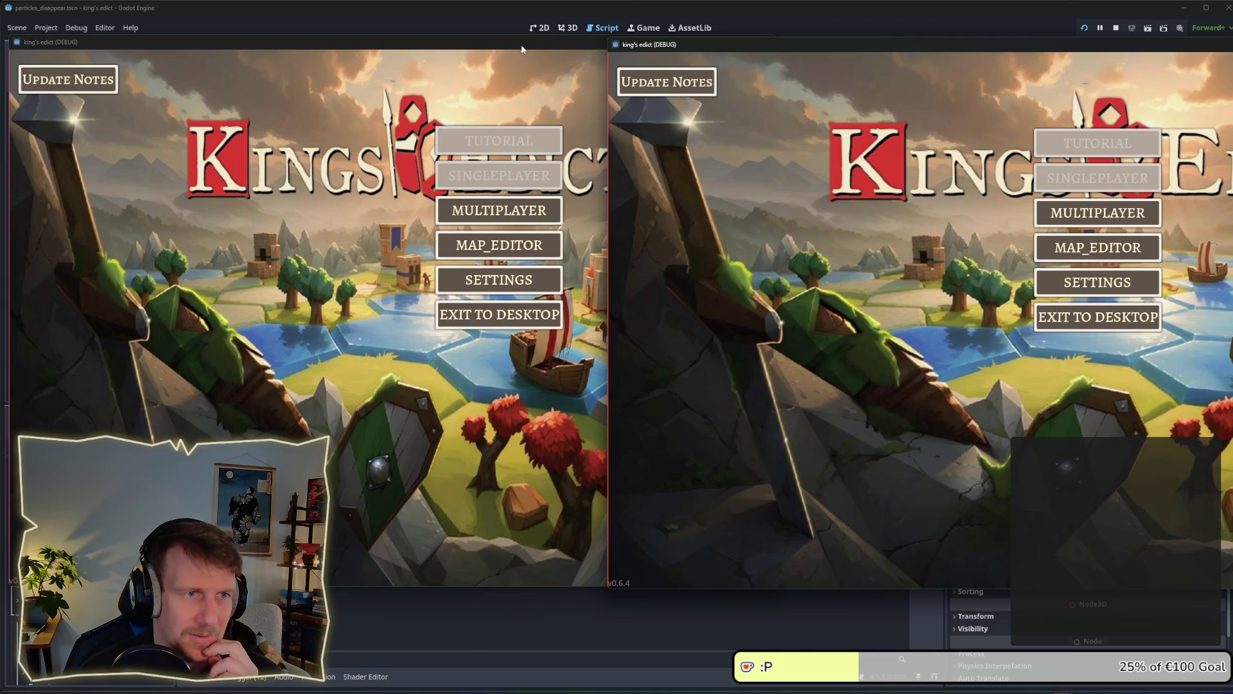
pyautogui.click(507, 107)
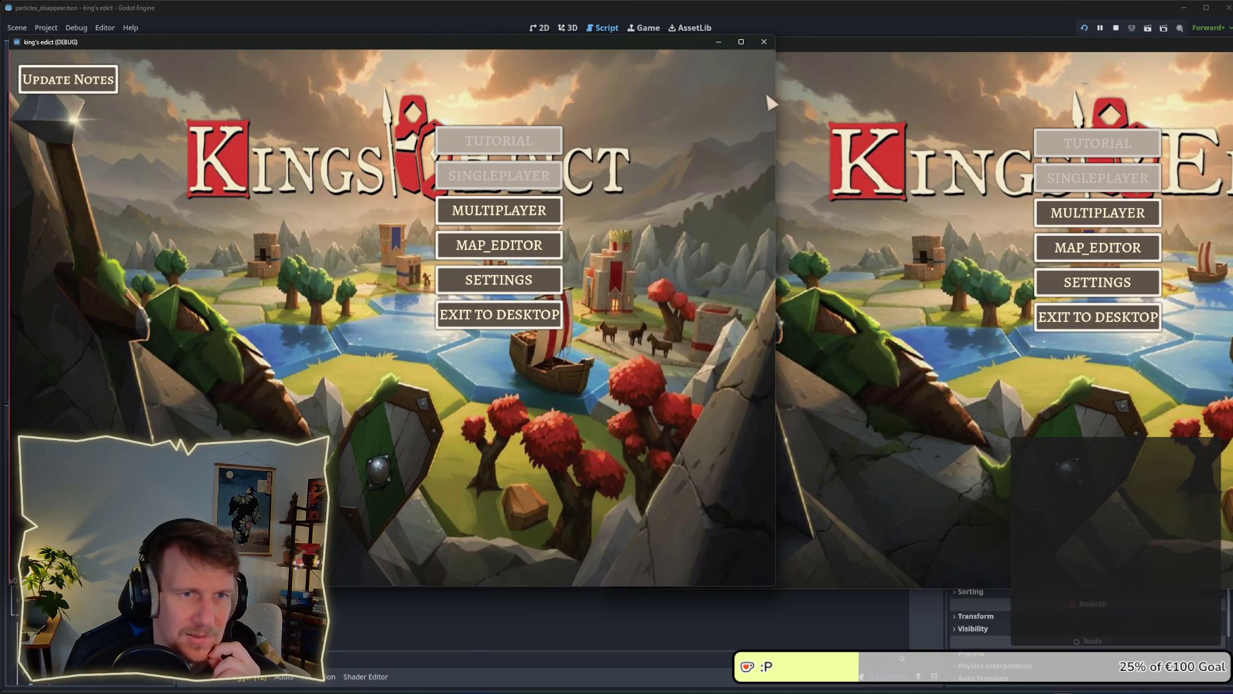
pyautogui.moveTo(778, 103); pyautogui.dragTo(621, 103)
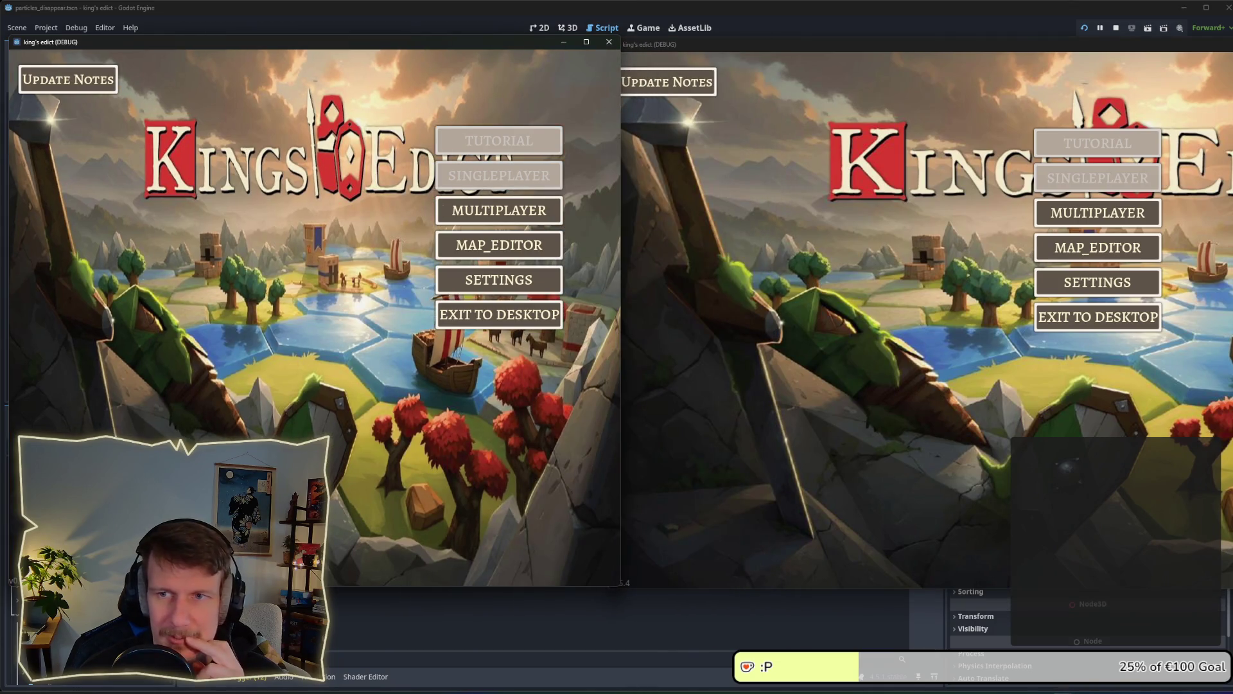
# Step: Host a game on the i_know_this_place map in the left client and join it from the right
pyautogui.click(504, 218)
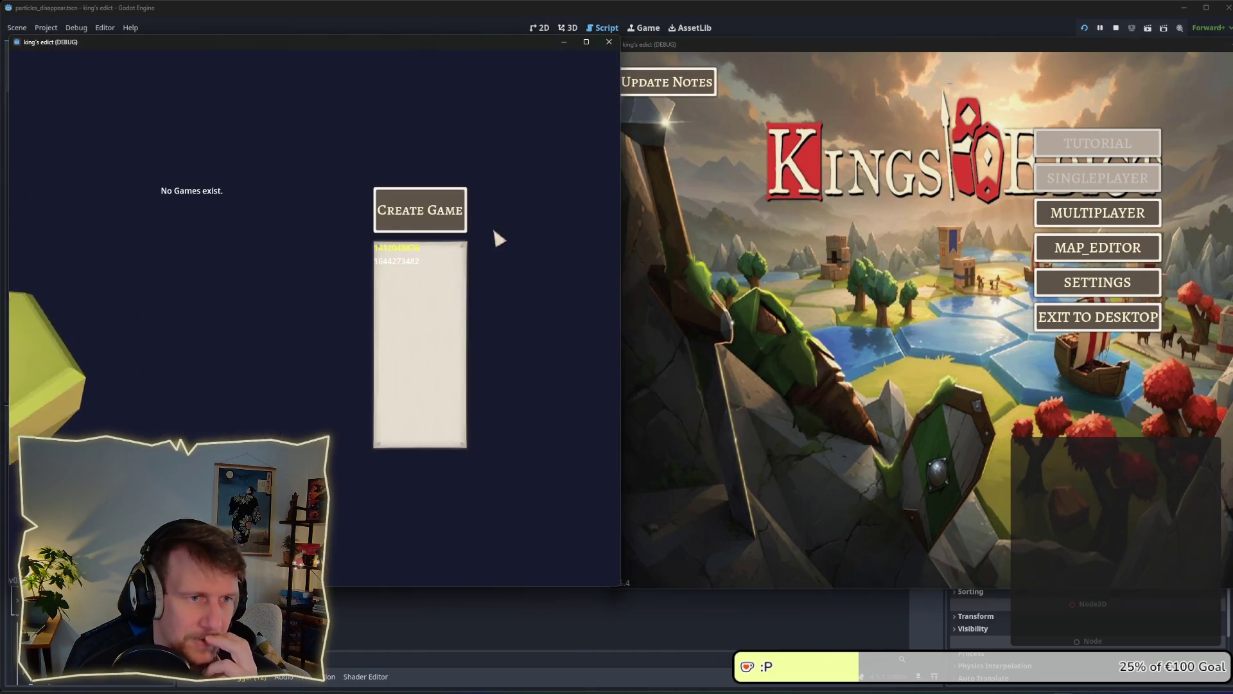
pyautogui.click(399, 212)
pyautogui.click(585, 106)
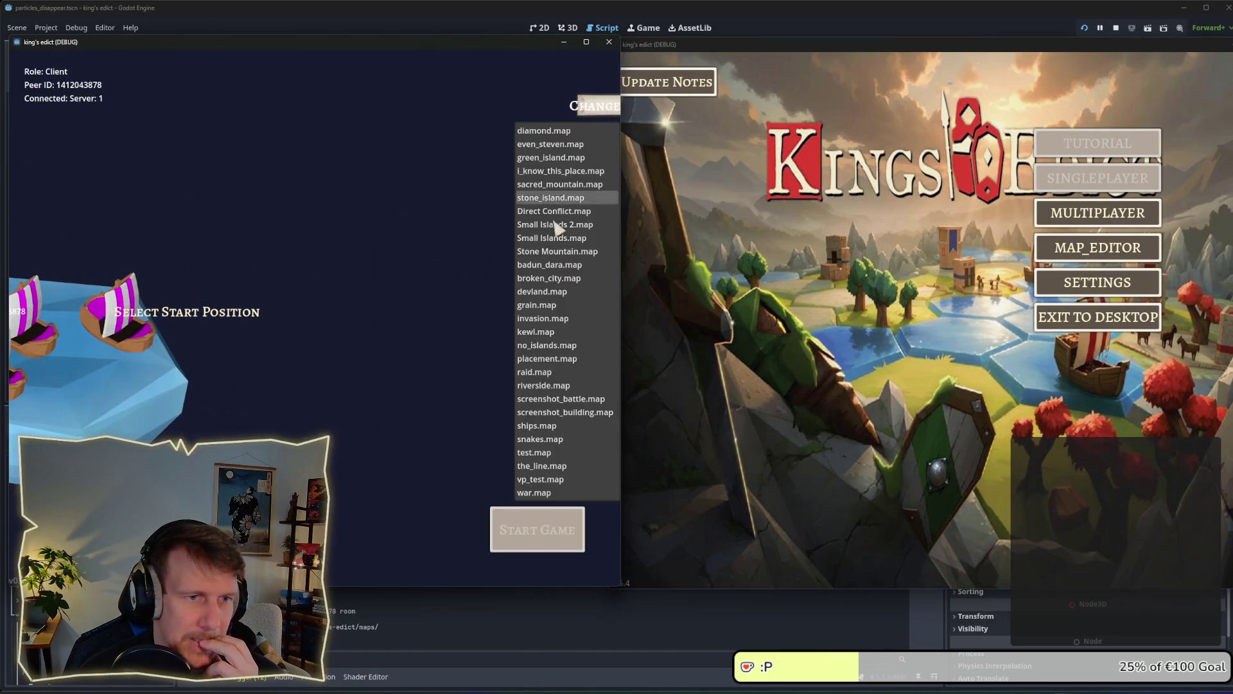
pyautogui.click(548, 176)
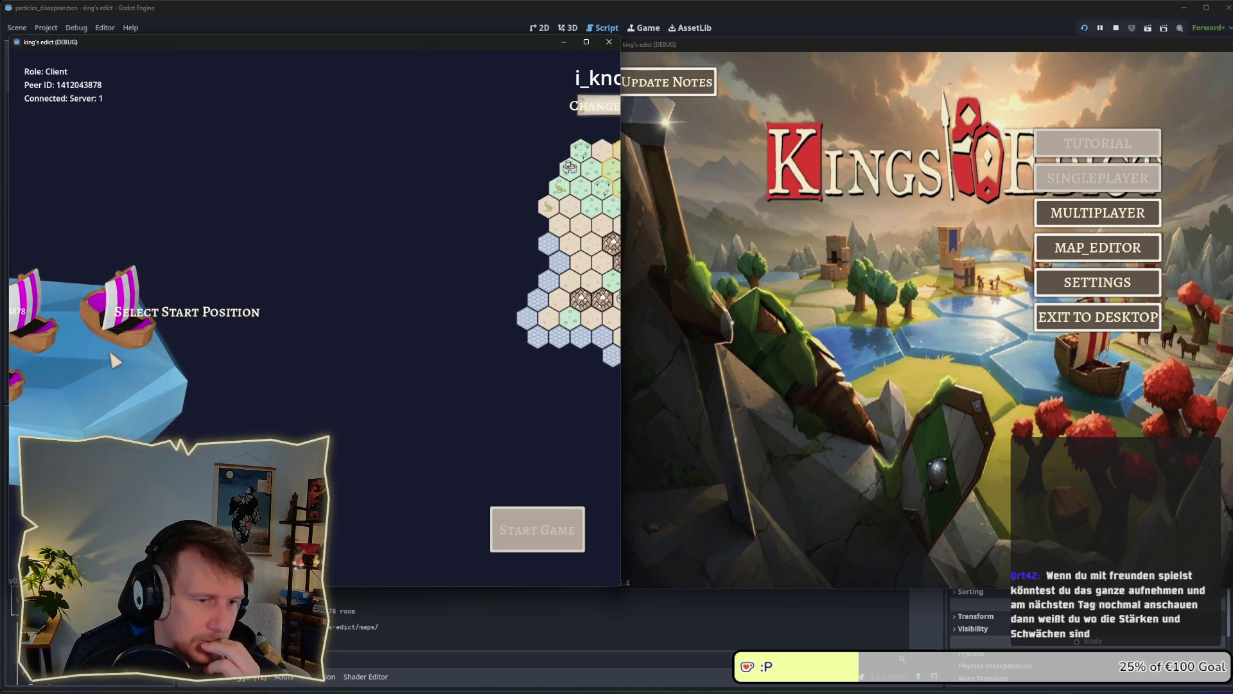
pyautogui.click(1098, 212)
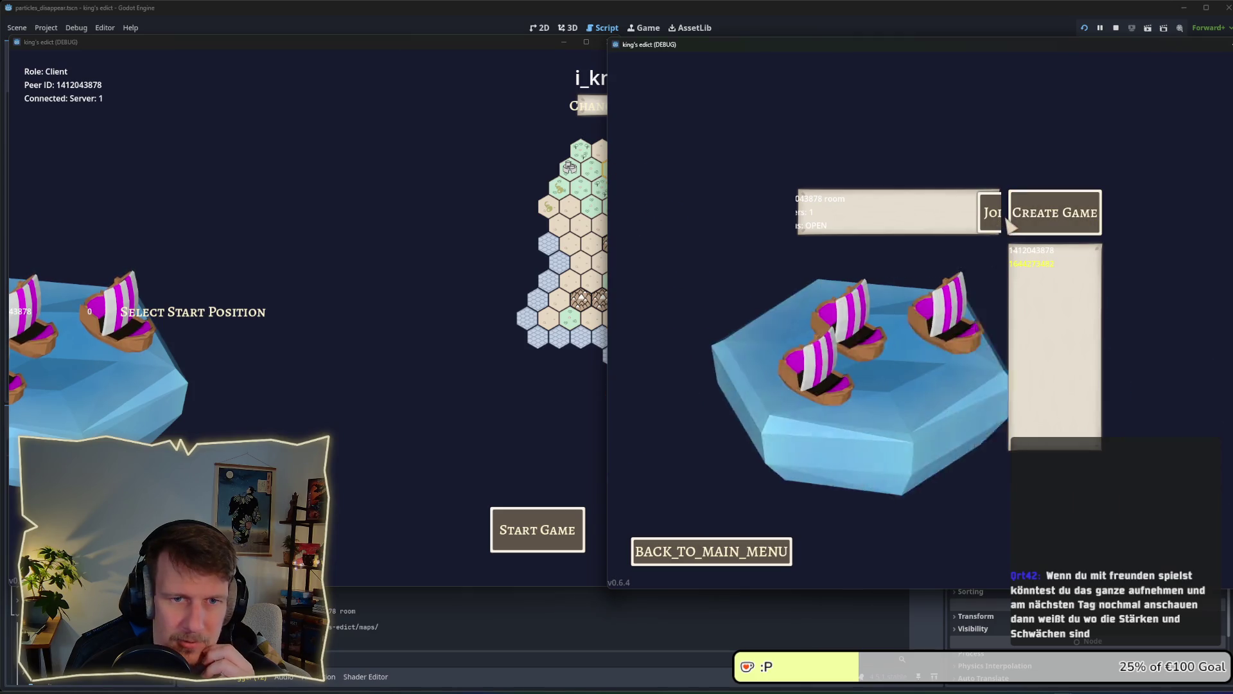
pyautogui.click(996, 216)
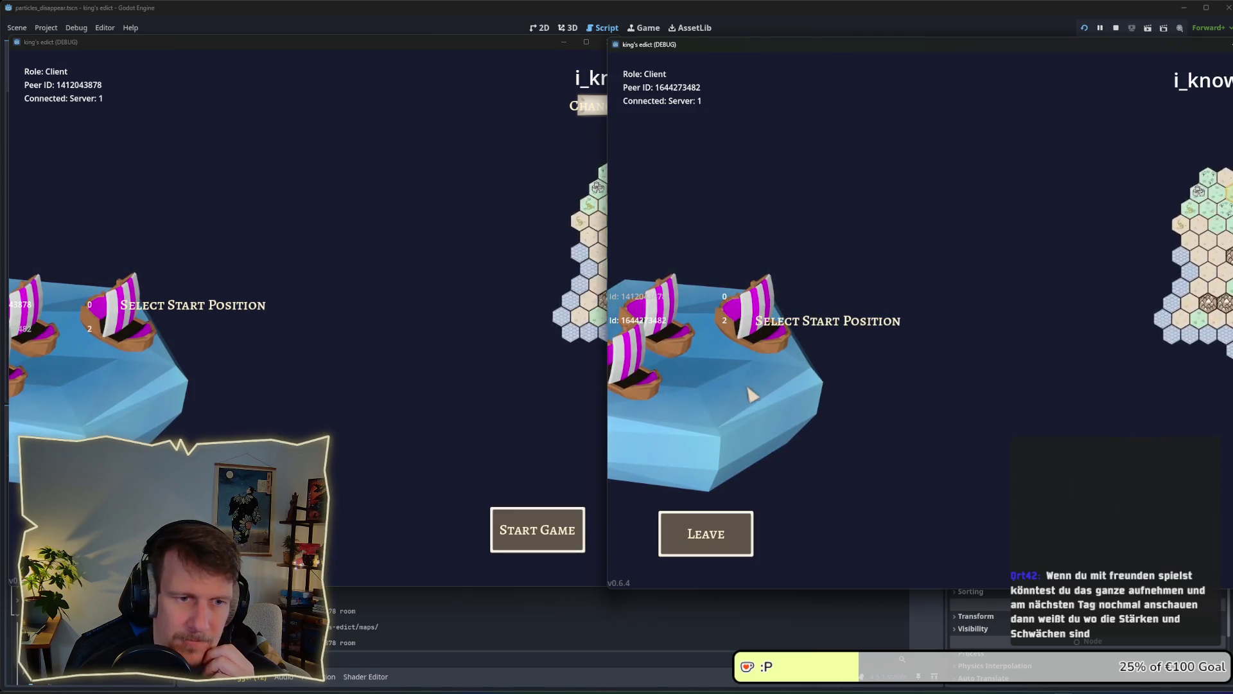
# Step: Start the match, place the serf, play the Builder card on a tile, end the turn, then stop the game
pyautogui.click(556, 528)
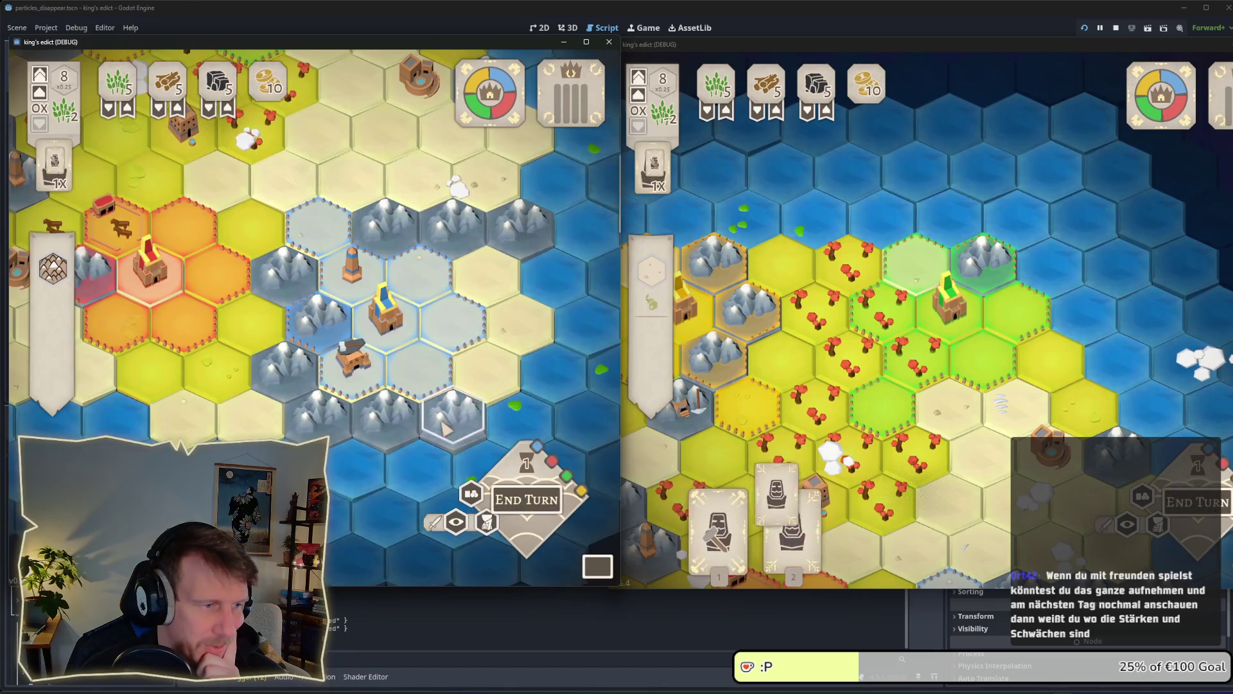
pyautogui.click(319, 307)
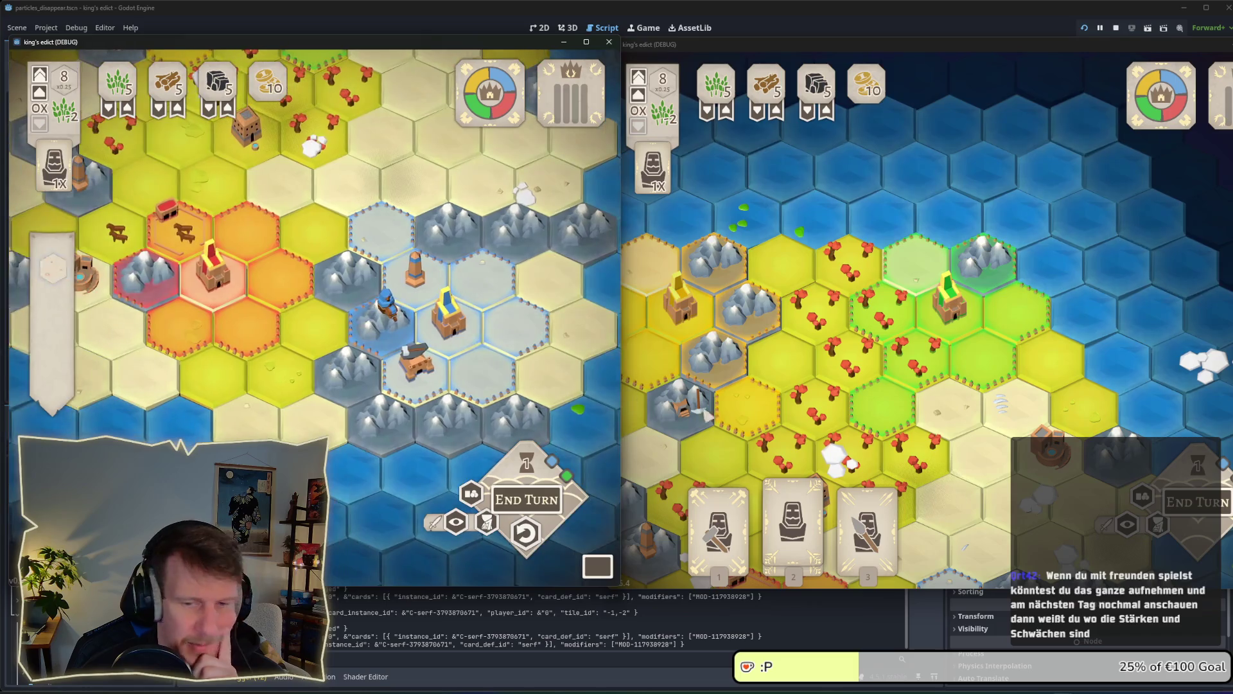
pyautogui.click(628, 399)
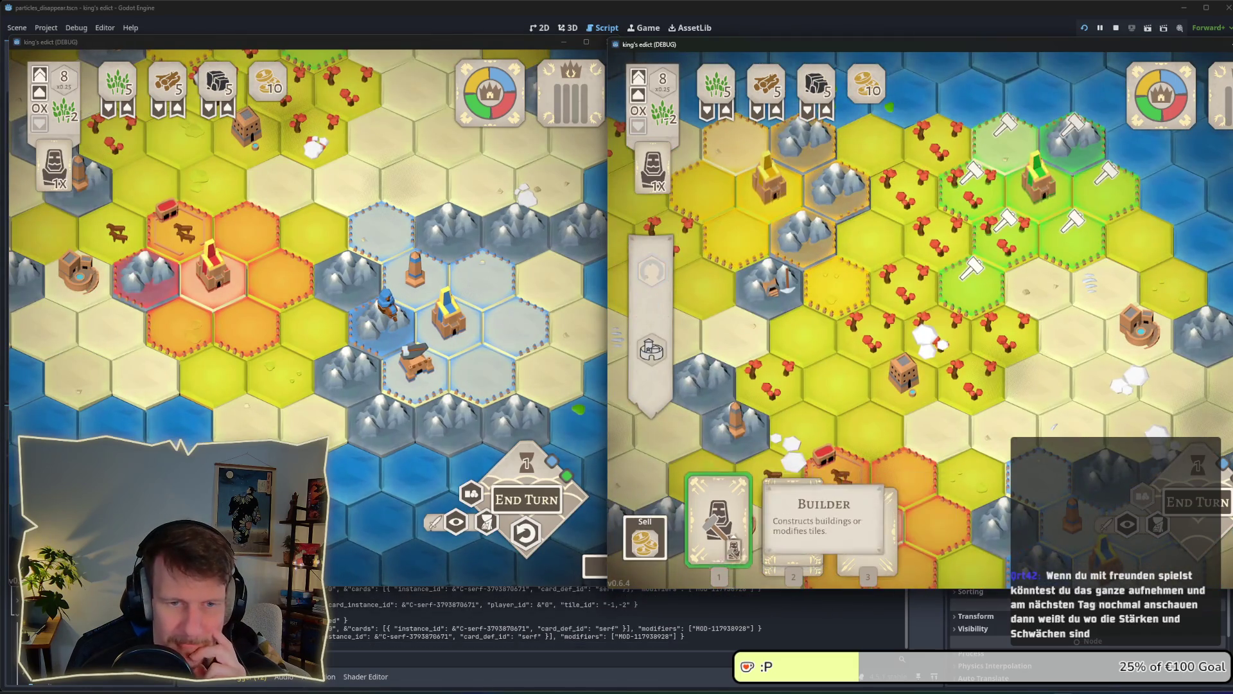
pyautogui.moveTo(719, 521)
pyautogui.mouseDown()
pyautogui.moveTo(977, 275)
pyautogui.moveTo(963, 244)
pyautogui.moveTo(1062, 260)
pyautogui.moveTo(1008, 244)
pyautogui.mouseUp()
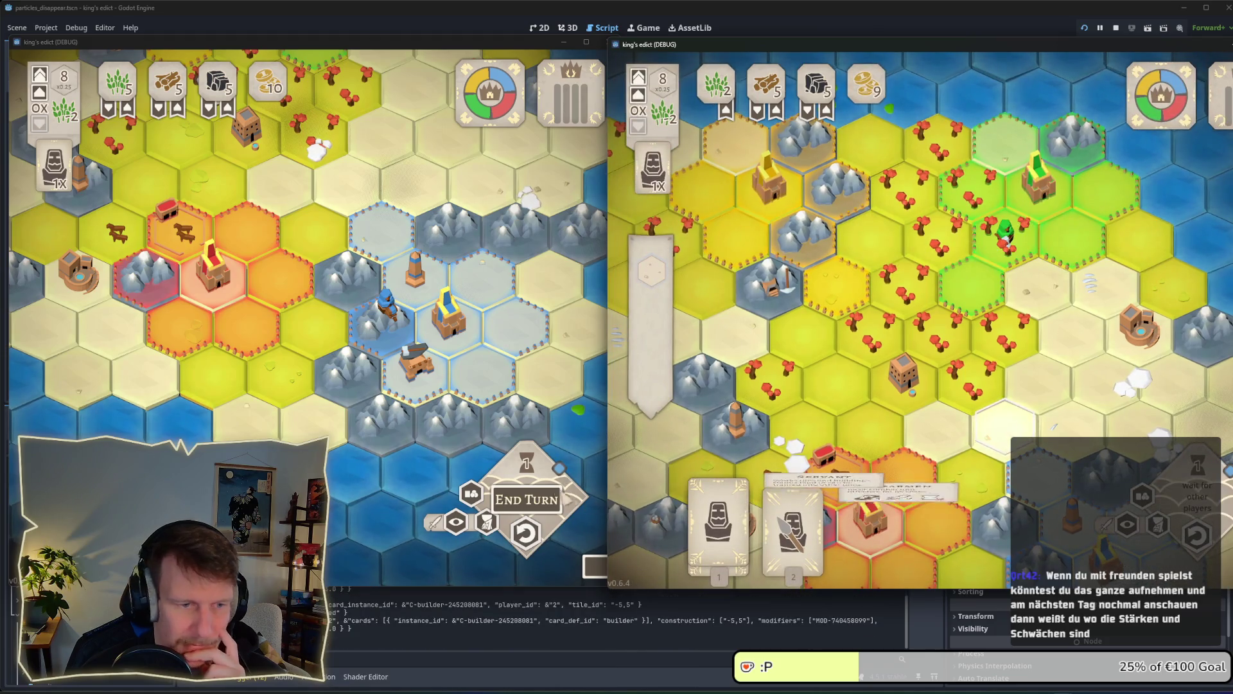
pyautogui.click(527, 499)
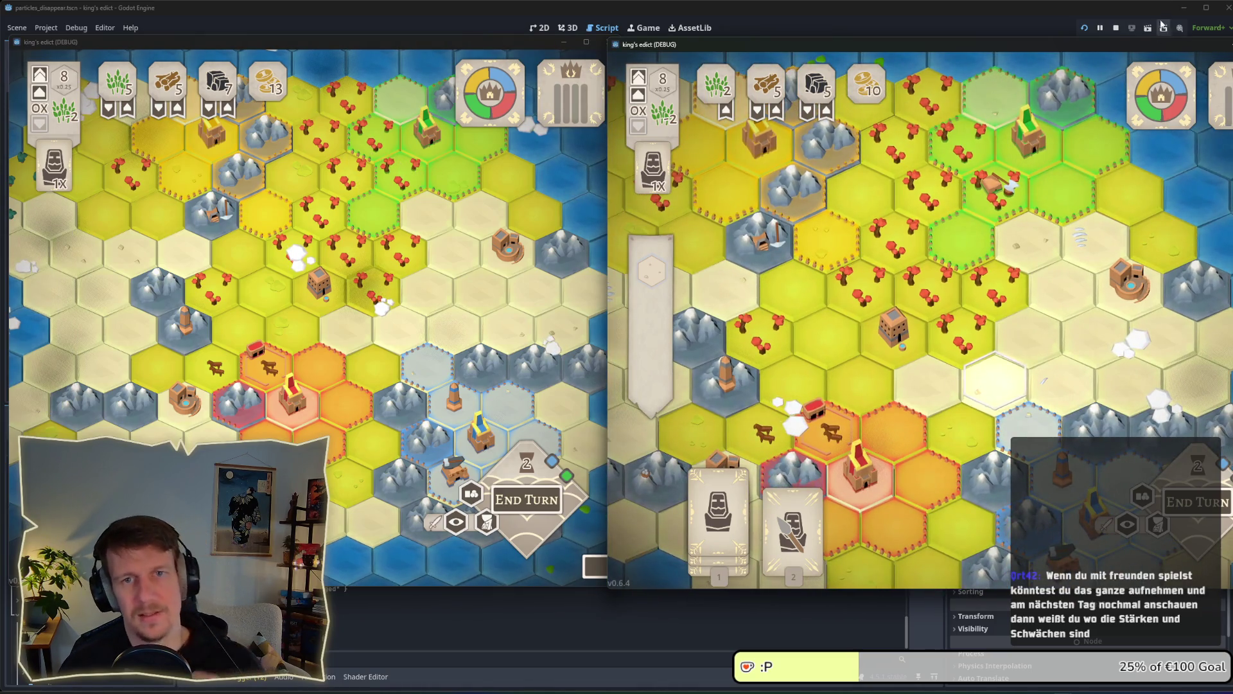
pyautogui.click(1116, 30)
# Step: Save scene_manager.gd and open tile_node_3d.gd through the script filter
pyautogui.click(613, 212)
pyautogui.hotkey('ctrl', 's')
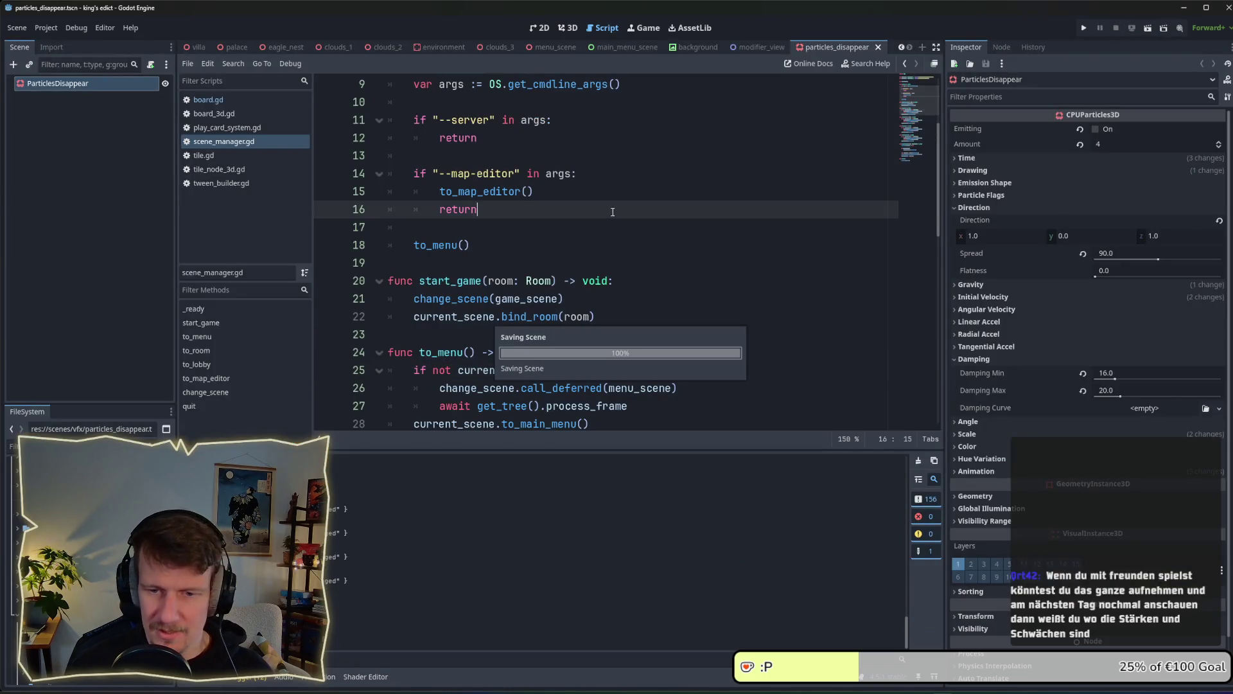
pyautogui.click(614, 260)
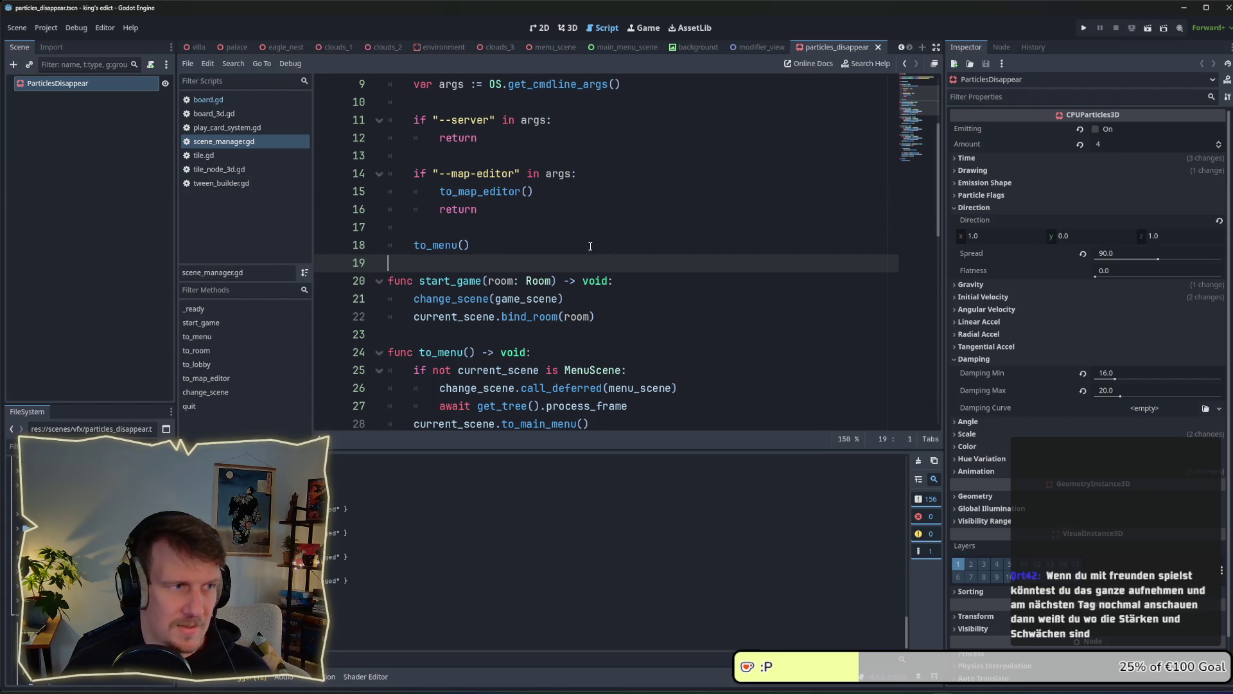
pyautogui.click(207, 80)
pyautogui.write('tile_no')
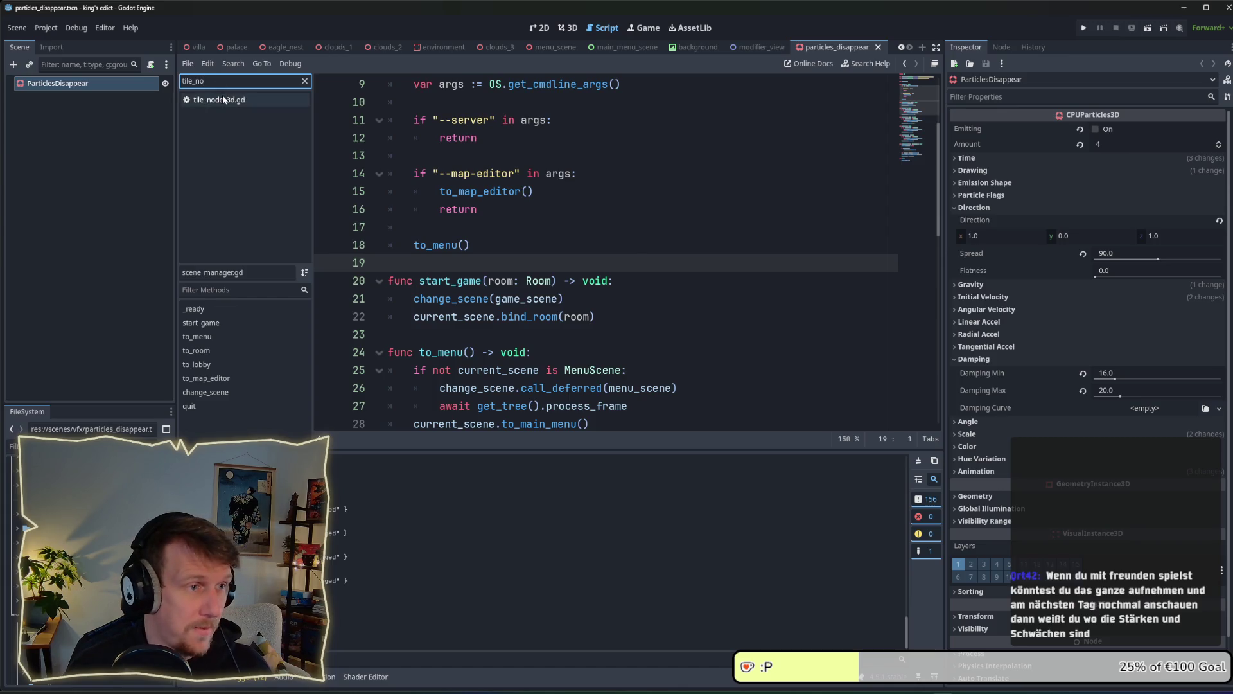
pyautogui.click(224, 100)
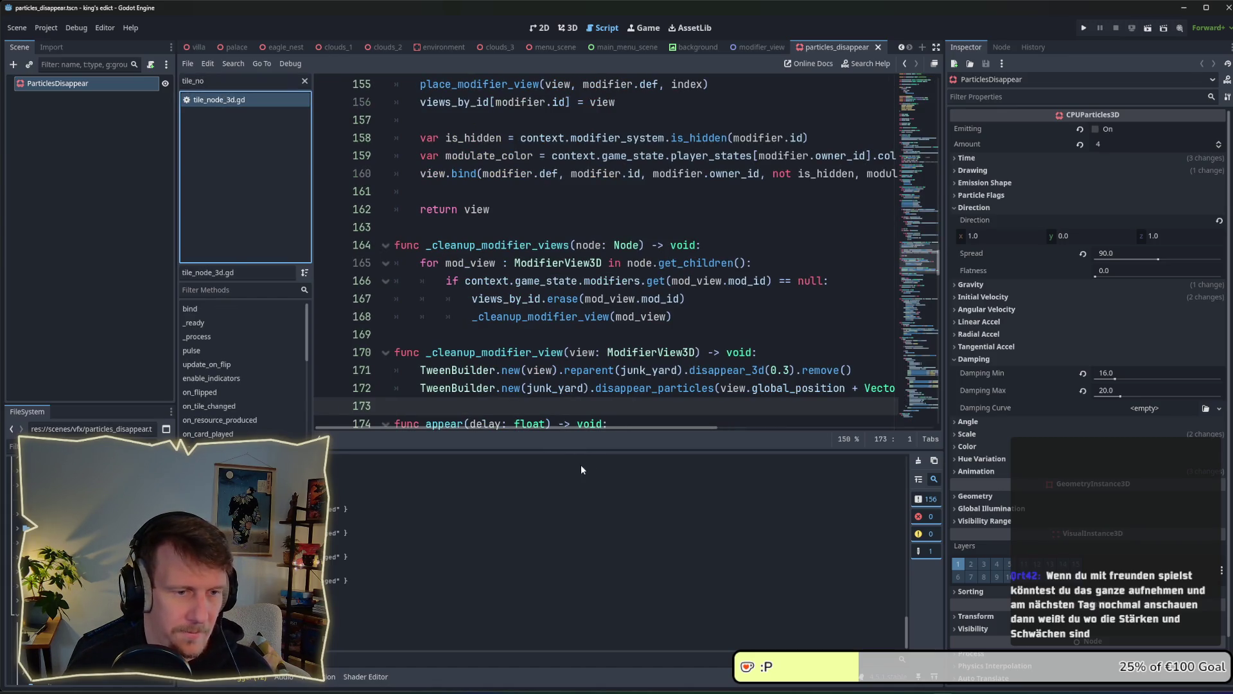
# Step: Enlarge the code area and select the place_modifier_view function name on line 191
pyautogui.moveTo(581, 450); pyautogui.dragTo(655, 556)
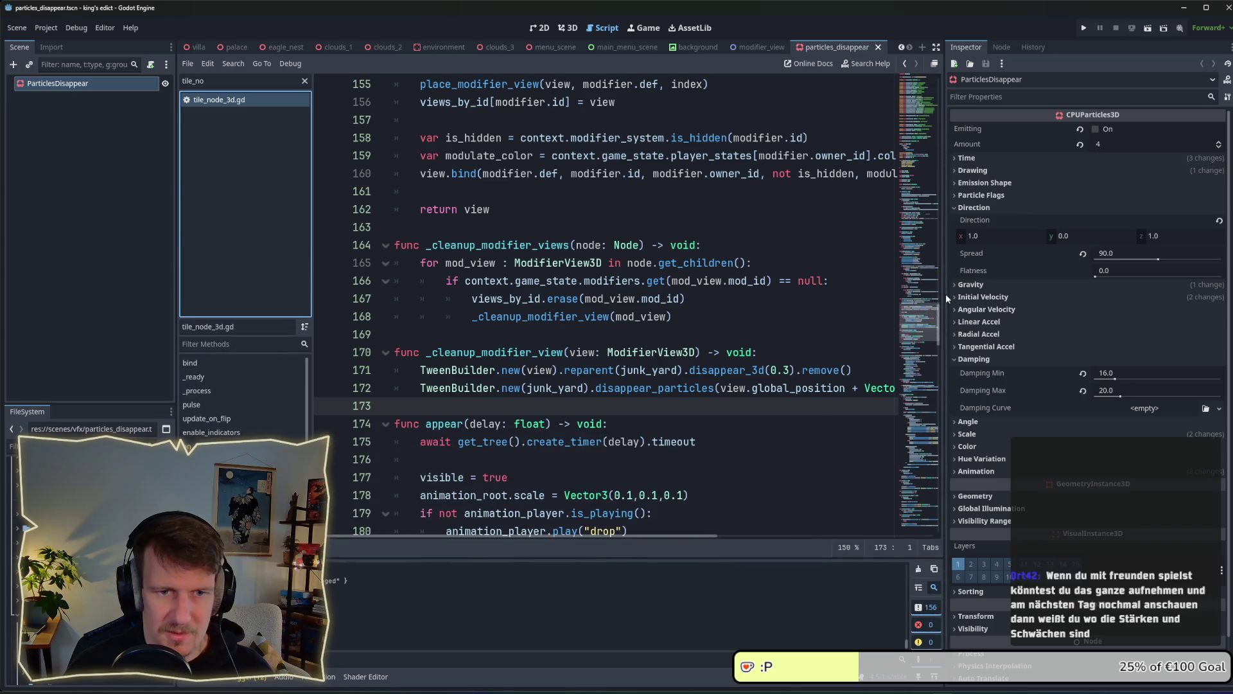
pyautogui.moveTo(945, 294); pyautogui.dragTo(1021, 281)
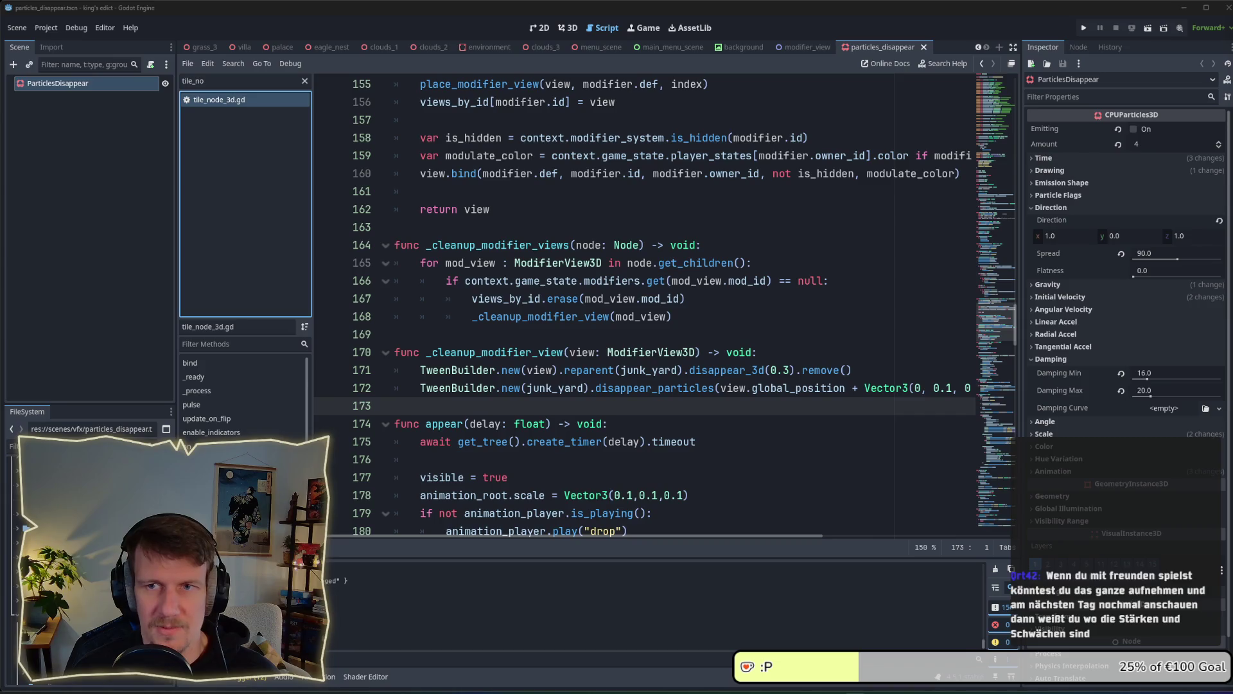
pyautogui.moveTo(690, 289)
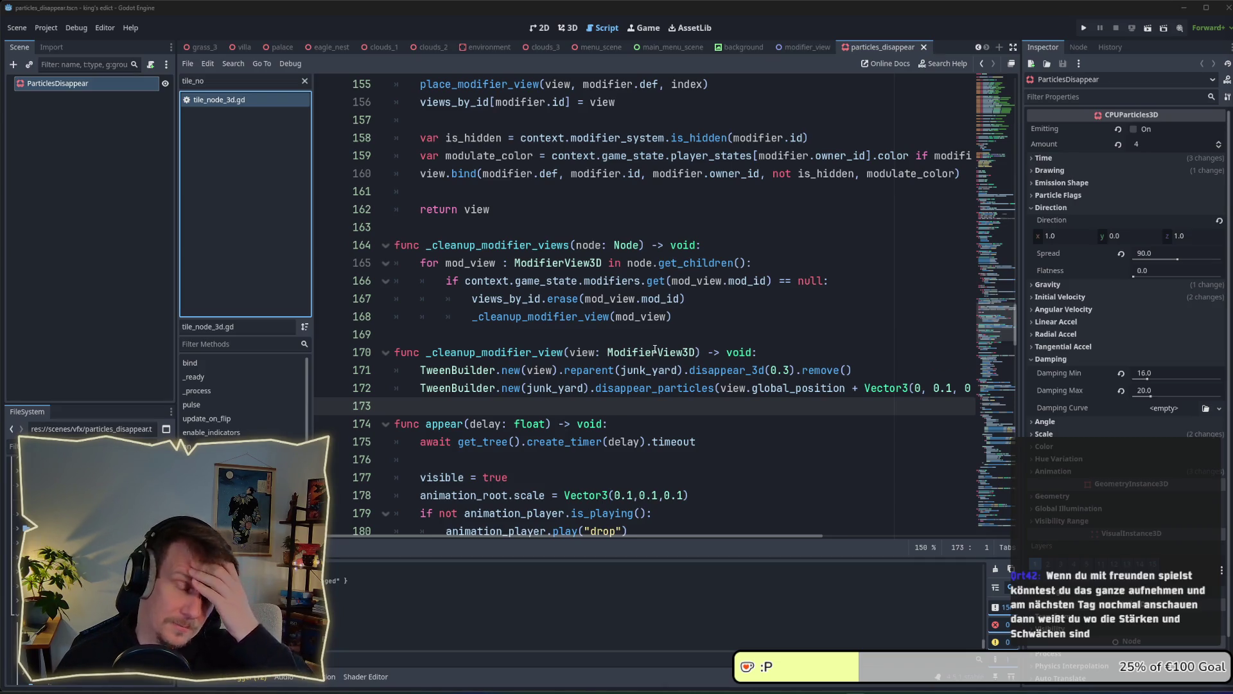
pyautogui.click(653, 337)
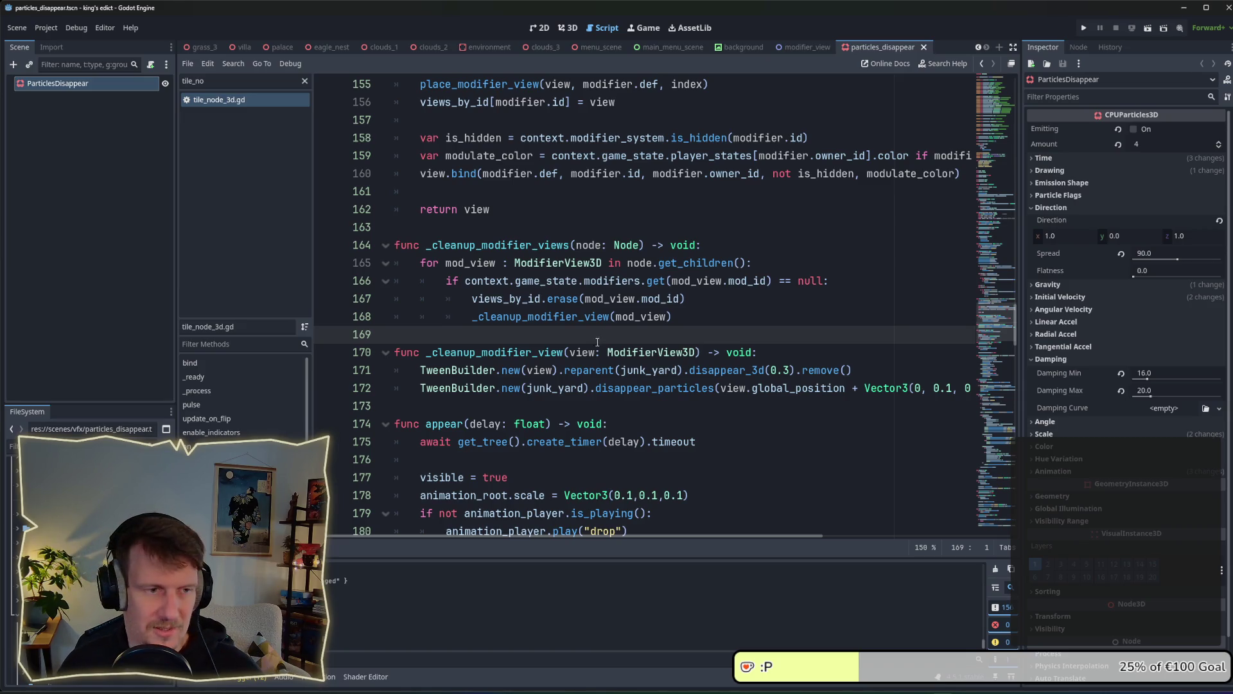
pyautogui.scroll(-2, 597, 343)
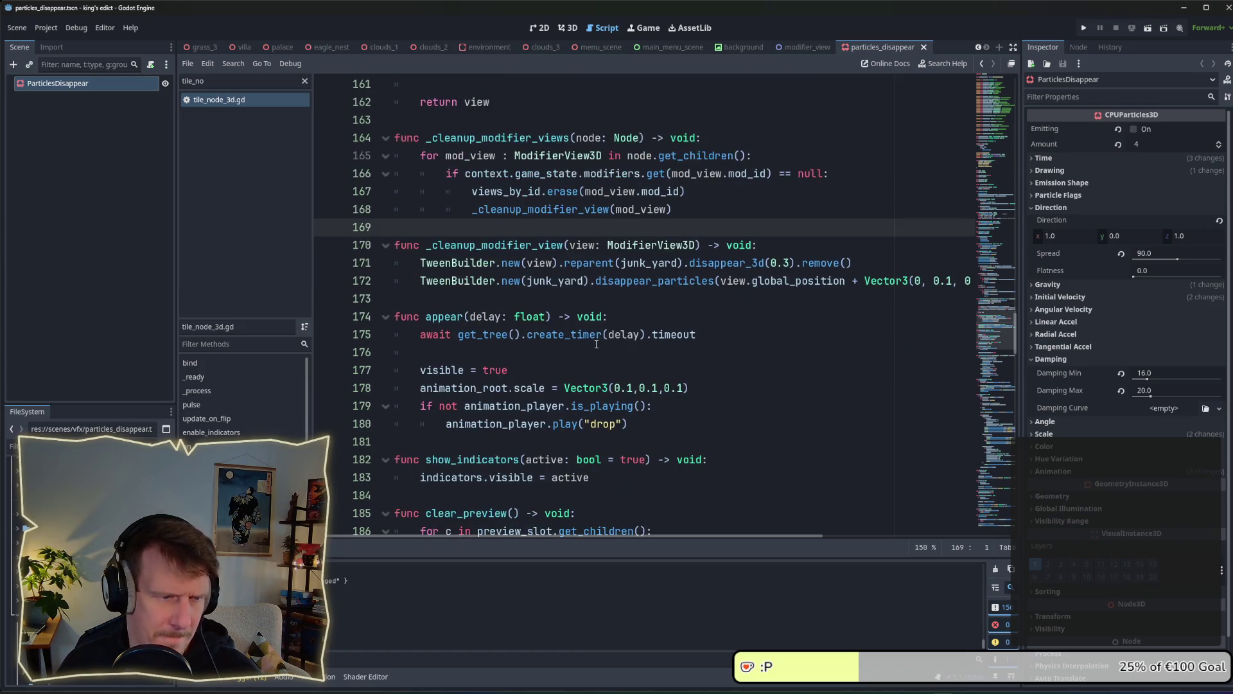
pyautogui.scroll(-4, 596, 343)
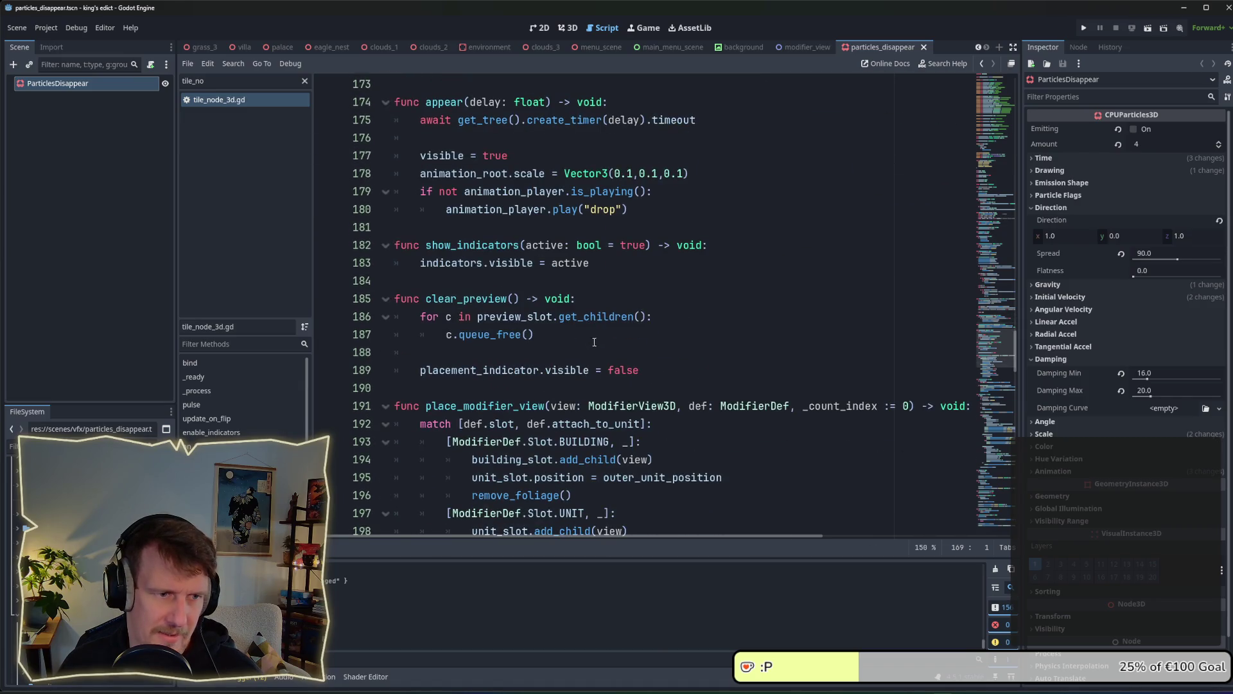
pyautogui.scroll(-4, 593, 339)
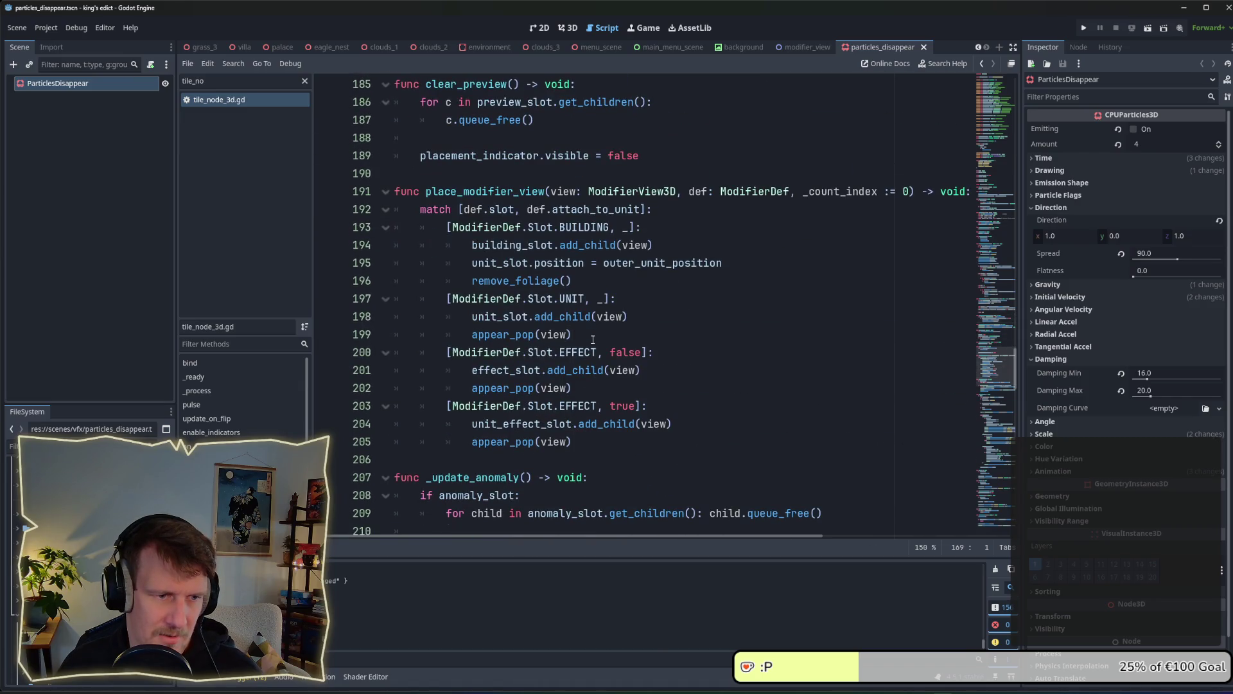
pyautogui.doubleClick(474, 194)
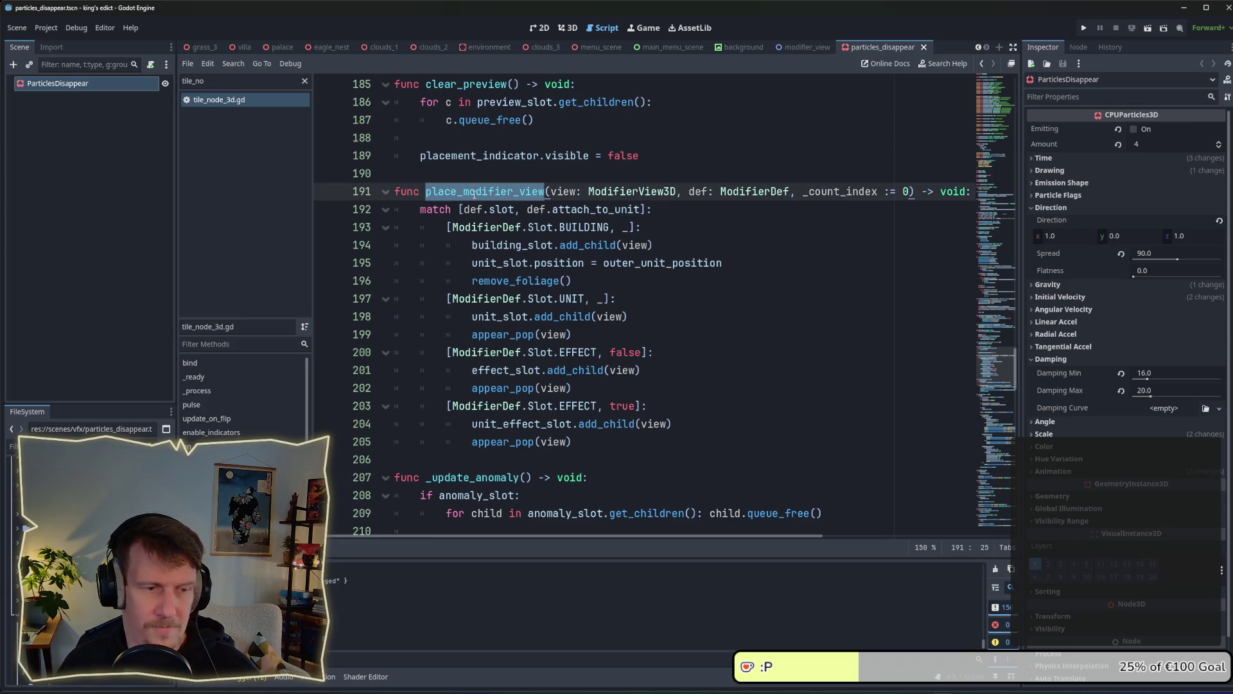
# Step: Search the whole project for place_modifier_view and enlarge the Search Results panel
pyautogui.hotkey('ctrl', 'shift', 'f')
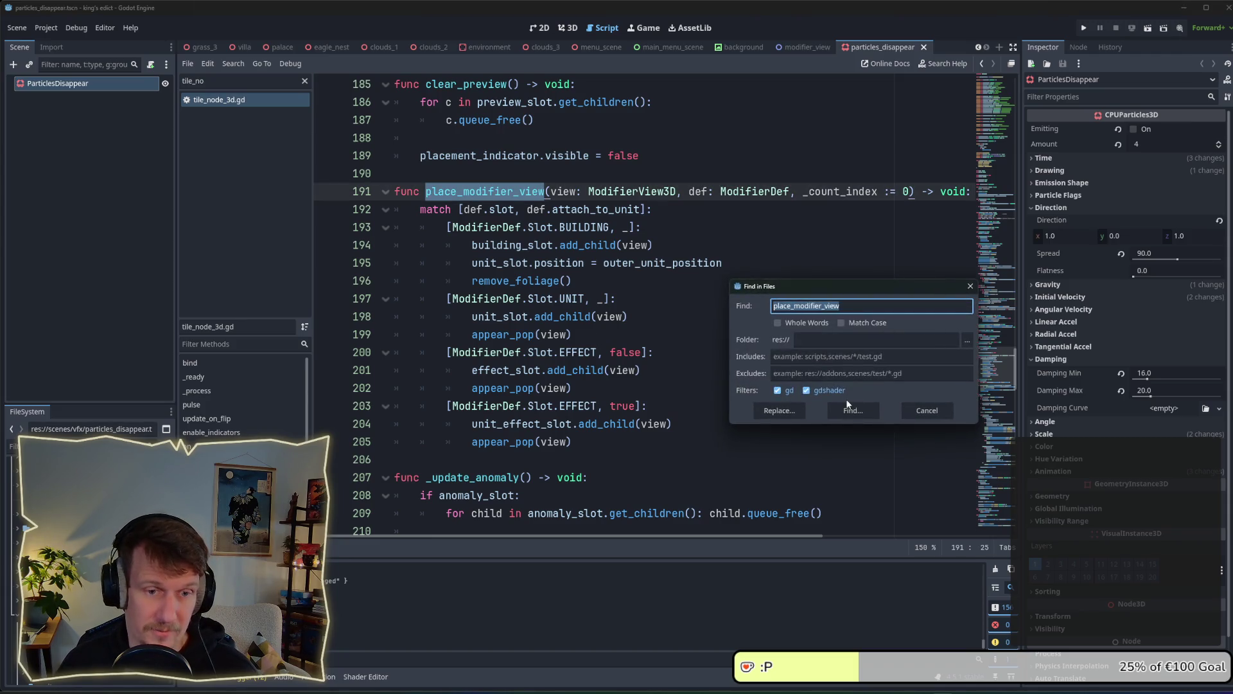
pyautogui.click(854, 409)
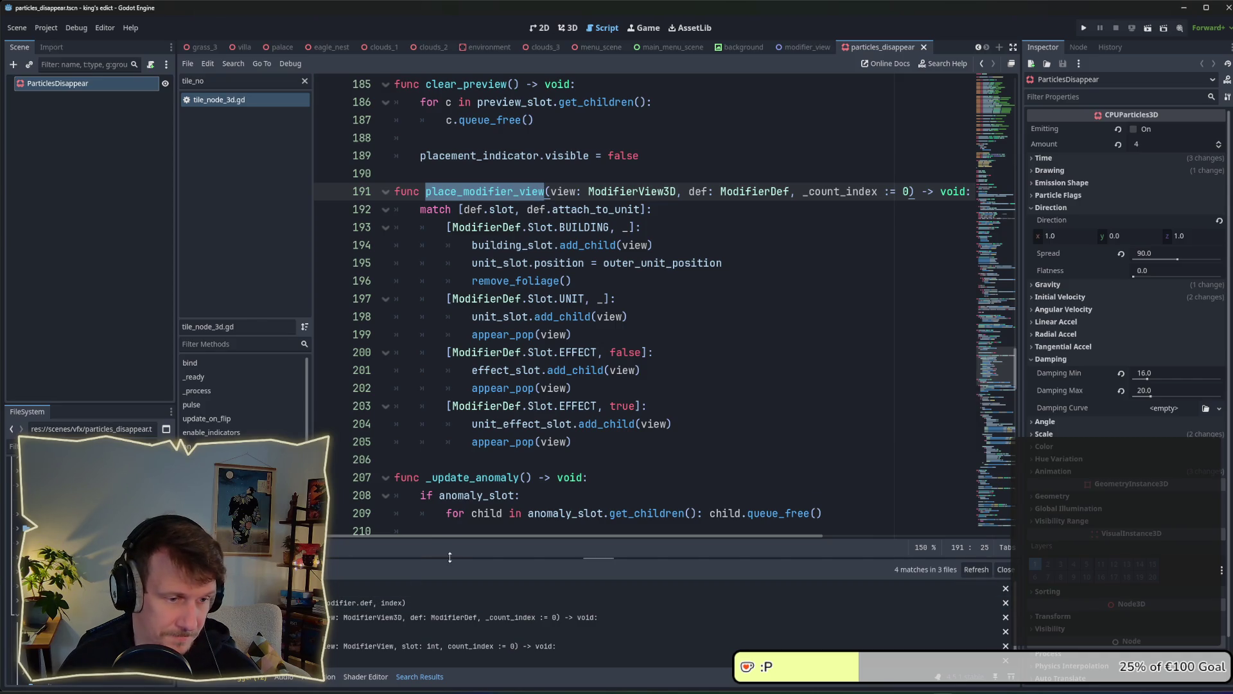
pyautogui.moveTo(450, 558); pyautogui.dragTo(450, 485)
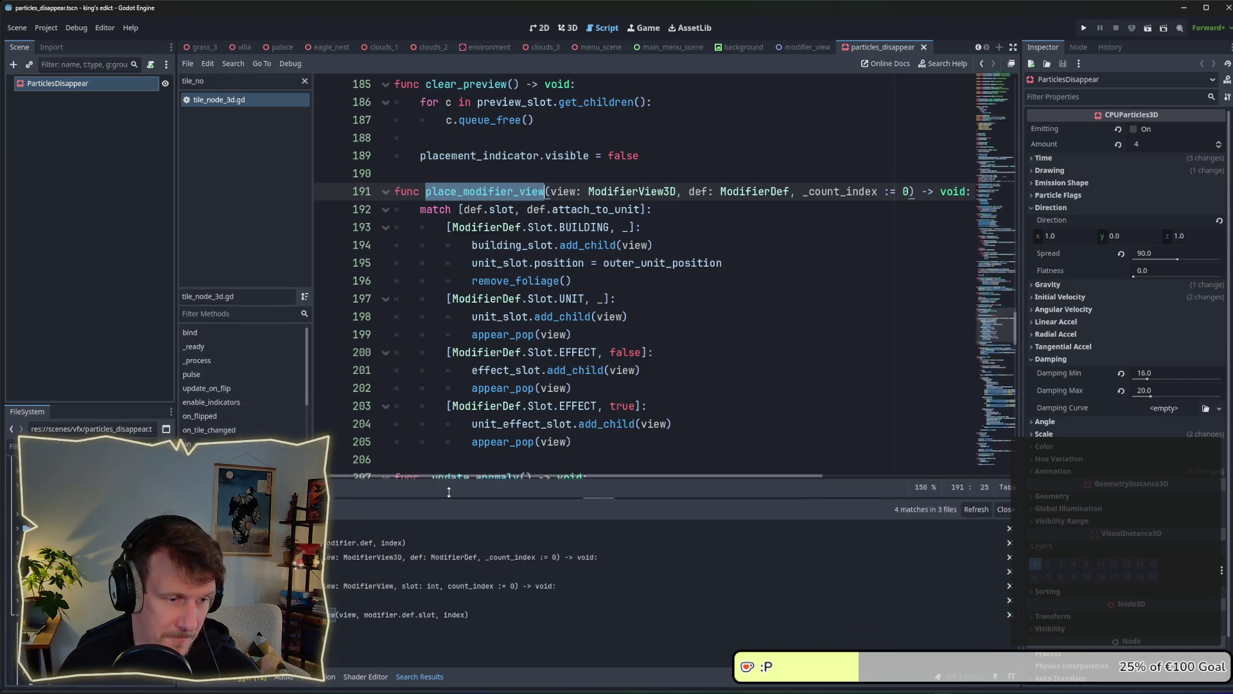
# Step: Visit the place_modifier_view matches in board.gd, tile_node.gd and tile_node_3d.gd's _create_view
pyautogui.click(334, 604)
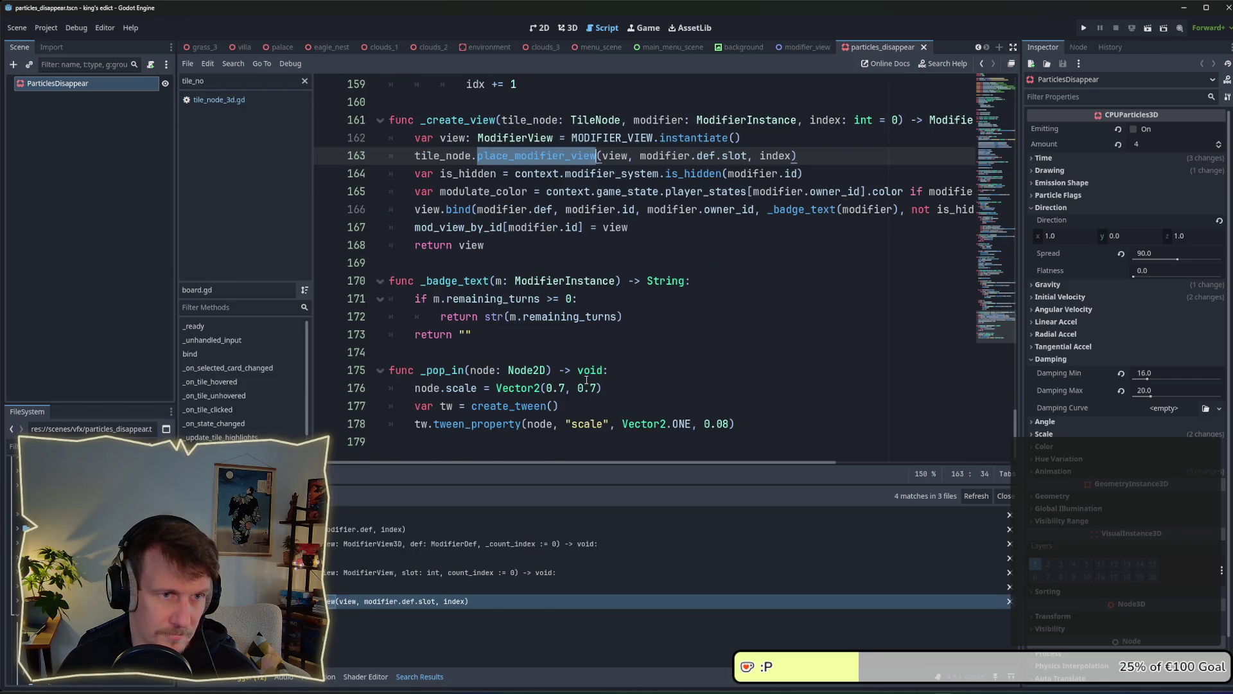
pyautogui.scroll(1, 560, 310)
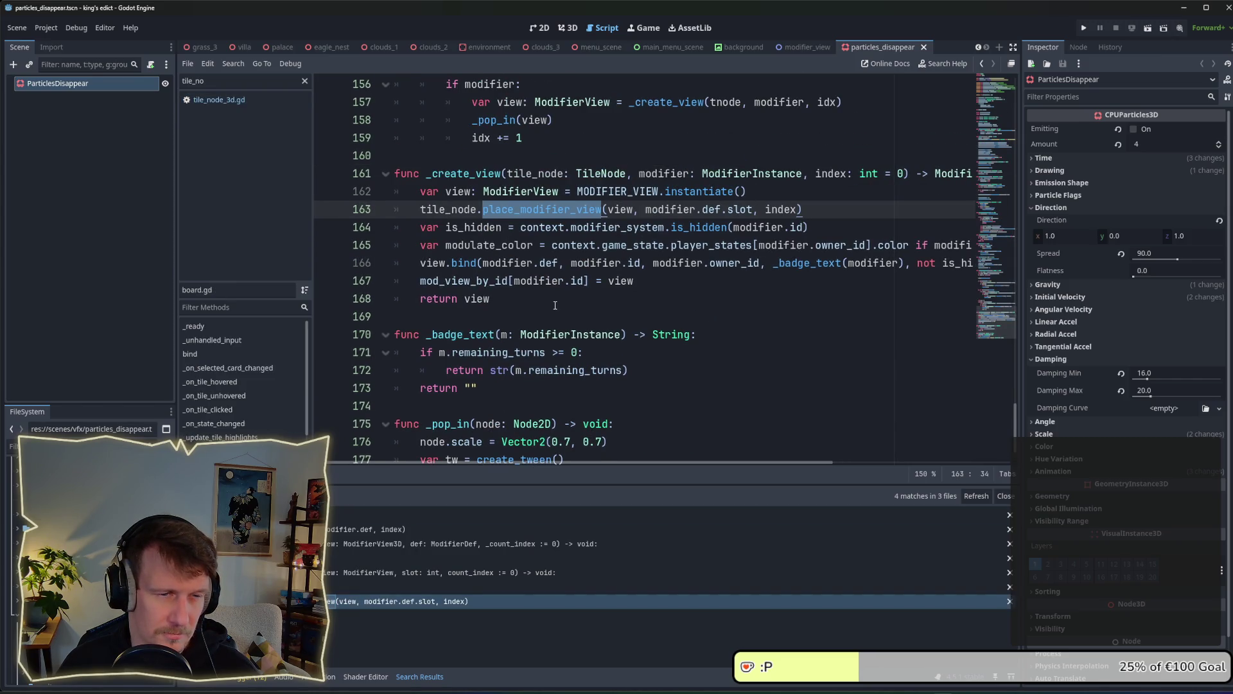
pyautogui.keyDown('ctrl'); pyautogui.click(523, 217); pyautogui.keyUp('ctrl')
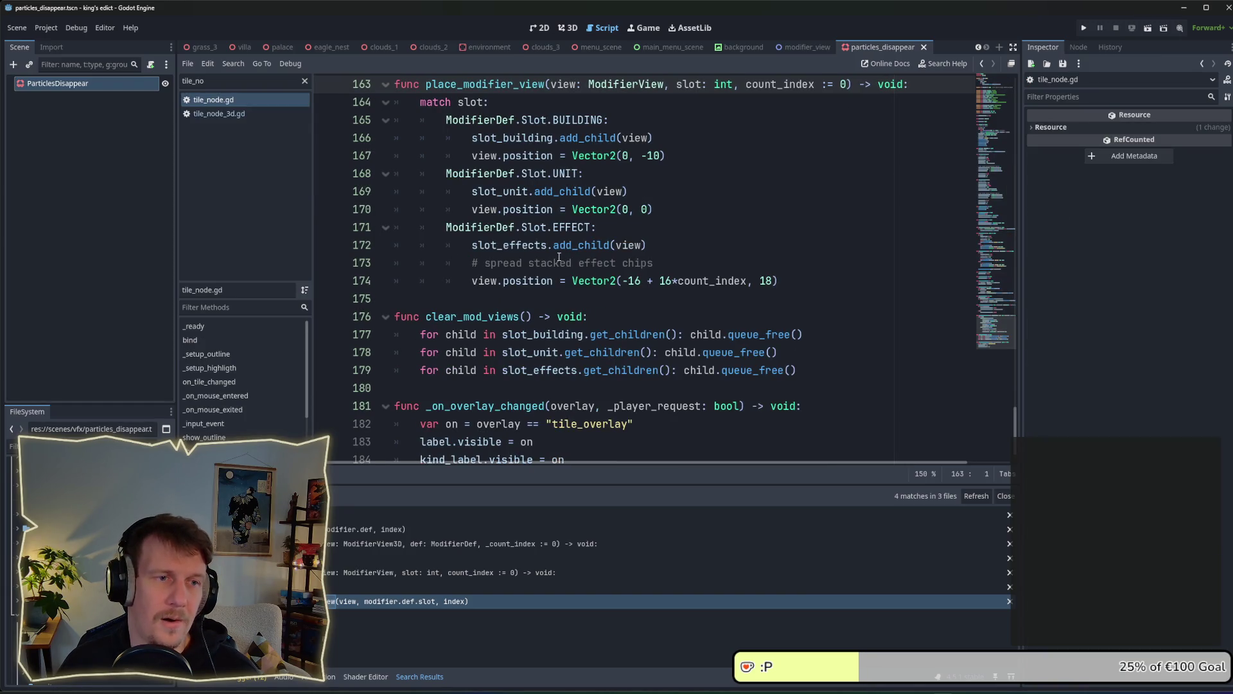
pyautogui.scroll(2, 559, 257)
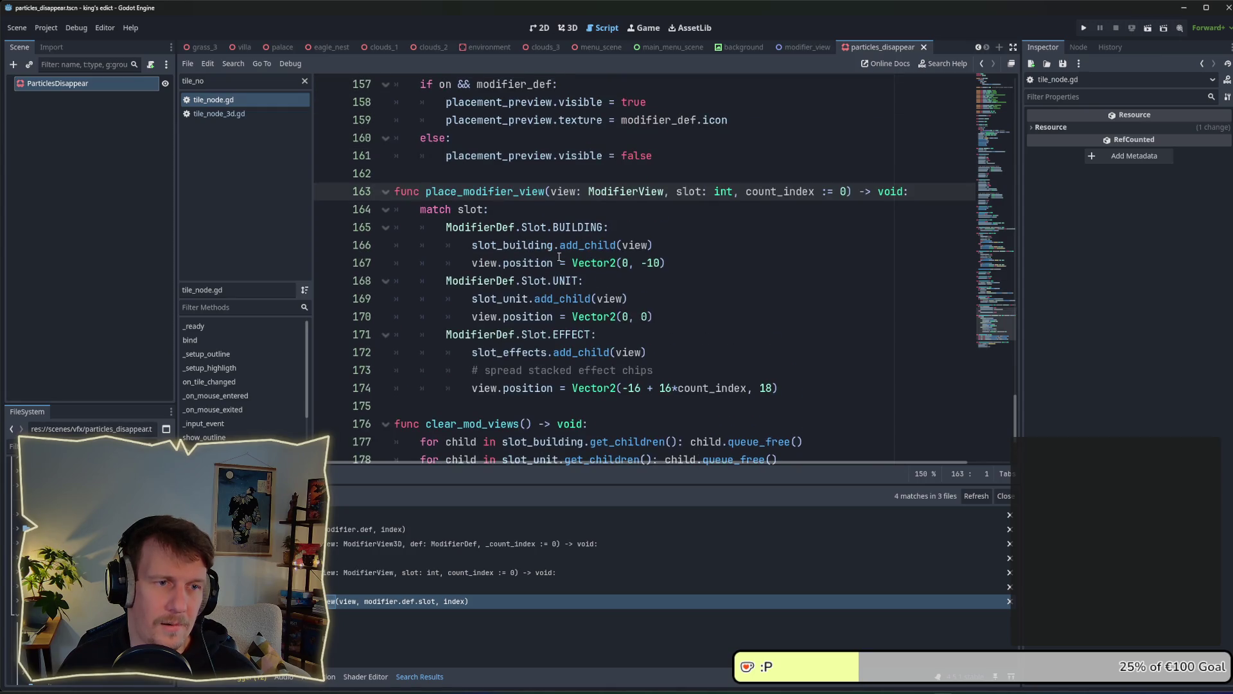
pyautogui.click(331, 529)
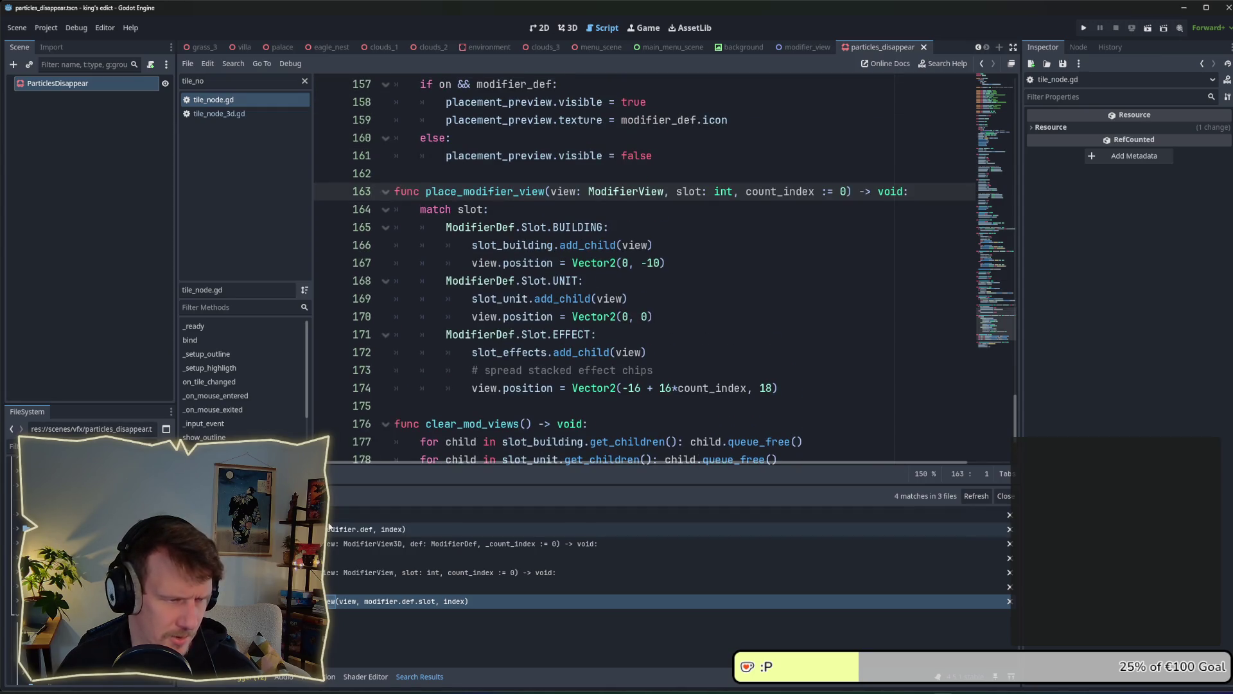
pyautogui.scroll(4, 649, 293)
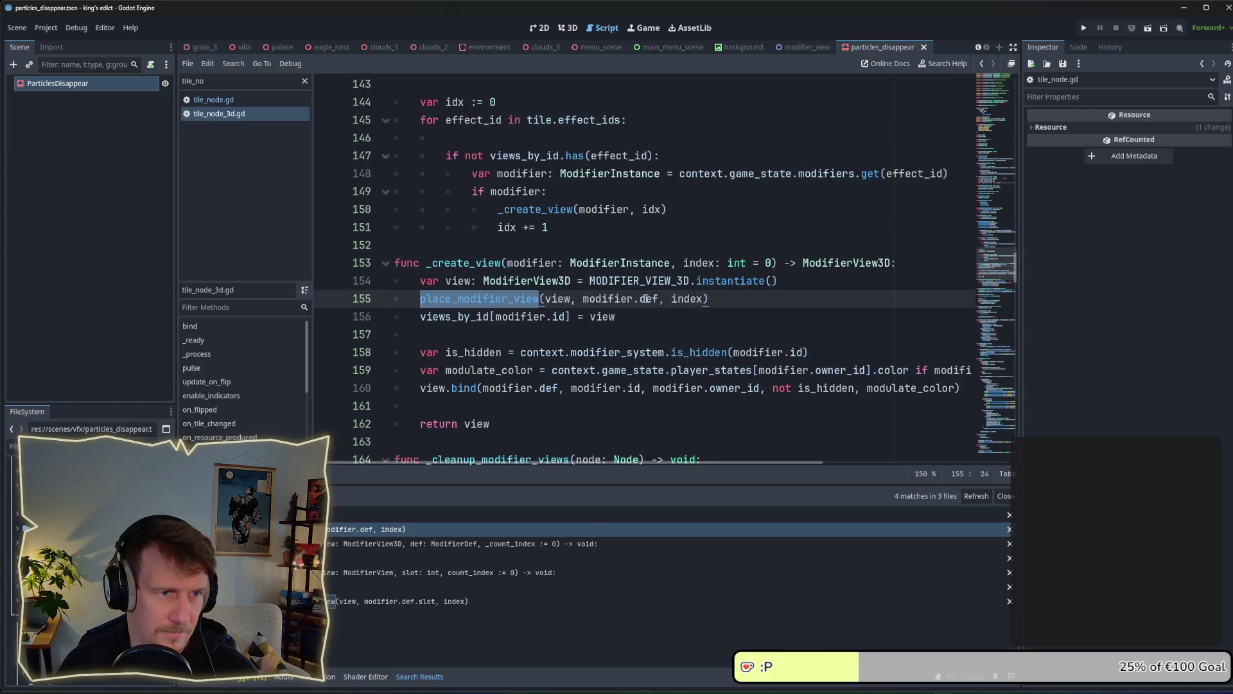
pyautogui.doubleClick(474, 263)
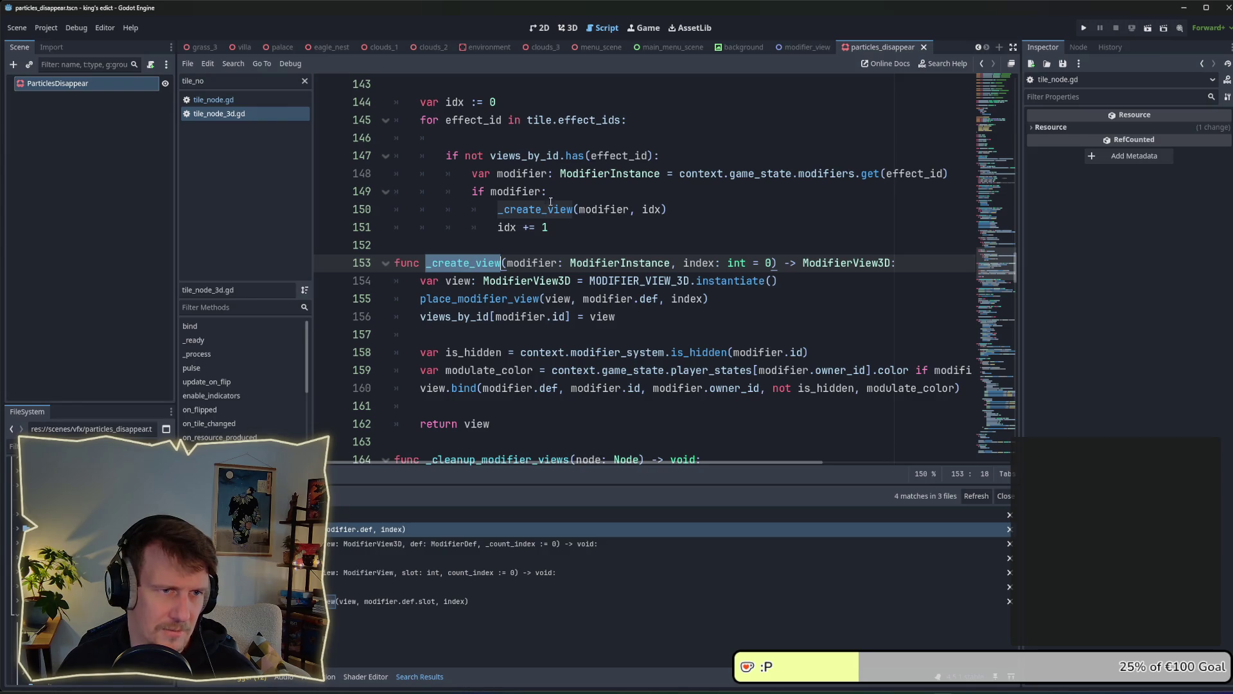
pyautogui.scroll(1, 551, 199)
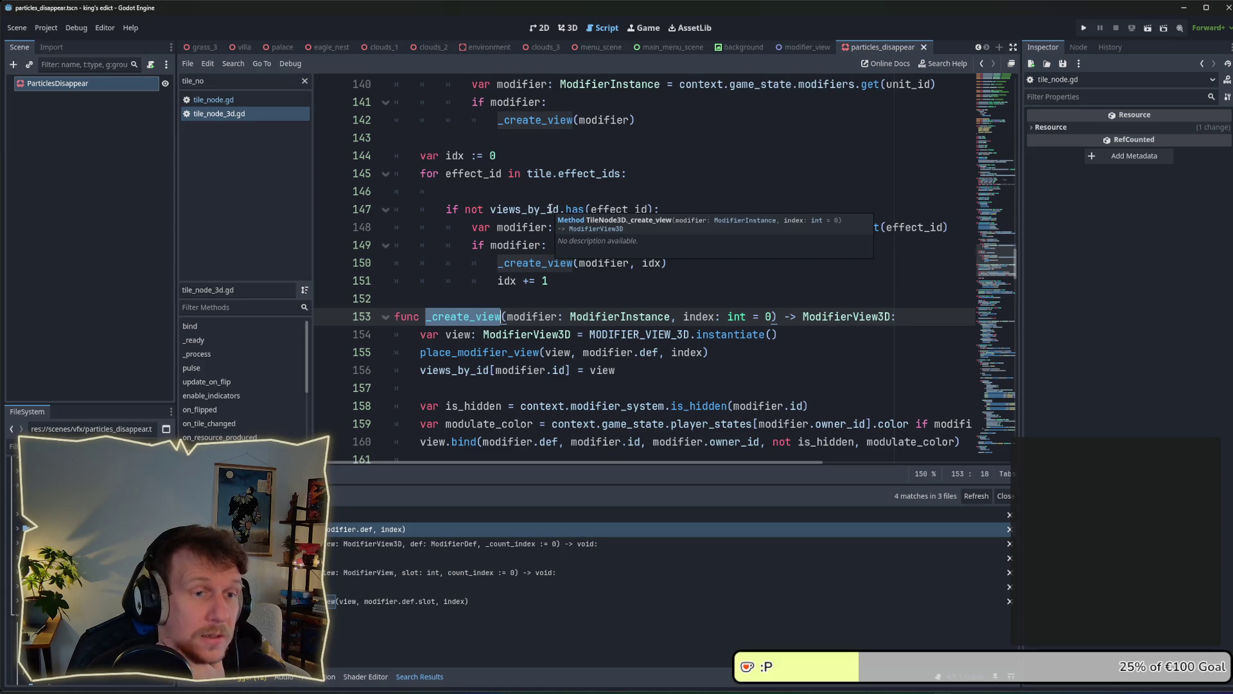
pyautogui.scroll(4, 552, 212)
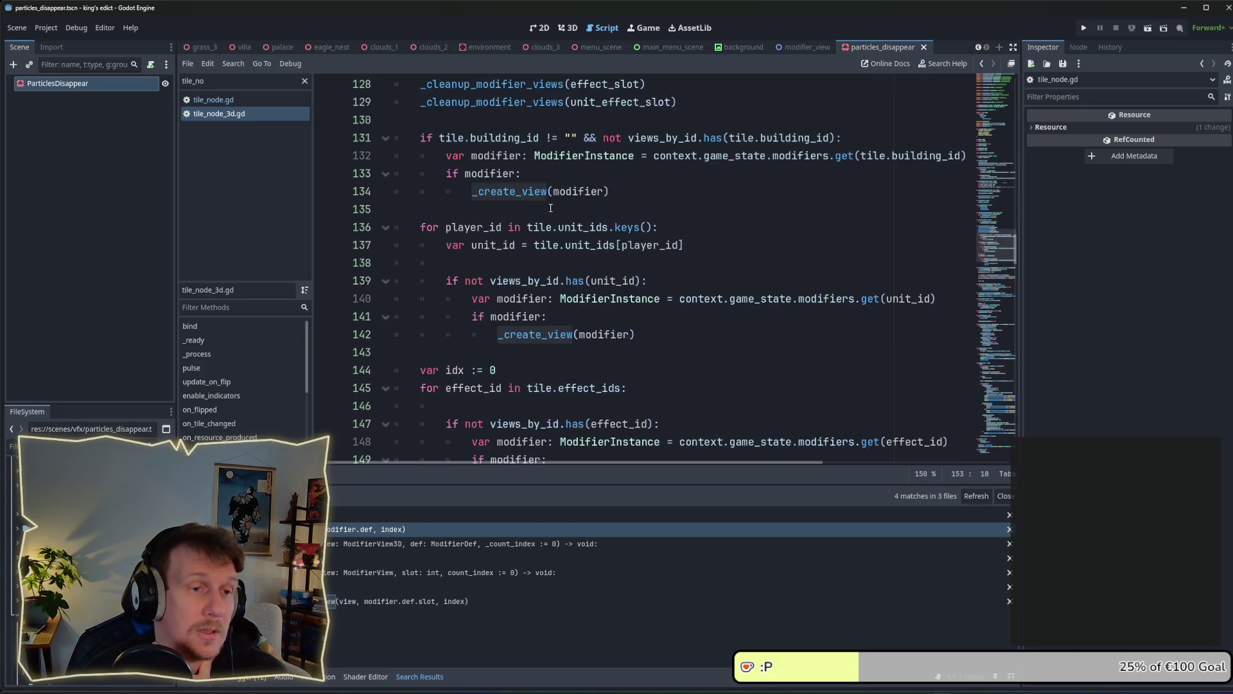
pyautogui.scroll(-1, 568, 242)
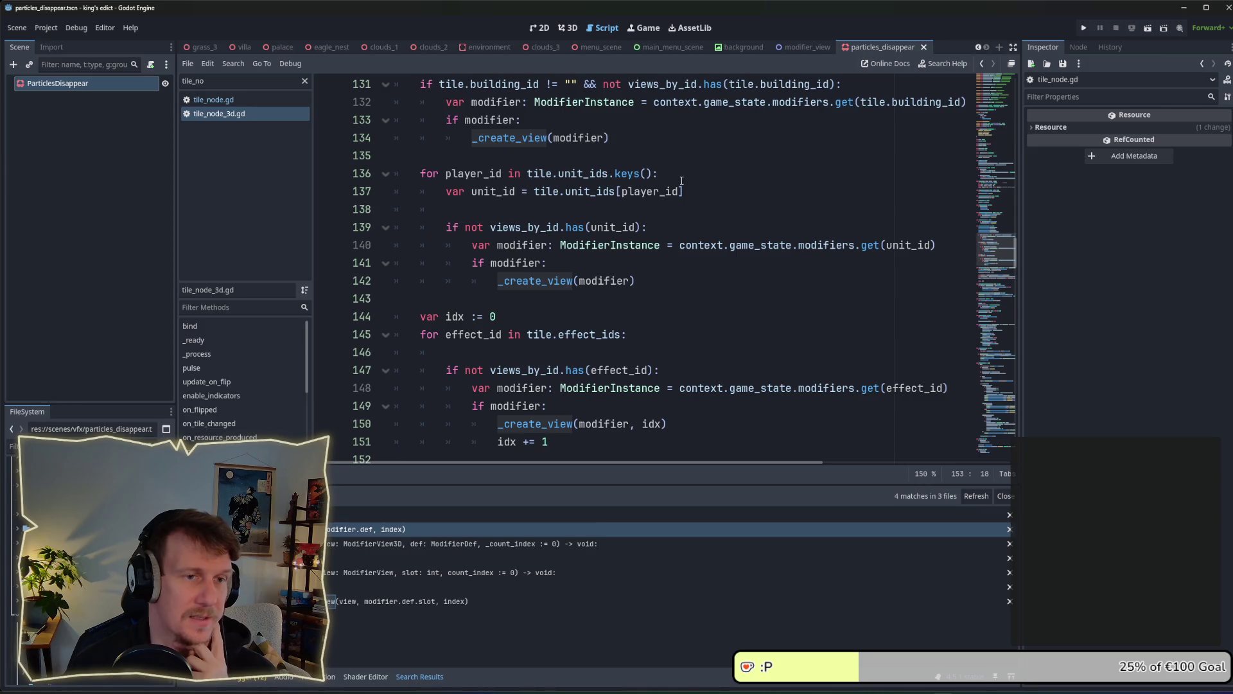
pyautogui.moveTo(1020, 205); pyautogui.dragTo(1037, 206)
pyautogui.scroll(2, 774, 246)
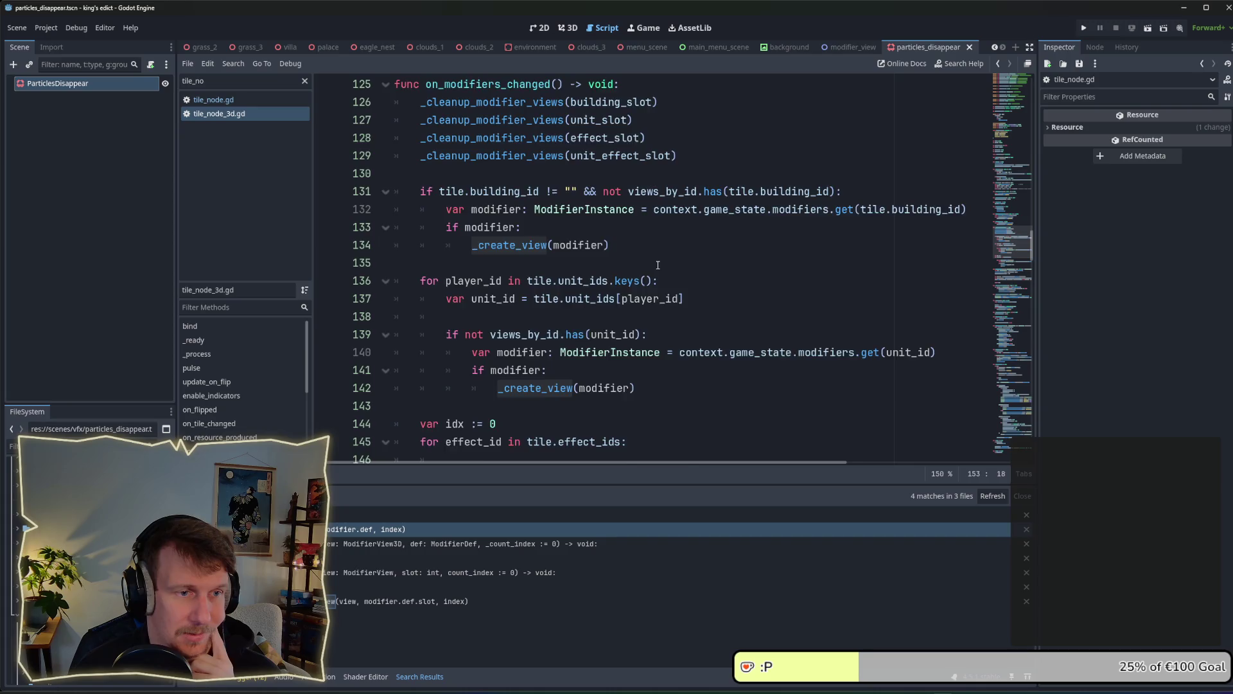
pyautogui.scroll(-7, 657, 265)
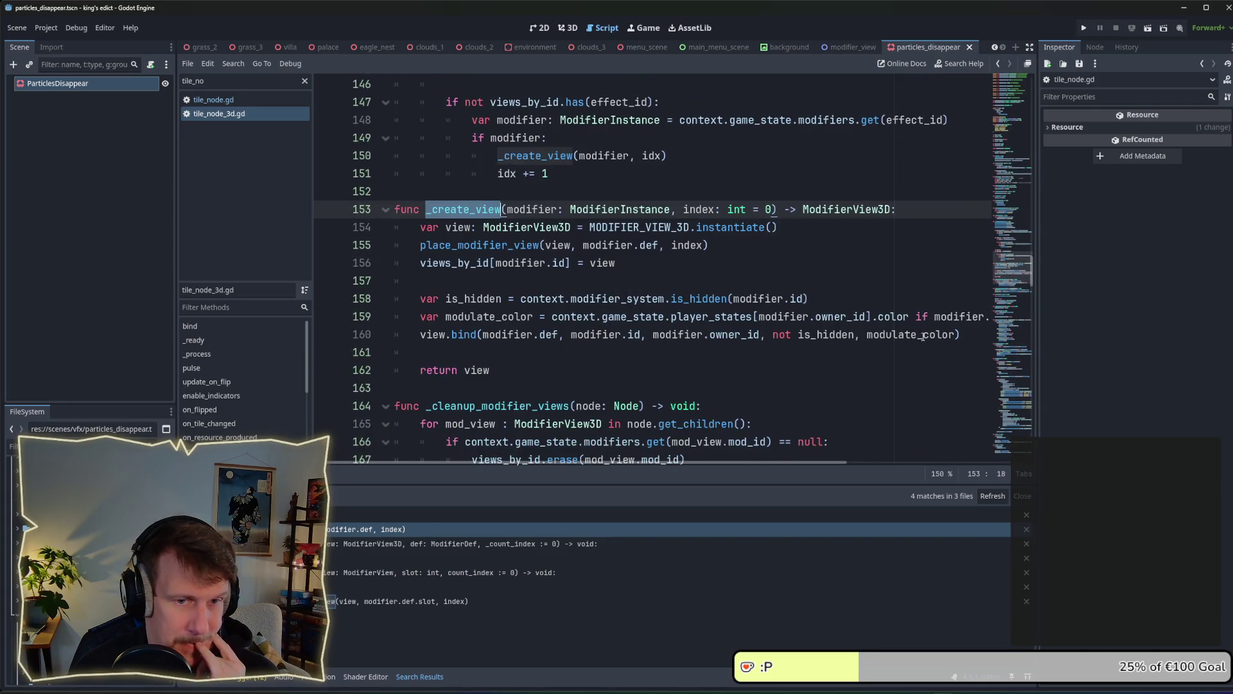
pyautogui.doubleClick(825, 335)
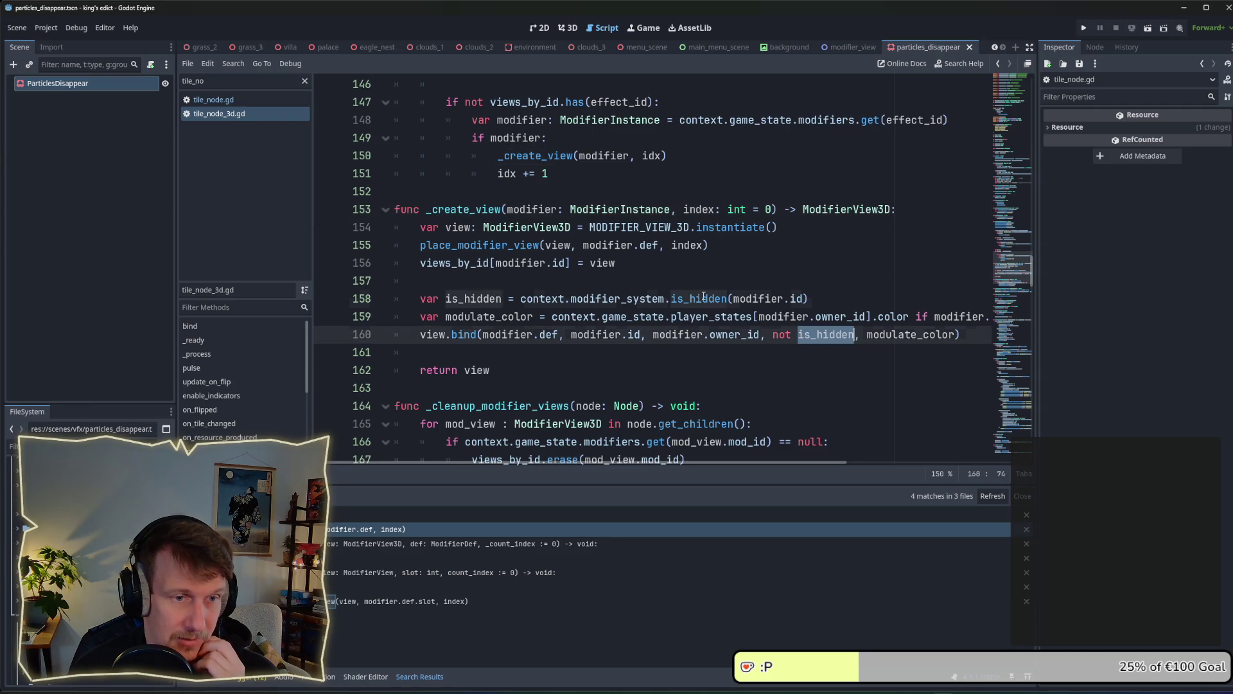
pyautogui.doubleClick(674, 299)
pyautogui.moveTo(556, 296)
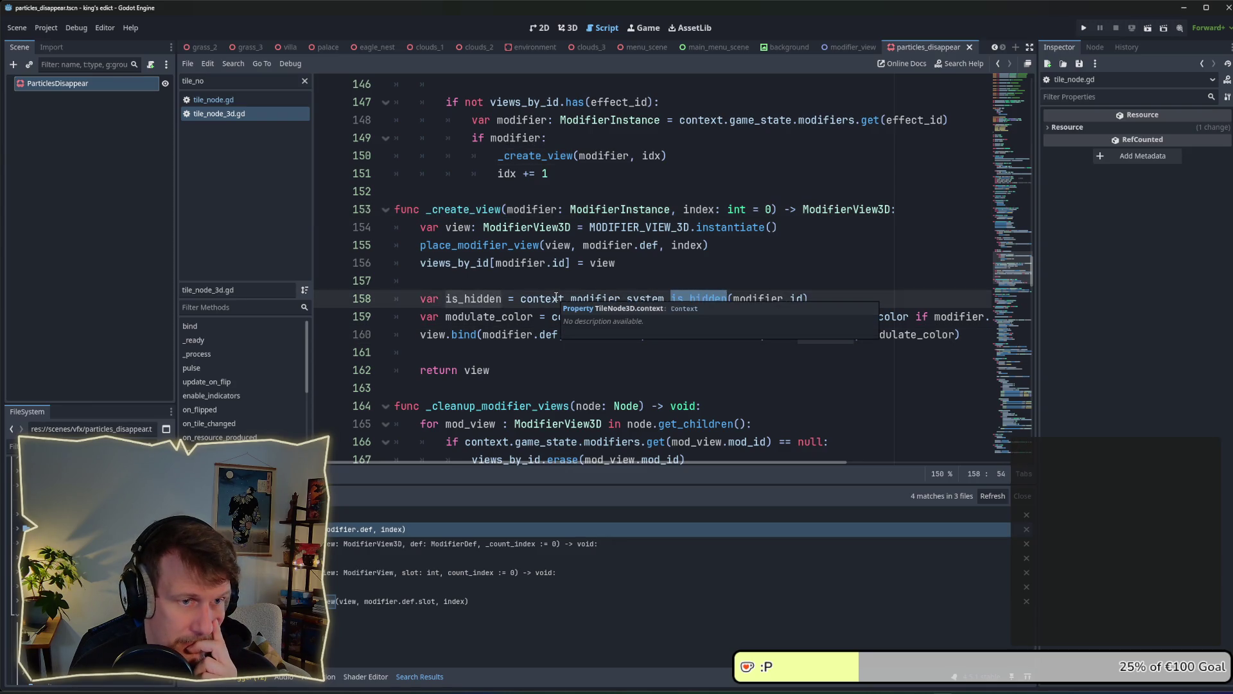
pyautogui.press('Up')
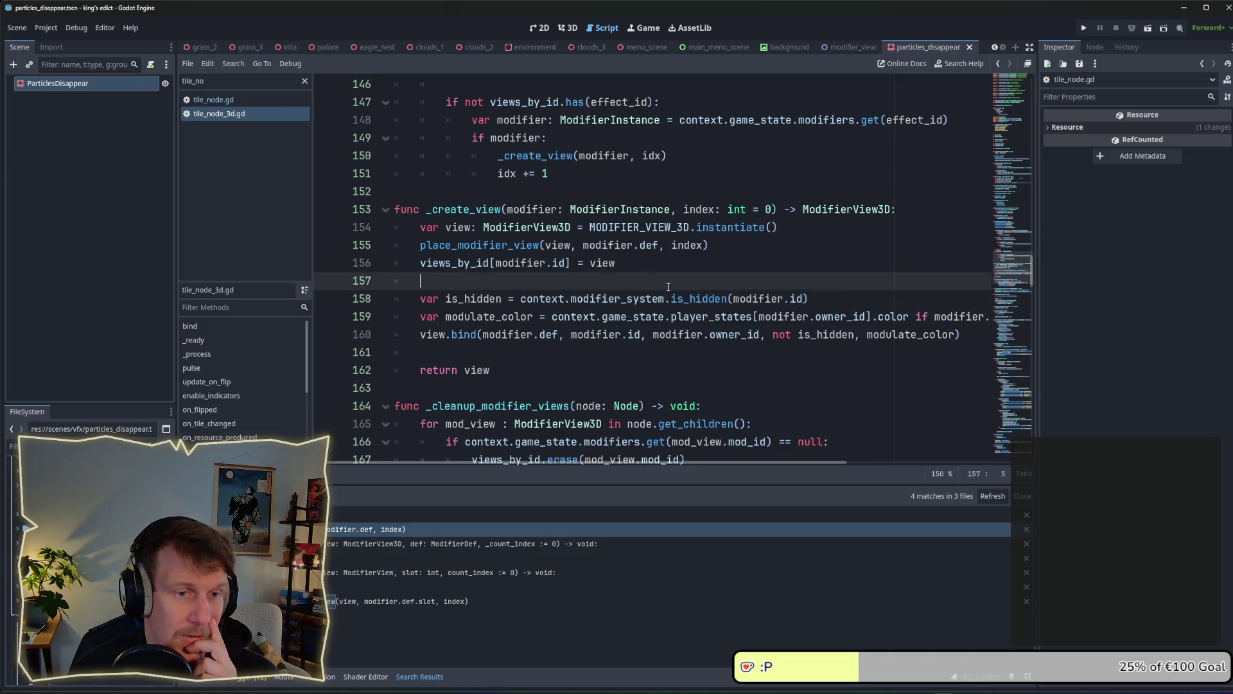
pyautogui.moveTo(845, 300); pyautogui.dragTo(523, 300)
pyautogui.click(812, 295)
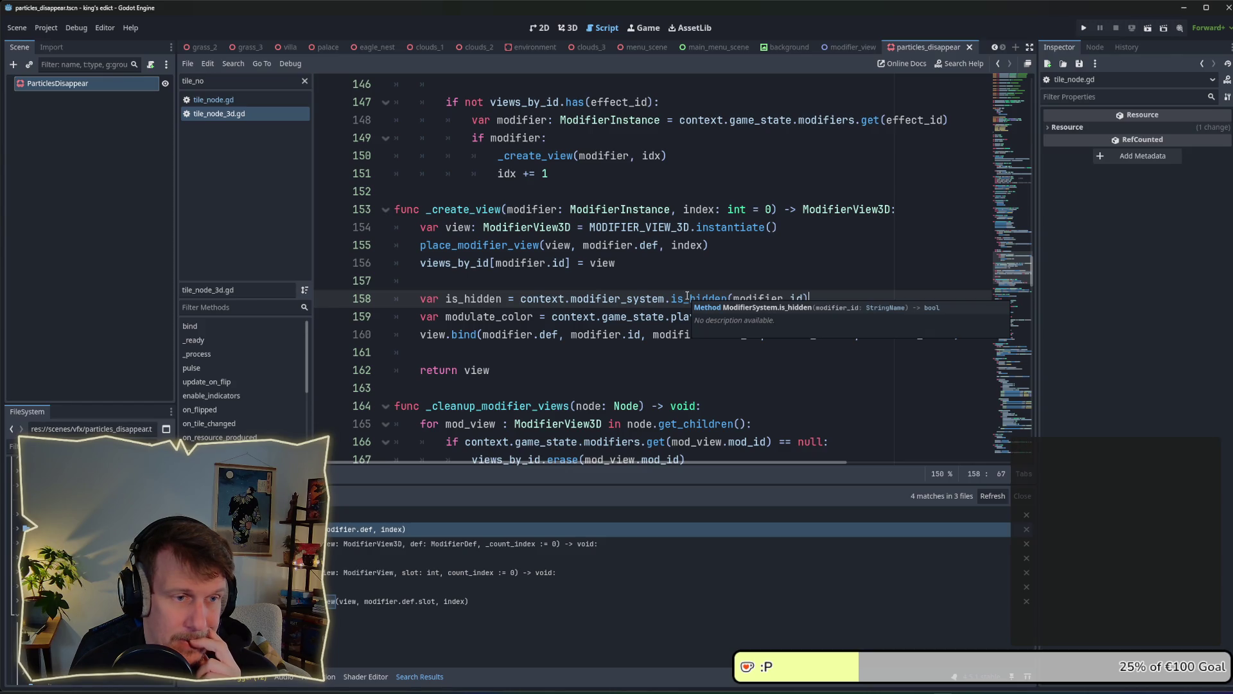
pyautogui.doubleClick(639, 299)
pyautogui.moveTo(809, 299); pyautogui.dragTo(422, 299)
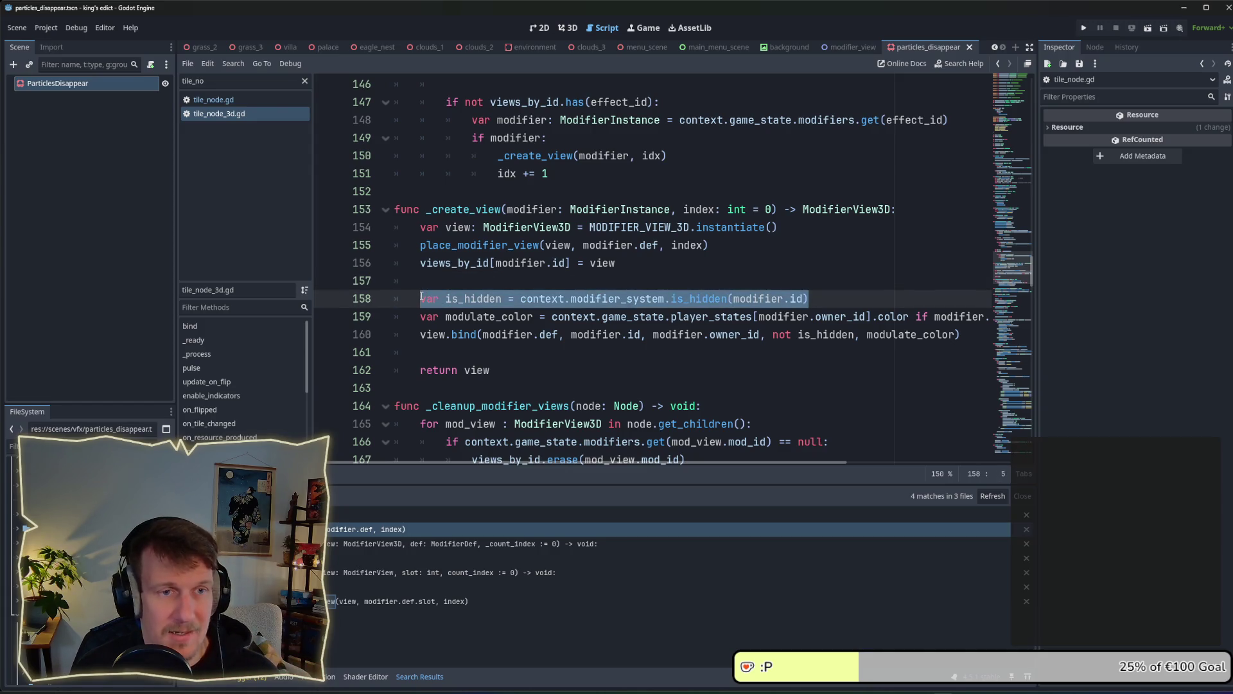
pyautogui.scroll(1, 421, 296)
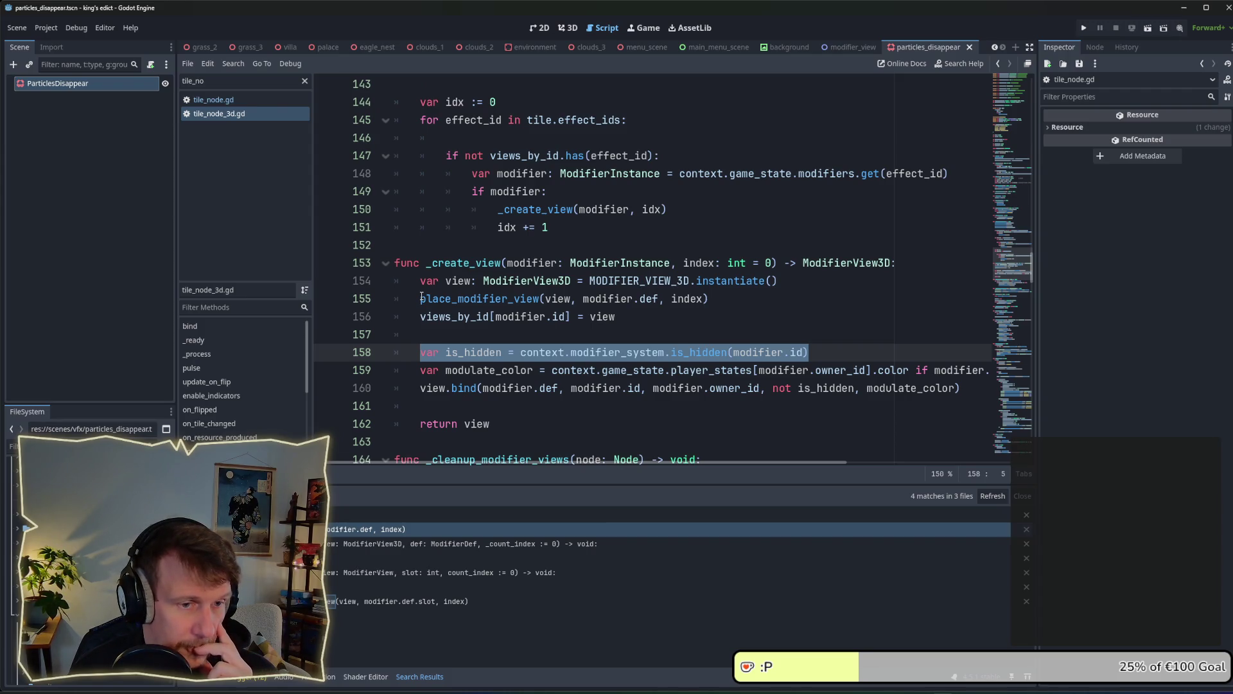
pyautogui.moveTo(684, 361)
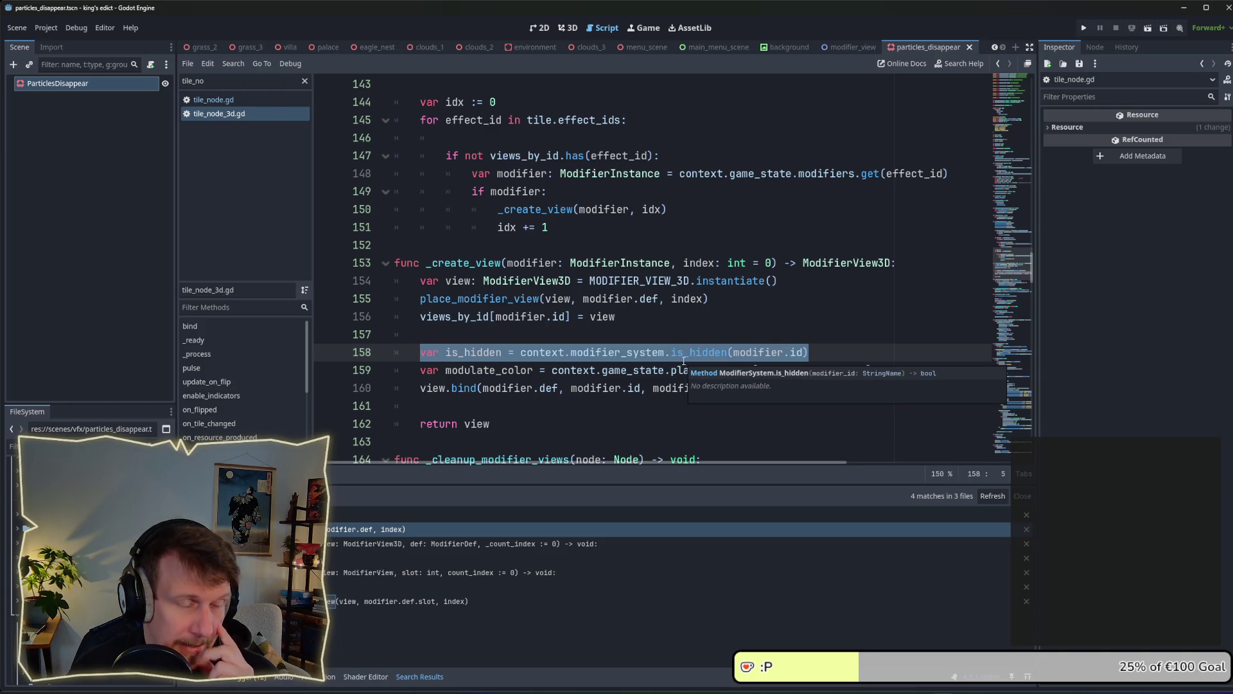
pyautogui.scroll(-3, 674, 361)
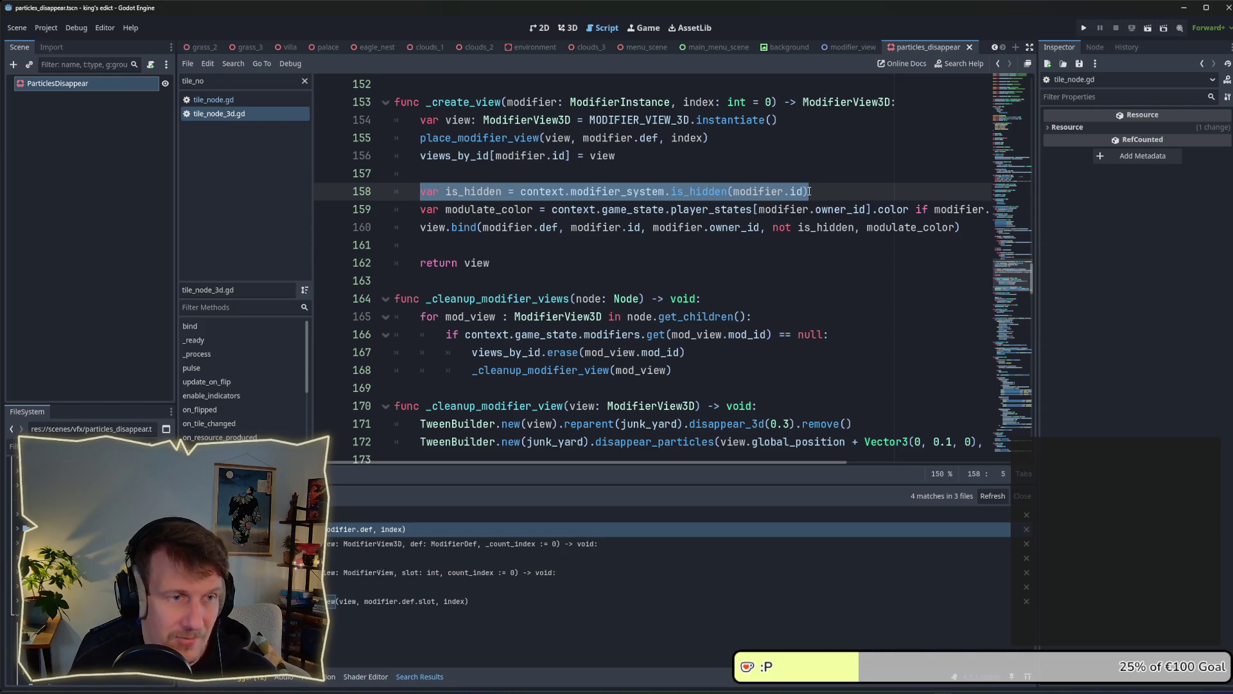
pyautogui.scroll(4, 700, 245)
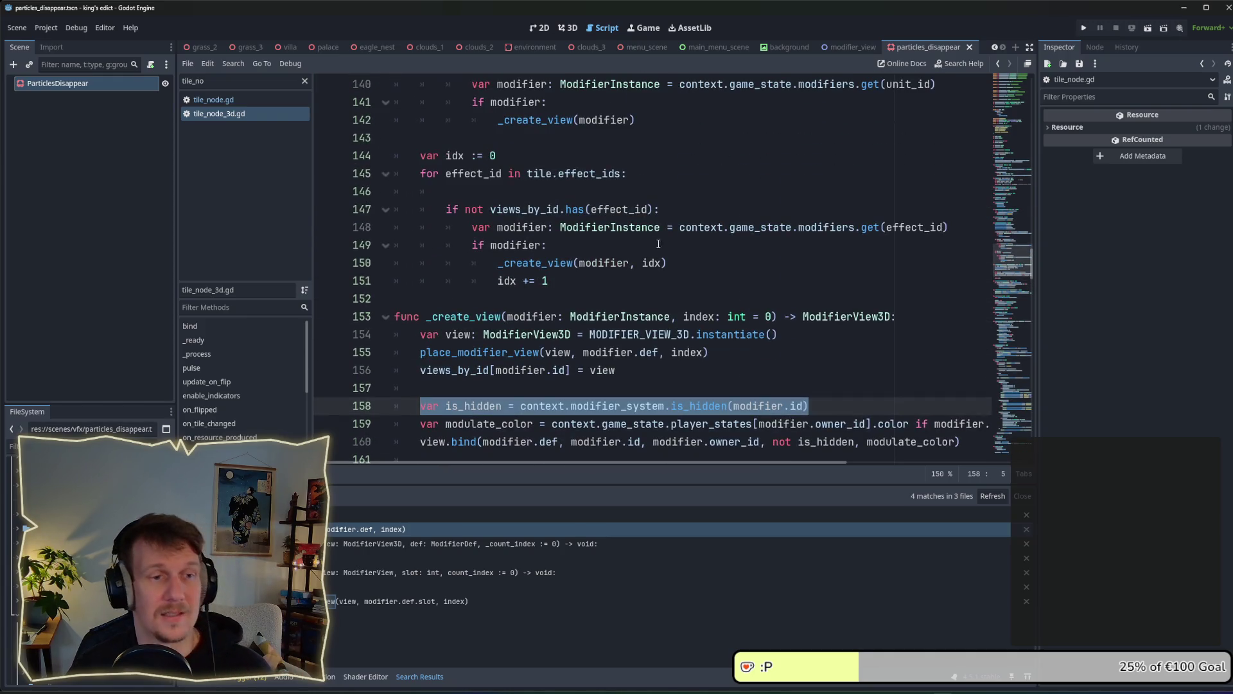
pyautogui.scroll(1, 648, 239)
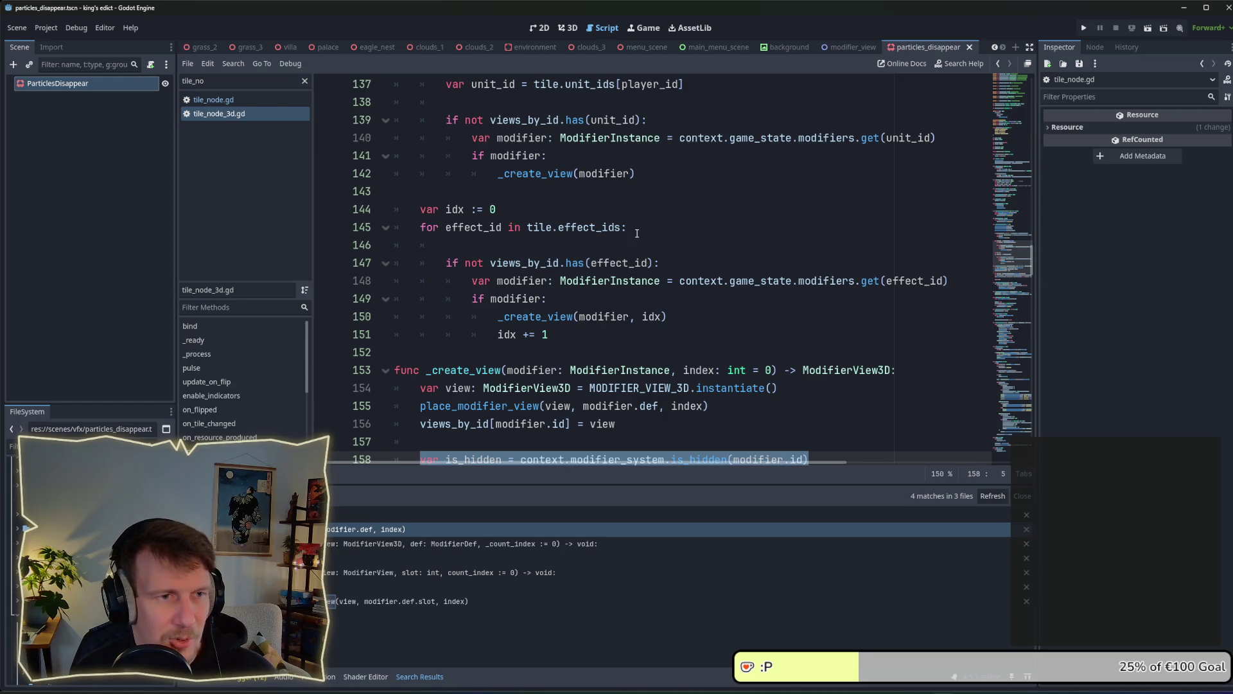
pyautogui.scroll(2, 637, 233)
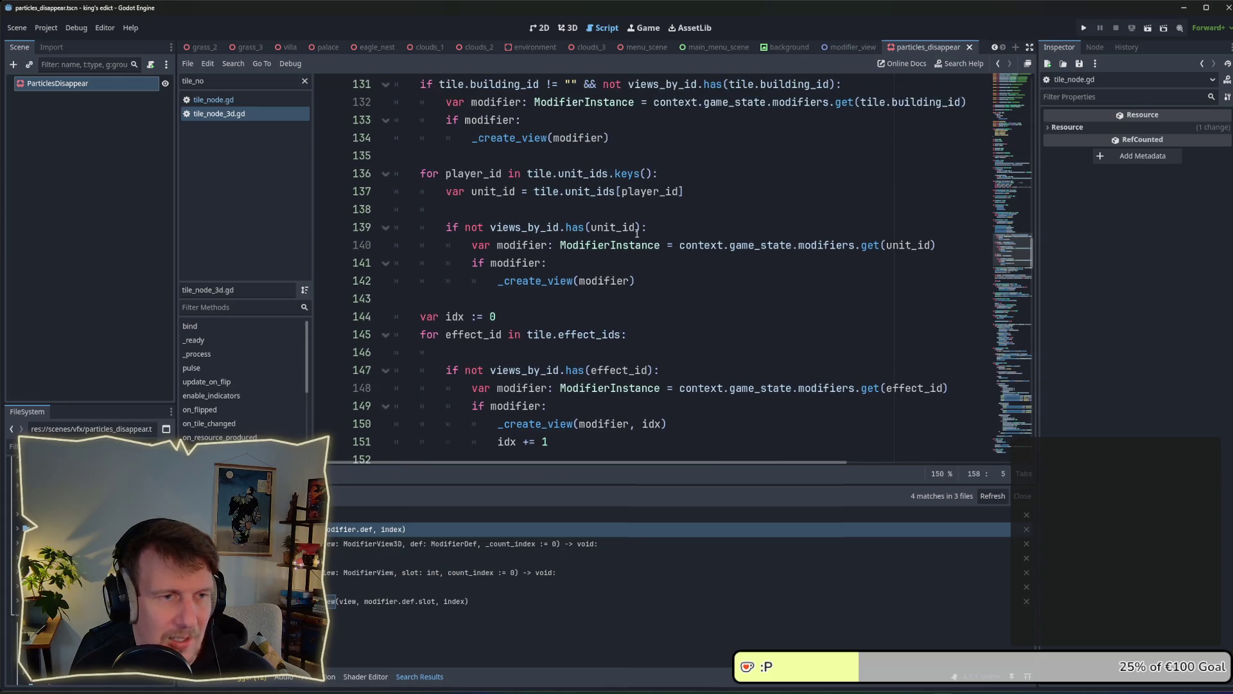
pyautogui.scroll(3, 637, 233)
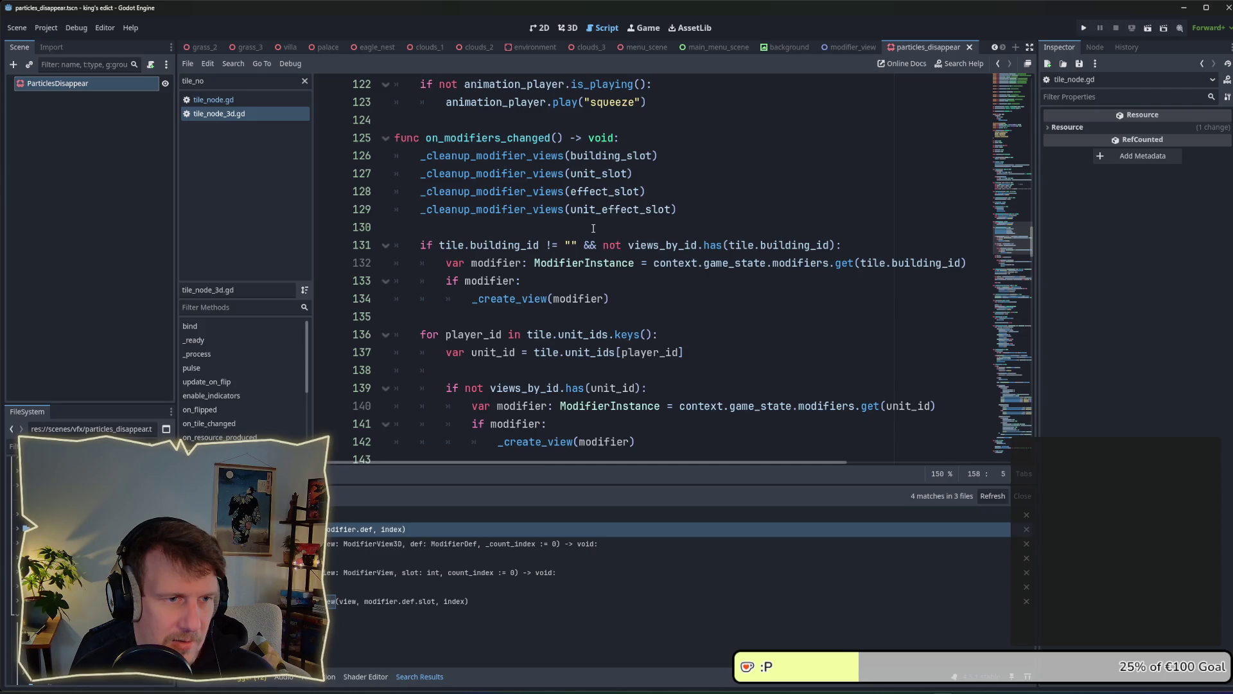
pyautogui.scroll(-3, 594, 229)
pyautogui.moveTo(657, 280); pyautogui.dragTo(498, 281)
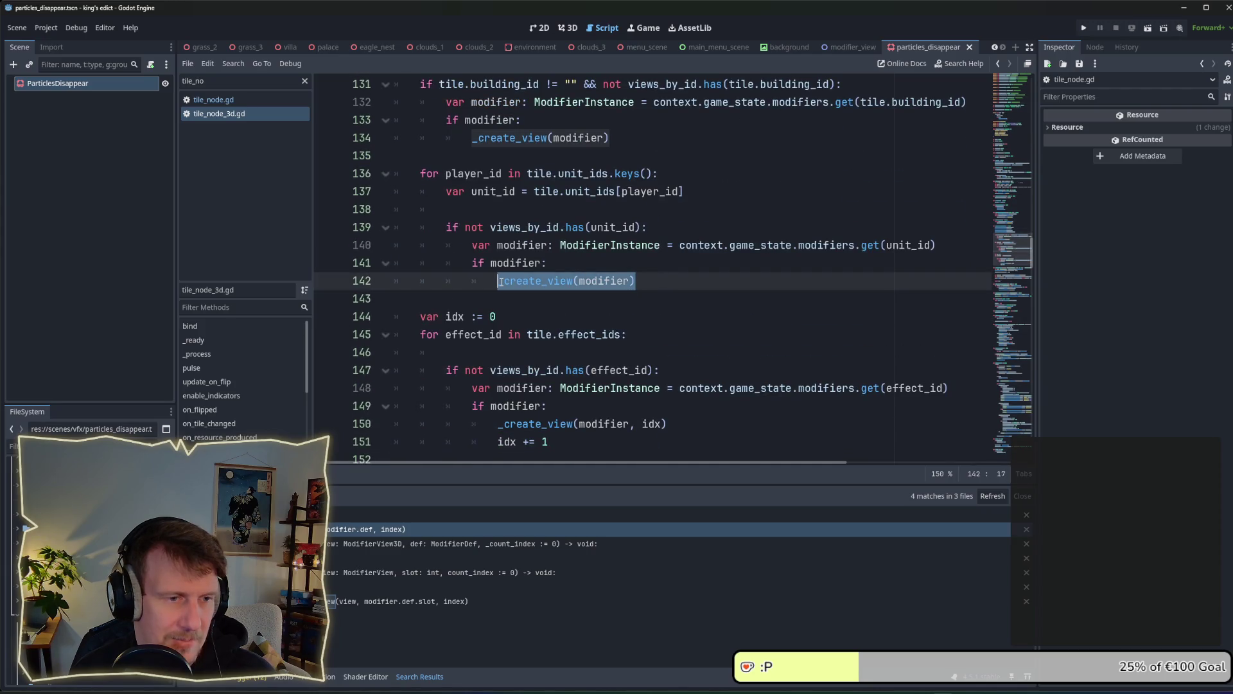
pyautogui.scroll(4, 542, 235)
pyautogui.doubleClick(519, 193)
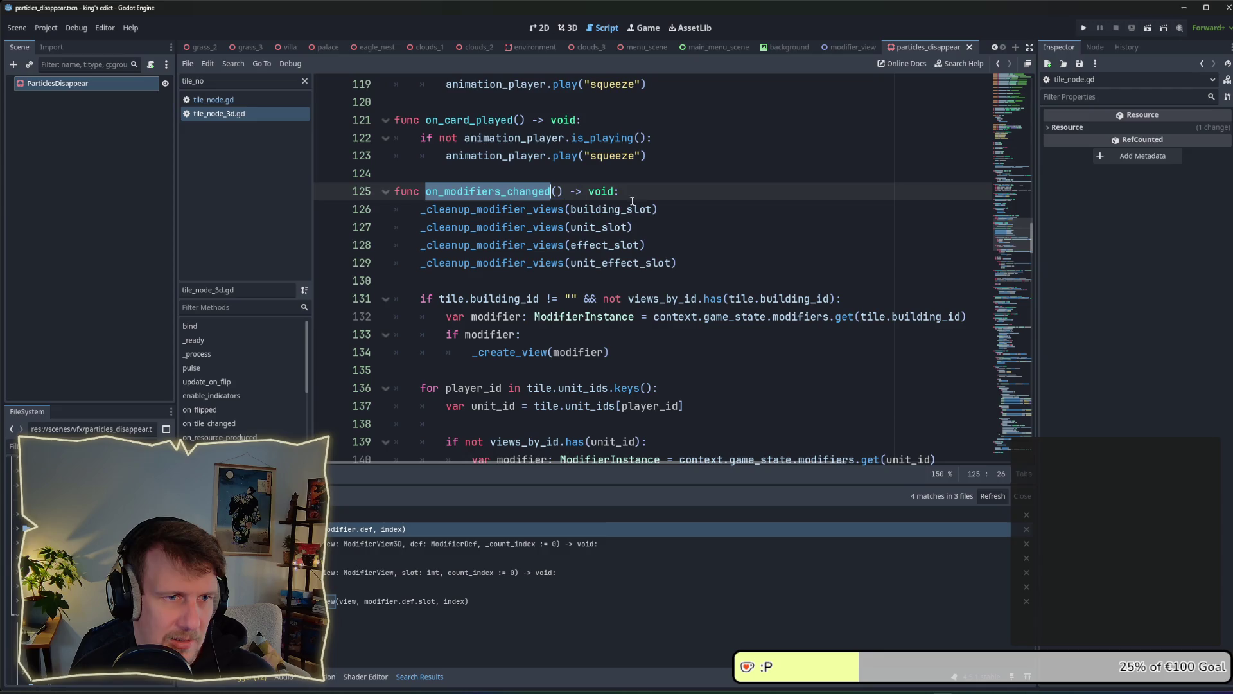
pyautogui.scroll(-2, 492, 269)
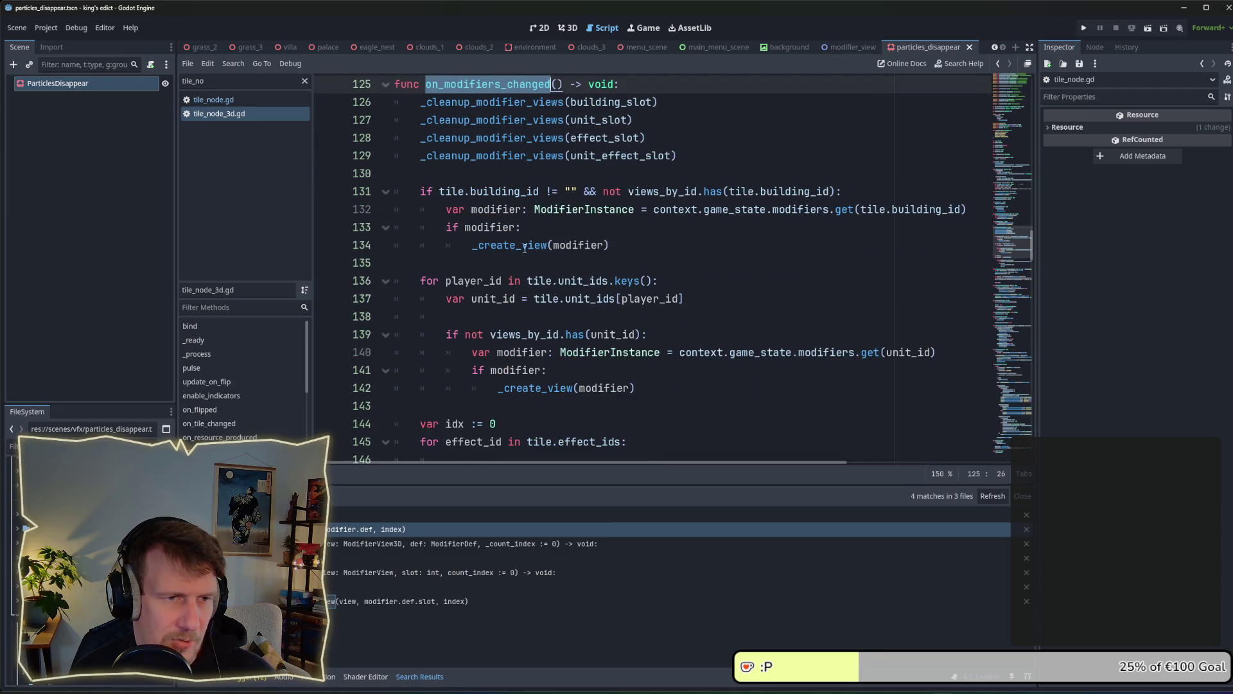
pyautogui.moveTo(544, 246)
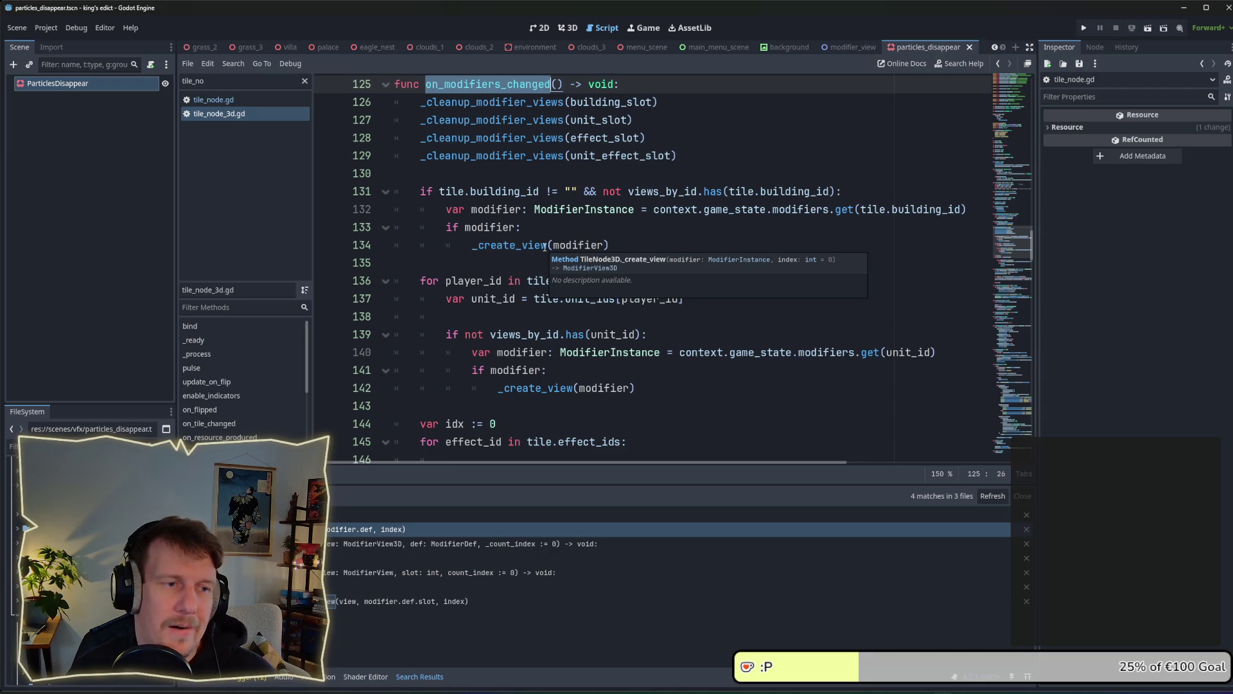
pyautogui.scroll(-3, 545, 247)
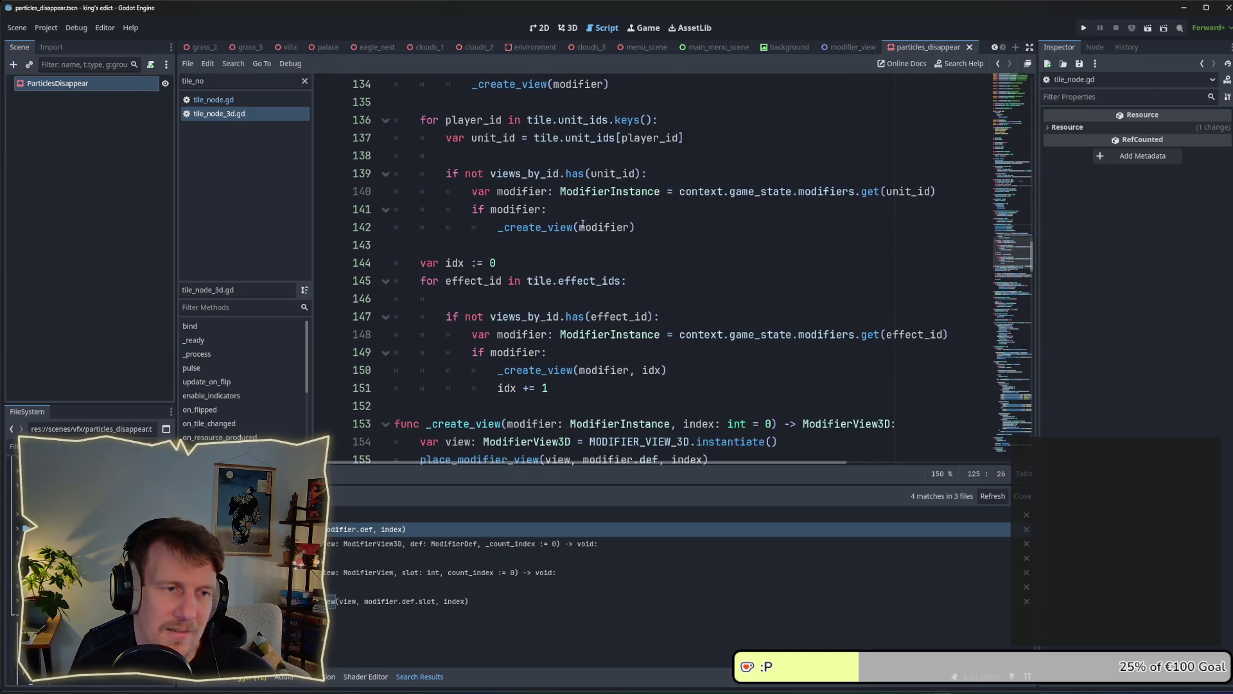
pyautogui.click(564, 386)
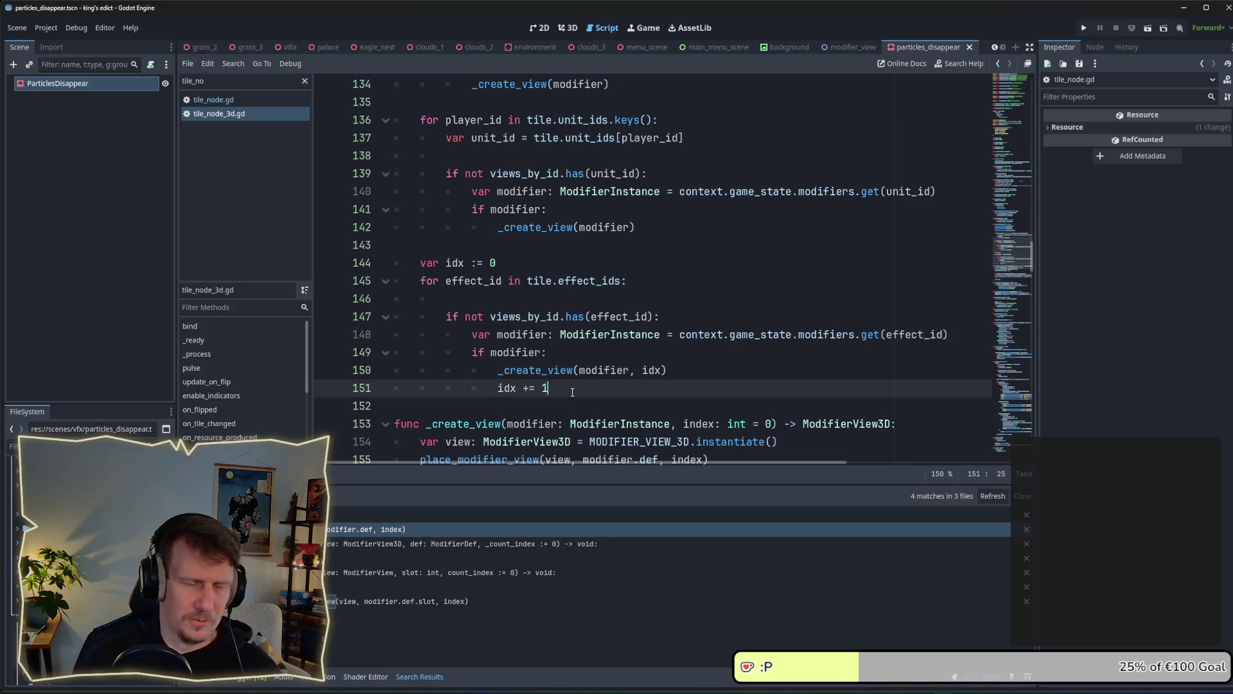
# Step: Add an _update_modifier_visibility() call on line 153, after the effect-creation loop
pyautogui.press('Return')
pyautogui.press('BackSpace')
pyautogui.press('BackSpace')
pyautogui.press('BackSpace')
pyautogui.press('Return')
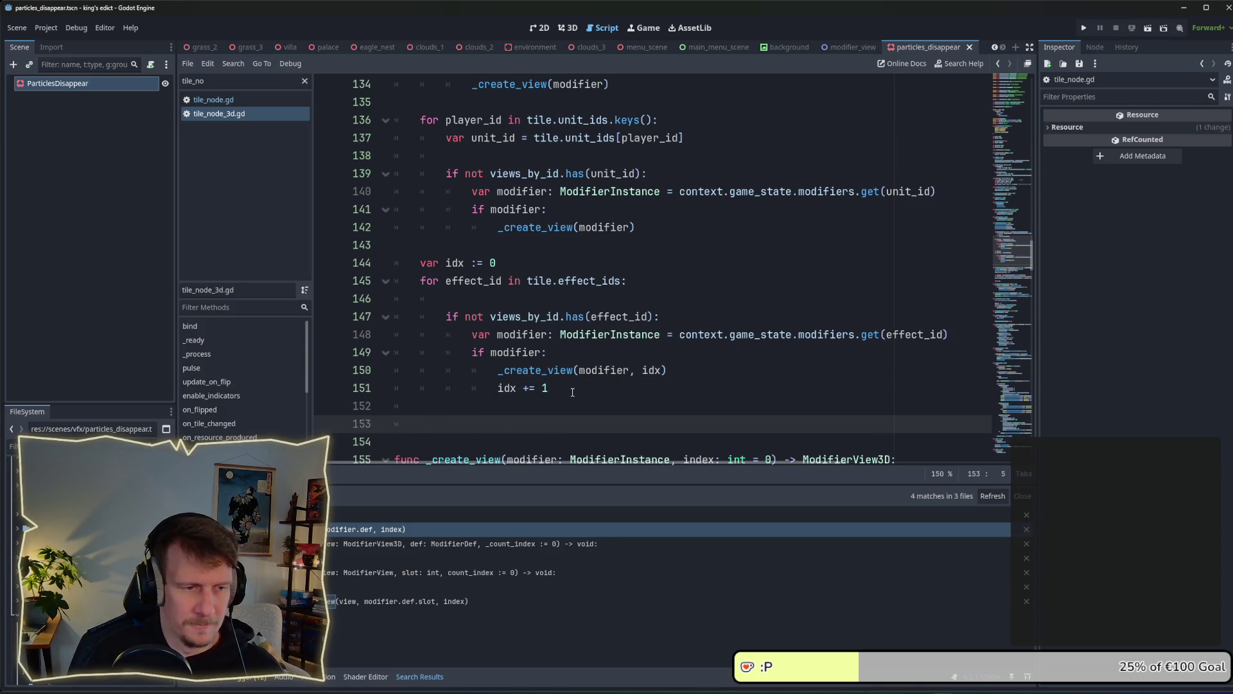
pyautogui.write('_up')
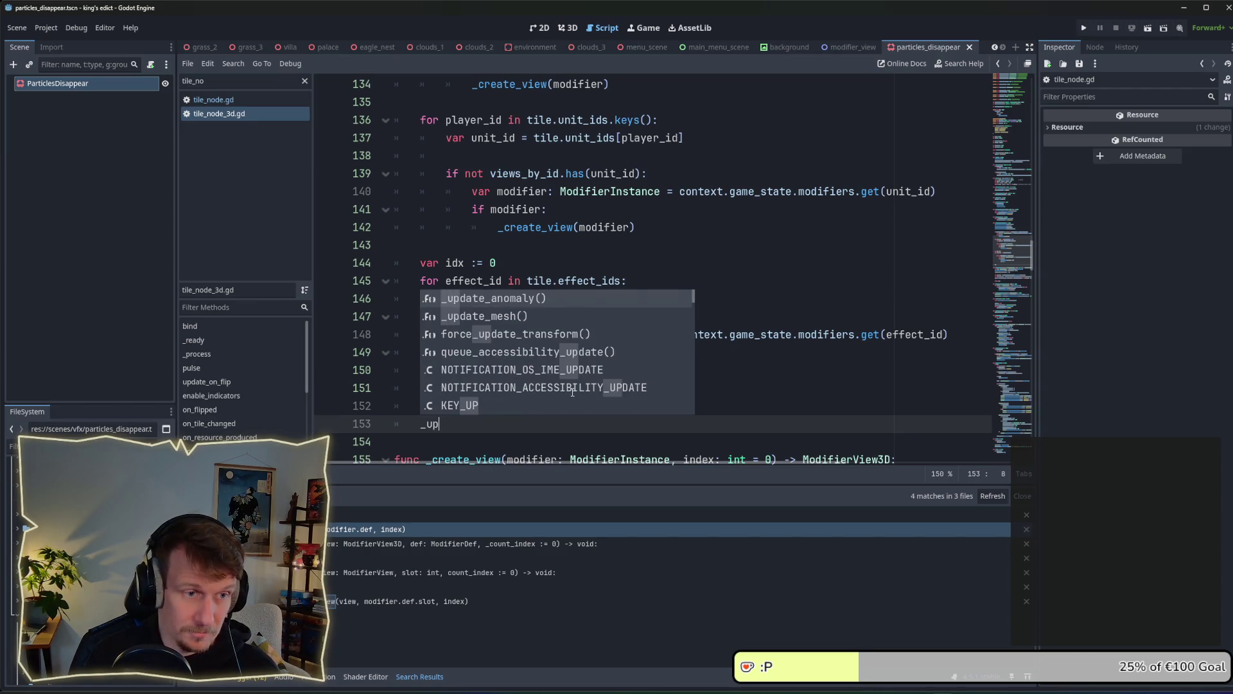
pyautogui.write('date_')
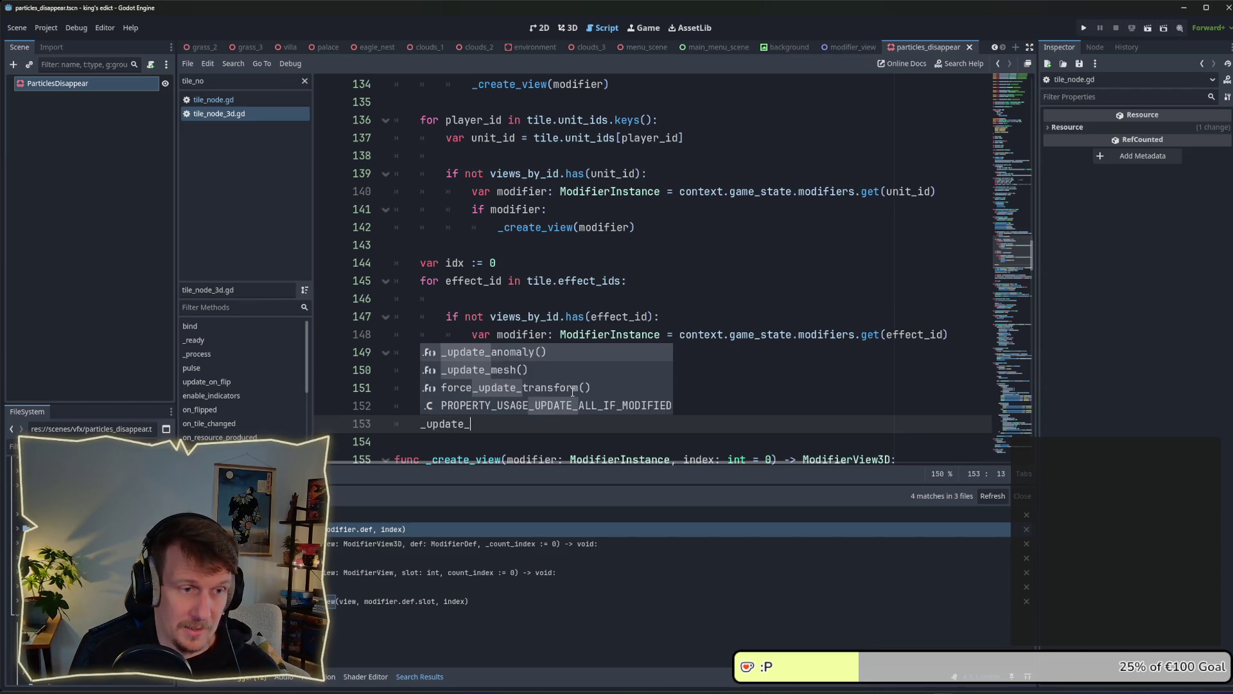
pyautogui.write('moi')
pyautogui.press('BackSpace')
pyautogui.write('difier_visibility()')
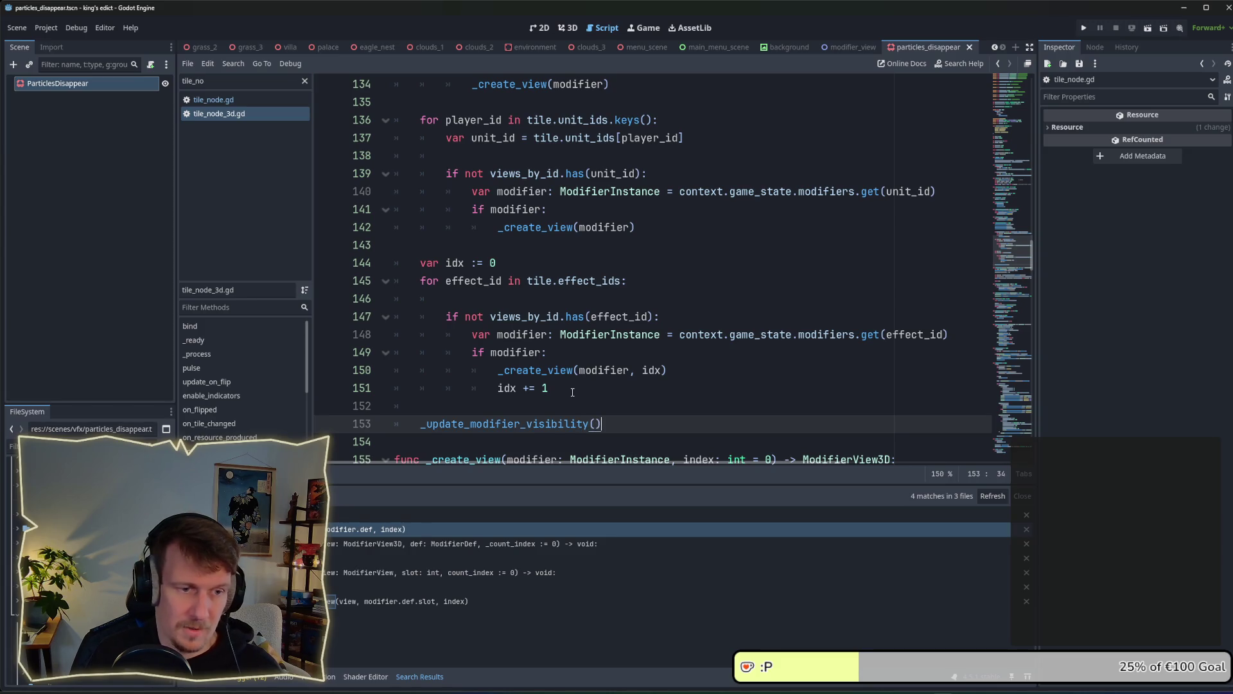
# Step: Review the new call, then place the caret below _cleanup_modifier_view for a new function
pyautogui.scroll(6, 566, 379)
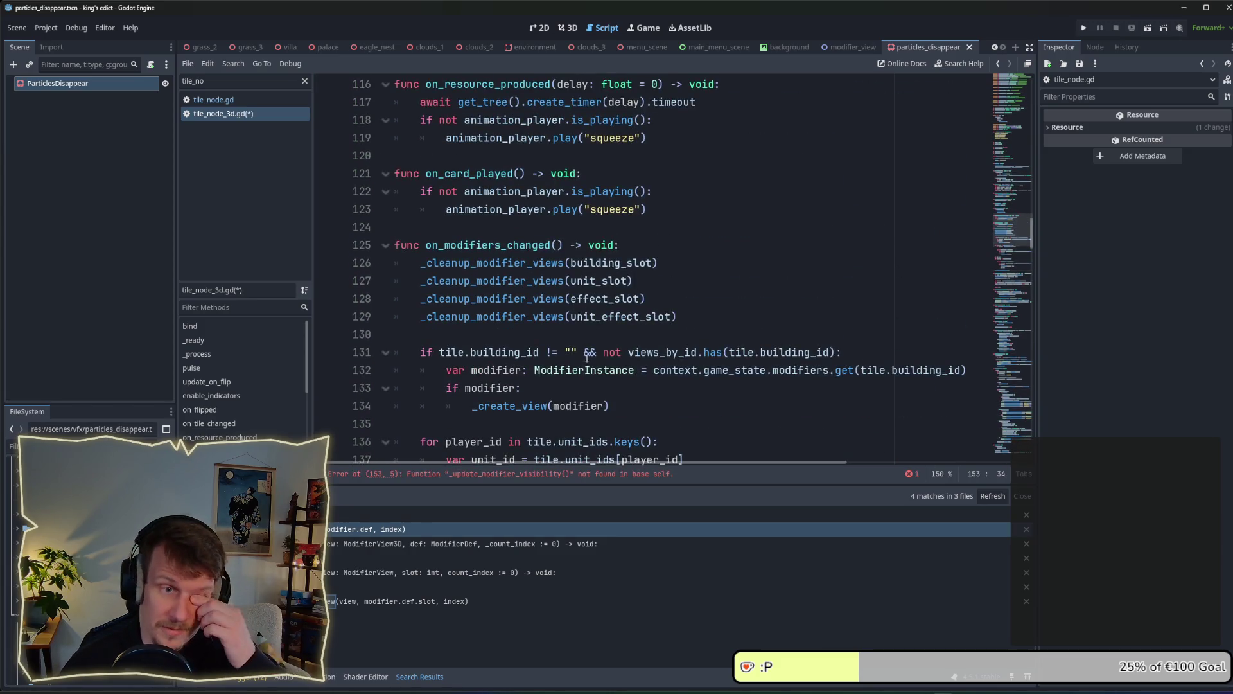
pyautogui.scroll(1, 586, 362)
pyautogui.scroll(-3, 591, 321)
pyautogui.scroll(-3, 604, 266)
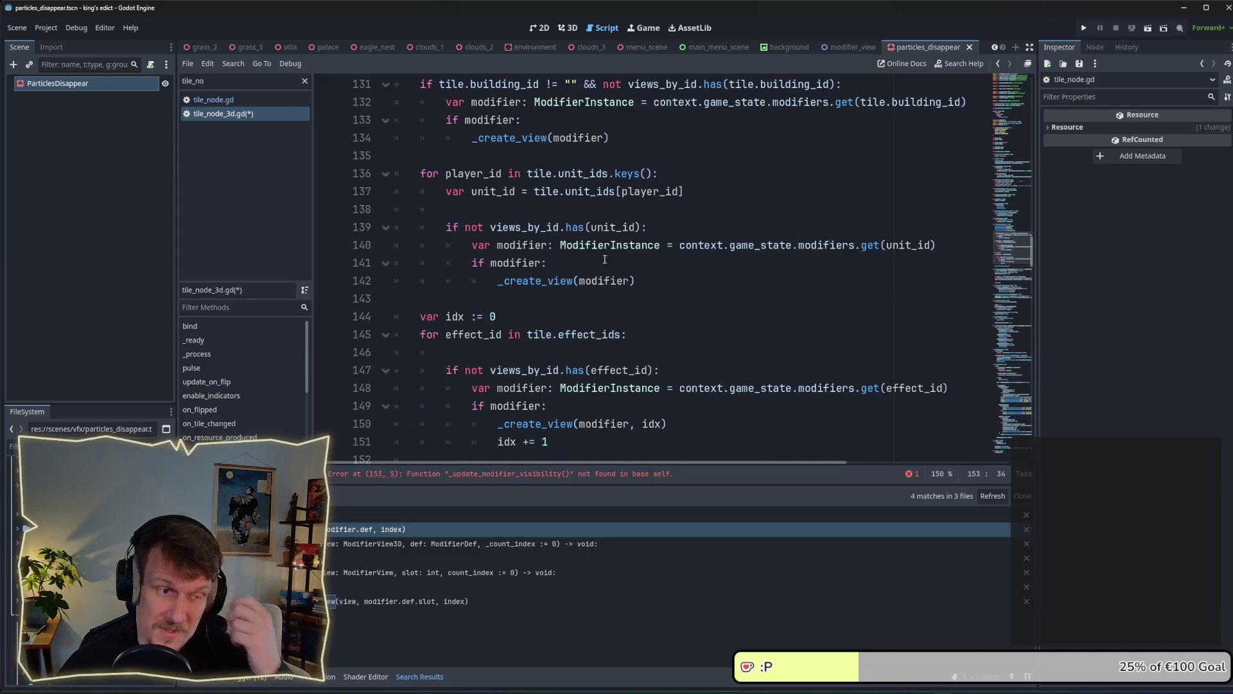
pyautogui.moveTo(551, 286)
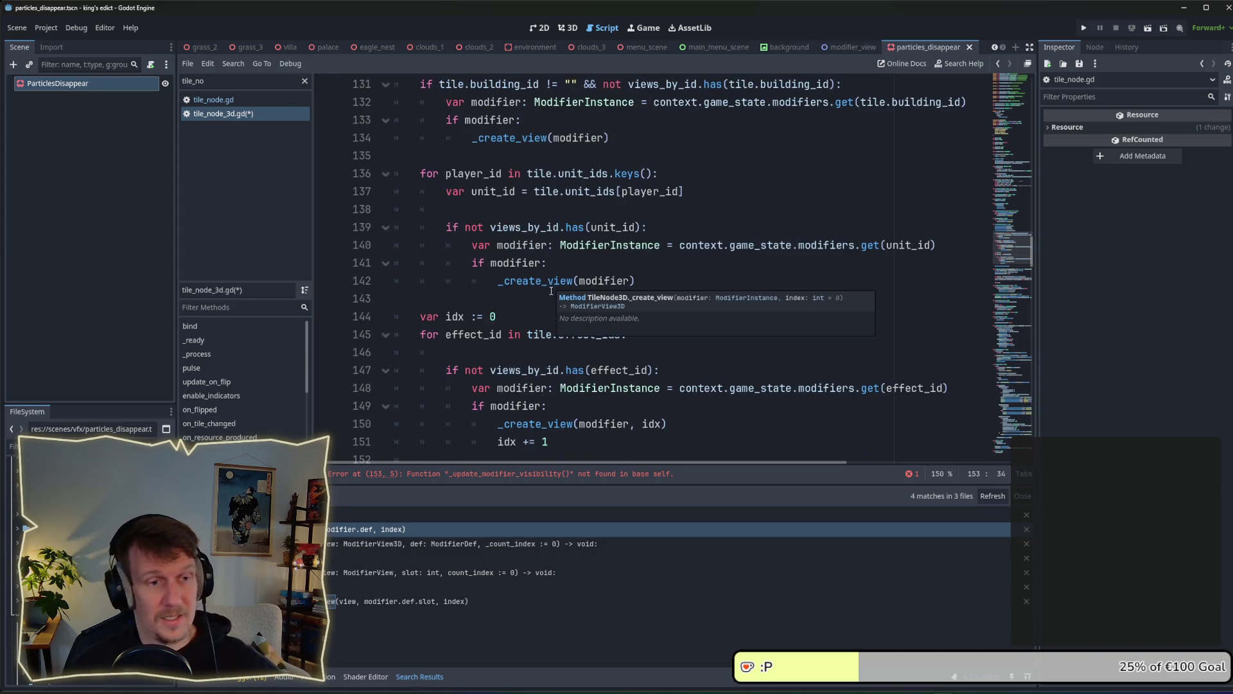
pyautogui.scroll(-2, 563, 318)
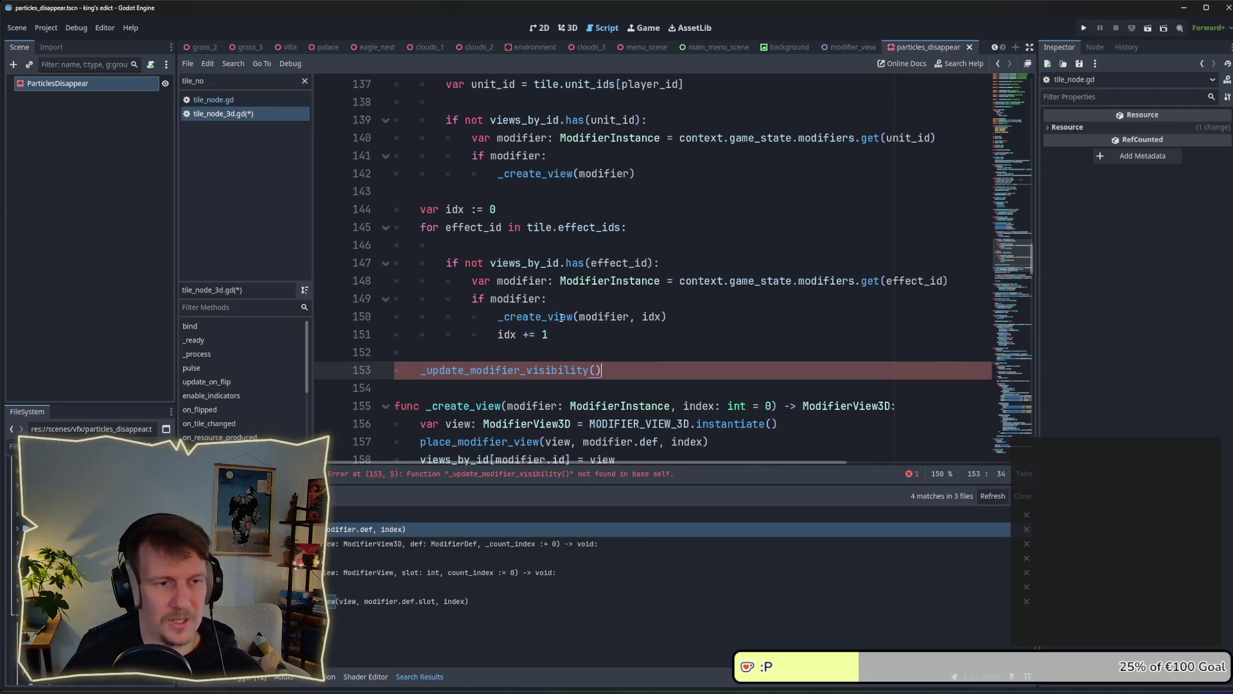
pyautogui.moveTo(559, 318)
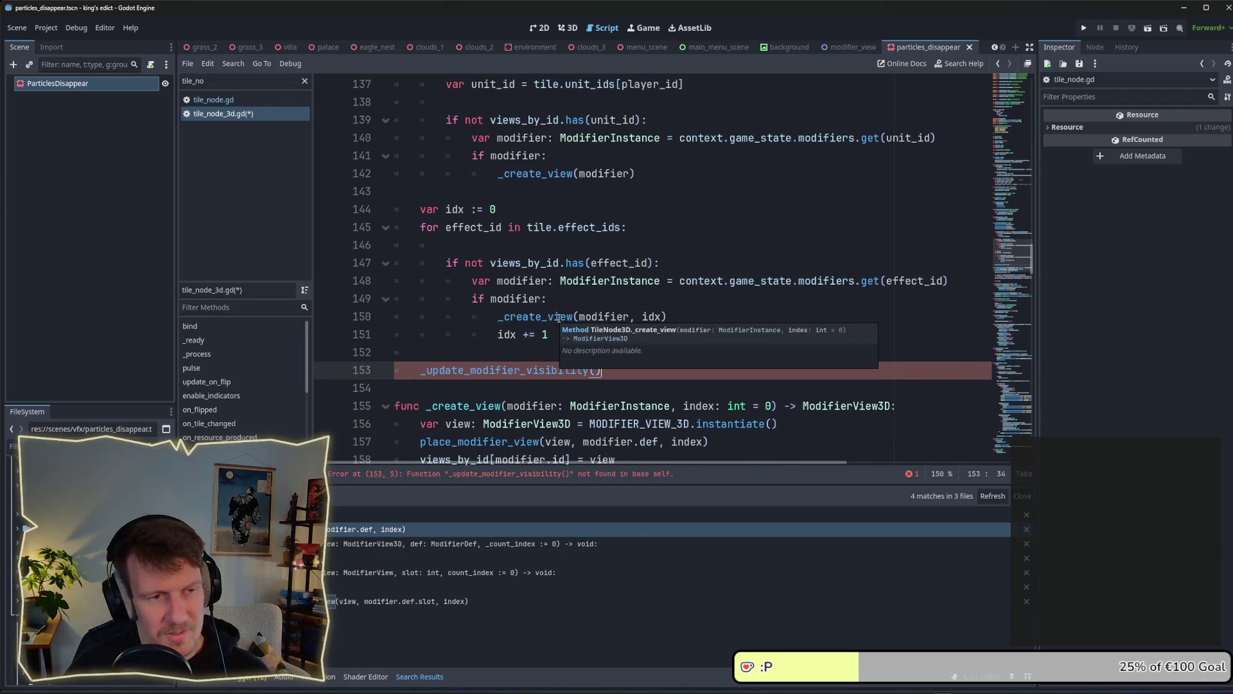
pyautogui.scroll(-1, 585, 344)
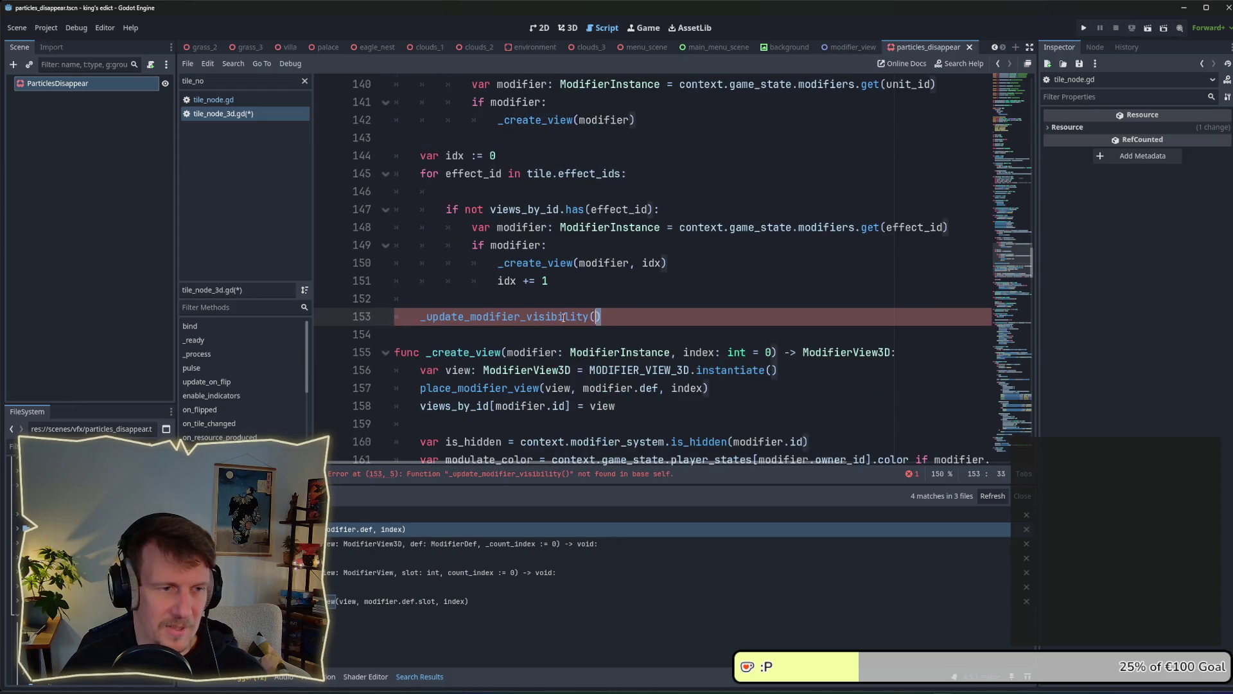
pyautogui.hotkey('shift', 'Home')
pyautogui.scroll(1, 488, 320)
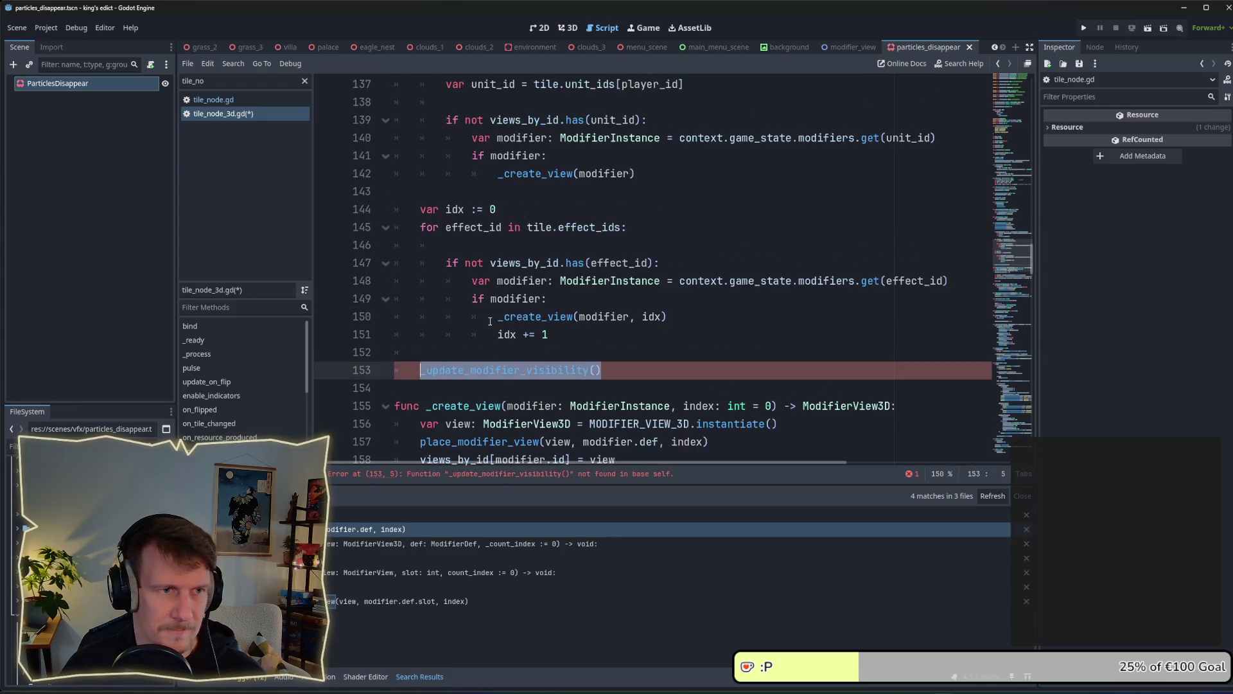
pyautogui.scroll(-4, 490, 321)
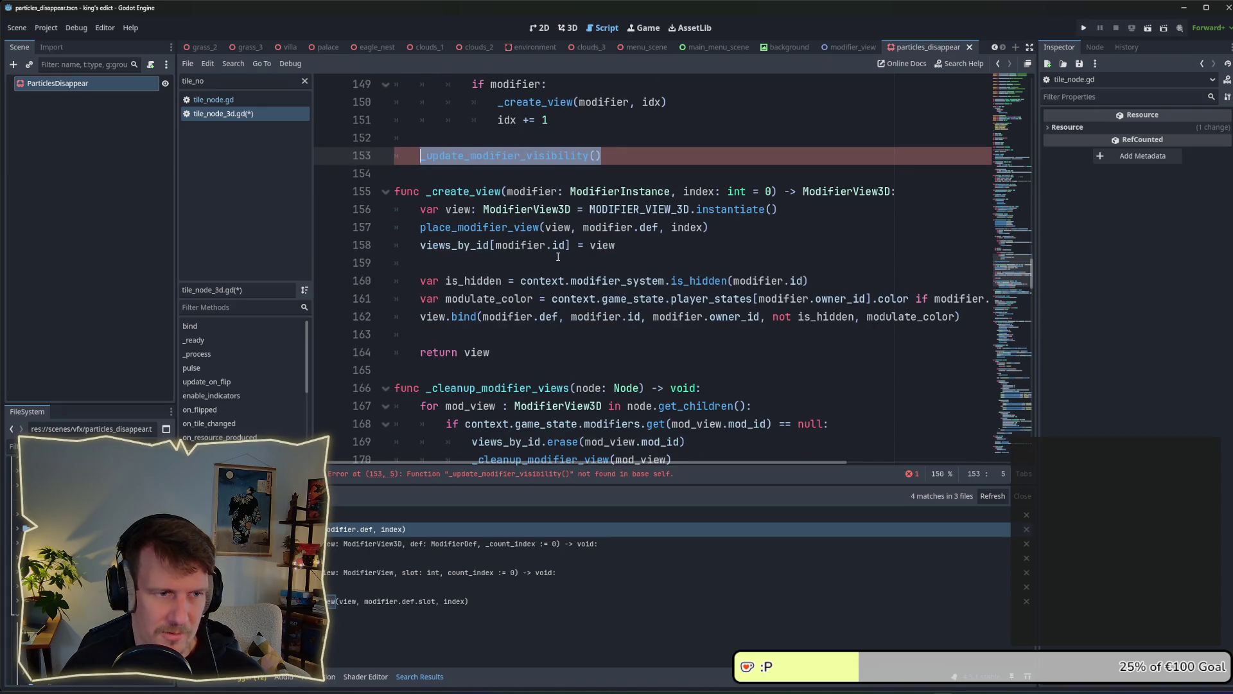
pyautogui.scroll(-3, 527, 294)
pyautogui.click(519, 299)
pyautogui.click(519, 310)
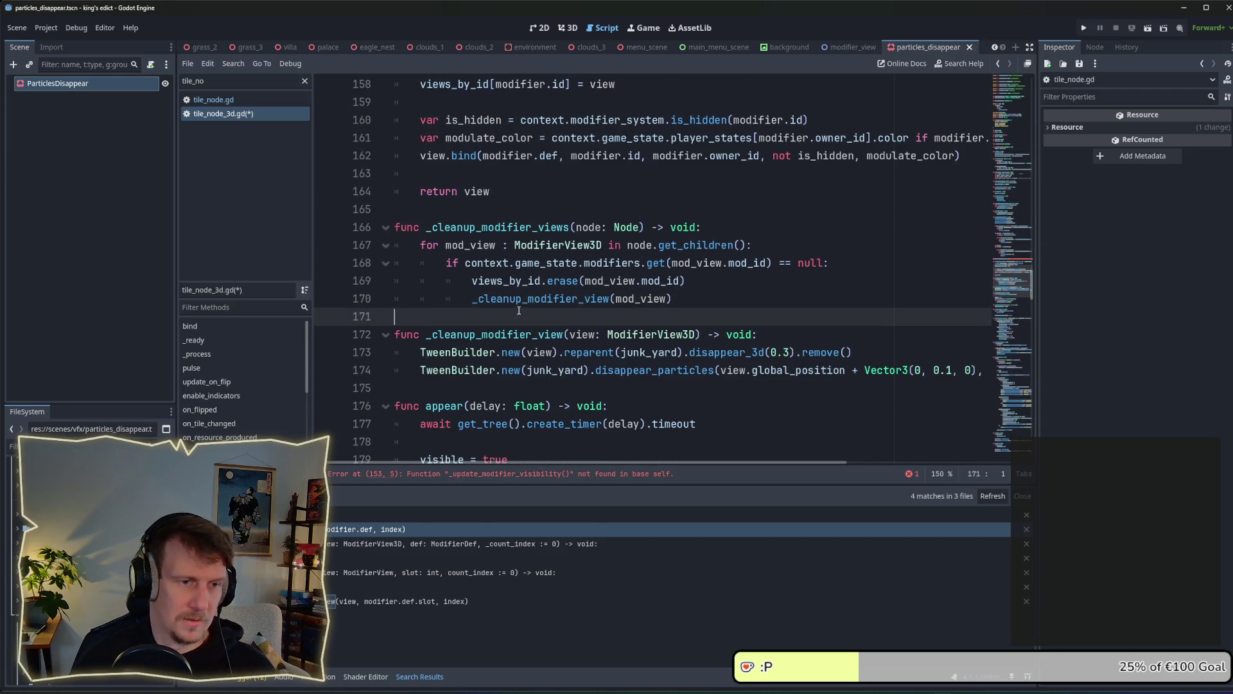
pyautogui.press('Down')
pyautogui.press('Down')
pyautogui.press('Down')
pyautogui.press('Return')
pyautogui.press('Return')
pyautogui.press('Up')
pyautogui.write('fi')
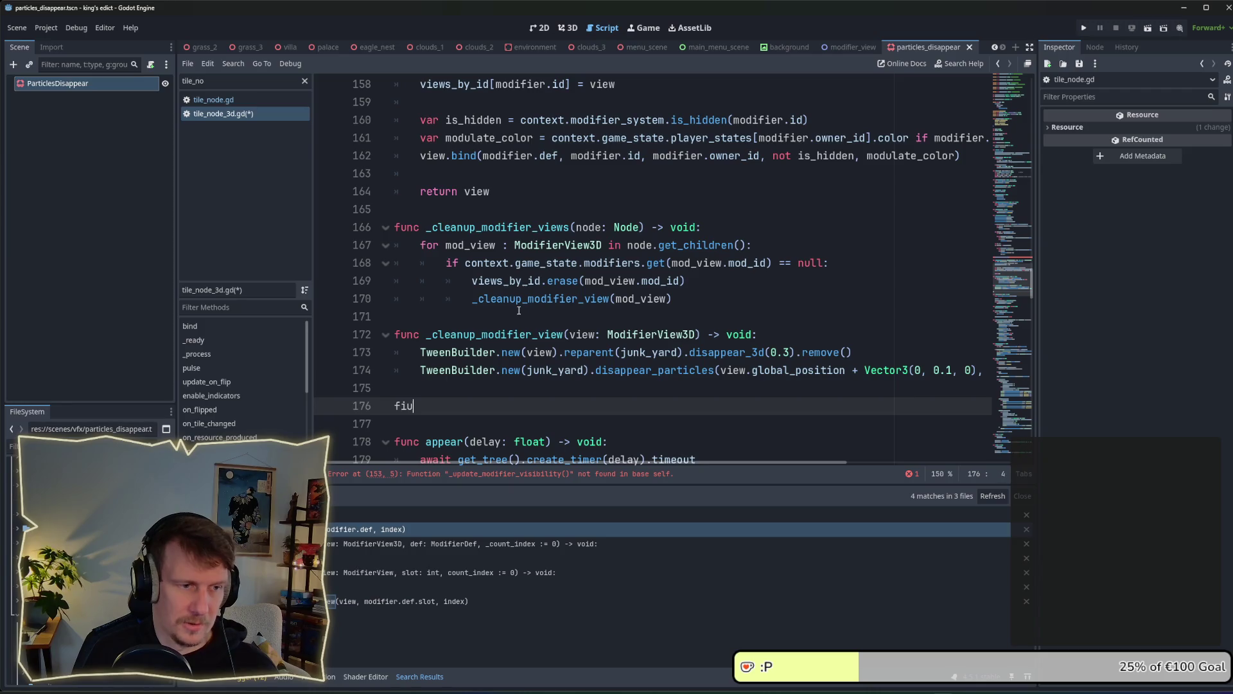
pyautogui.press('BackSpace')
pyautogui.write('unc')
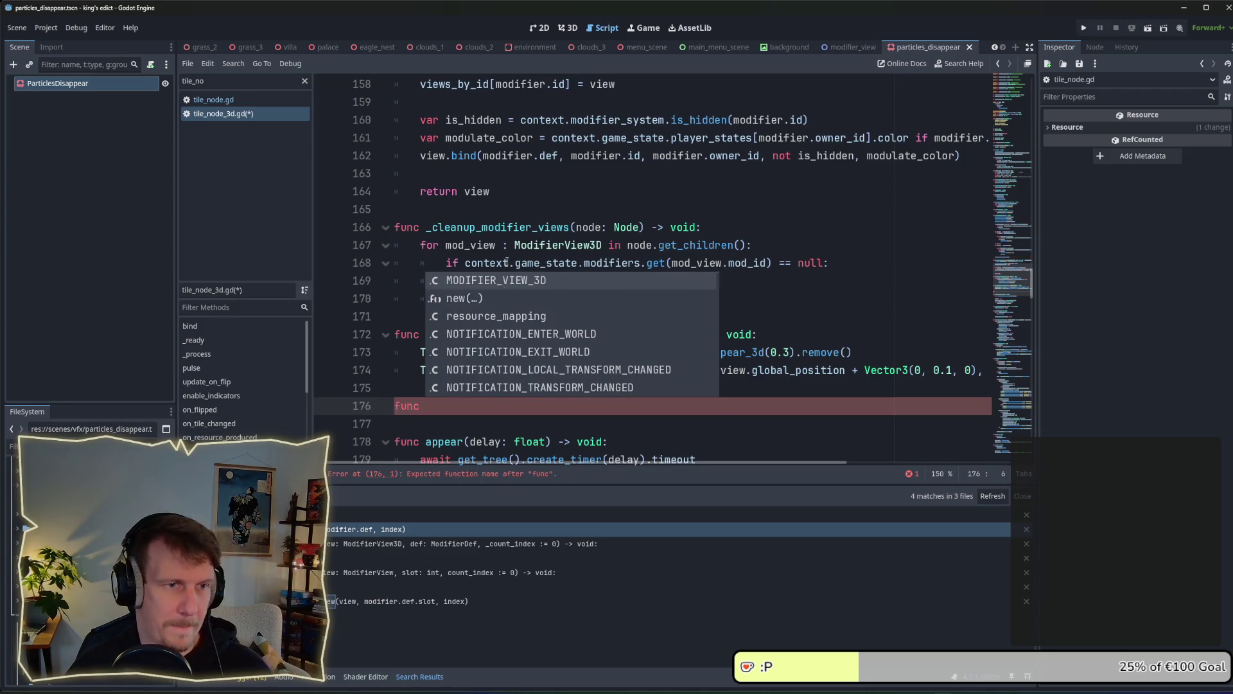
pyautogui.scroll(4, 514, 204)
pyautogui.scroll(1, 515, 204)
pyautogui.moveTo(604, 209); pyautogui.dragTo(418, 207)
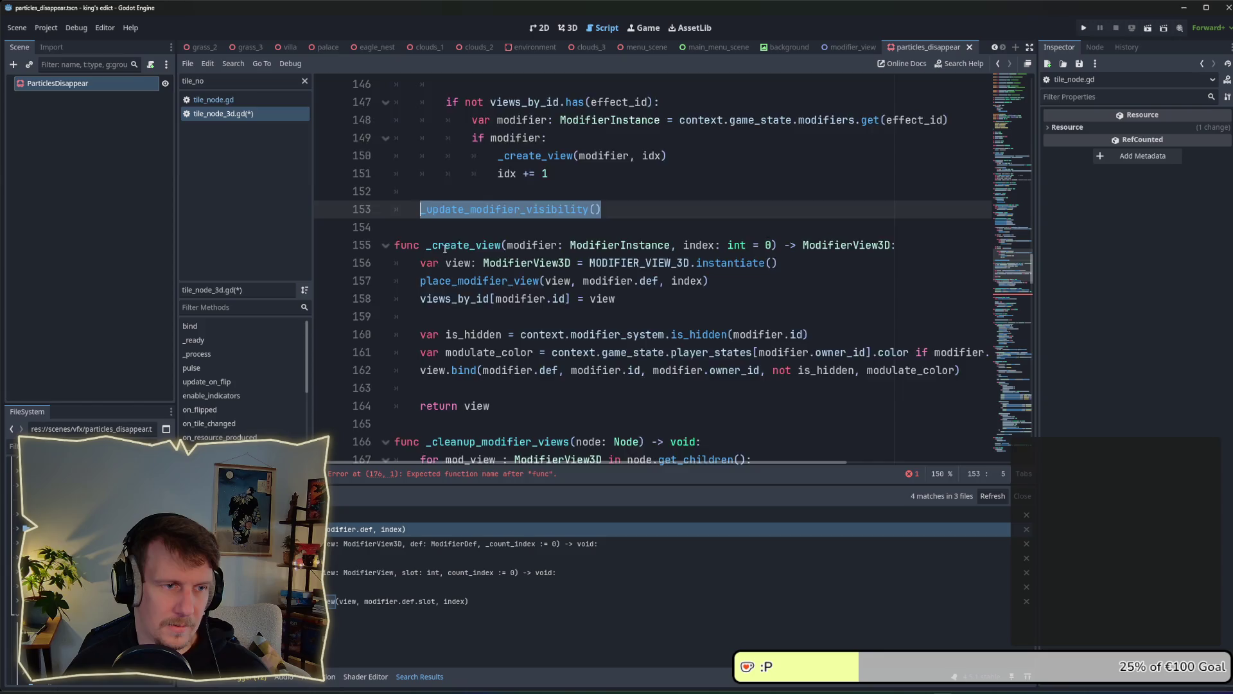
pyautogui.hotkey('ctrl', 'c')
pyautogui.scroll(-7, 444, 247)
pyautogui.click(485, 254)
pyautogui.hotkey('ctrl', 'v')
pyautogui.write('-> void:')
pyautogui.press('Return')
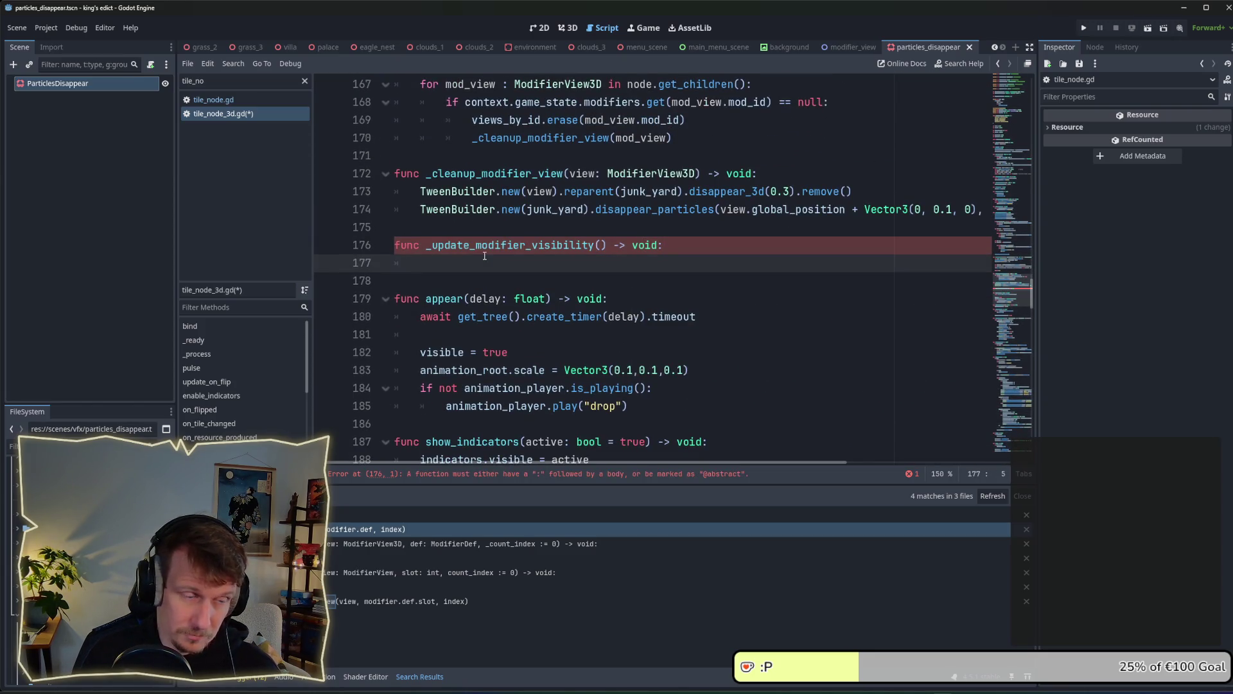
pyautogui.hotkey('ctrl', 's')
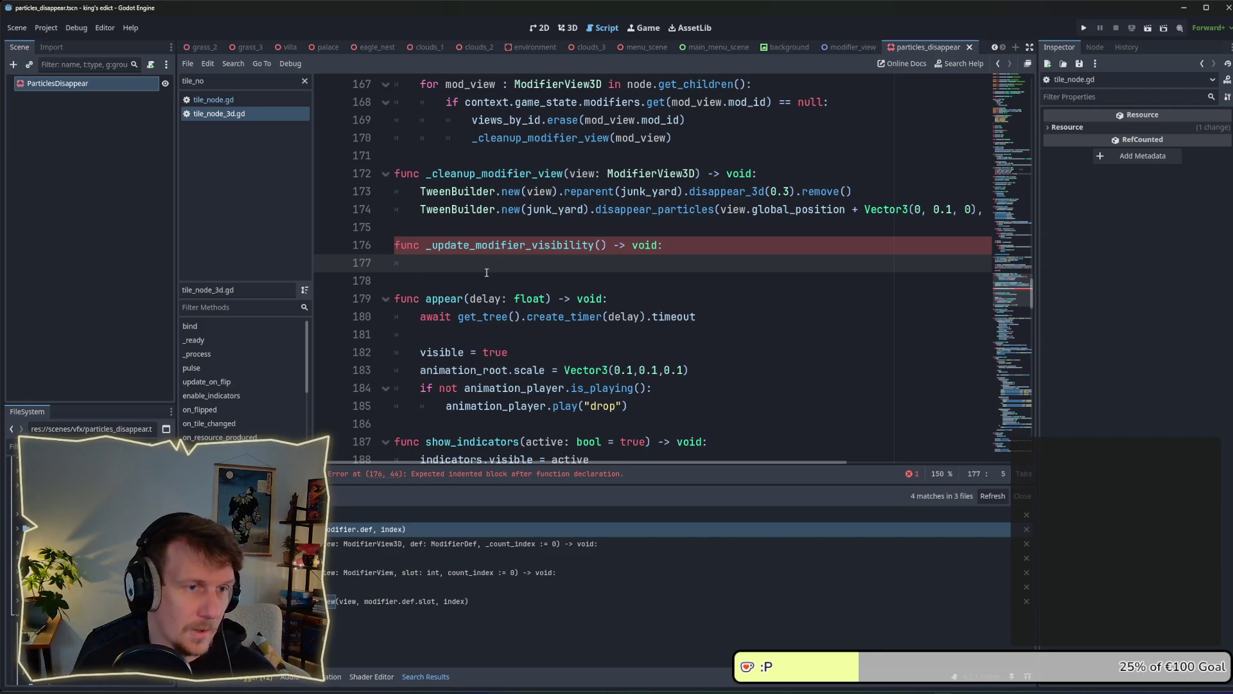
pyautogui.scroll(1, 486, 272)
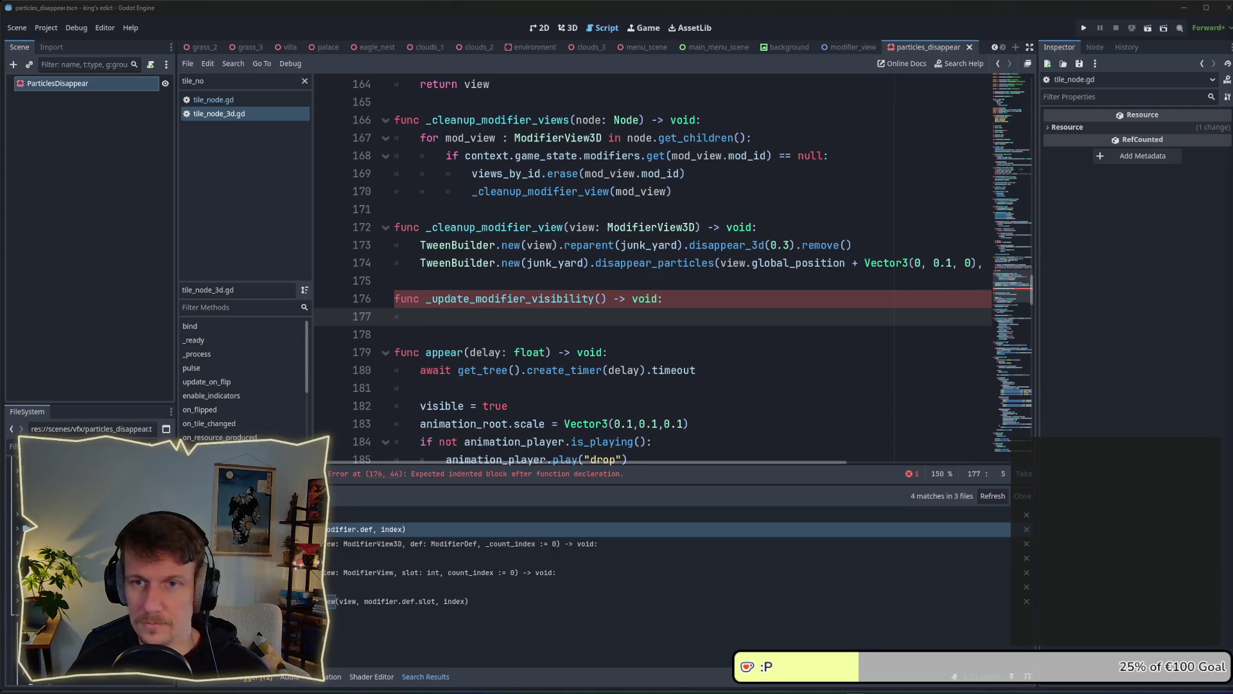
pyautogui.click(524, 321)
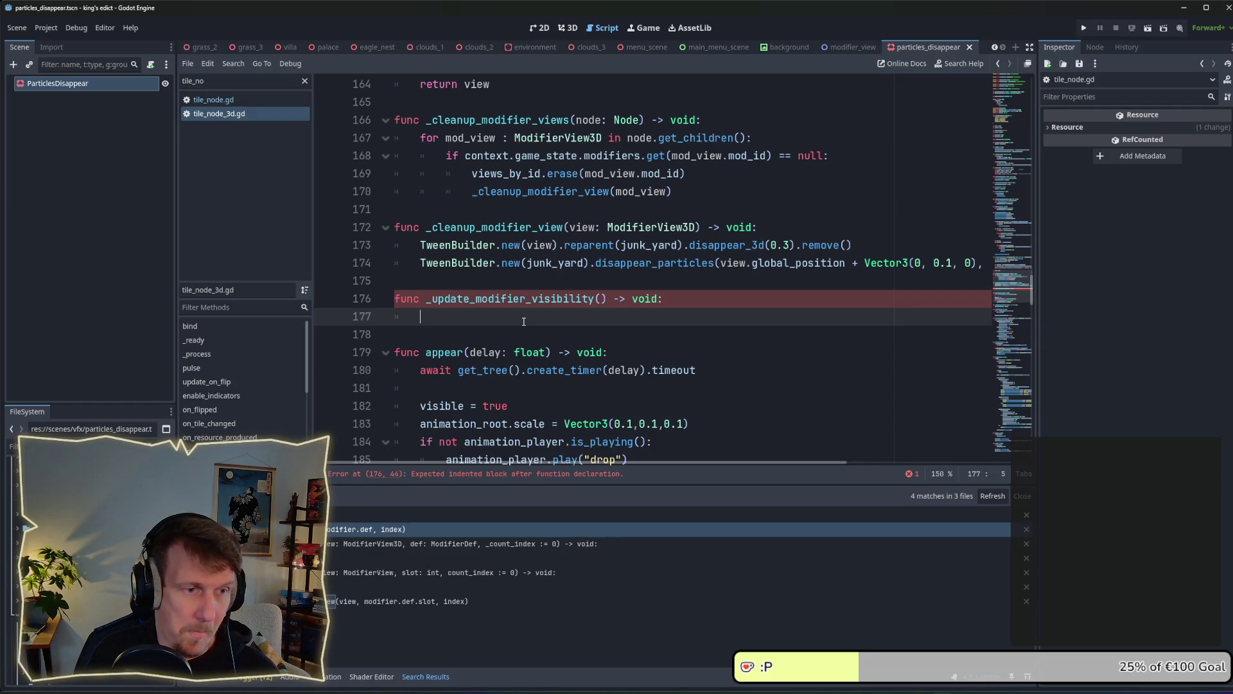
pyautogui.scroll(3, 523, 321)
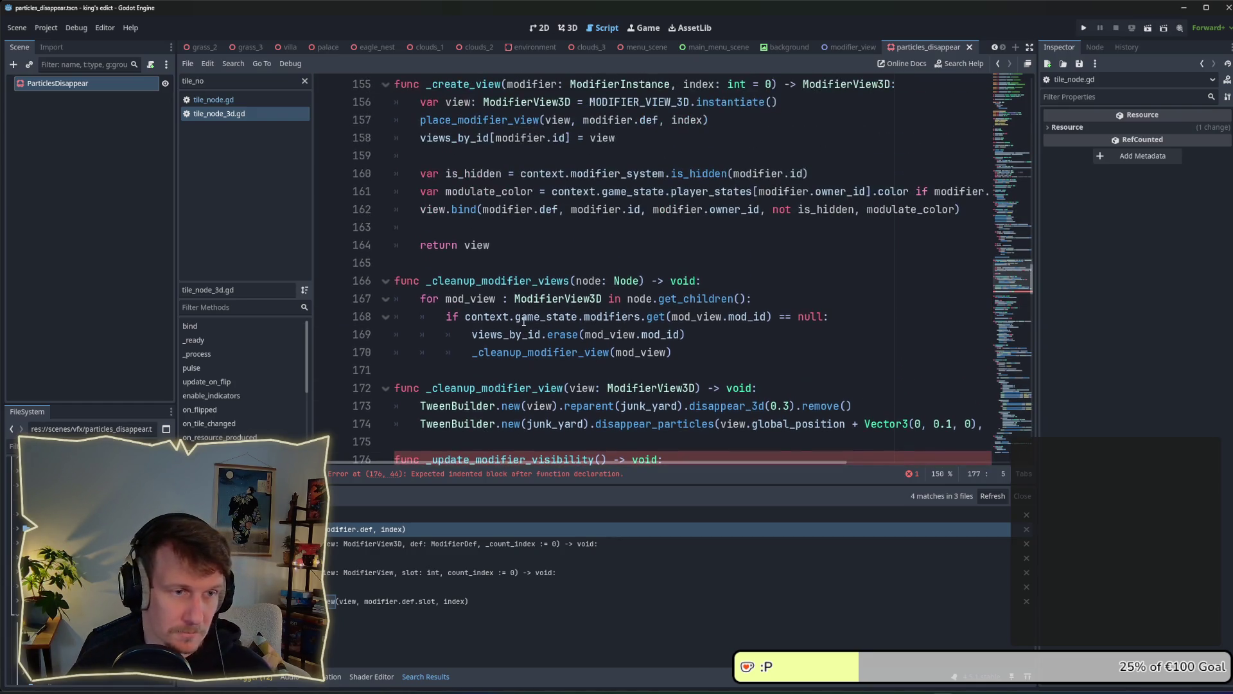
pyautogui.moveTo(523, 321)
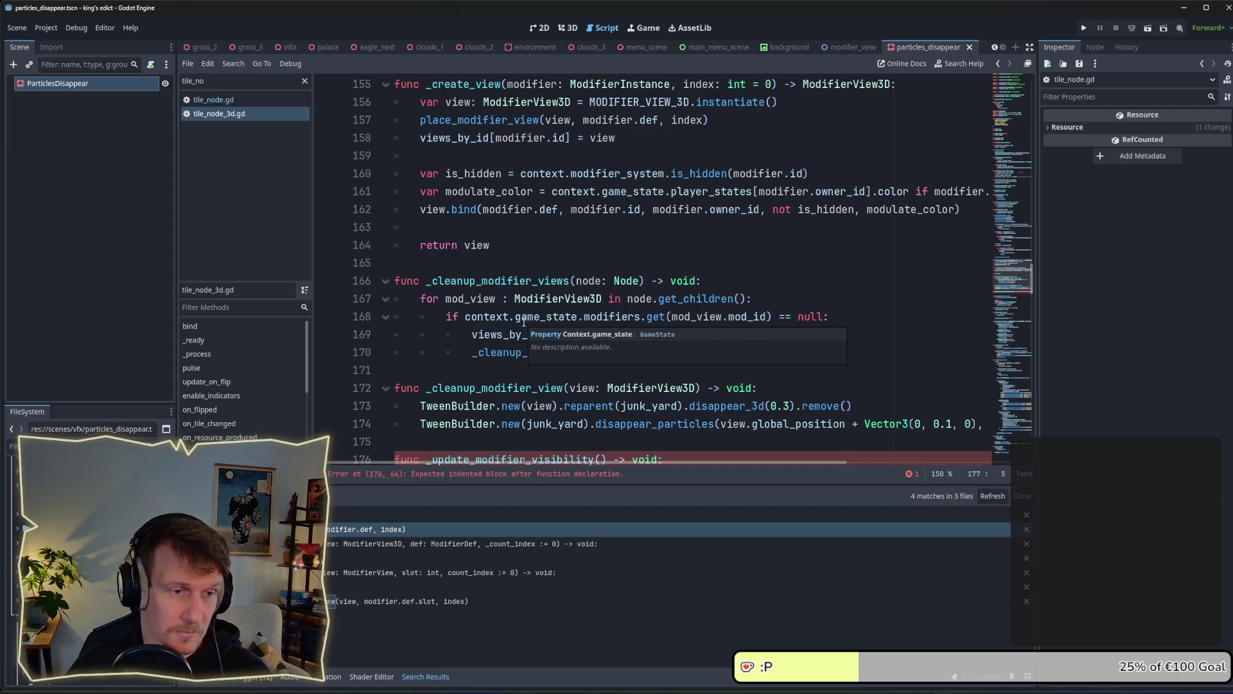
pyautogui.scroll(-1, 515, 337)
pyautogui.scroll(8, 514, 337)
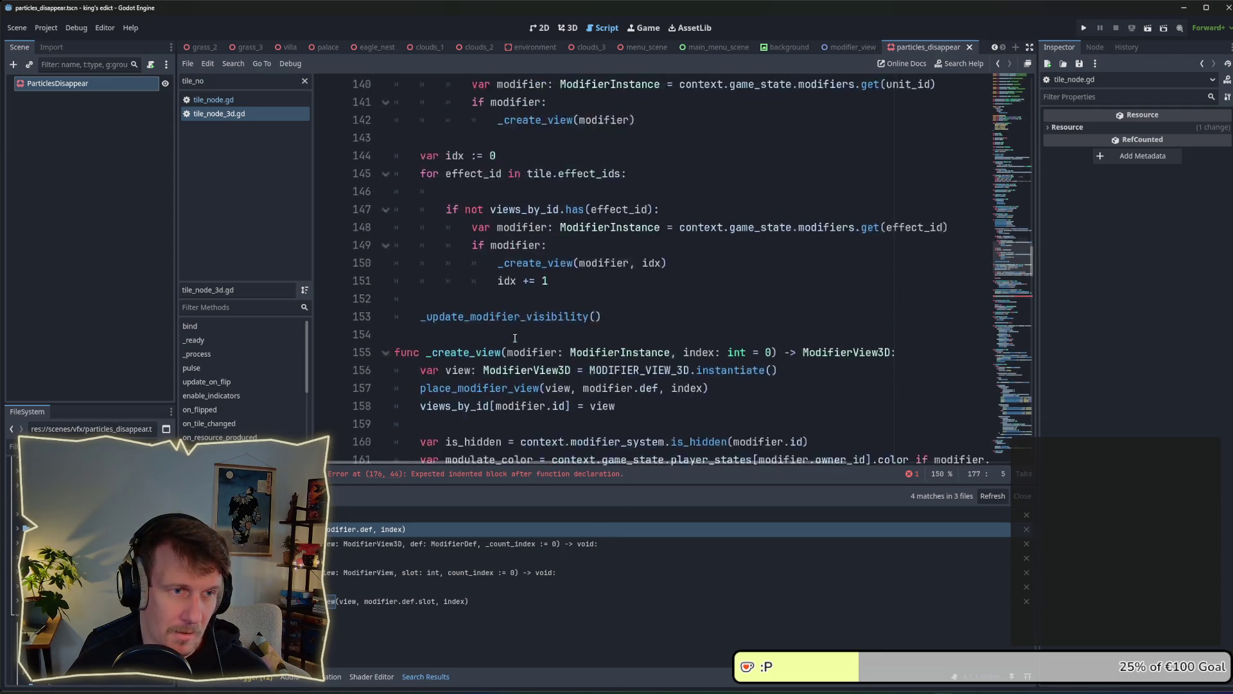
pyautogui.scroll(3, 514, 337)
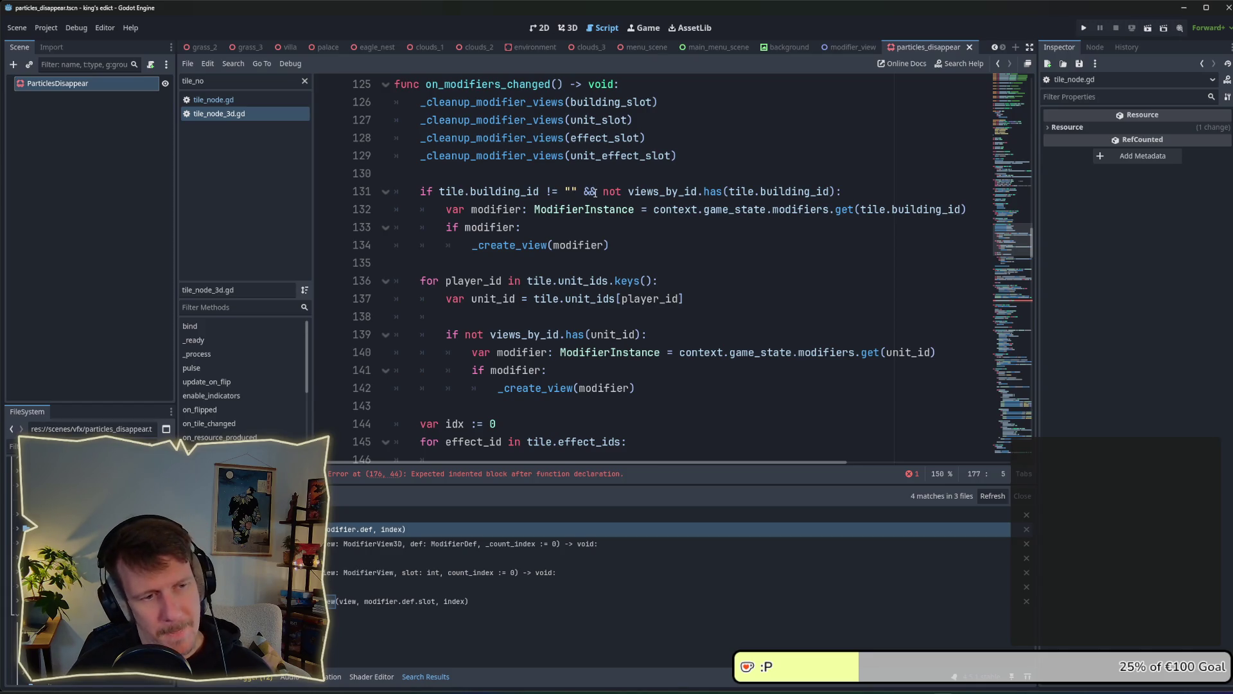
pyautogui.scroll(-2, 594, 191)
pyautogui.scroll(3, 594, 191)
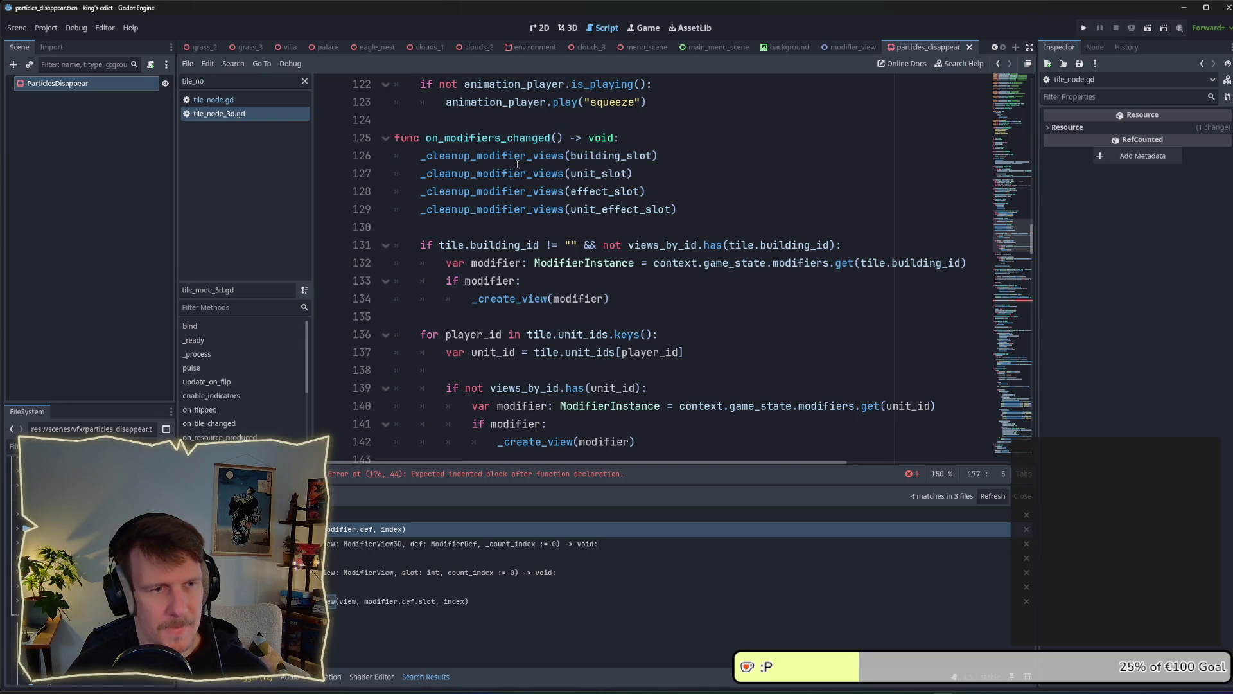
pyautogui.press('ctrl')
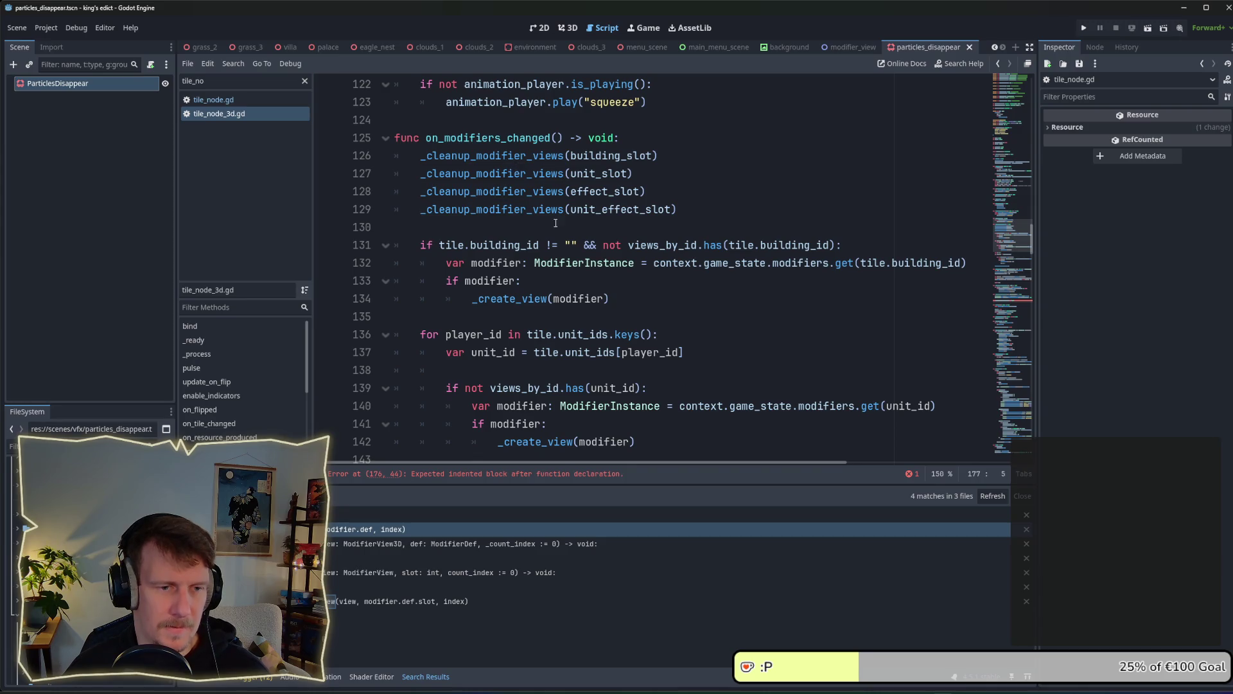
pyautogui.scroll(-1, 596, 251)
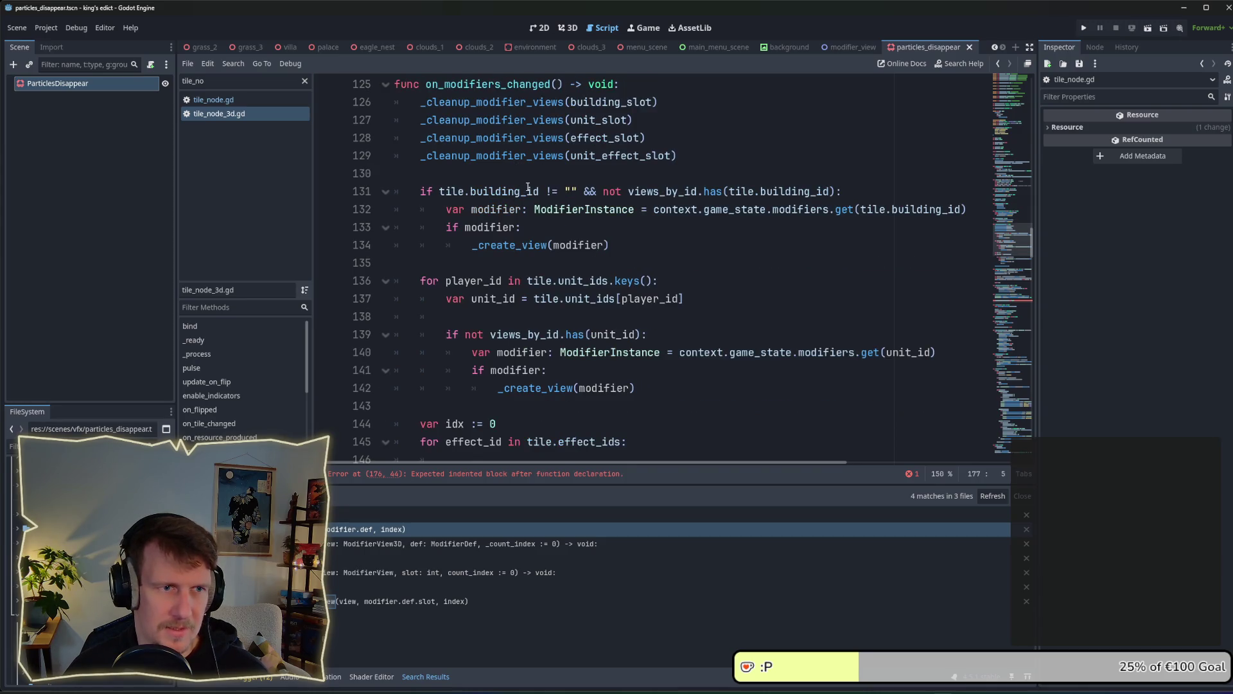
pyautogui.keyDown('ctrl'); pyautogui.click(512, 157); pyautogui.keyUp('ctrl')
pyautogui.scroll(-1, 560, 235)
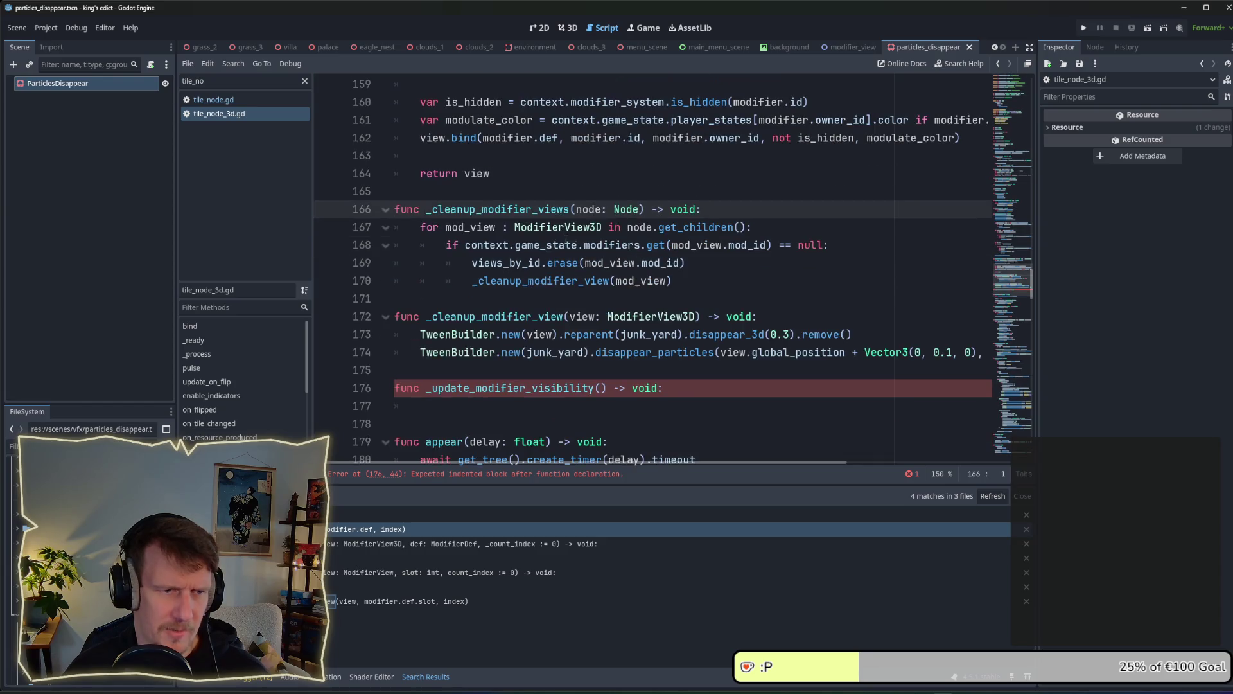
# Step: Paste a copy of the _cleanup_modifier_views function below line 178
pyautogui.keyDown('shift'); pyautogui.click(706, 276); pyautogui.keyUp('shift')
pyautogui.scroll(-3, 431, 255)
pyautogui.click(432, 255)
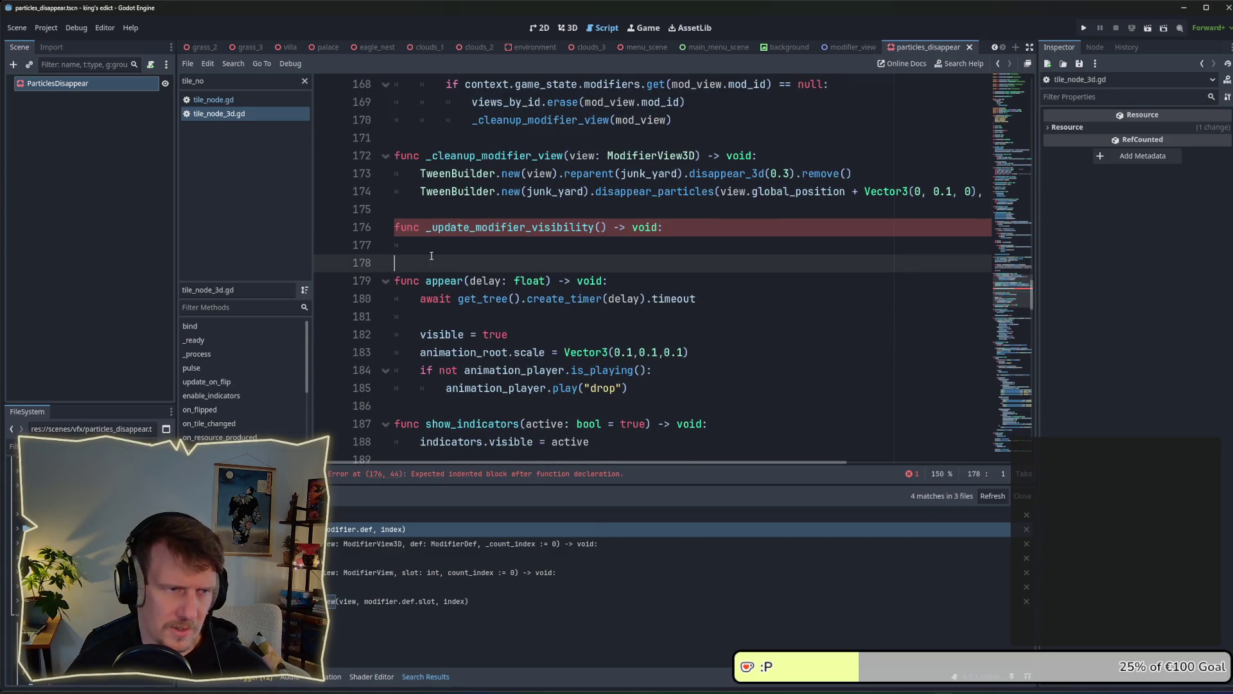
pyautogui.press('Return')
pyautogui.write('func _cleanup_modifier_views(node: Node) -> void: \tfor mod_view : ModifierView3D in node.get_children(): \t\tif context.game_state.modifiers.get(mod_view.mod_id) == null: \t\t\tviews_by_id.erase(mod_view.mod_id) \t\t\t_cleanup_modifier_view(mod_view)')
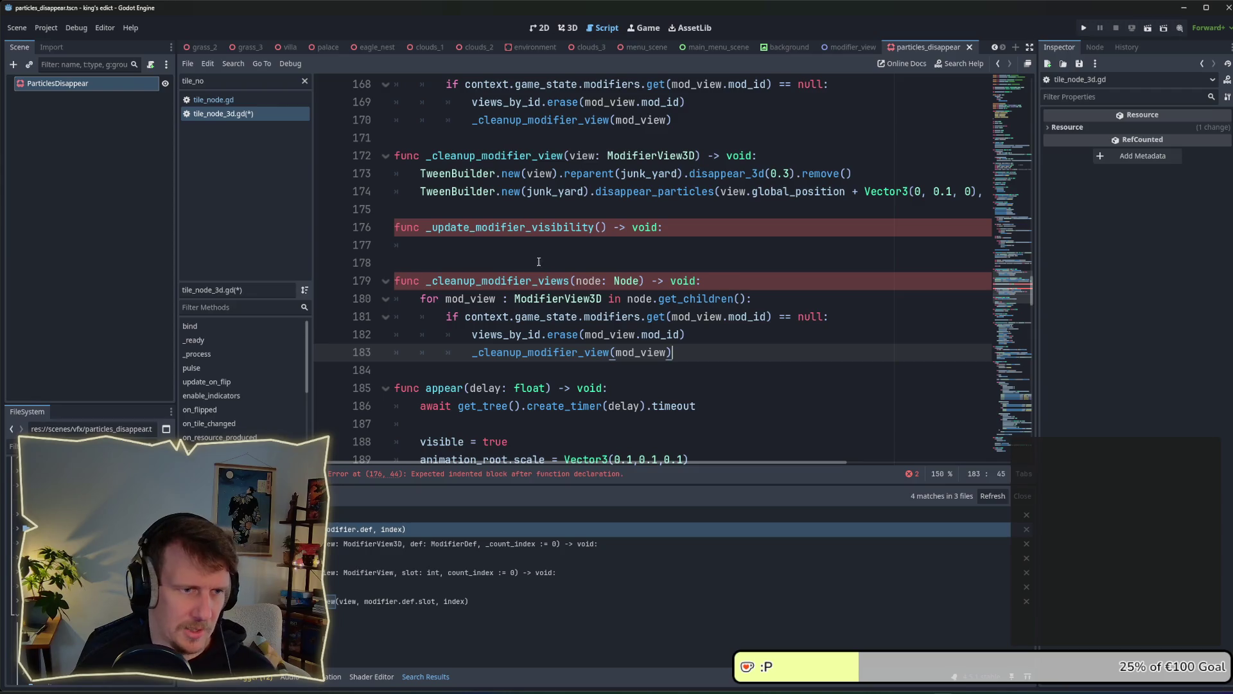
# Step: Rename the copied function to _update_modifier_visibility
pyautogui.click(550, 280)
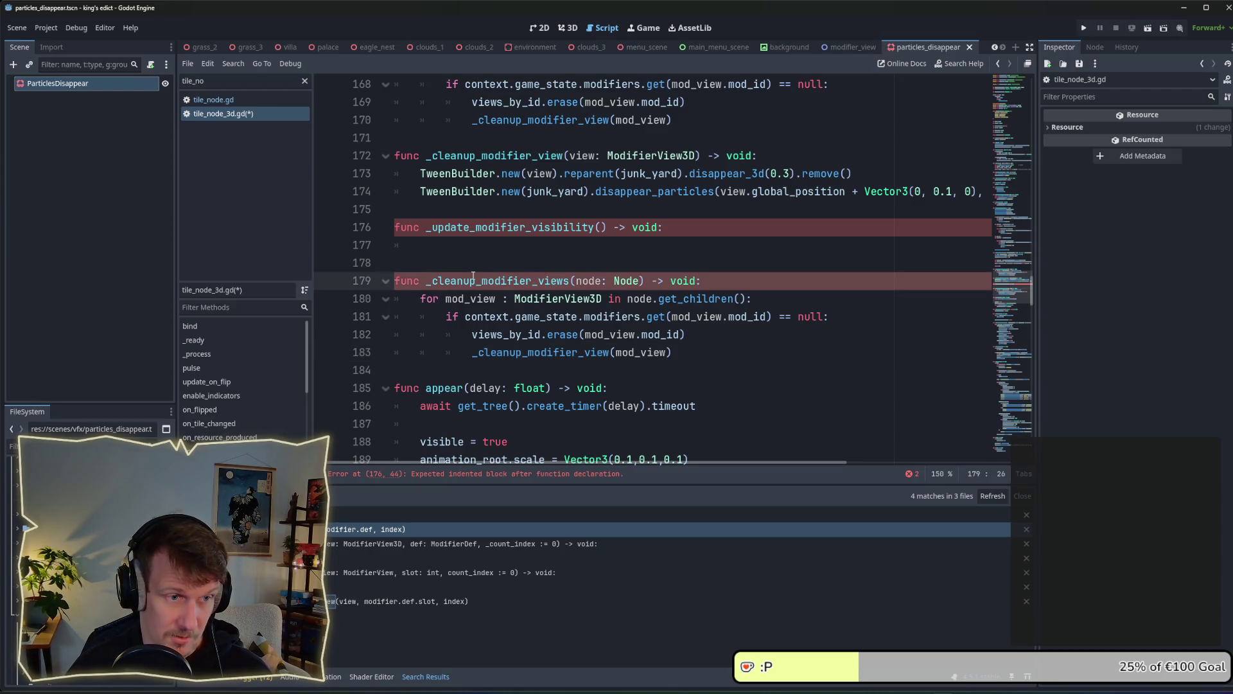
pyautogui.doubleClick(447, 226)
pyautogui.hotkey('ctrl', 'c')
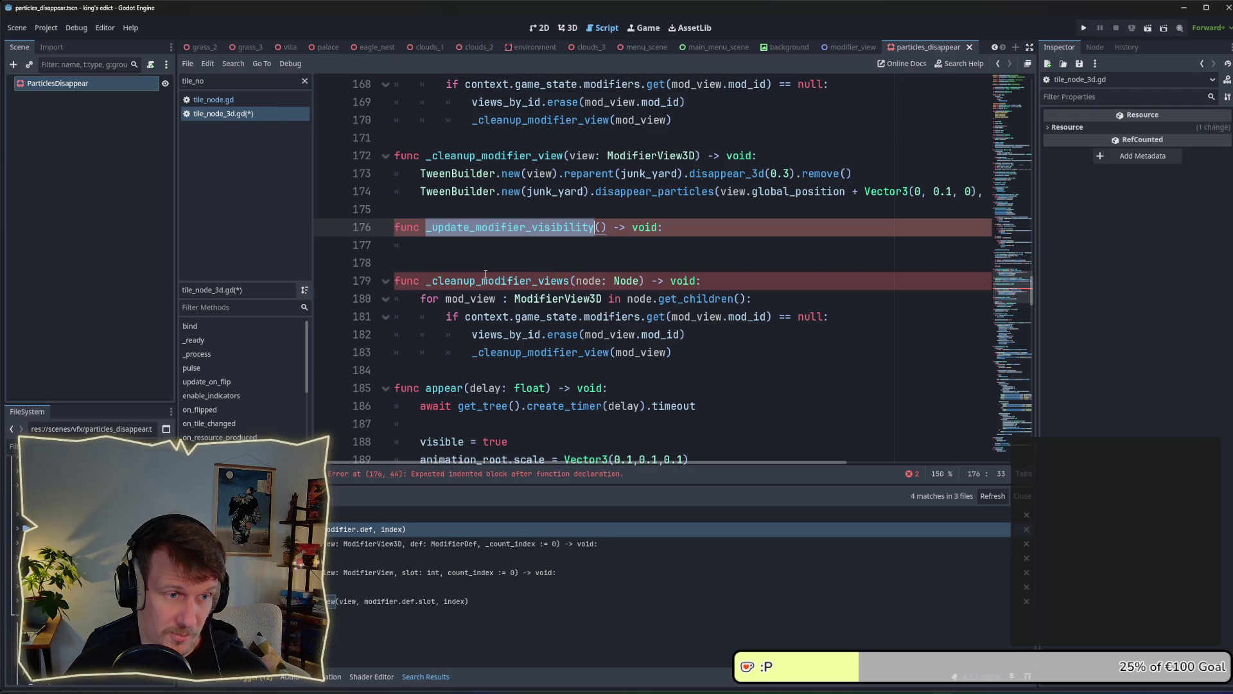
pyautogui.click(486, 276)
pyautogui.moveTo(432, 281)
pyautogui.mouseDown()
pyautogui.moveTo(545, 280)
pyautogui.moveTo(428, 274)
pyautogui.mouseUp()
pyautogui.hotkey('ctrl', 'v')
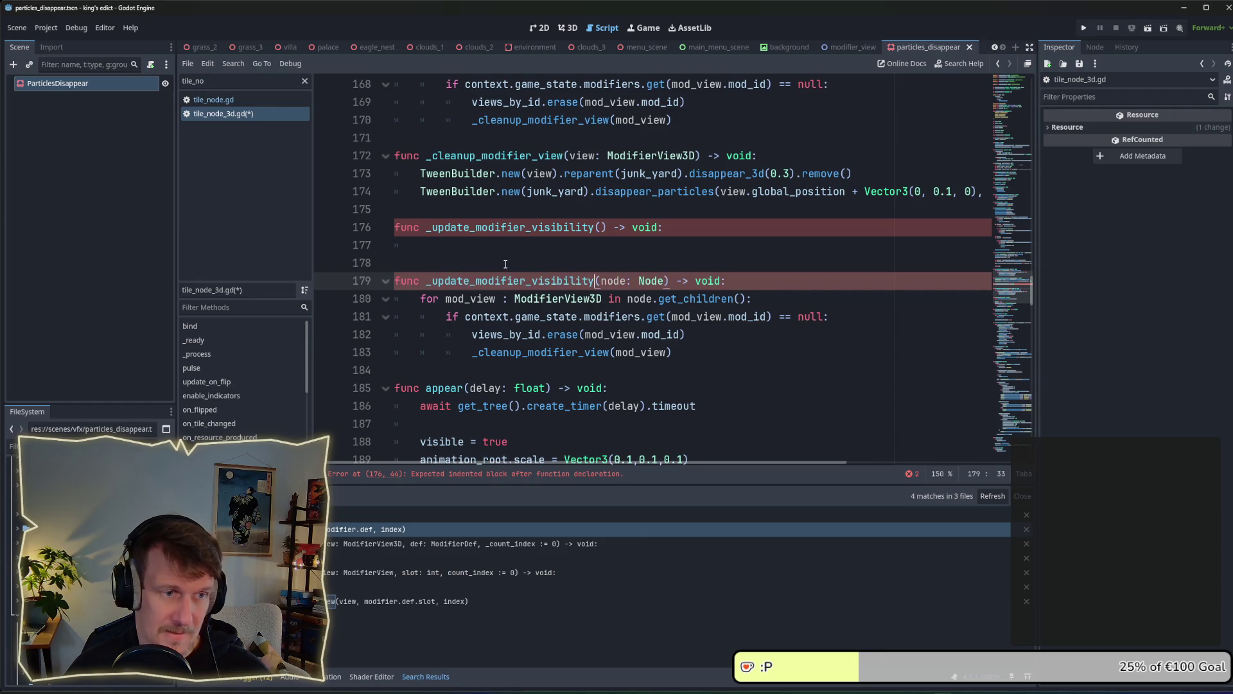
pyautogui.write('_vv')
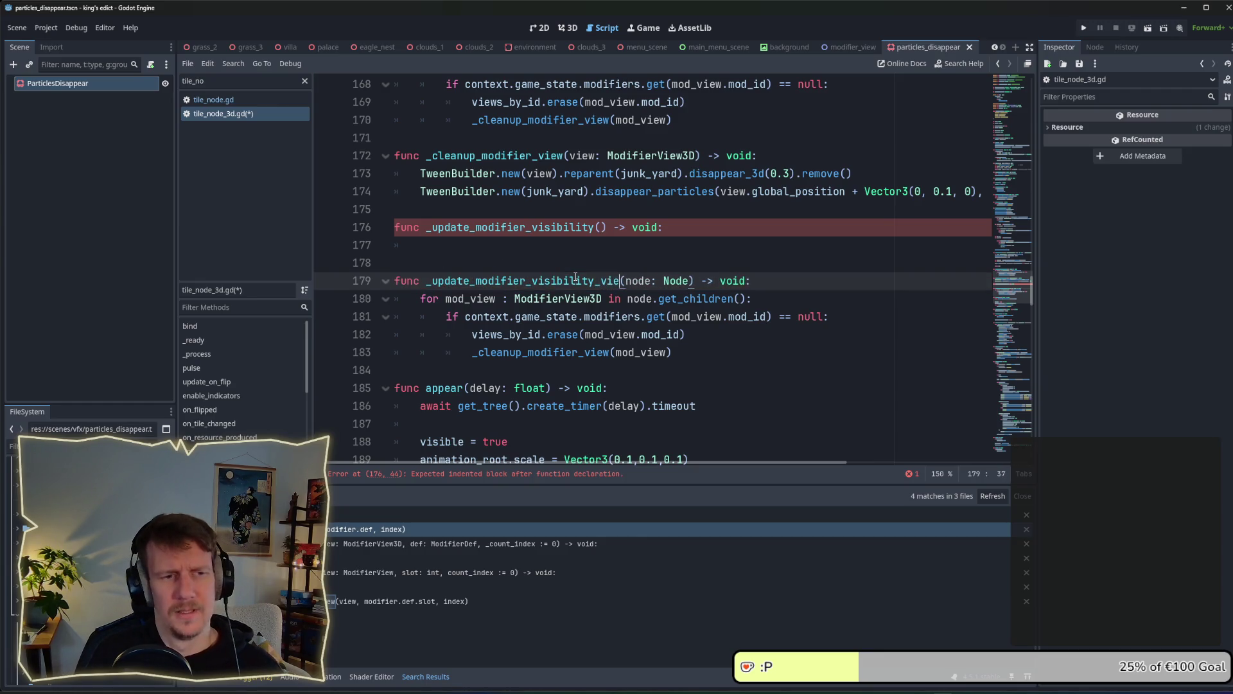
pyautogui.press('BackSpace')
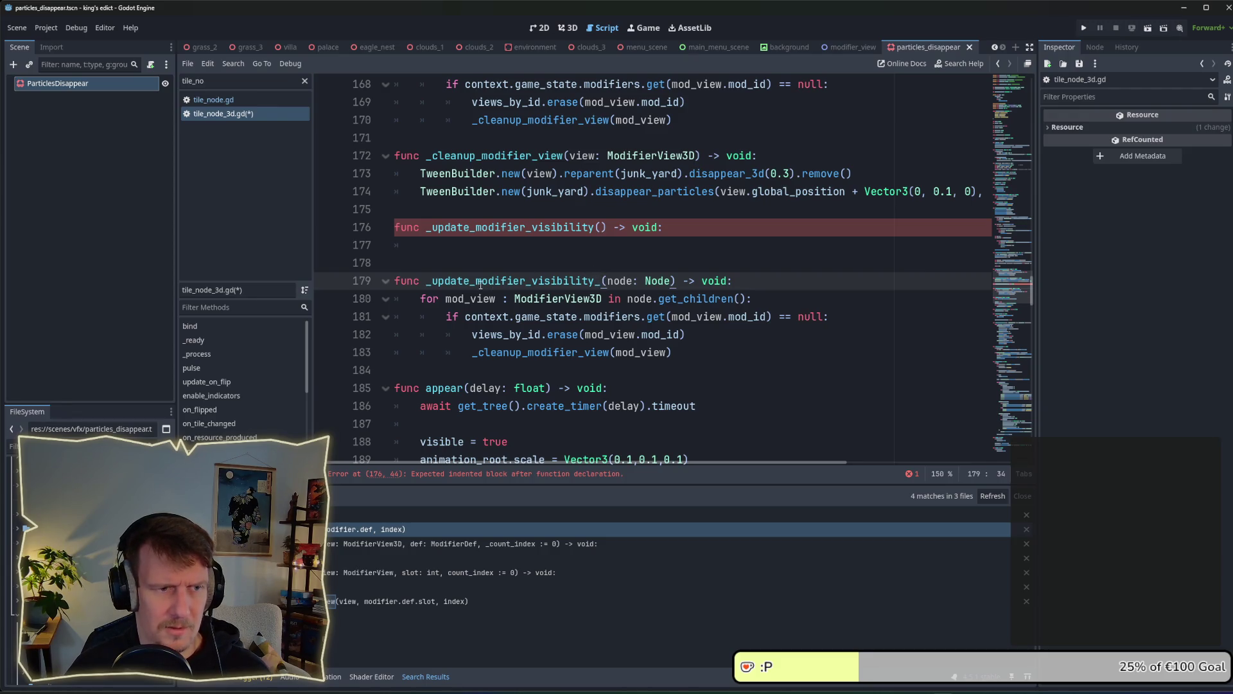
# Step: Insert 'child' to make the copy's name _update_child_modifier_visibility_
pyautogui.click(532, 283)
pyautogui.click(602, 283)
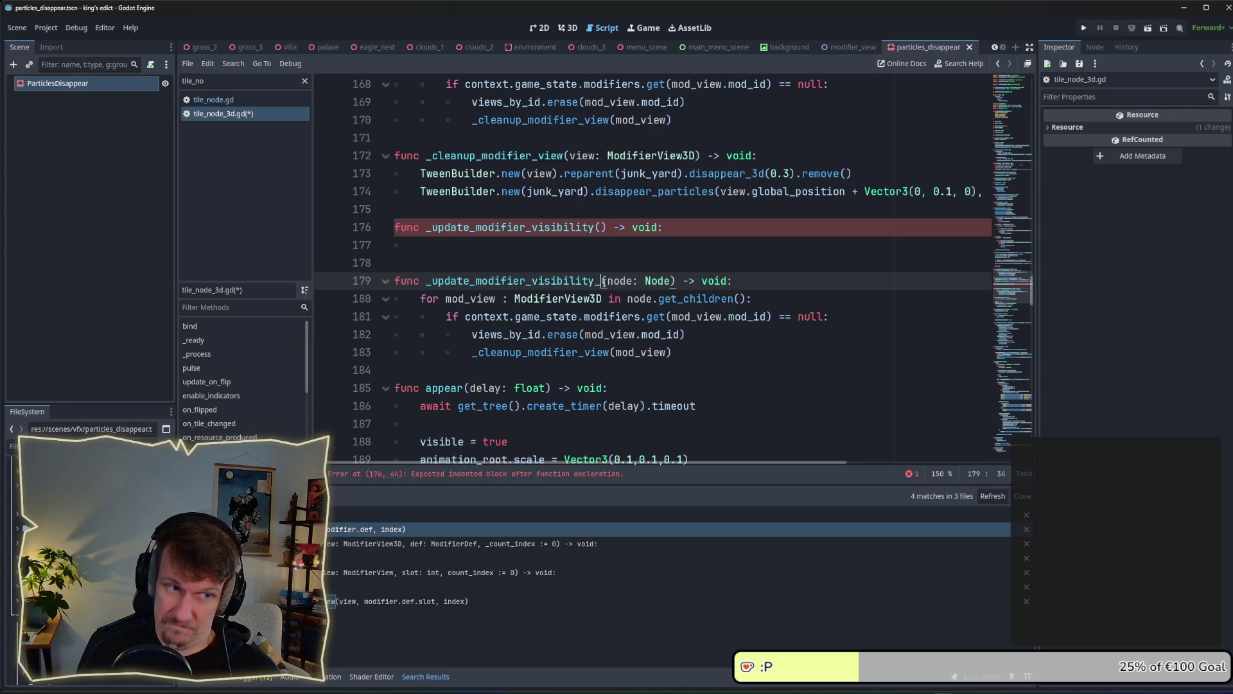
pyautogui.hotkey('ctrl', 'Left')
pyautogui.hotkey('ctrl', 'Right')
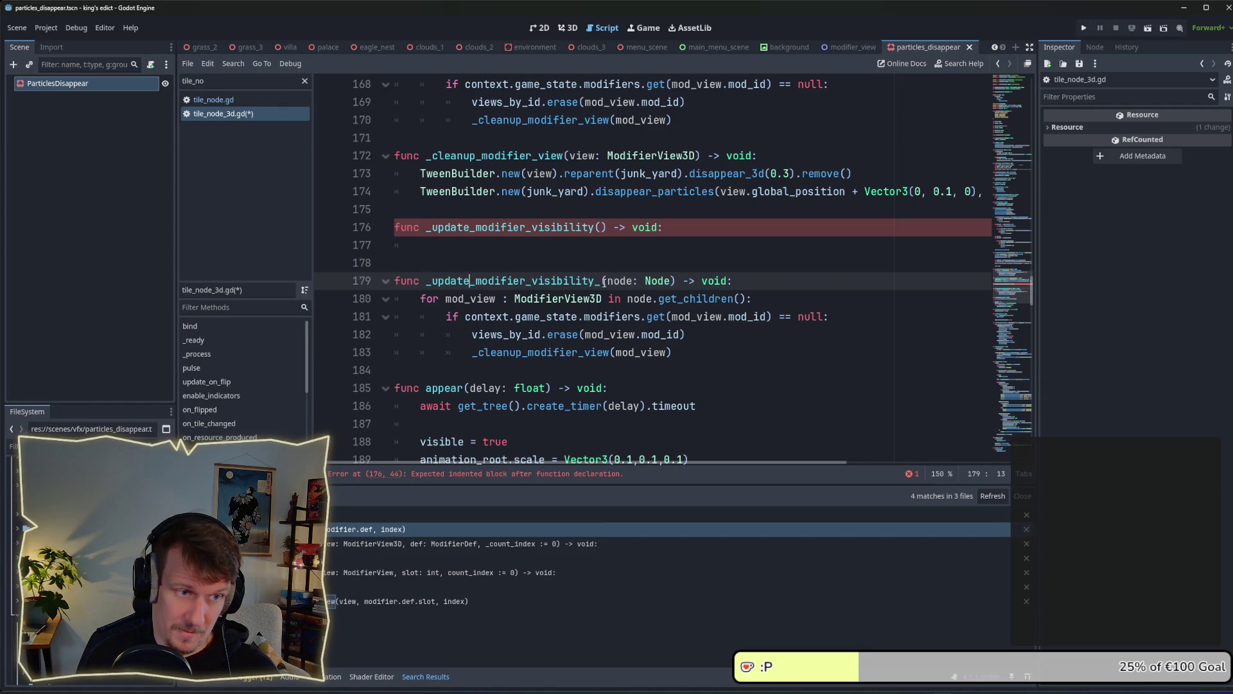
pyautogui.write('_v')
pyautogui.press('BackSpace')
pyautogui.write('child')
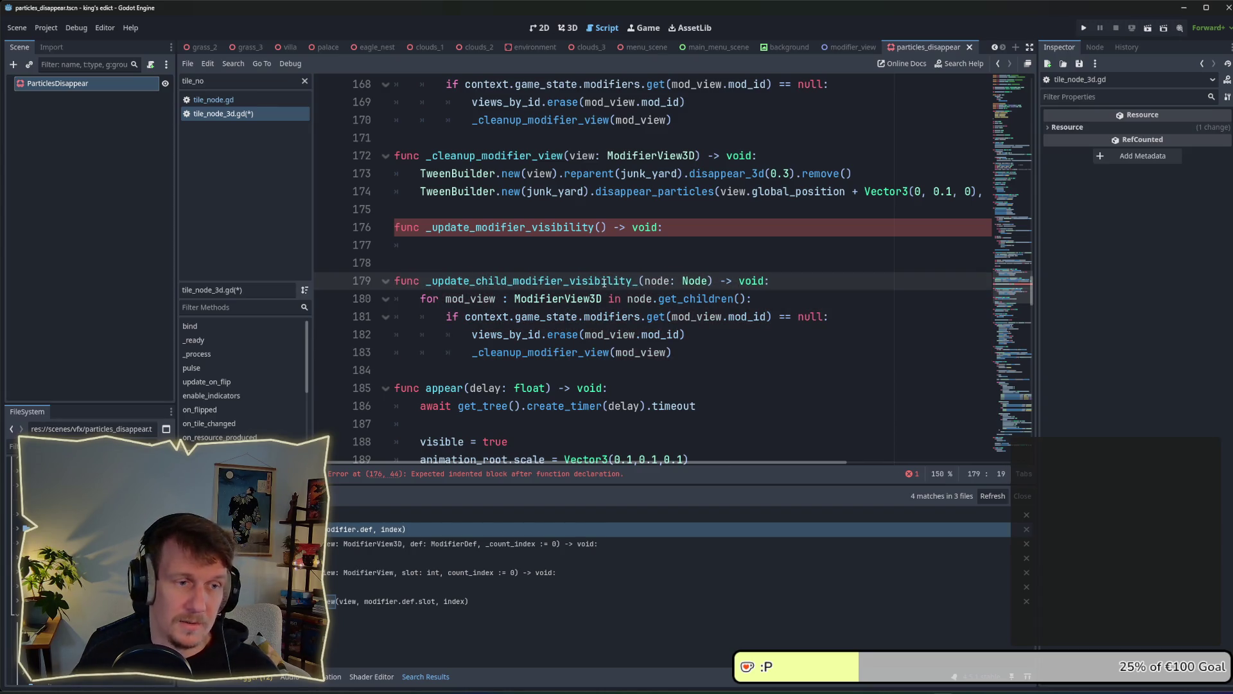
pyautogui.doubleClick(603, 280)
# Step: Delete the empty _update_modifier_visibility stub function
pyautogui.click(610, 245)
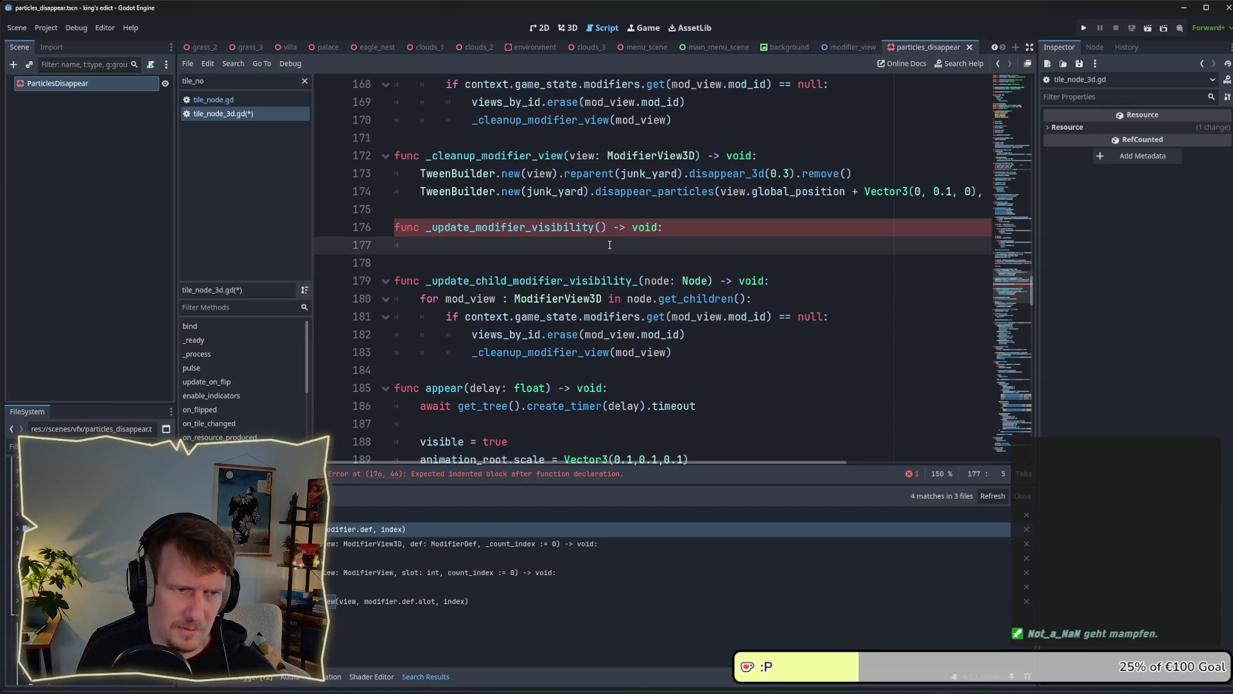
pyautogui.moveTo(610, 245); pyautogui.dragTo(375, 234)
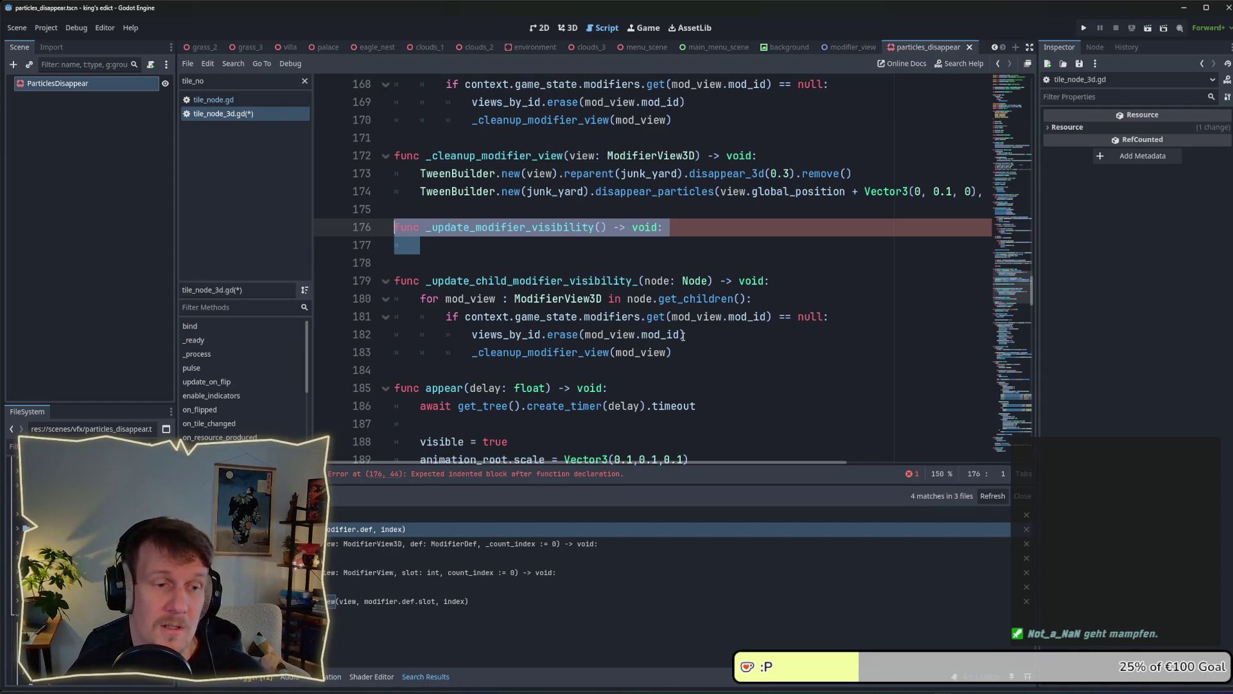
pyautogui.press('BackSpace')
# Step: Trim 'child_' so the new function is named _update_modifier_visibility
pyautogui.press('BackSpace')
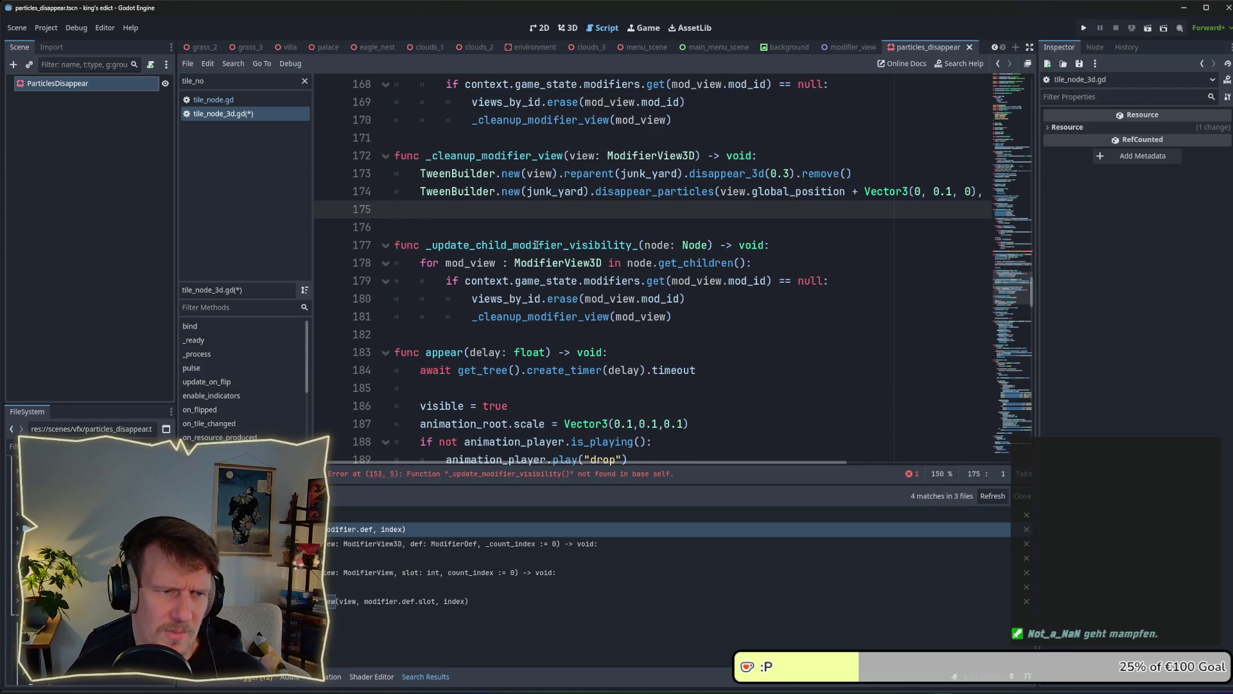
pyautogui.moveTo(476, 244); pyautogui.dragTo(509, 246)
pyautogui.press('BackSpace')
pyautogui.press('BackSpace')
pyautogui.doubleClick(514, 243)
pyautogui.click(604, 244)
pyautogui.press('BackSpace')
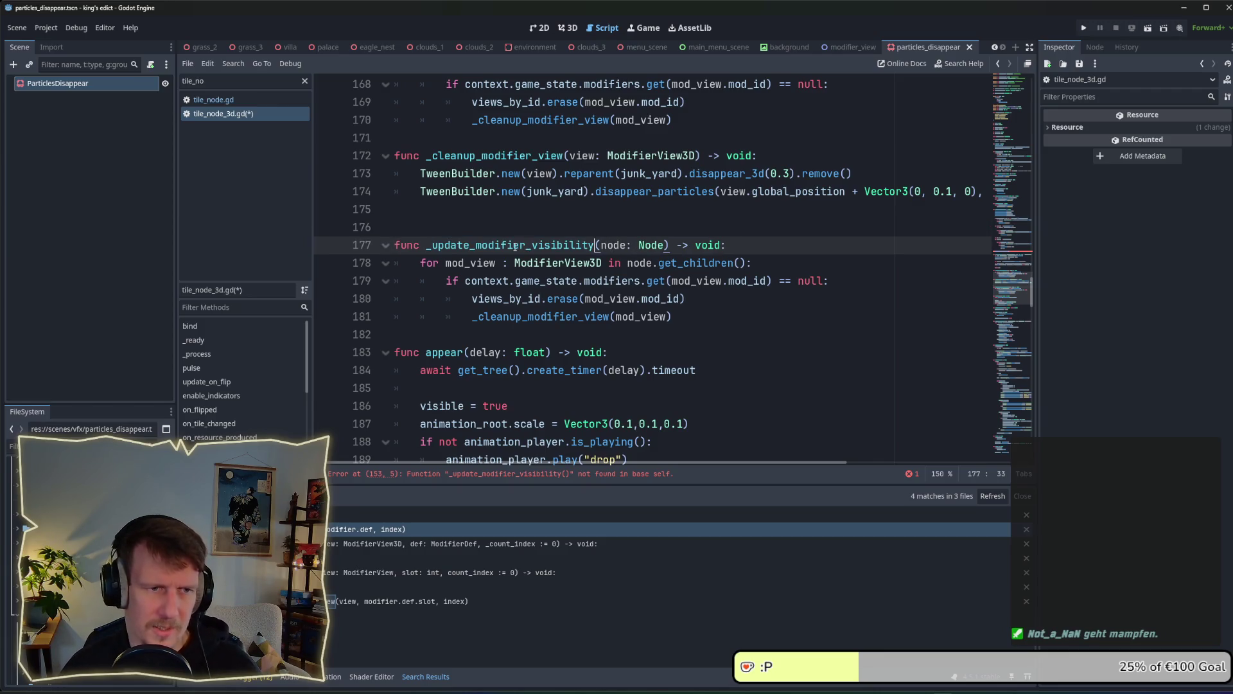
# Step: Replace the single call on line 153 with the four slot cleanup calls
pyautogui.scroll(4, 532, 248)
pyautogui.scroll(13, 532, 248)
pyautogui.moveTo(676, 298); pyautogui.dragTo(376, 254)
pyautogui.scroll(-8, 376, 255)
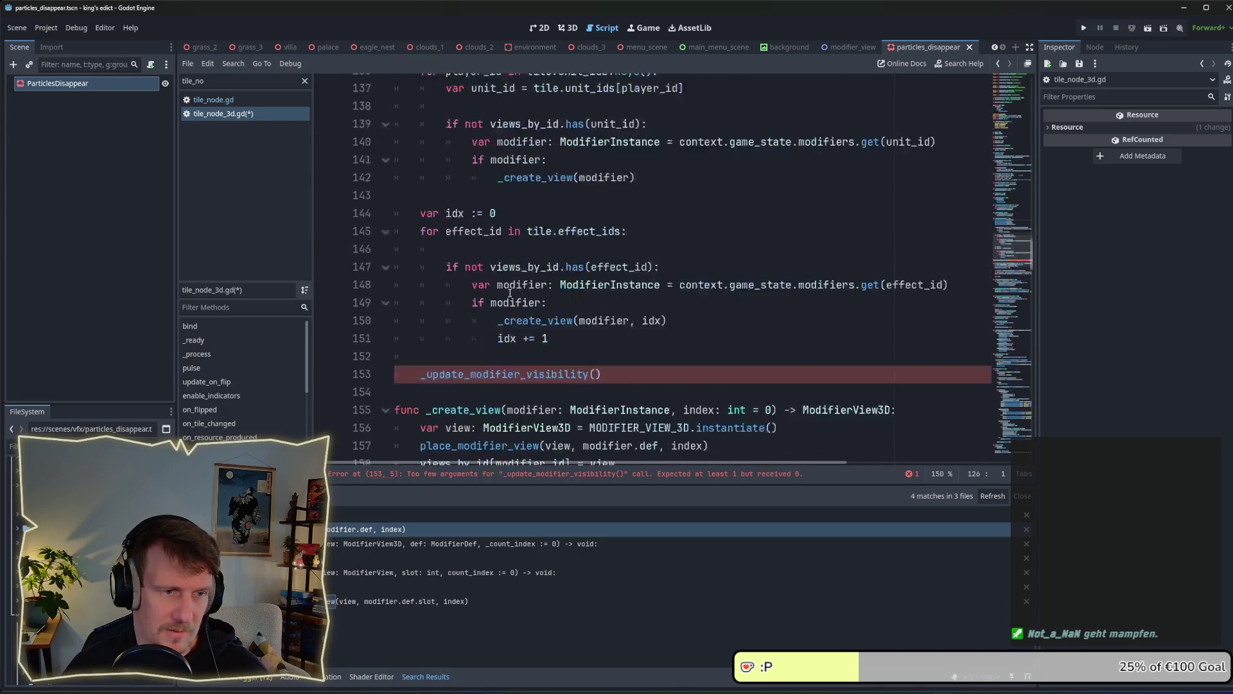
pyautogui.moveTo(600, 299); pyautogui.dragTo(438, 299)
pyautogui.hotkey('ctrl', 'v')
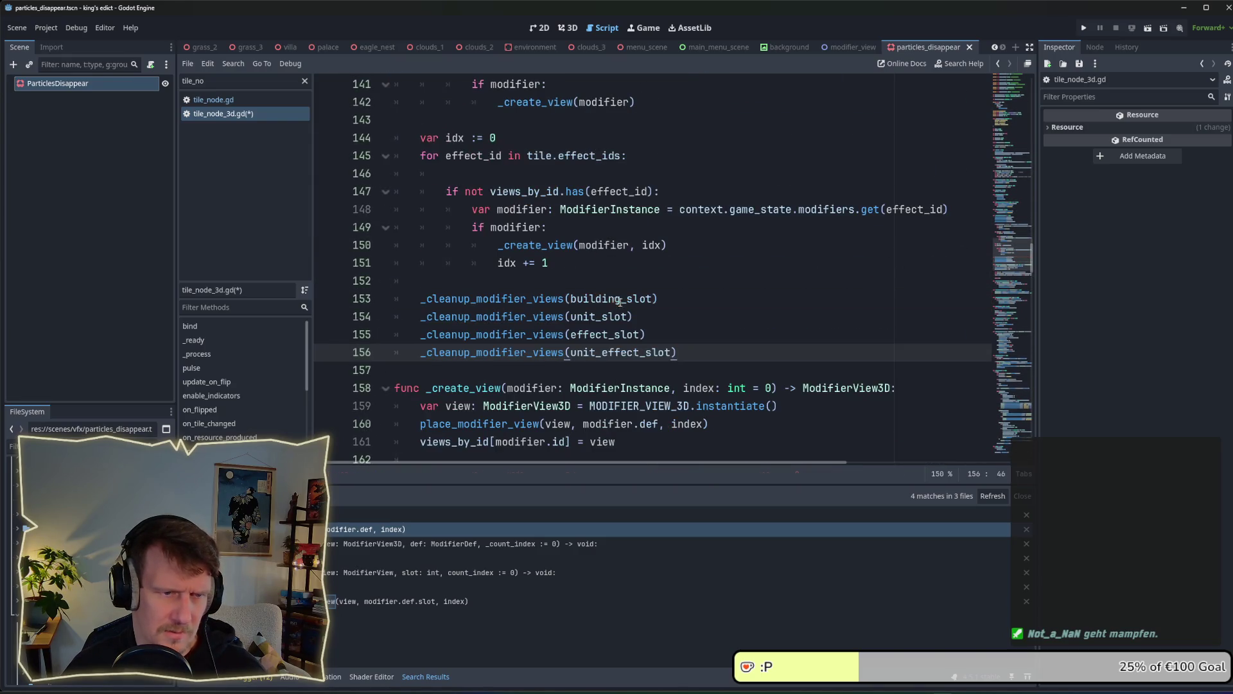
# Step: Swap the four _cleanup_modifier_views calls for _update_modifier_visibility and save the script
pyautogui.doubleClick(423, 299)
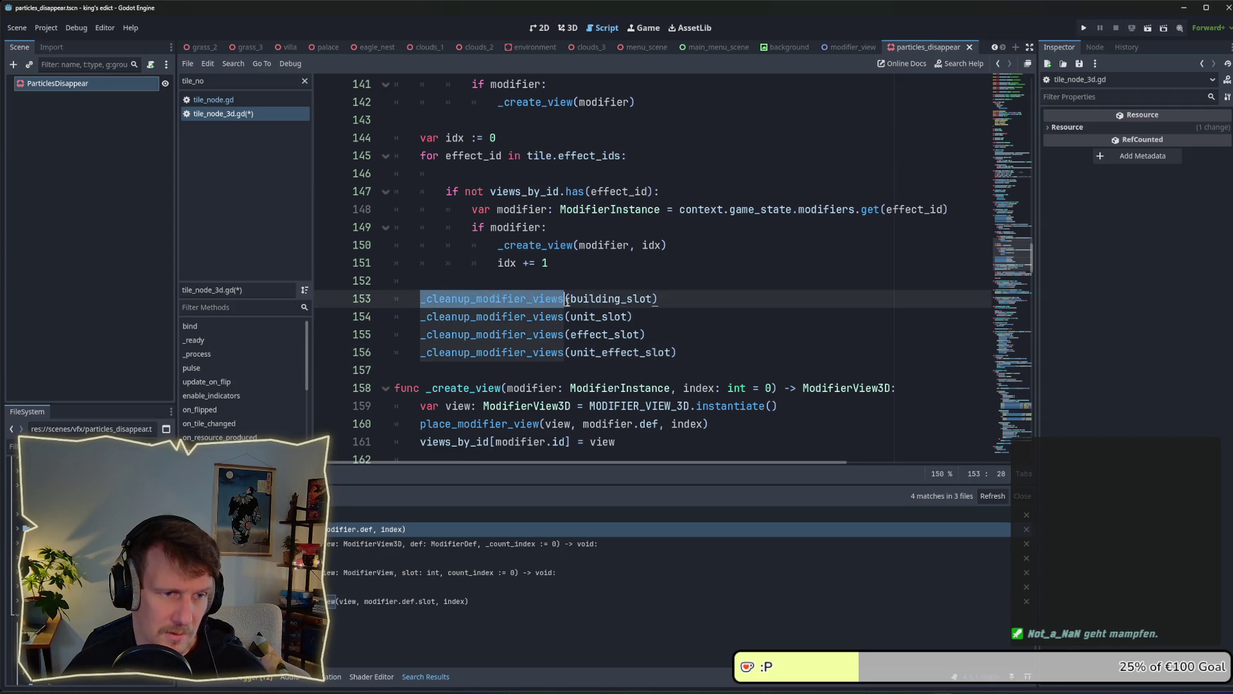
pyautogui.scroll(-9, 464, 268)
pyautogui.moveTo(425, 298); pyautogui.dragTo(594, 299)
pyautogui.hotkey('ctrl', 'c')
pyautogui.scroll(7, 583, 299)
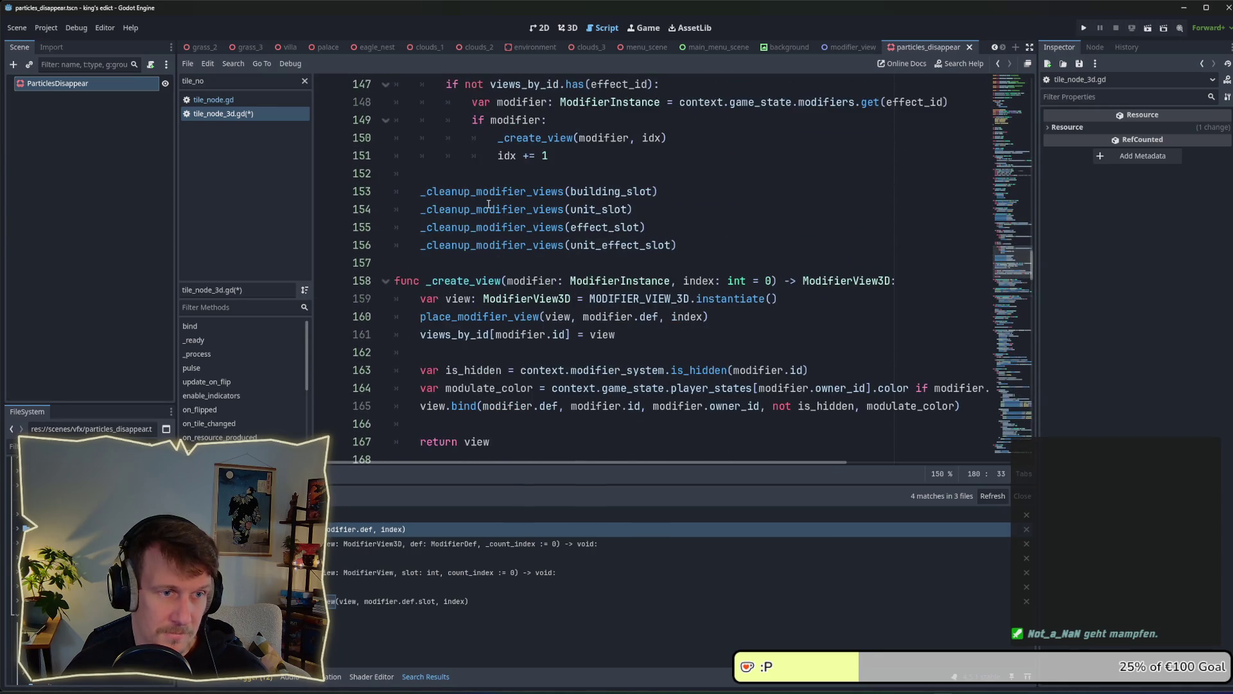
pyautogui.doubleClick(486, 209)
pyautogui.hotkey('ctrl', 'v')
pyautogui.doubleClick(486, 191)
pyautogui.hotkey('ctrl', 'v')
pyautogui.doubleClick(488, 227)
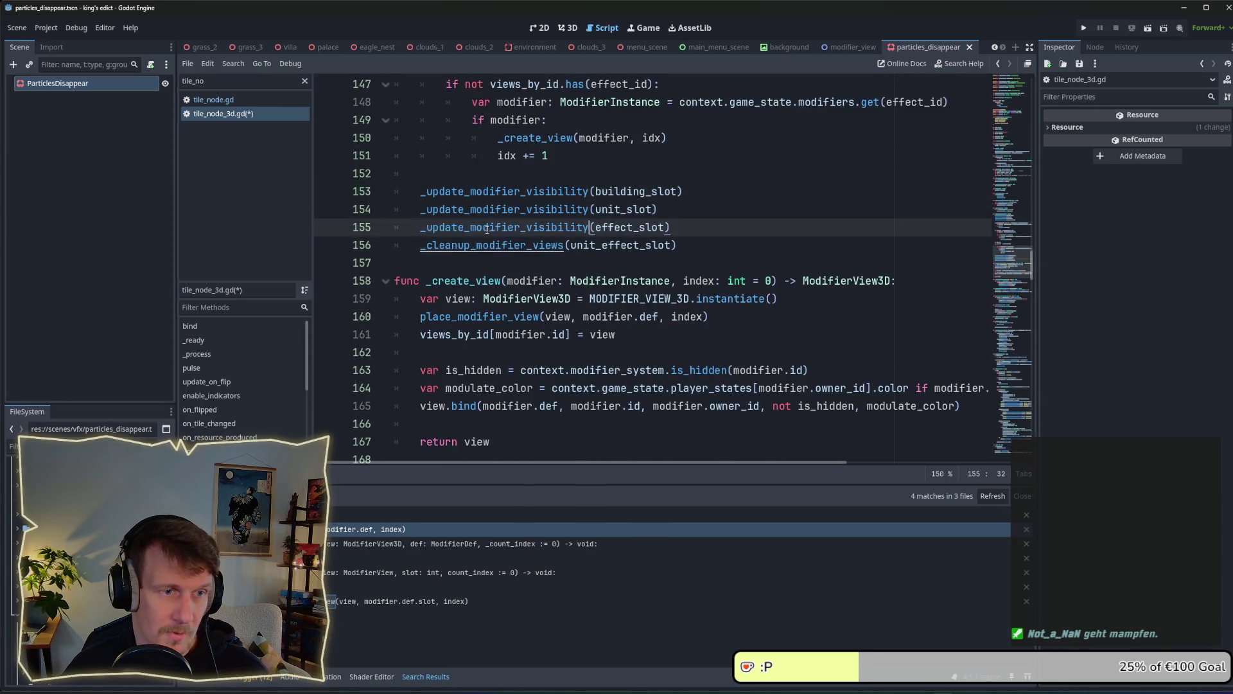
pyautogui.hotkey('ctrl', 'v')
pyautogui.doubleClick(490, 245)
pyautogui.hotkey('ctrl', 'v')
pyautogui.hotkey('ctrl', 's')
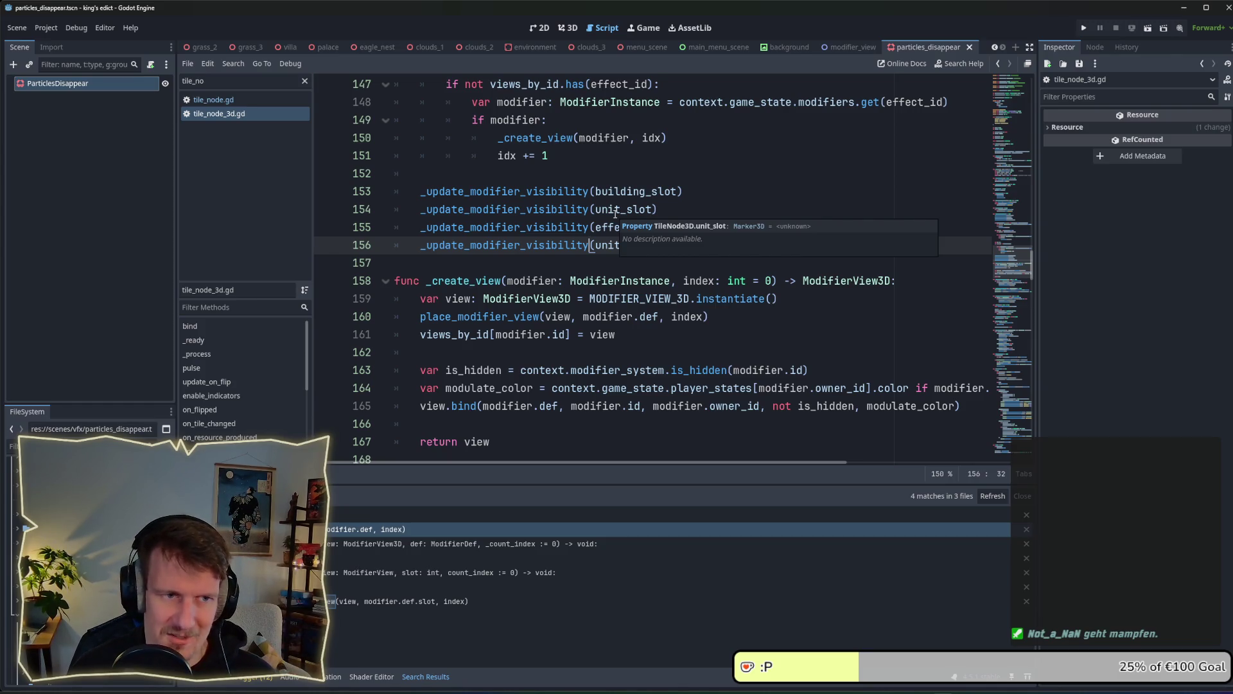
pyautogui.scroll(-1, 613, 215)
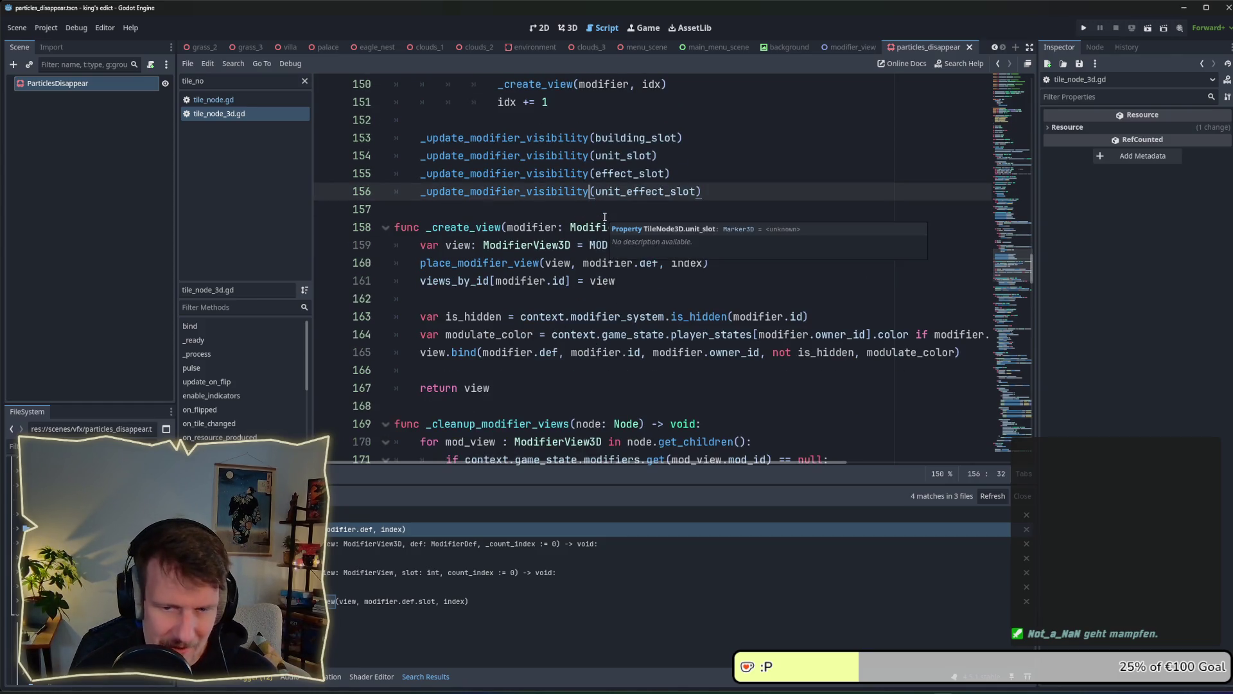
pyautogui.scroll(-4, 605, 217)
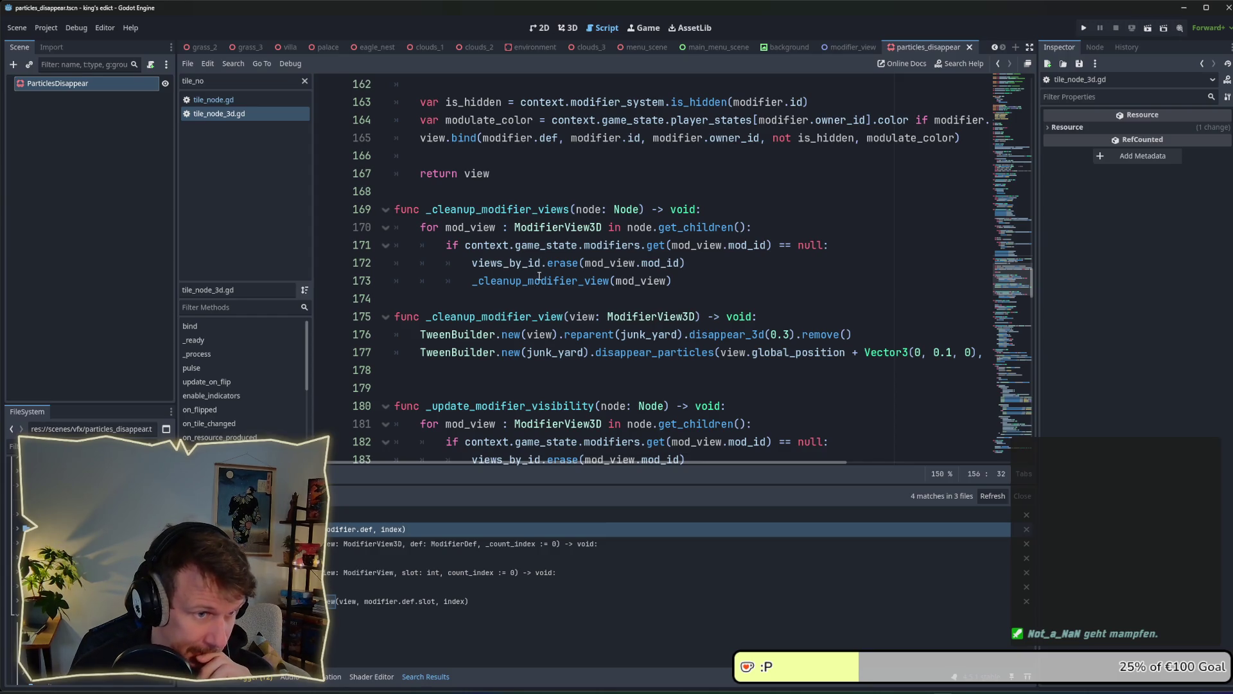
pyautogui.scroll(-3, 541, 270)
pyautogui.scroll(-1, 540, 271)
pyautogui.moveTo(421, 209); pyautogui.dragTo(751, 209)
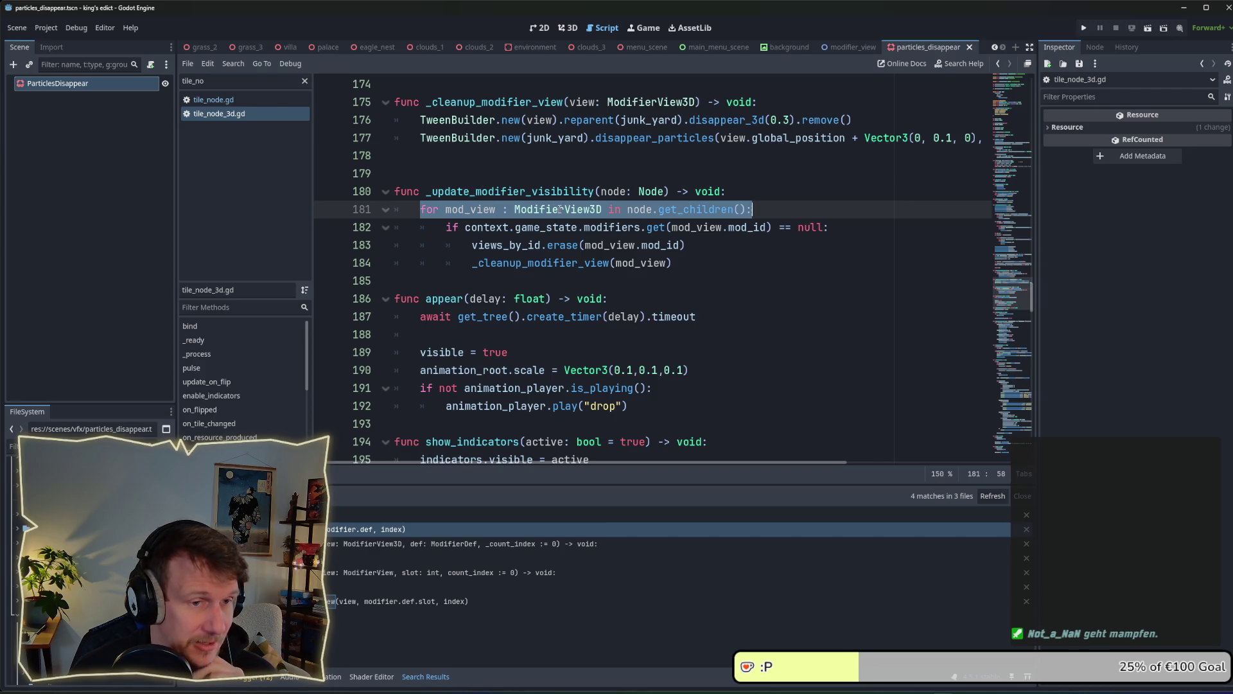
pyautogui.click(711, 244)
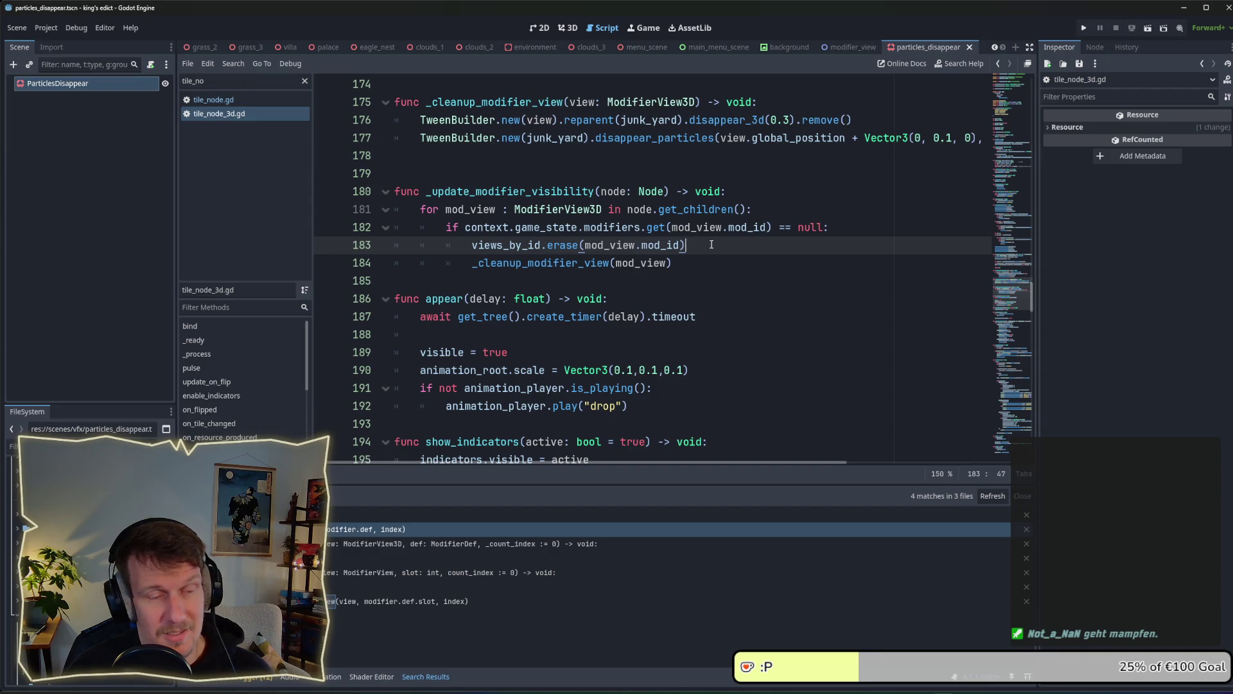
pyautogui.scroll(3, 711, 245)
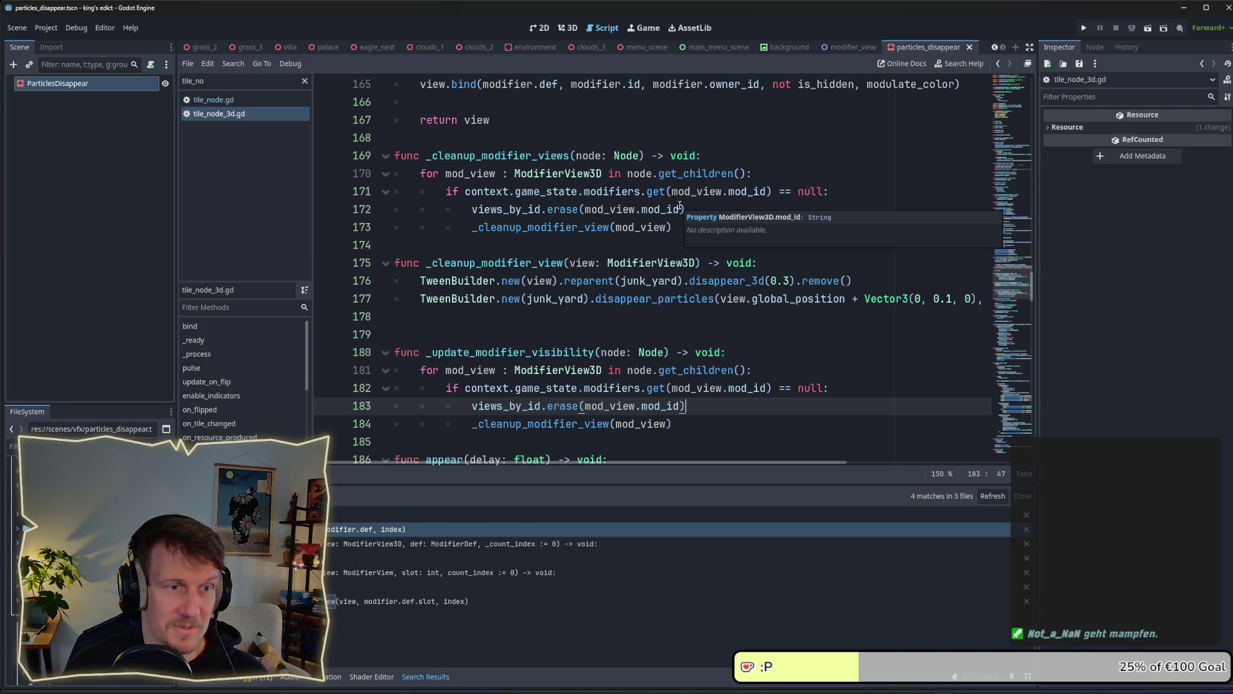
pyautogui.scroll(-1, 680, 206)
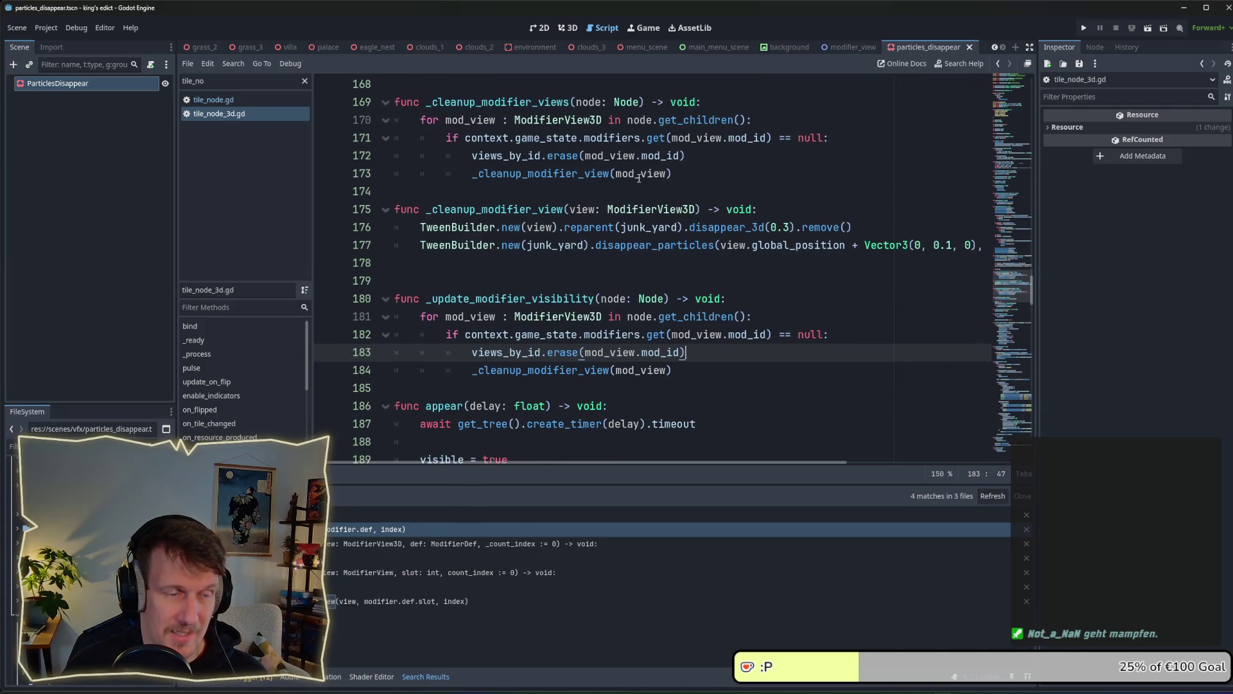
pyautogui.moveTo(572, 174)
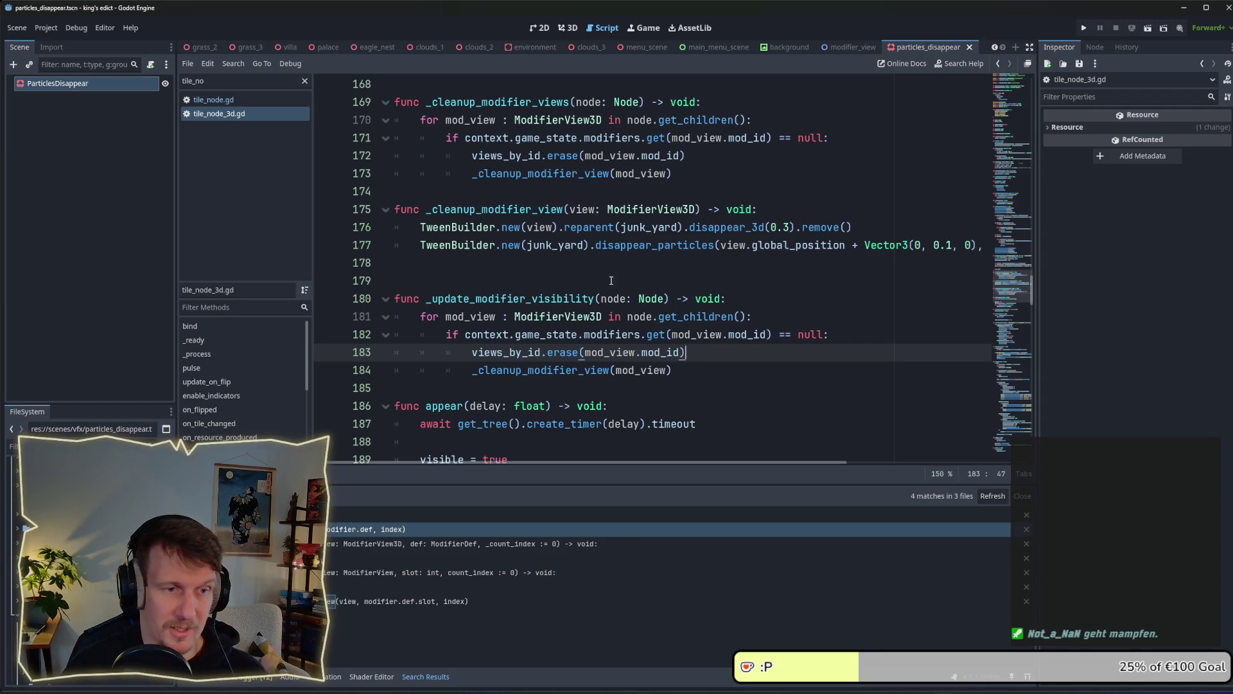
pyautogui.scroll(6, 606, 282)
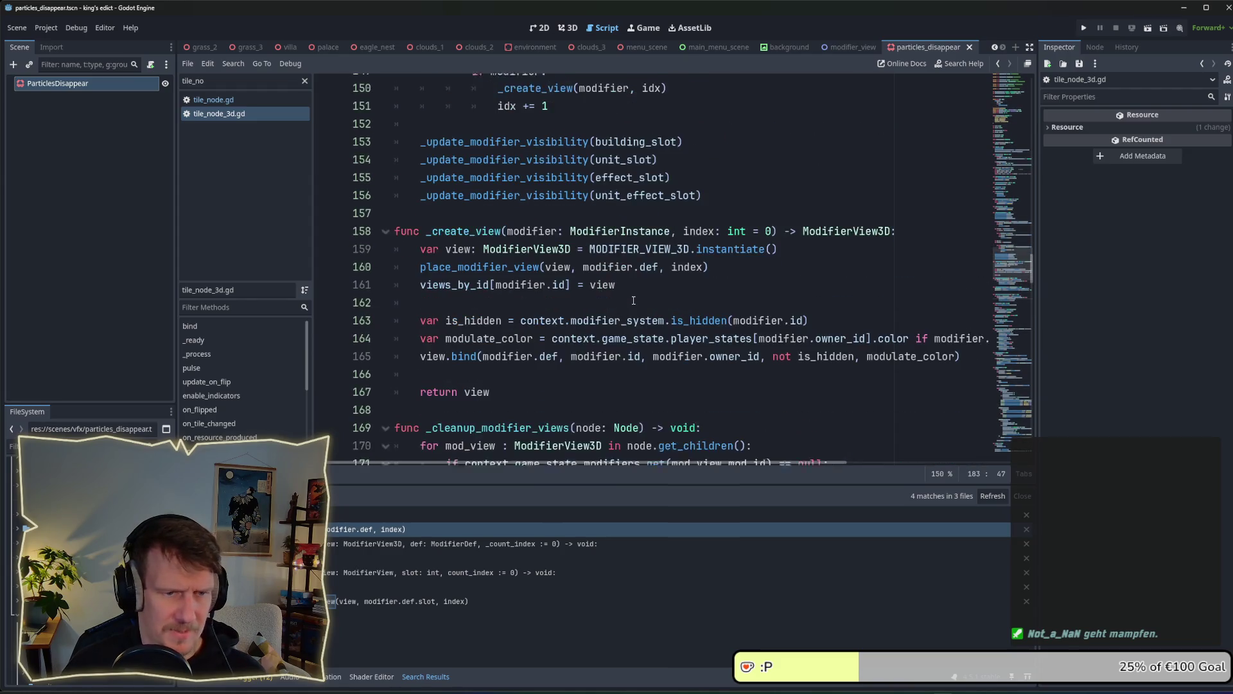
pyautogui.moveTo(846, 318); pyautogui.dragTo(488, 318)
pyautogui.click(816, 335)
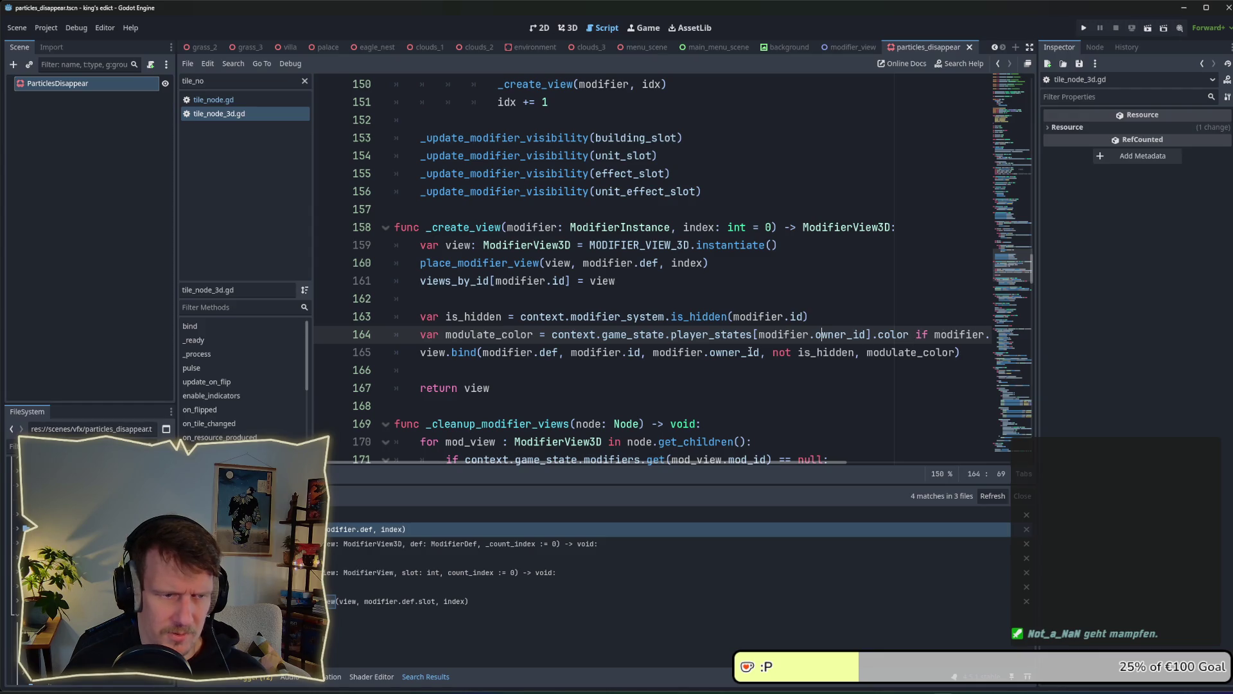
pyautogui.keyDown('ctrl'); pyautogui.click(472, 356); pyautogui.keyUp('ctrl')
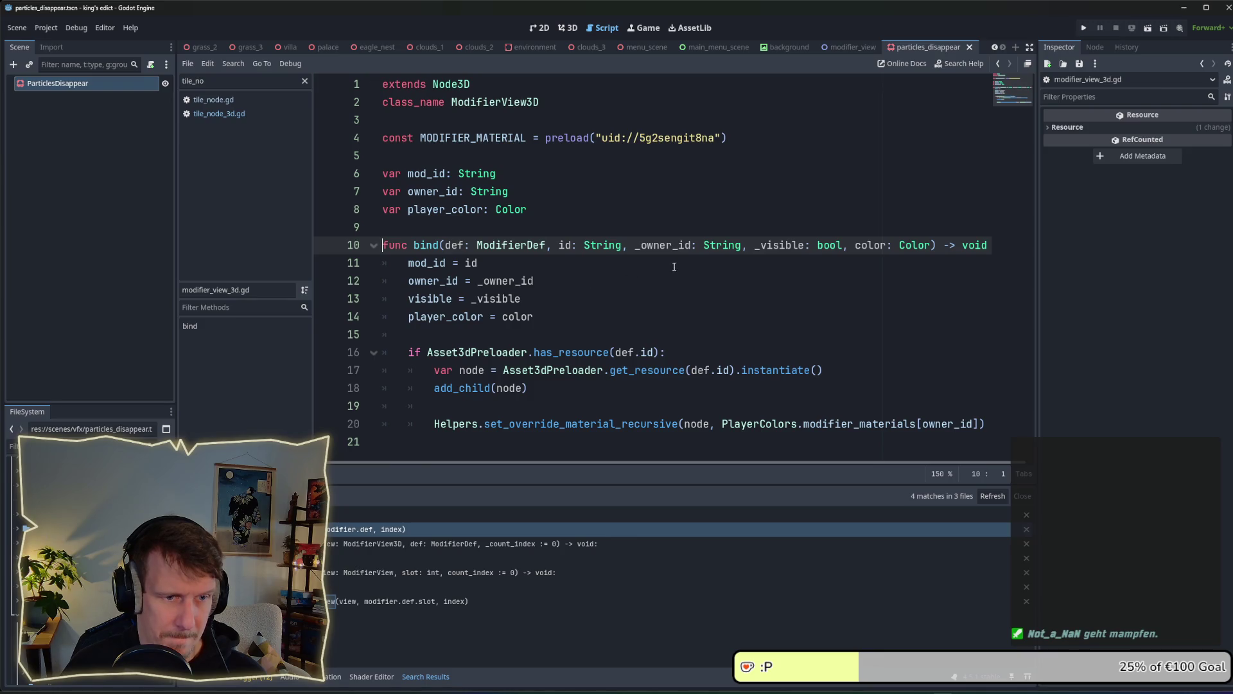
pyautogui.doubleClick(502, 298)
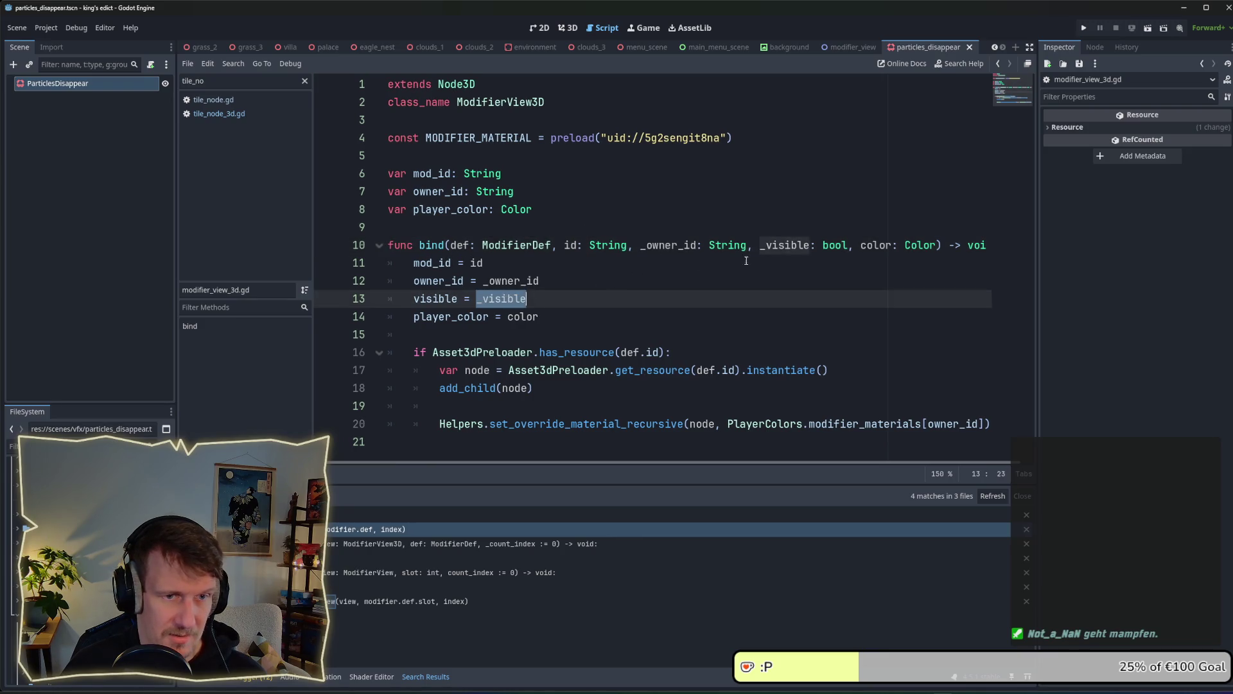
pyautogui.press('Right')
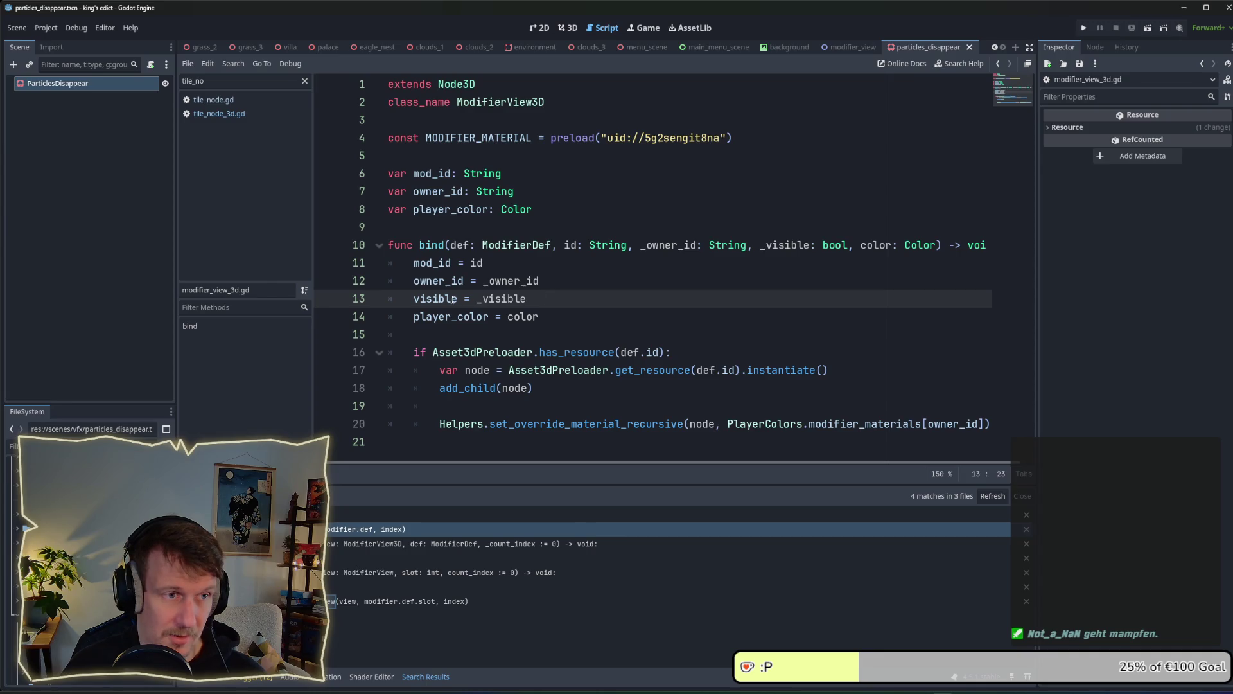
pyautogui.hotkey('alt', 'Left')
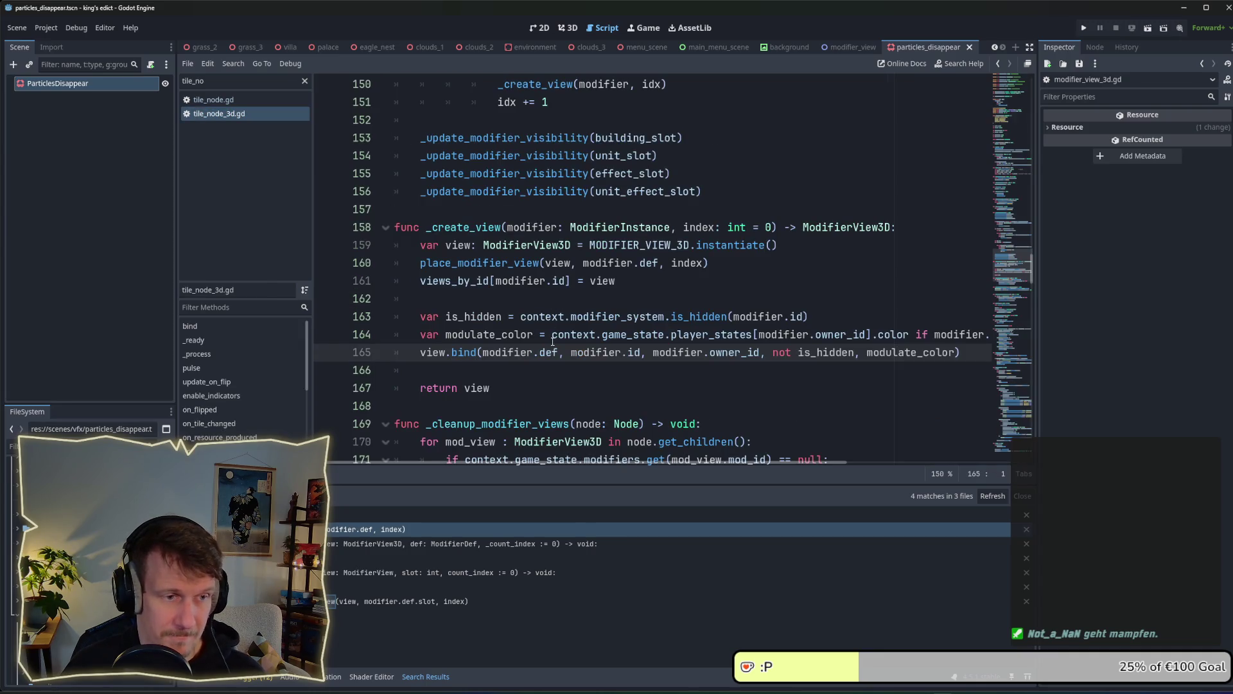
# Step: Examine views_by_id and mod_view in the loop, then go to the end of line 182
pyautogui.scroll(-5, 553, 342)
pyautogui.scroll(-3, 552, 341)
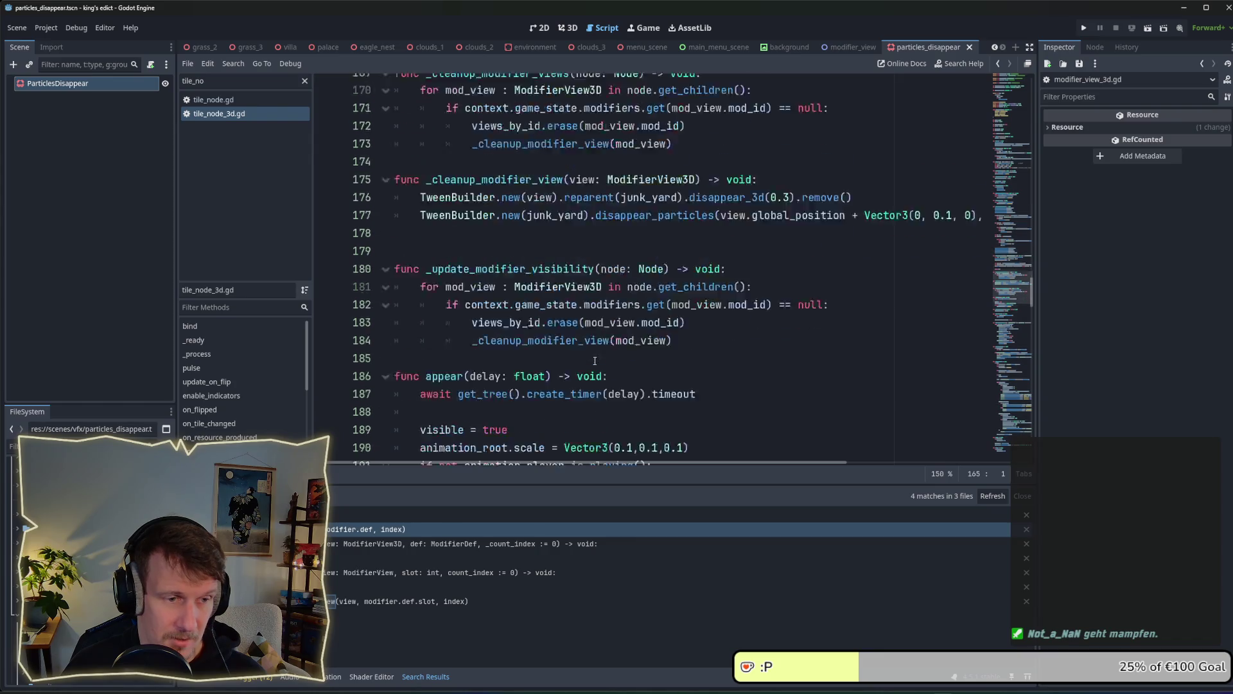
pyautogui.click(686, 245)
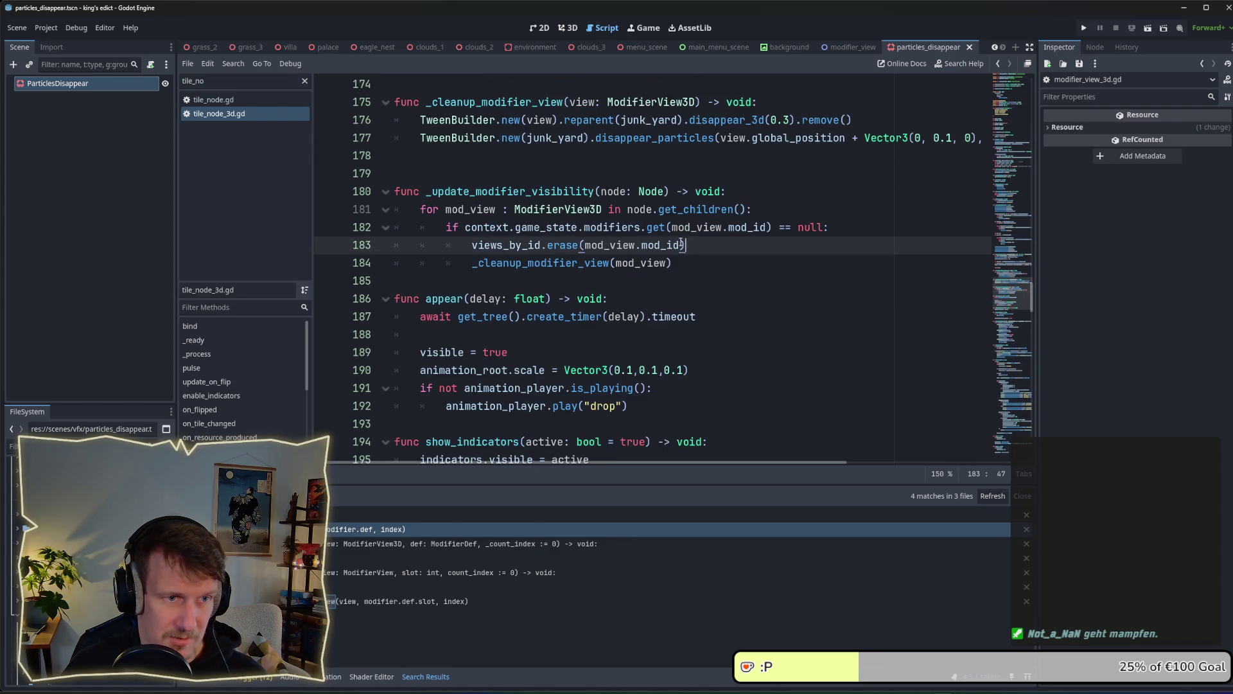
pyautogui.doubleClick(511, 245)
pyautogui.click(470, 210)
pyautogui.doubleClick(470, 210)
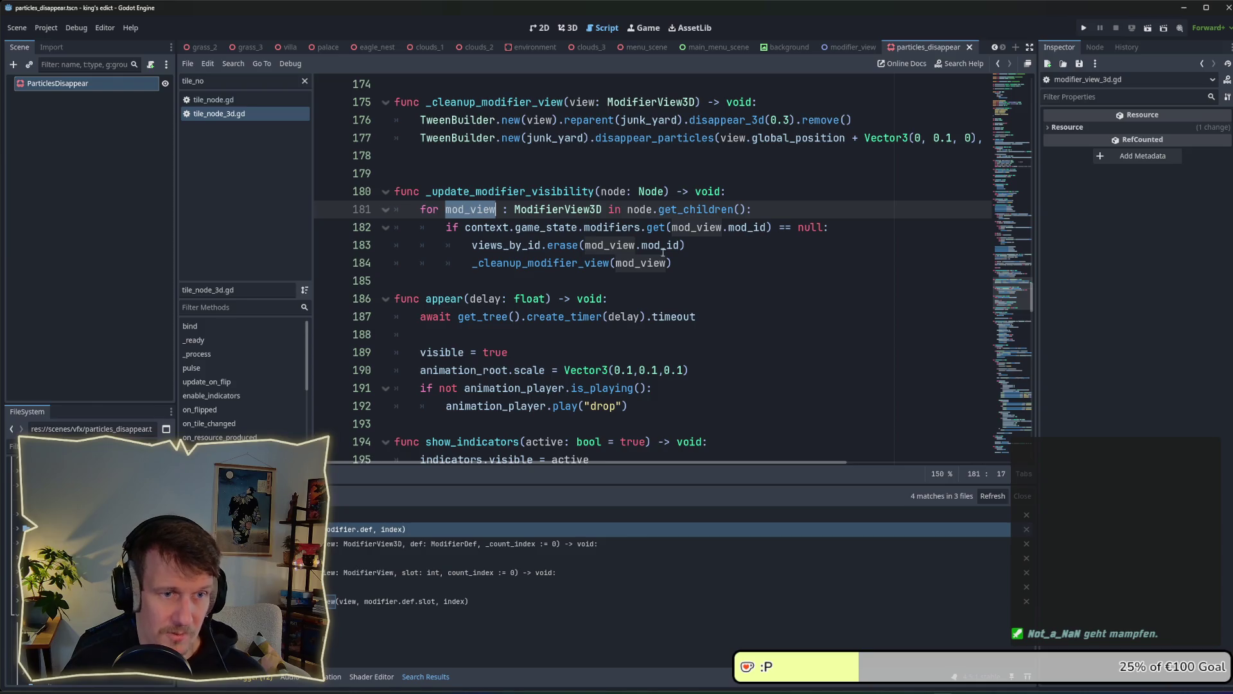
pyautogui.click(721, 251)
pyautogui.press('Up')
pyautogui.press('End')
pyautogui.press('Left')
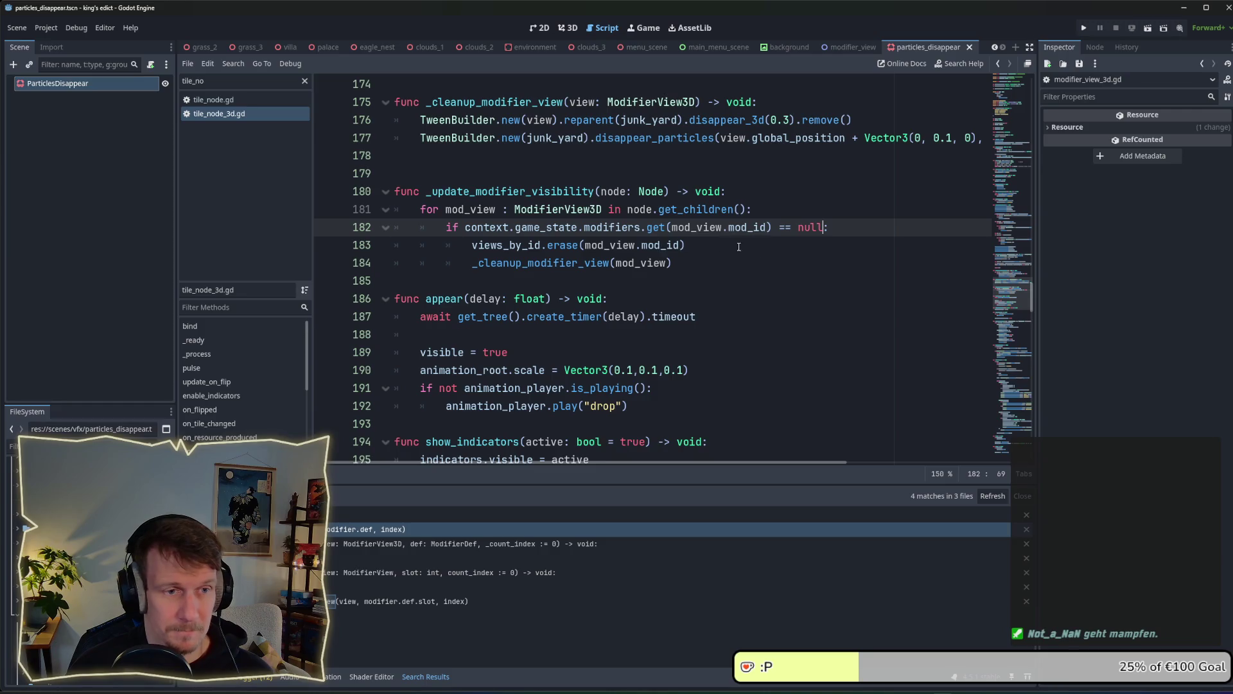
pyautogui.click(842, 235)
# Step: Add a new line reading 'mod_view.visible == false &&' inside the null check
pyautogui.press('Return')
pyautogui.write('mod_vi')
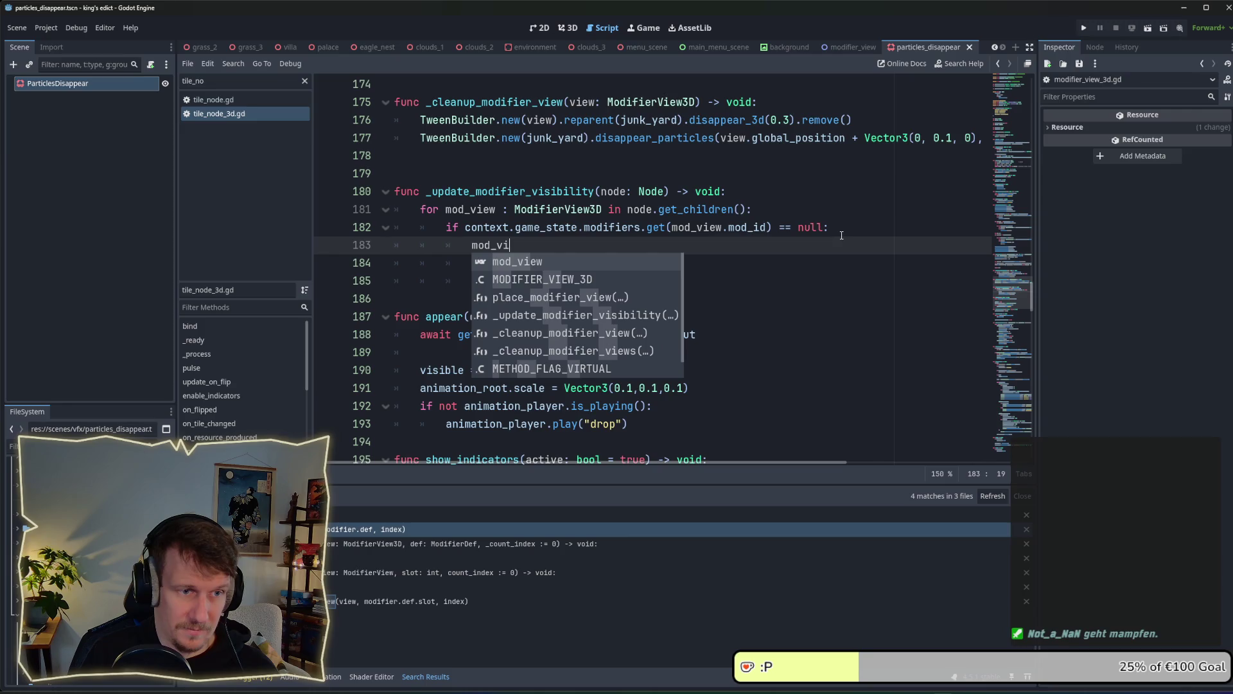
pyautogui.write('ew ==')
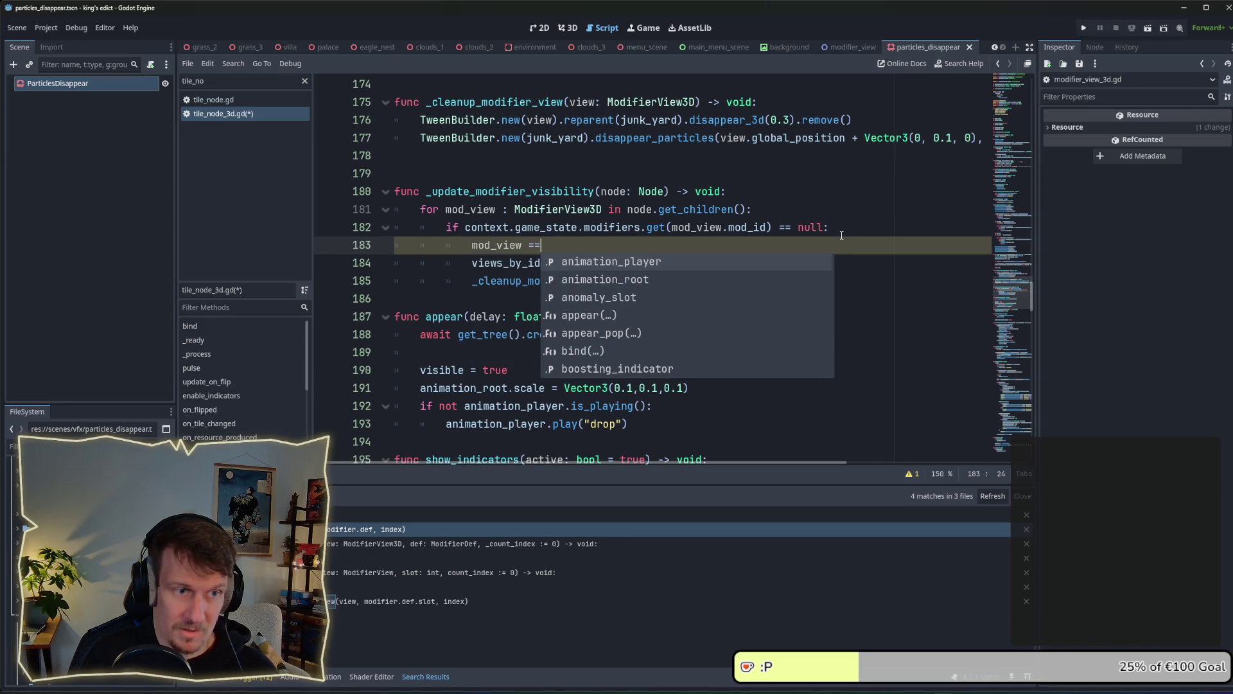
pyautogui.press('BackSpace')
pyautogui.write('.vi')
pyautogui.press('Down')
pyautogui.press('Down')
pyautogui.press('Return')
pyautogui.write('== flase')
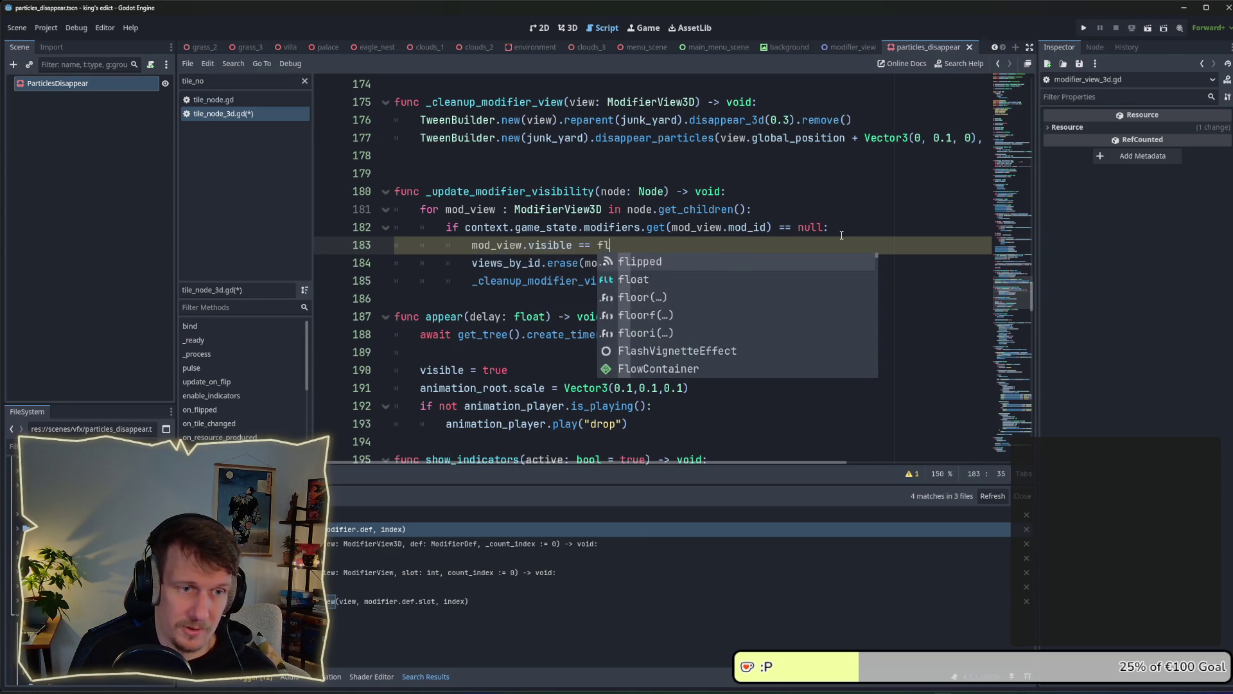
pyautogui.press('BackSpace')
pyautogui.press('BackSpace')
pyautogui.press('BackSpace')
pyautogui.write('as')
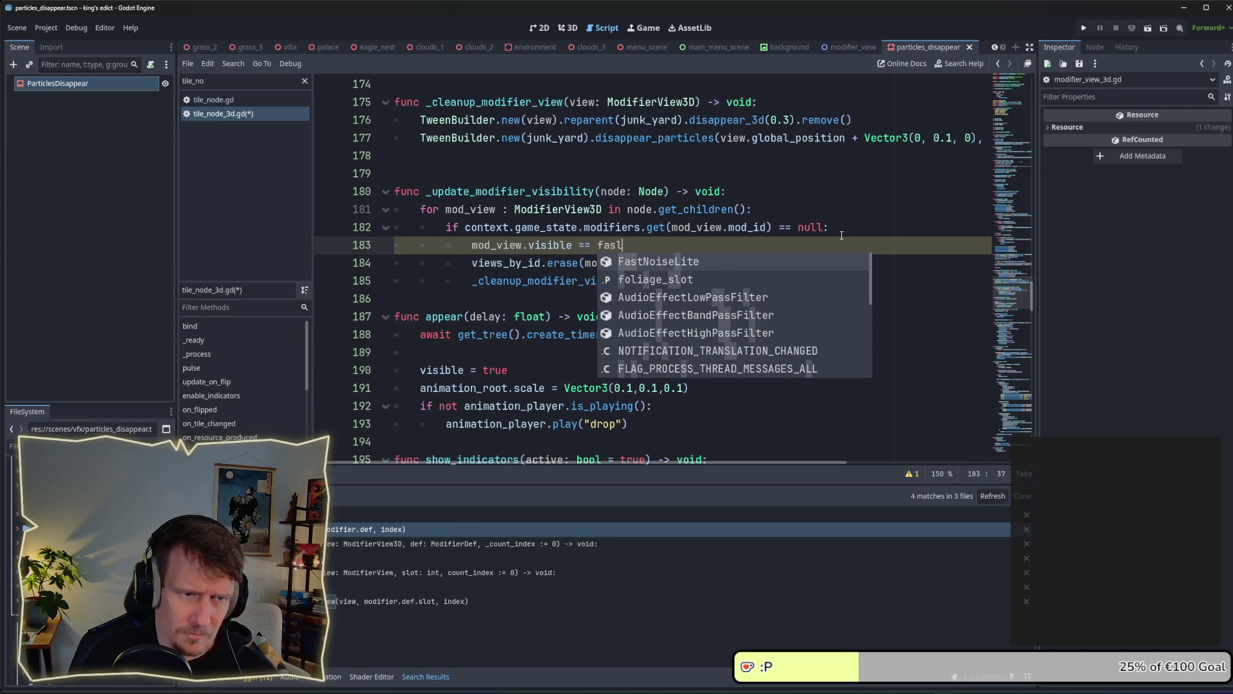
pyautogui.press('BackSpace')
pyautogui.write('l')
pyautogui.press('Return')
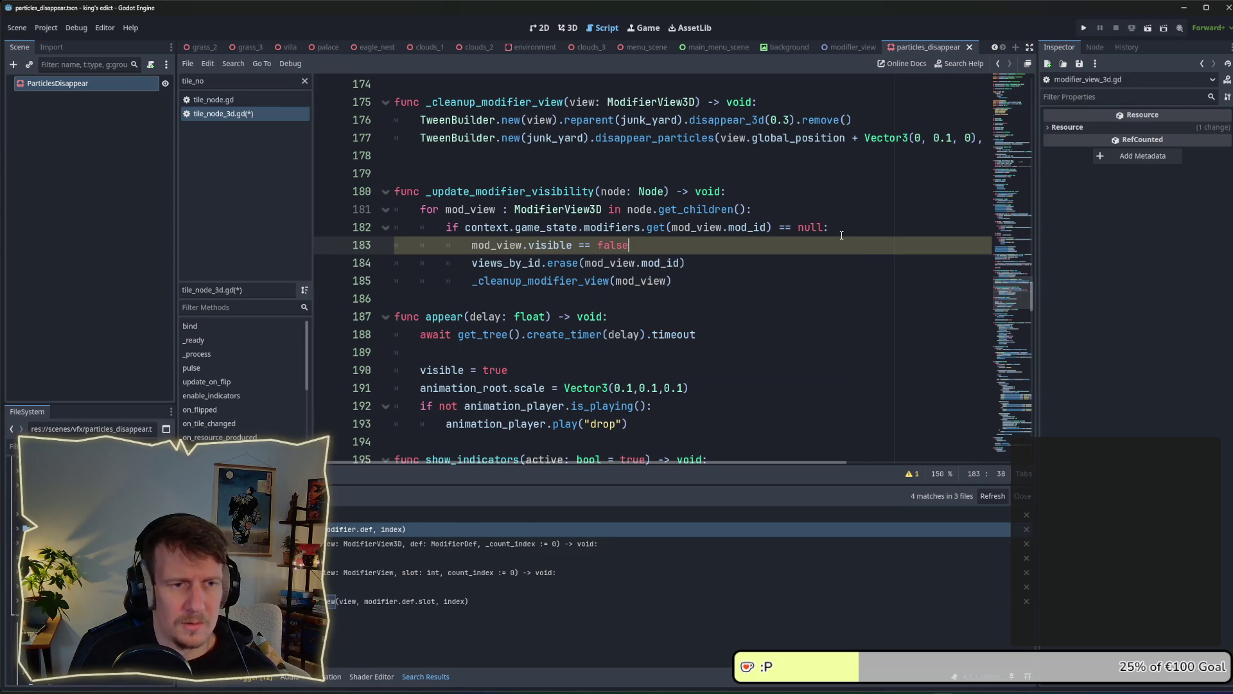
pyautogui.write('&&')
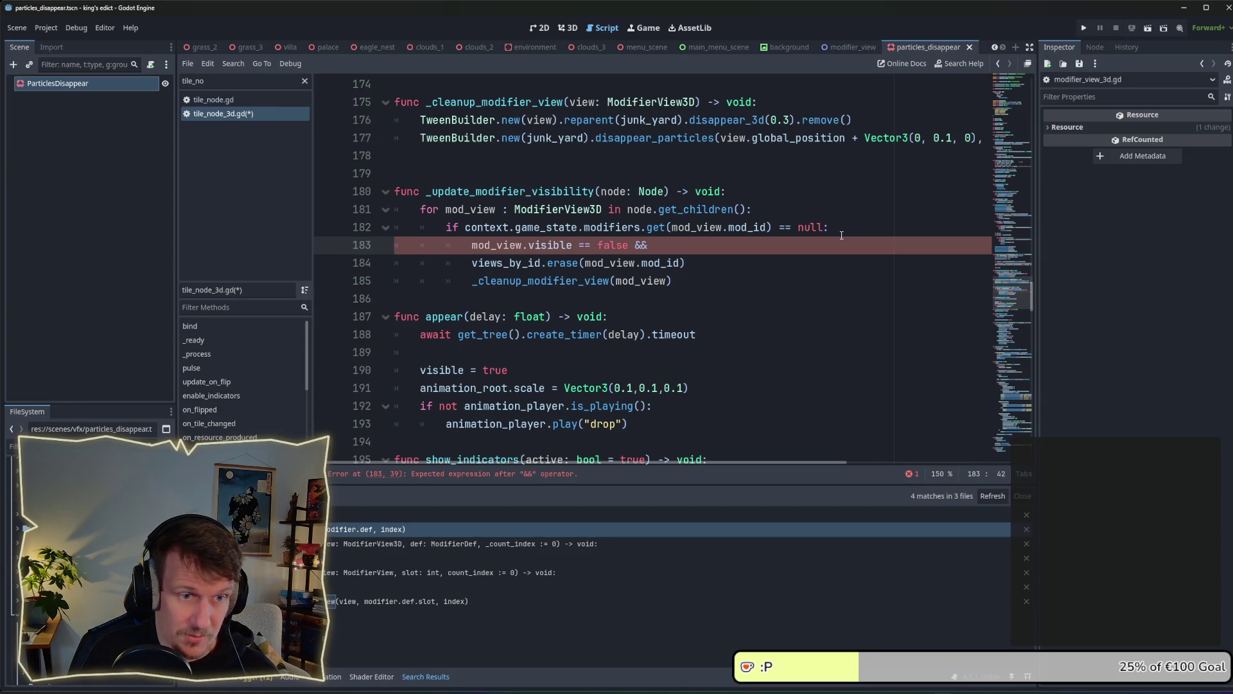
# Step: Select the views_by_id.erase line for removal
pyautogui.doubleClick(650, 281)
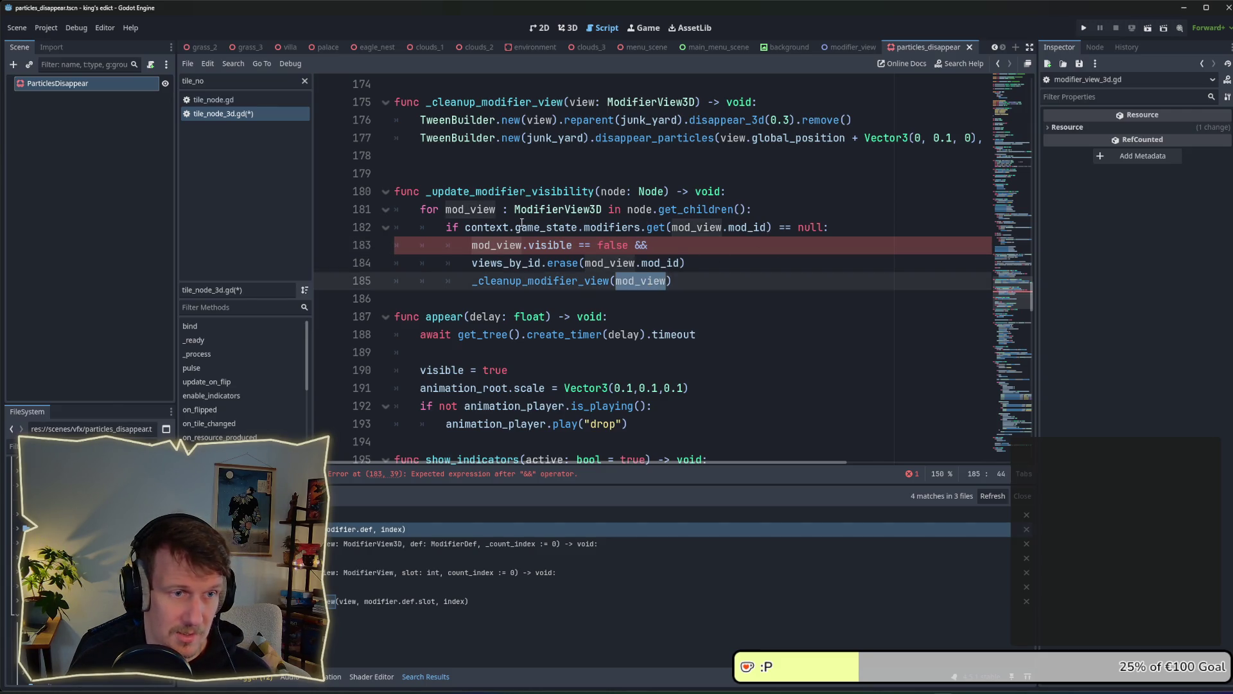
pyautogui.press('Up')
pyautogui.press('Up')
pyautogui.press('Up')
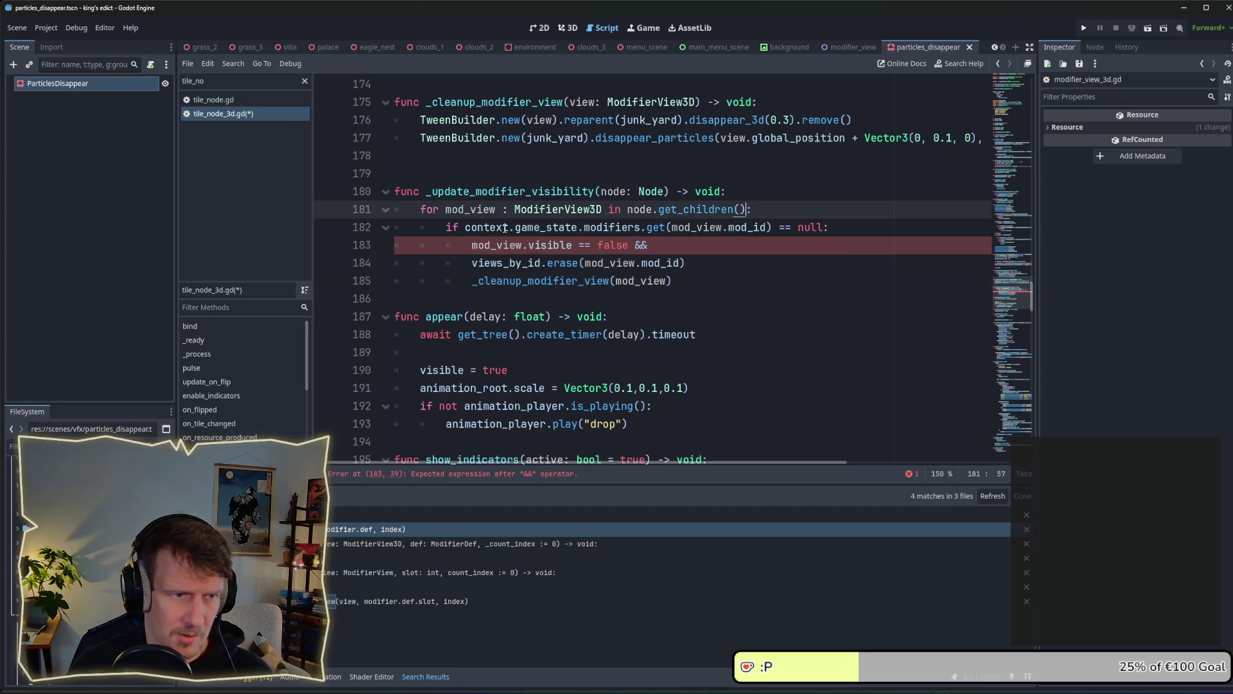
pyautogui.click(731, 227)
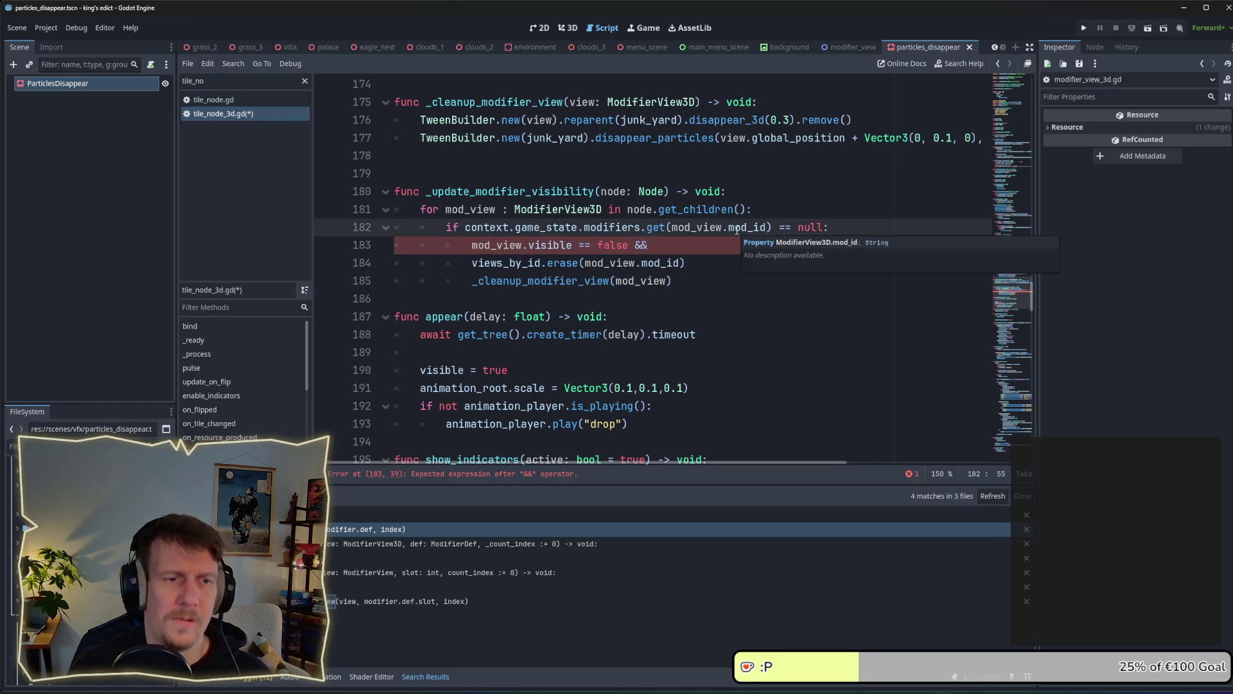
pyautogui.moveTo(695, 266); pyautogui.dragTo(393, 265)
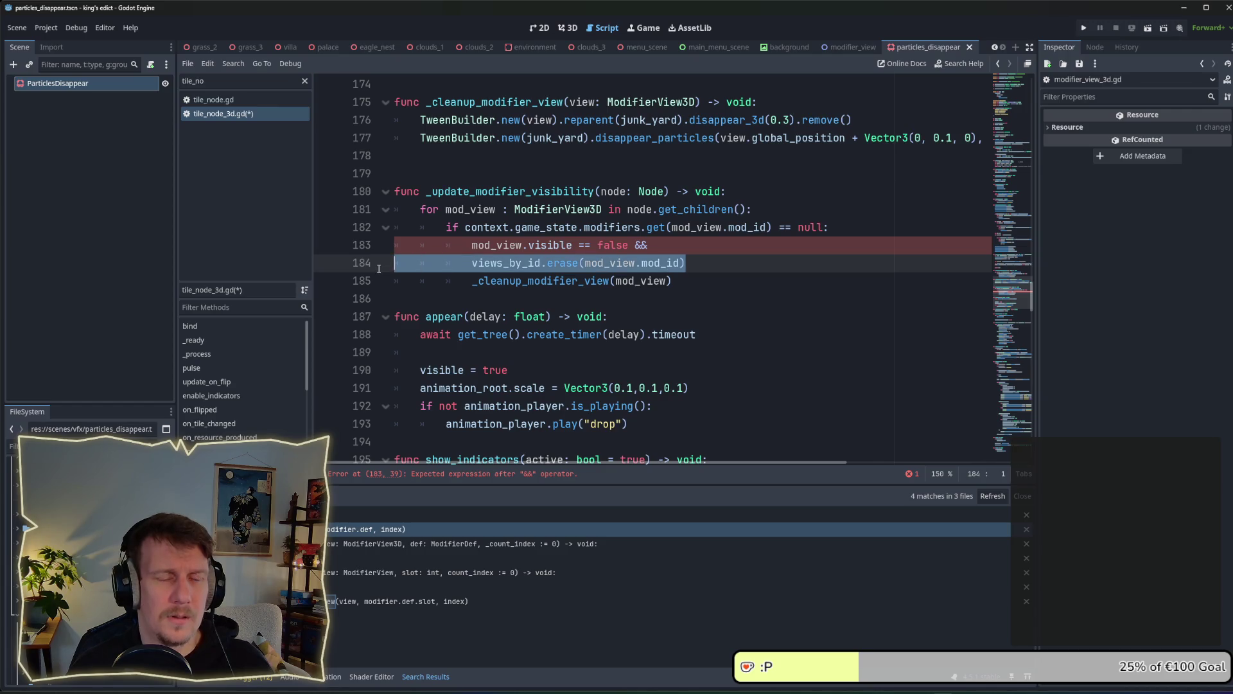
# Step: Delete the views_by_id.erase line and the leftover _cleanup_modifier_view call
pyautogui.press('BackSpace')
pyautogui.moveTo(690, 280); pyautogui.dragTo(393, 281)
pyautogui.press('BackSpace')
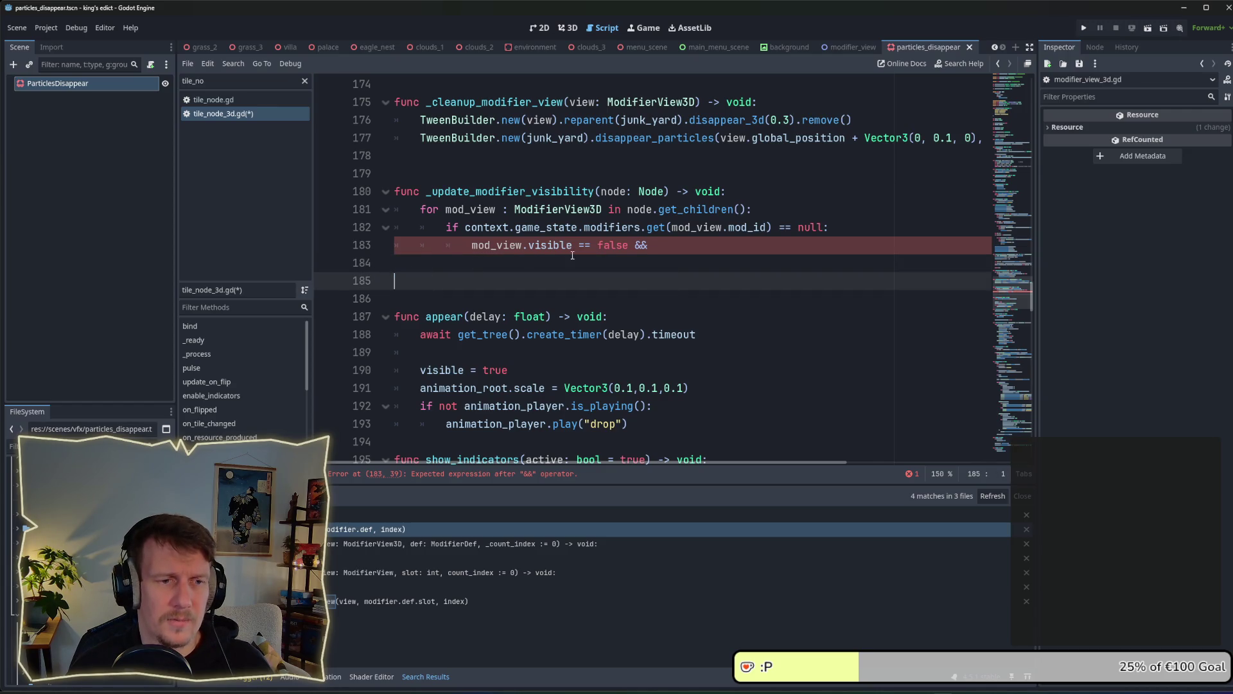
pyautogui.press('BackSpace')
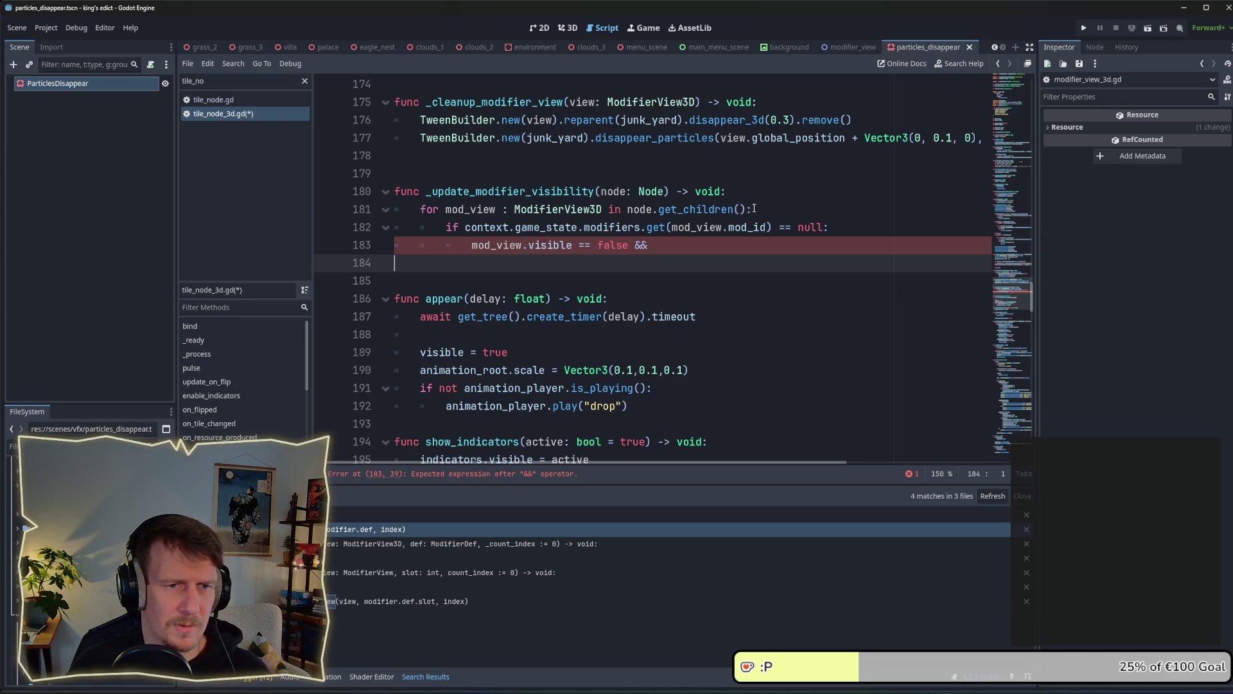
# Step: Add 'var mod =' with the modifier lookup expression at the top of the loop
pyautogui.click(752, 209)
pyautogui.press('Return')
pyautogui.write('mod')
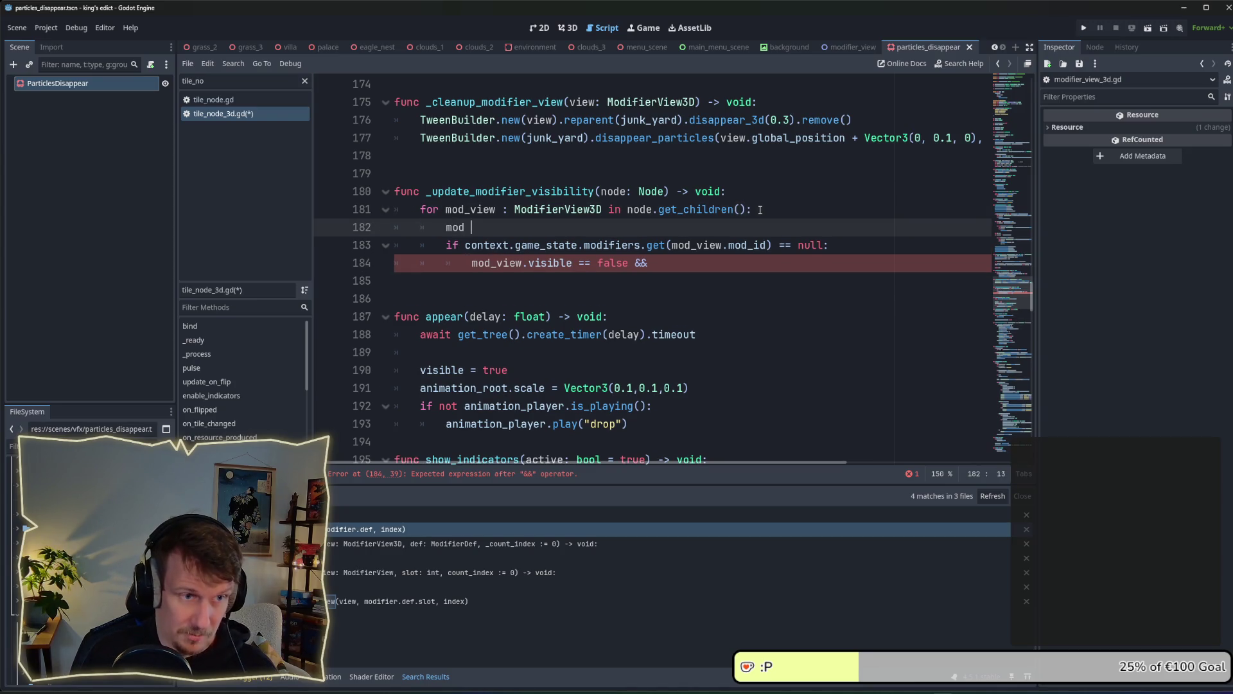
pyautogui.press('BackSpace')
pyautogui.press('BackSpace')
pyautogui.press('BackSpace')
pyautogui.write('var m')
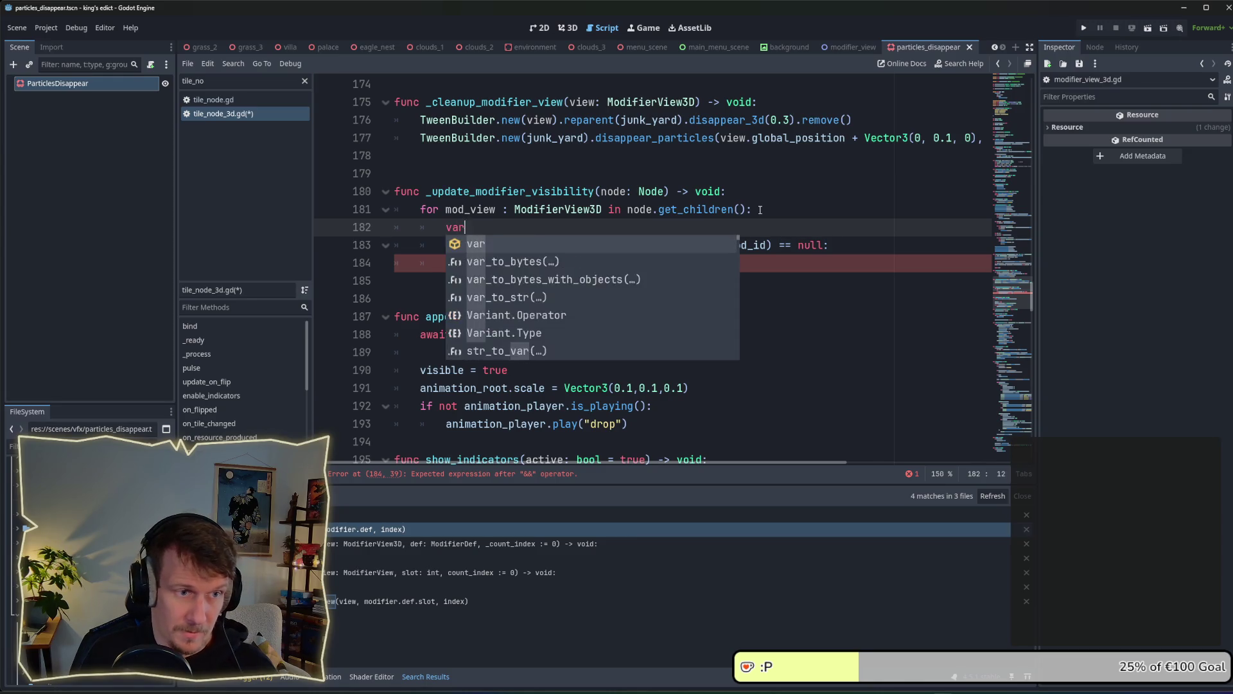
pyautogui.write('od =')
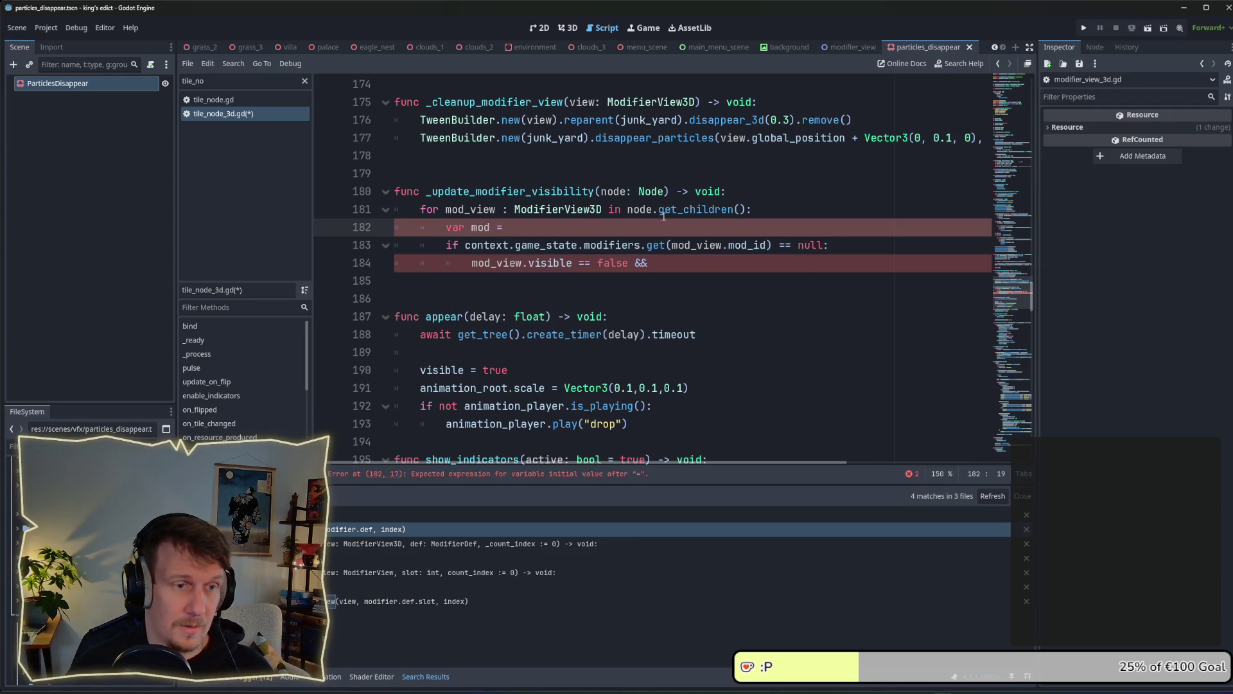
pyautogui.moveTo(465, 245); pyautogui.dragTo(774, 245)
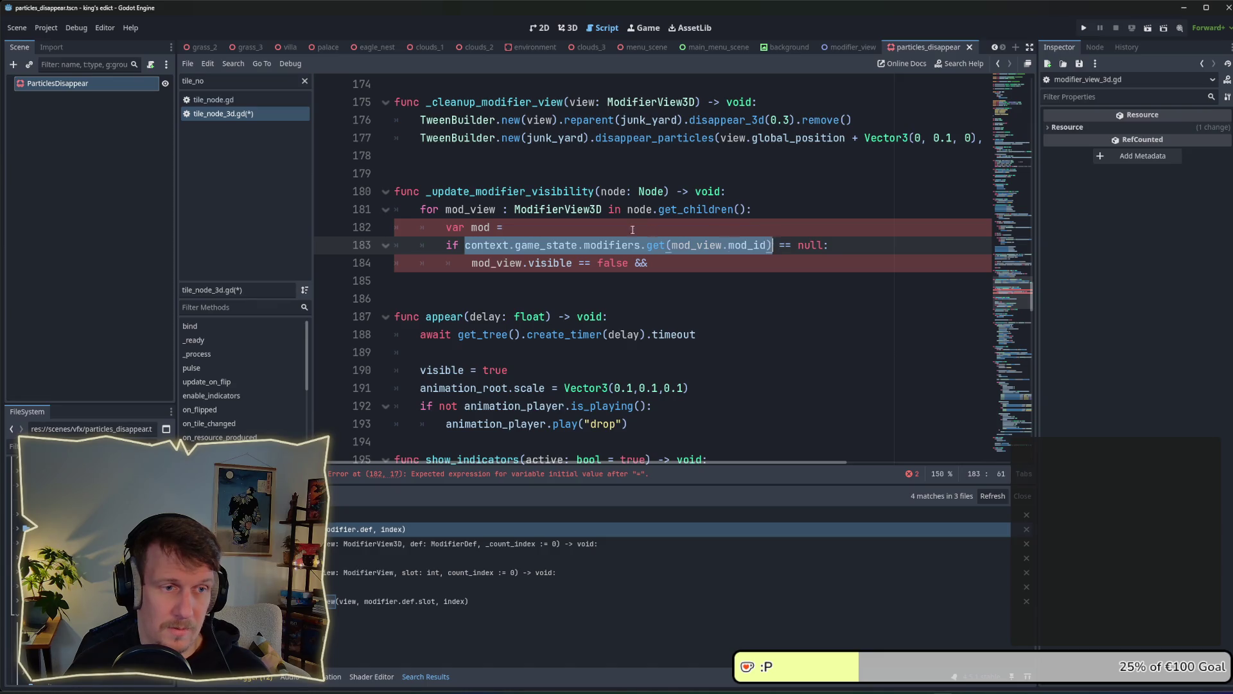
pyautogui.middleClick(622, 229)
# Step: Replace the lookup in the if condition with mod and start a mod check on line 184
pyautogui.moveTo(470, 227)
pyautogui.mouseDown()
pyautogui.moveTo(494, 230)
pyautogui.moveTo(494, 210)
pyautogui.moveTo(446, 210)
pyautogui.moveTo(469, 245)
pyautogui.moveTo(770, 245)
pyautogui.mouseUp()
pyautogui.write('mod')
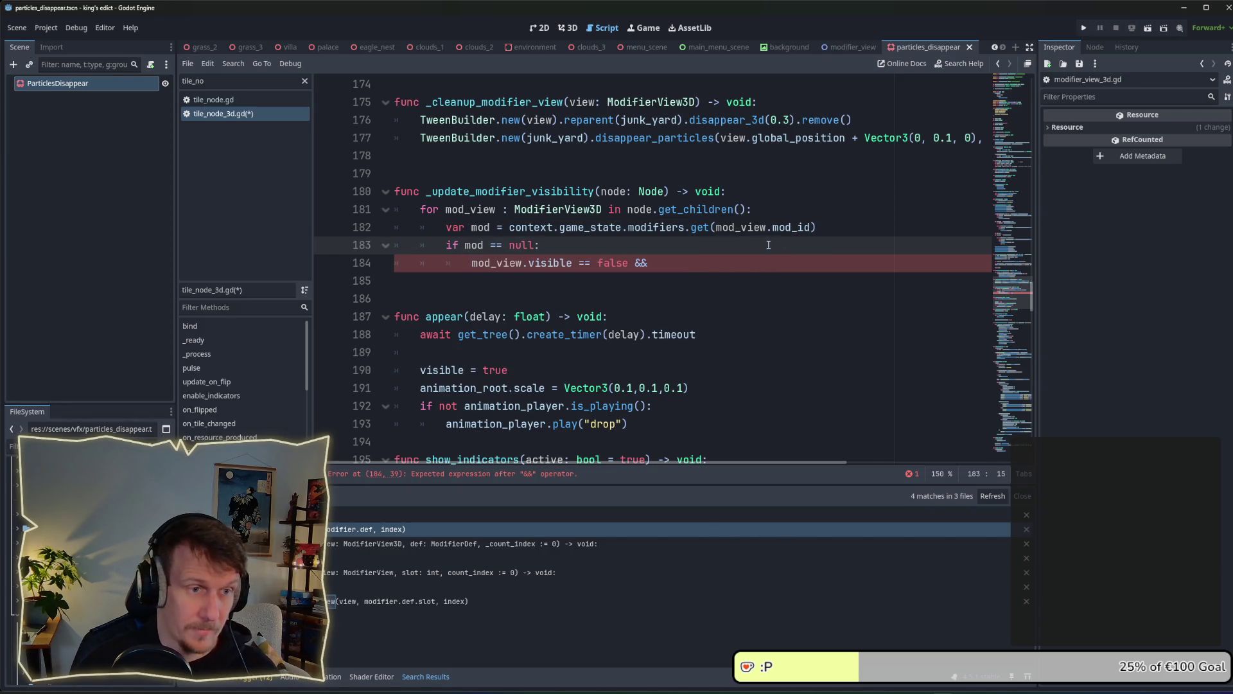
pyautogui.click(662, 263)
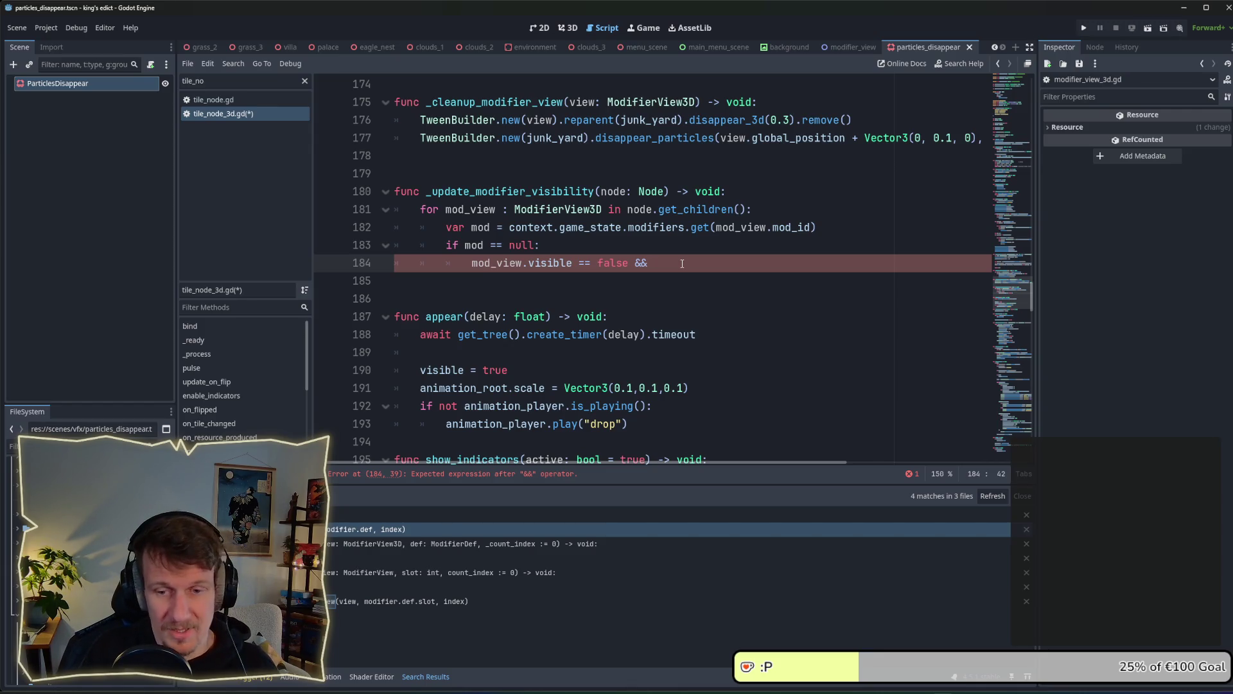
pyautogui.write('mo')
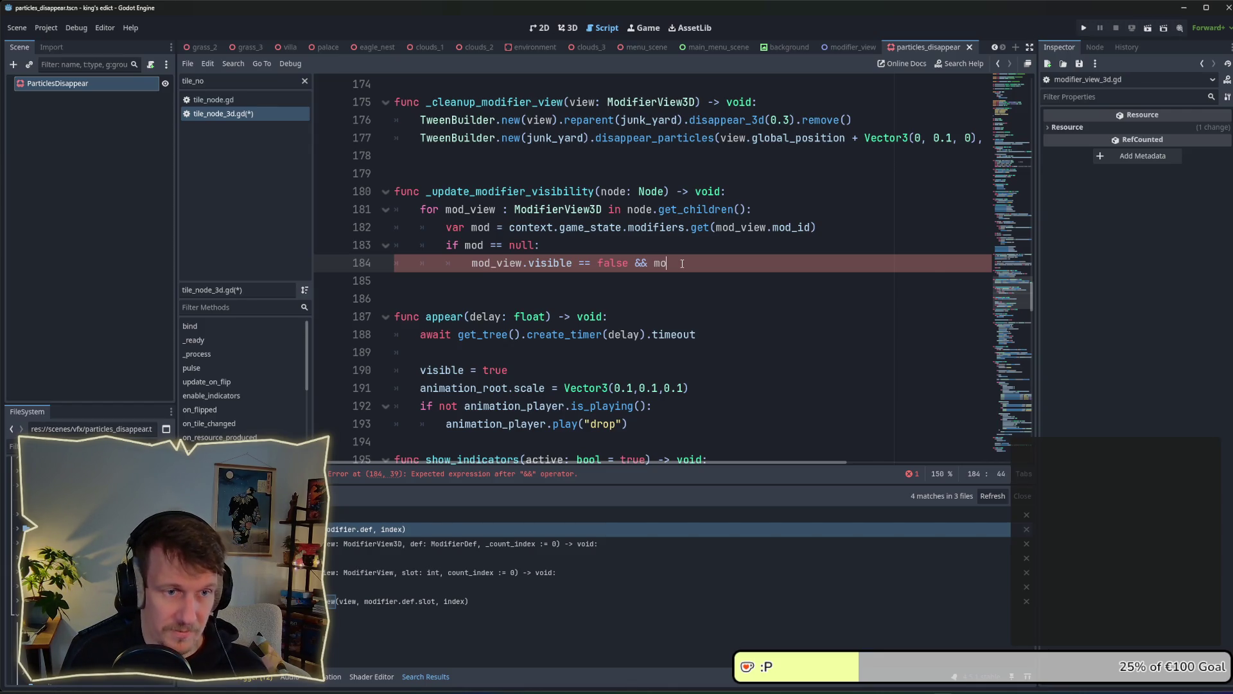
pyautogui.write('d')
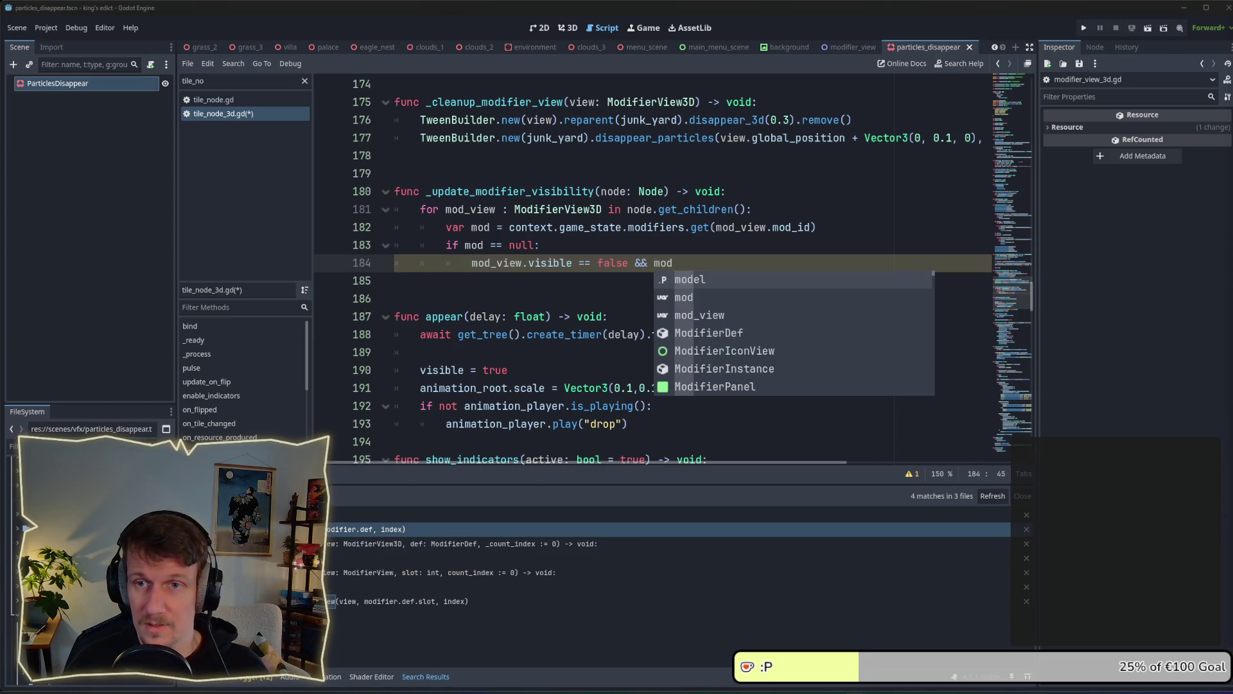
pyautogui.click(688, 260)
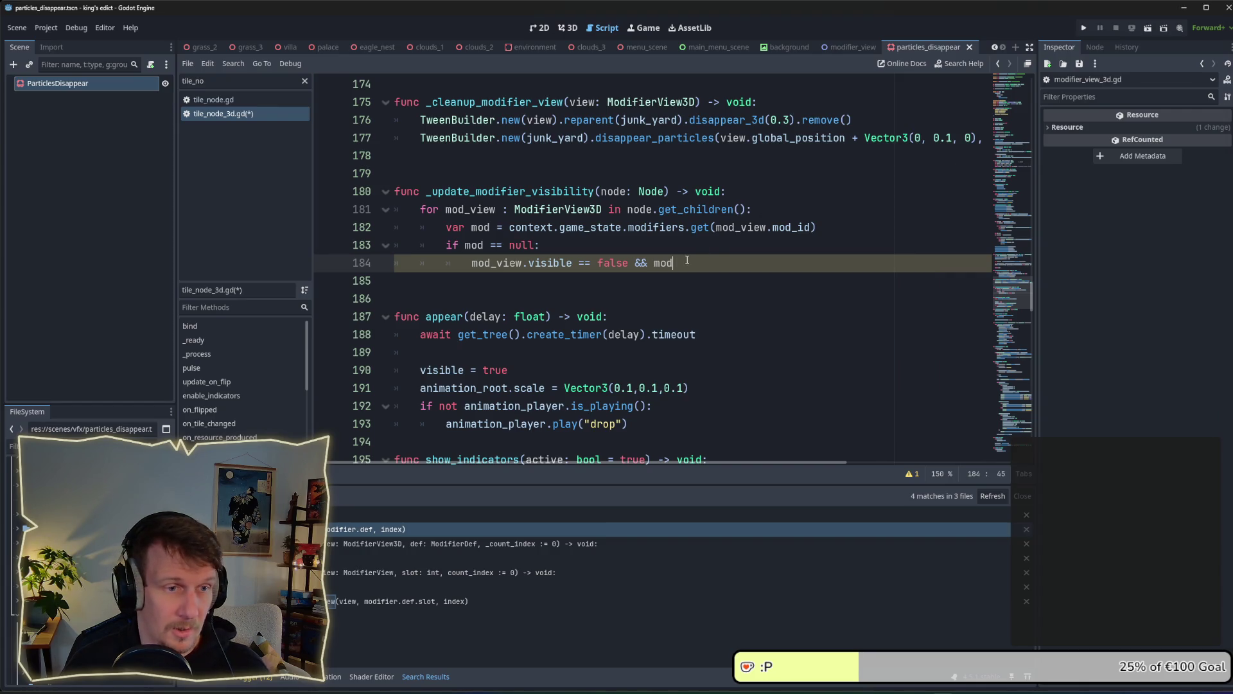
pyautogui.hotkey('ctrl', 'space')
pyautogui.press('Escape')
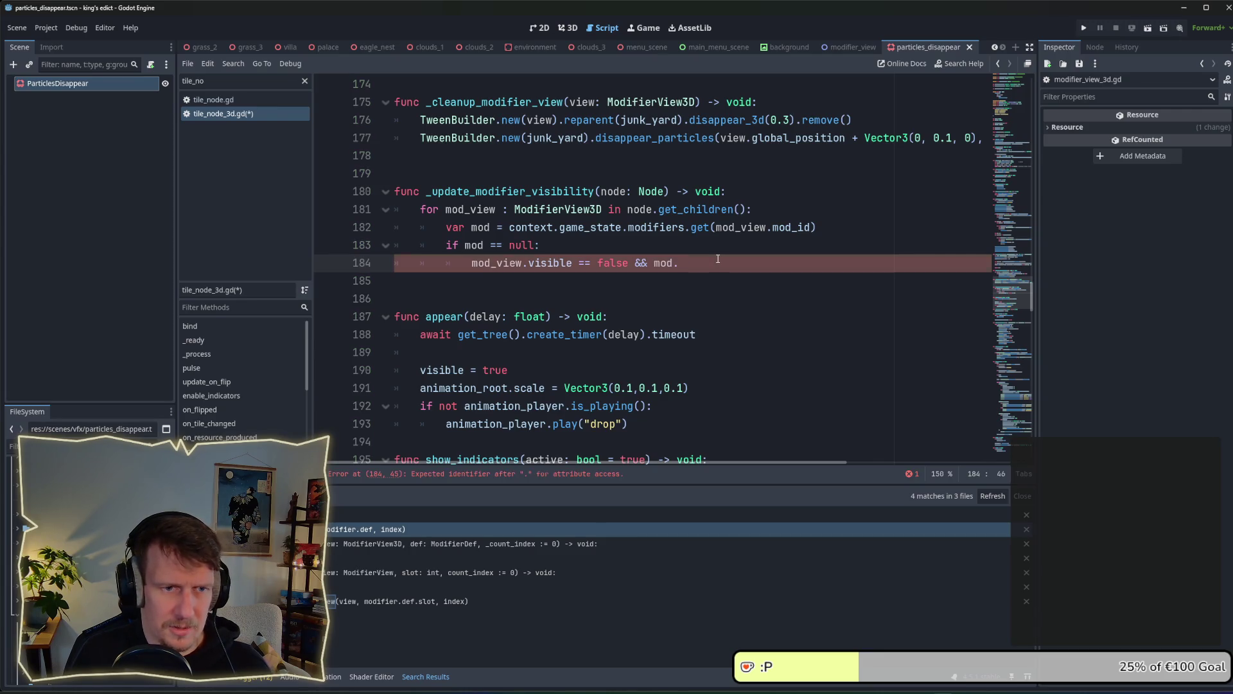
pyautogui.press('BackSpace')
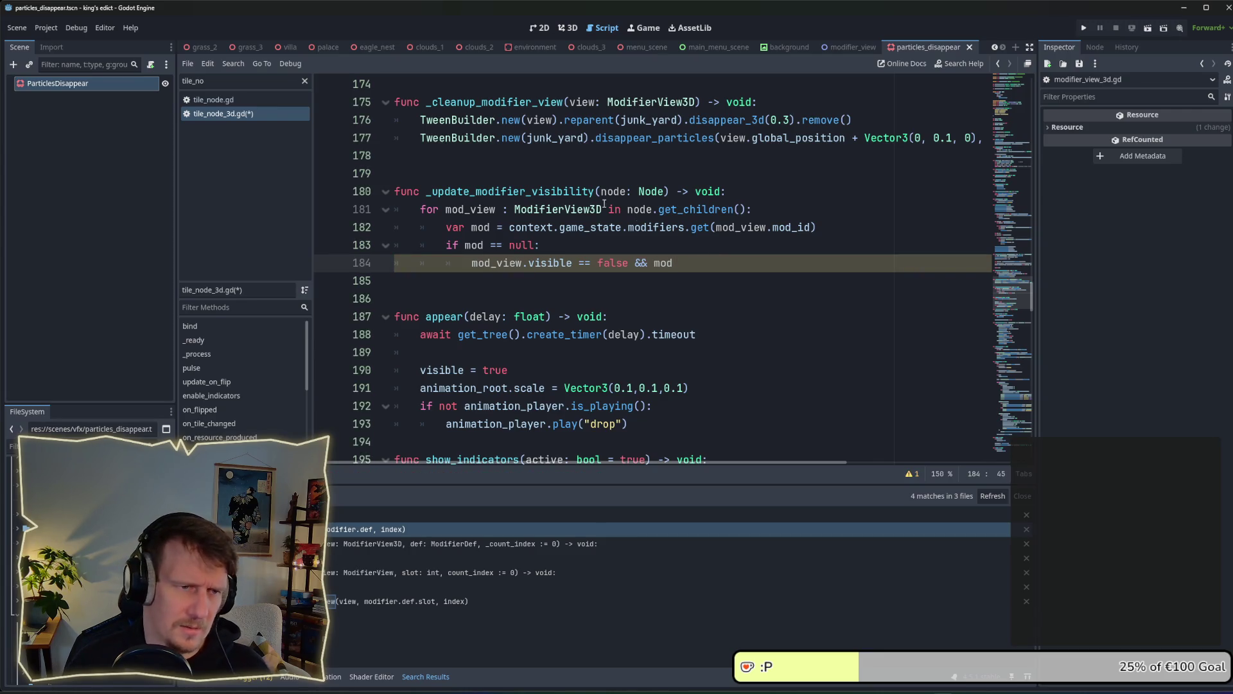
# Step: Declare mod with the type ModifierInstance
pyautogui.click(495, 226)
pyautogui.write(': MN')
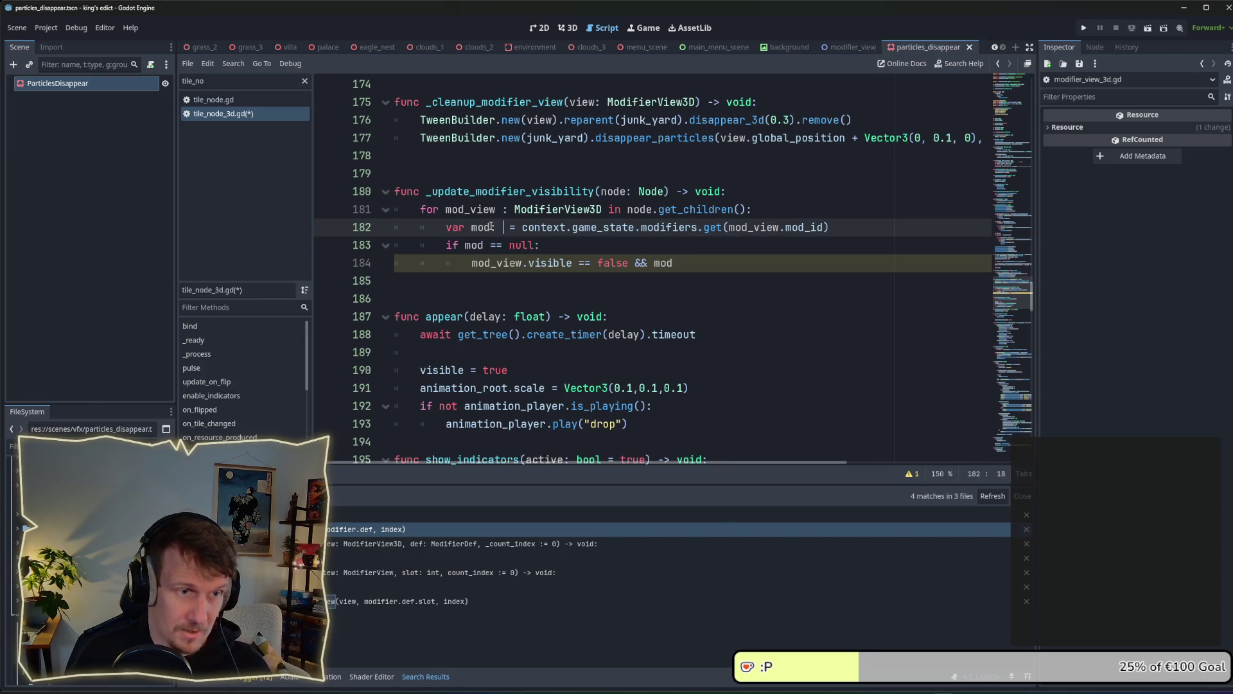
pyautogui.press('BackSpace')
pyautogui.write('o')
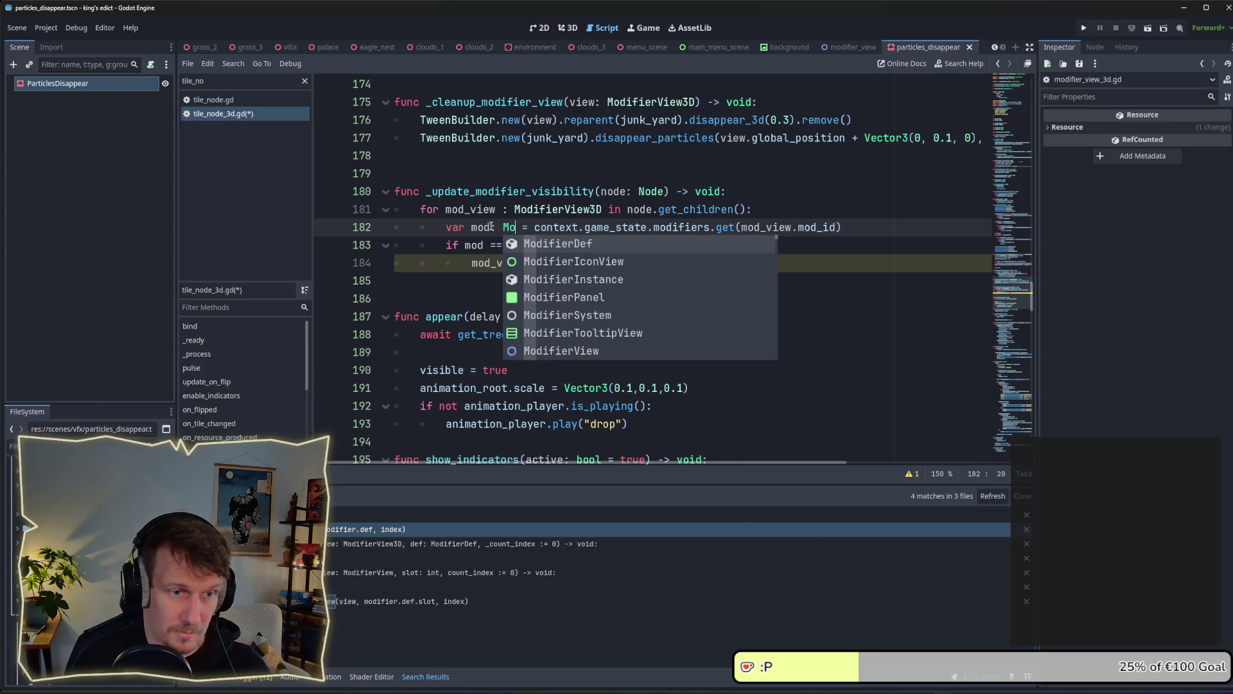
pyautogui.press('Down')
pyautogui.press('Down')
pyautogui.press('Return')
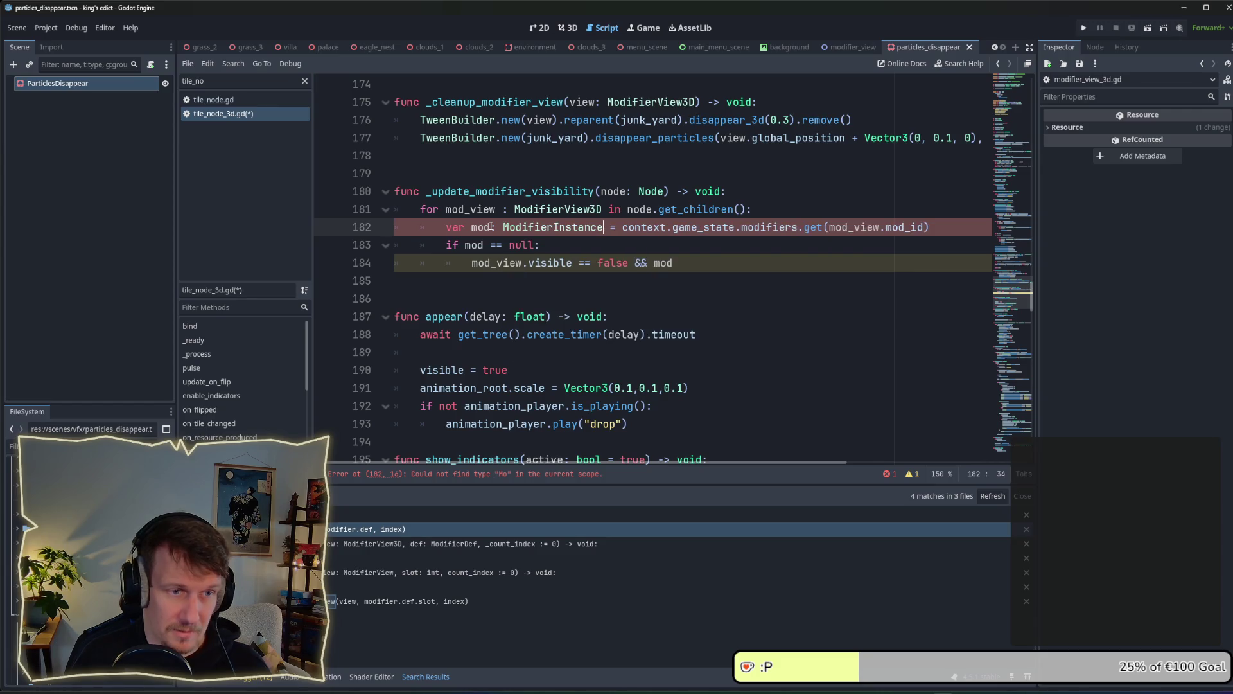
# Step: Complete line 184 as 'mod.hidden == false'
pyautogui.click(683, 257)
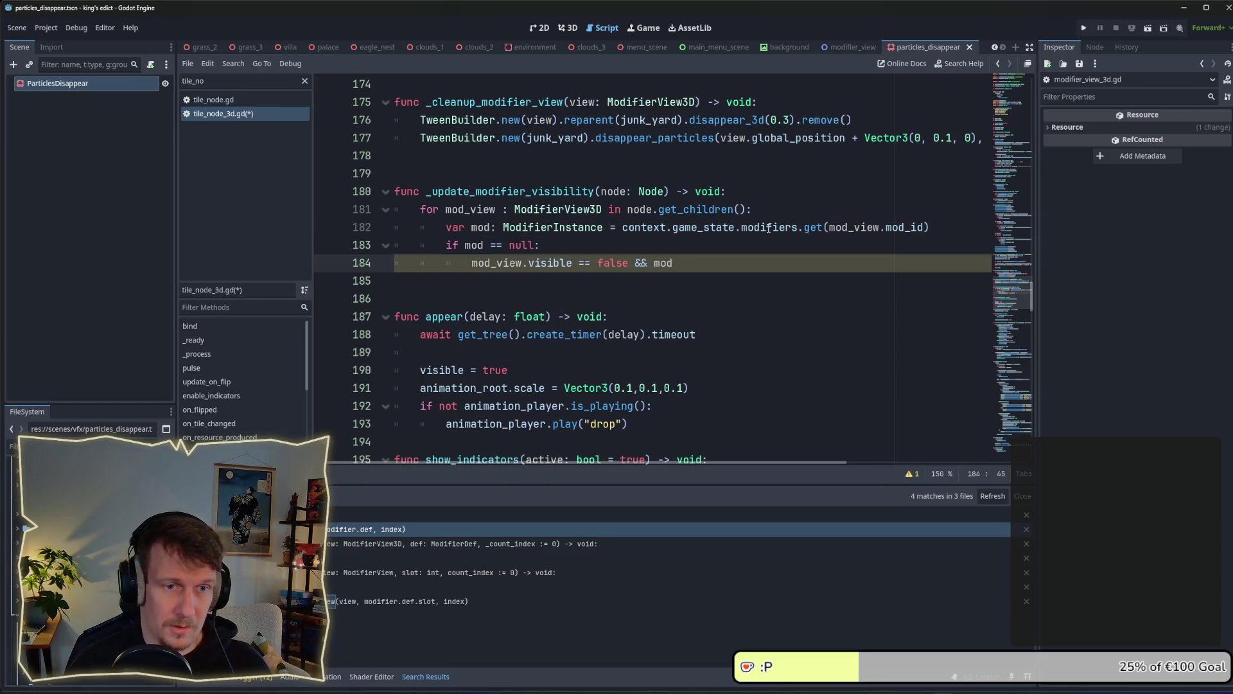
pyautogui.moveTo(810, 228)
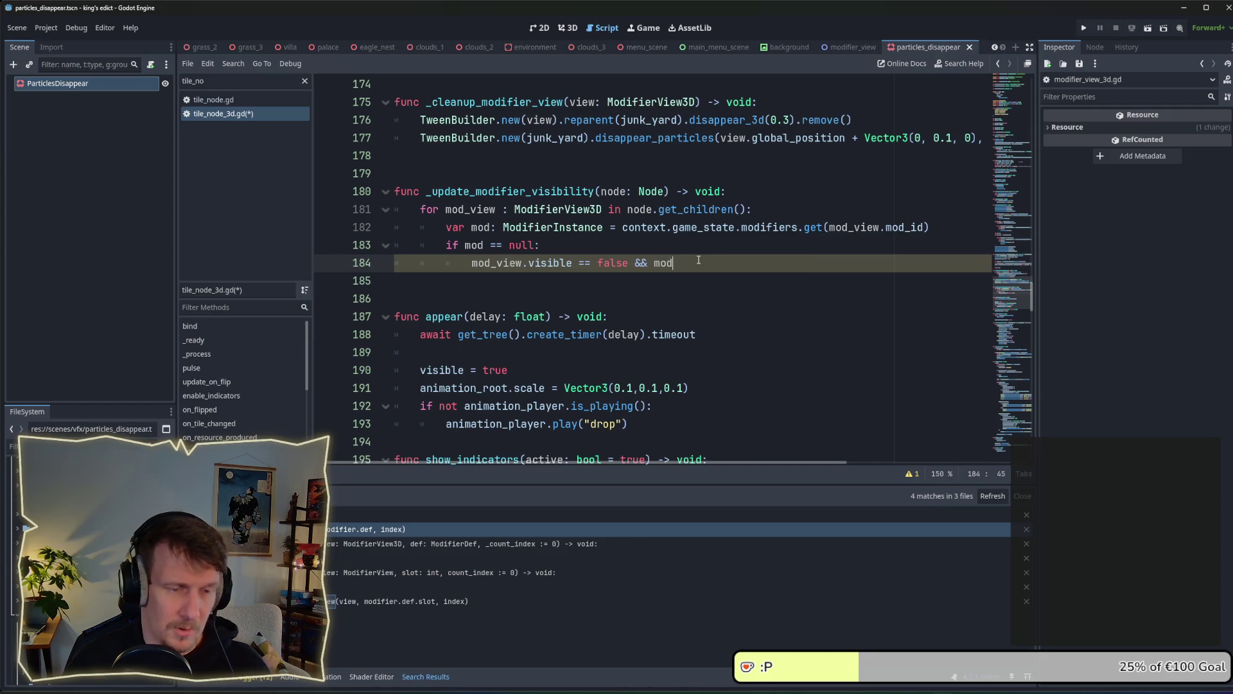
pyautogui.write('.h')
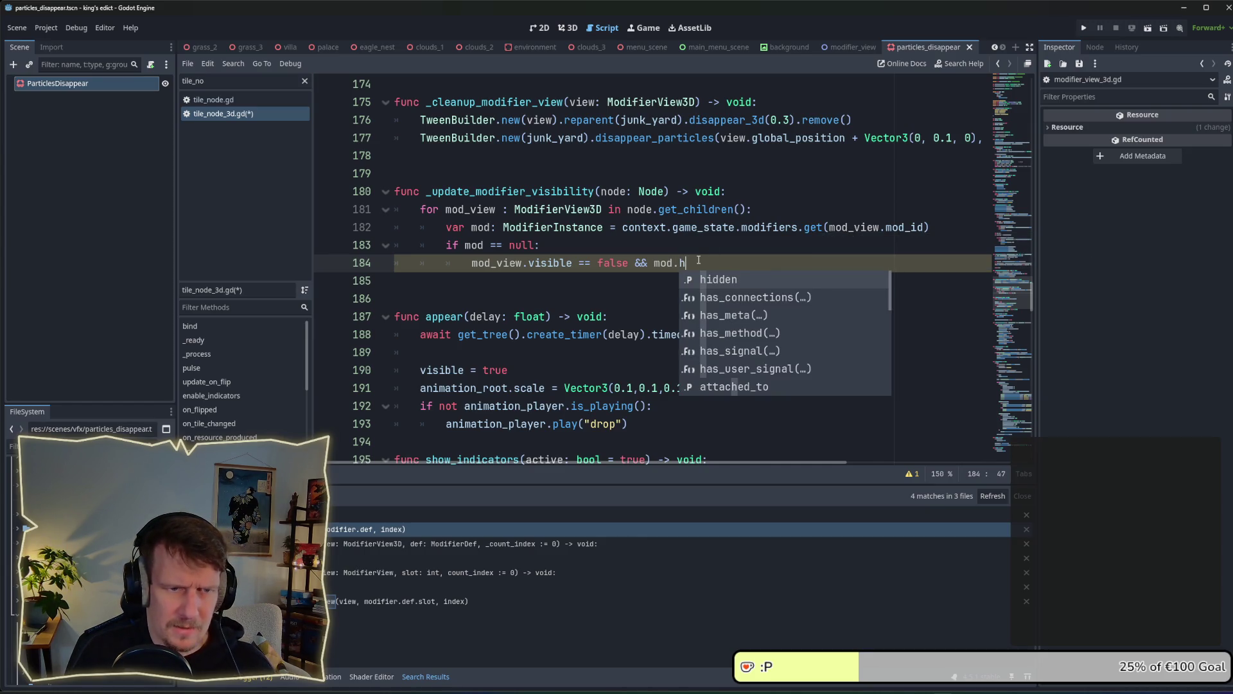
pyautogui.press('Return')
pyautogui.write('!=')
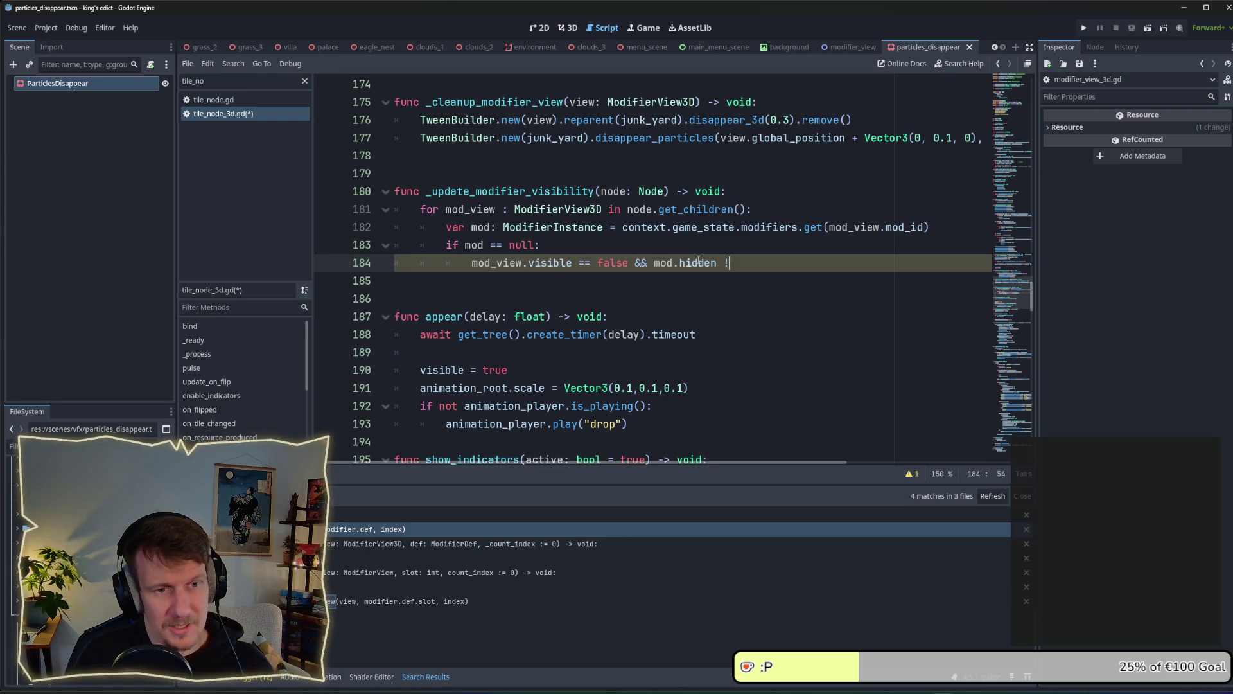
pyautogui.press('BackSpace')
pyautogui.press('BackSpace')
pyautogui.write('== ')
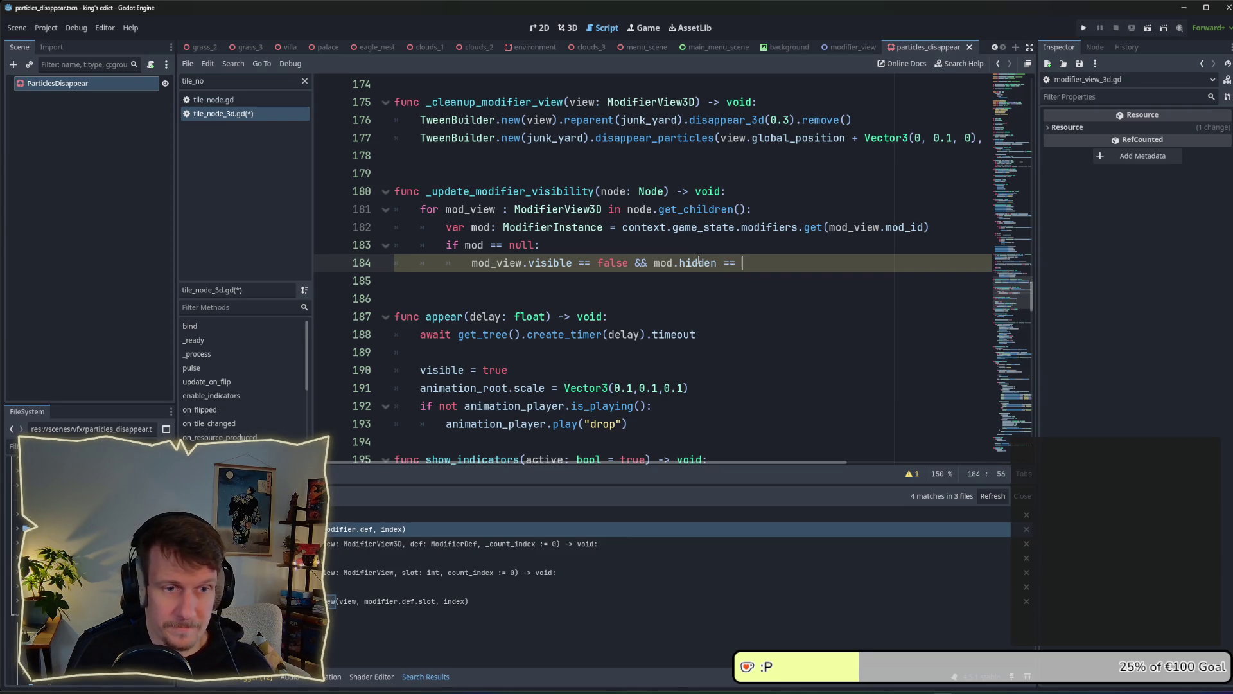
pyautogui.write('false')
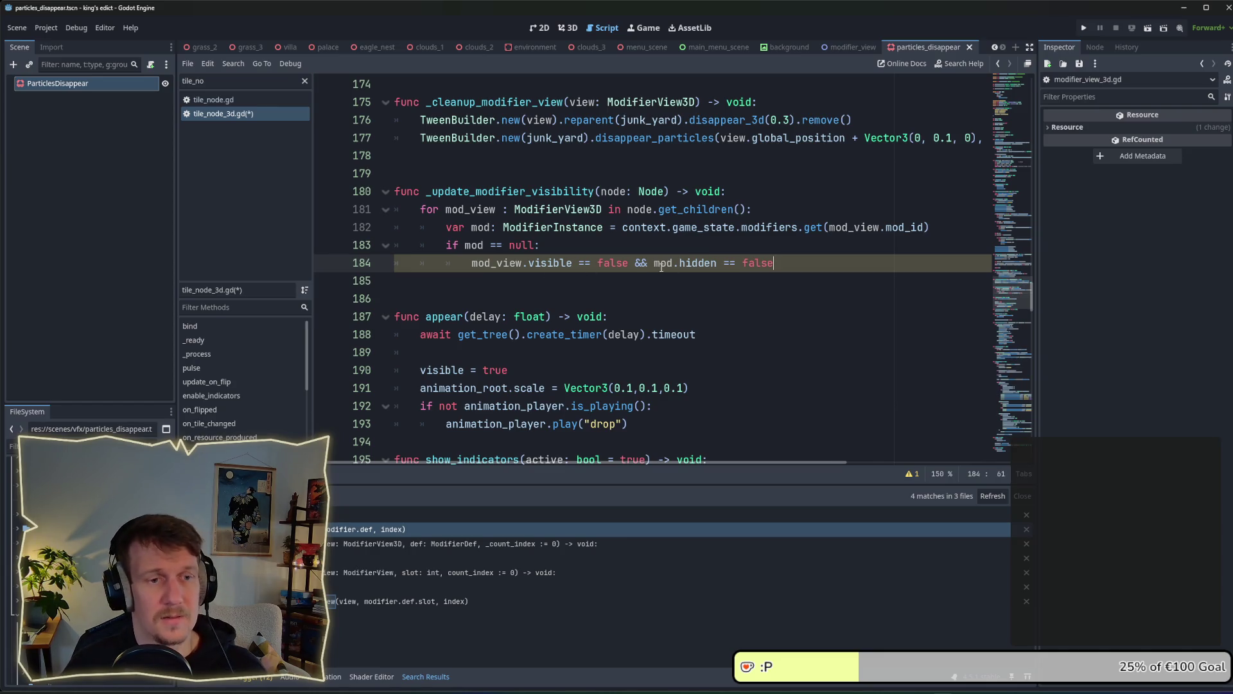
pyautogui.moveTo(663, 266)
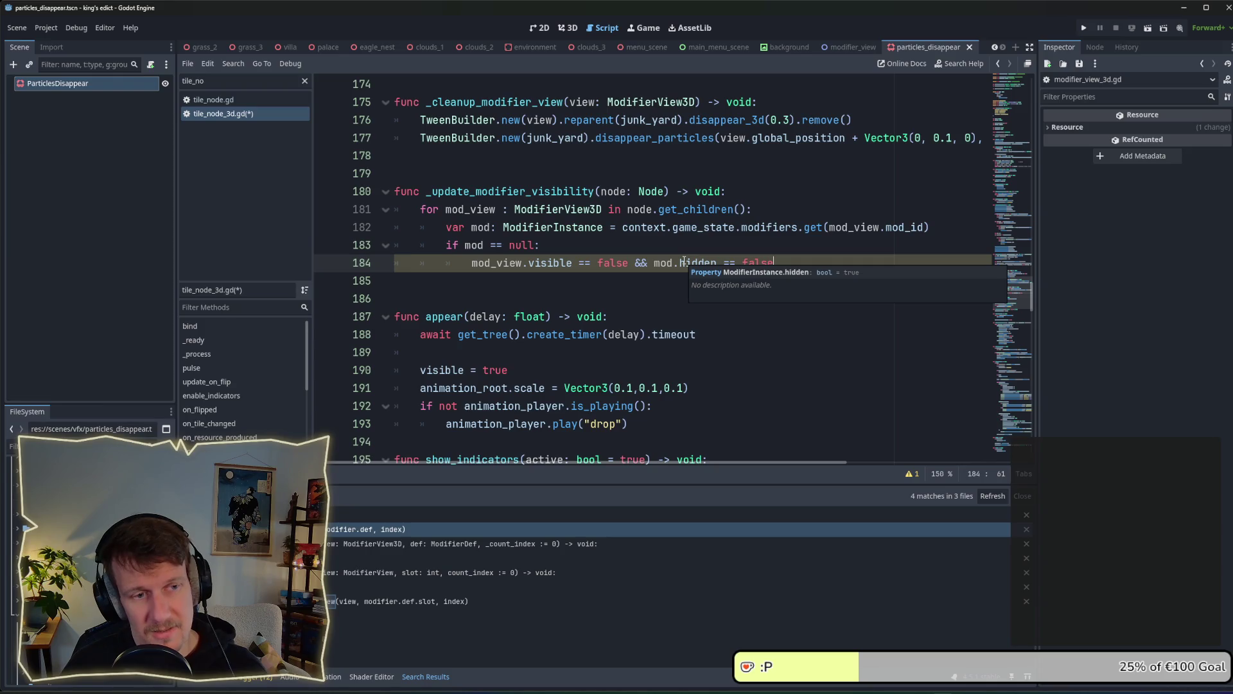
pyautogui.click(578, 278)
pyautogui.click(805, 270)
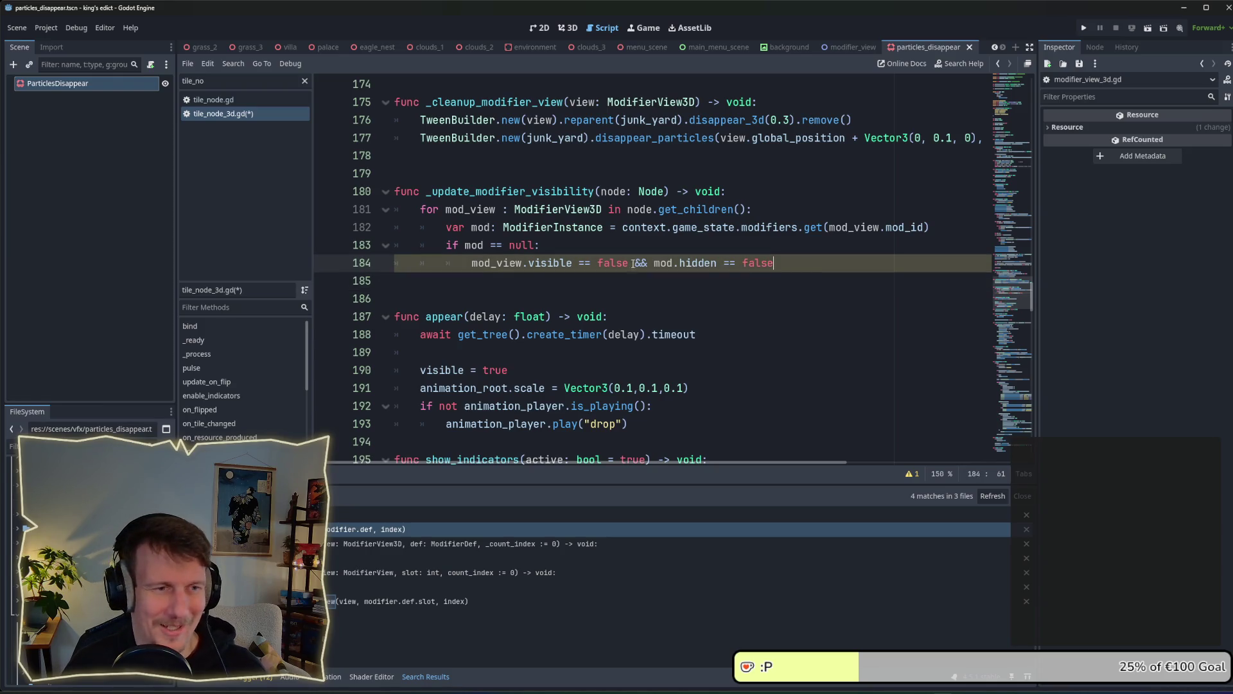
# Step: Join all checks into one if condition with && and end it with a colon
pyautogui.click(536, 246)
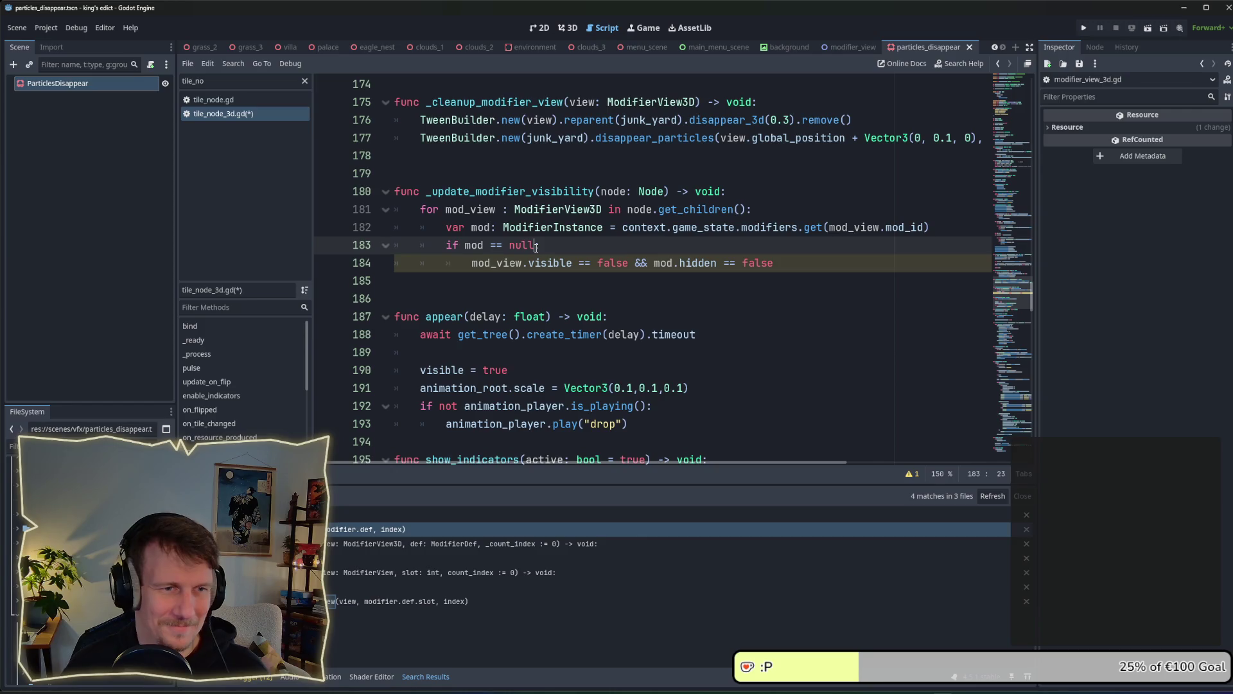
pyautogui.press('Delete')
pyautogui.press('Delete')
pyautogui.press('Delete')
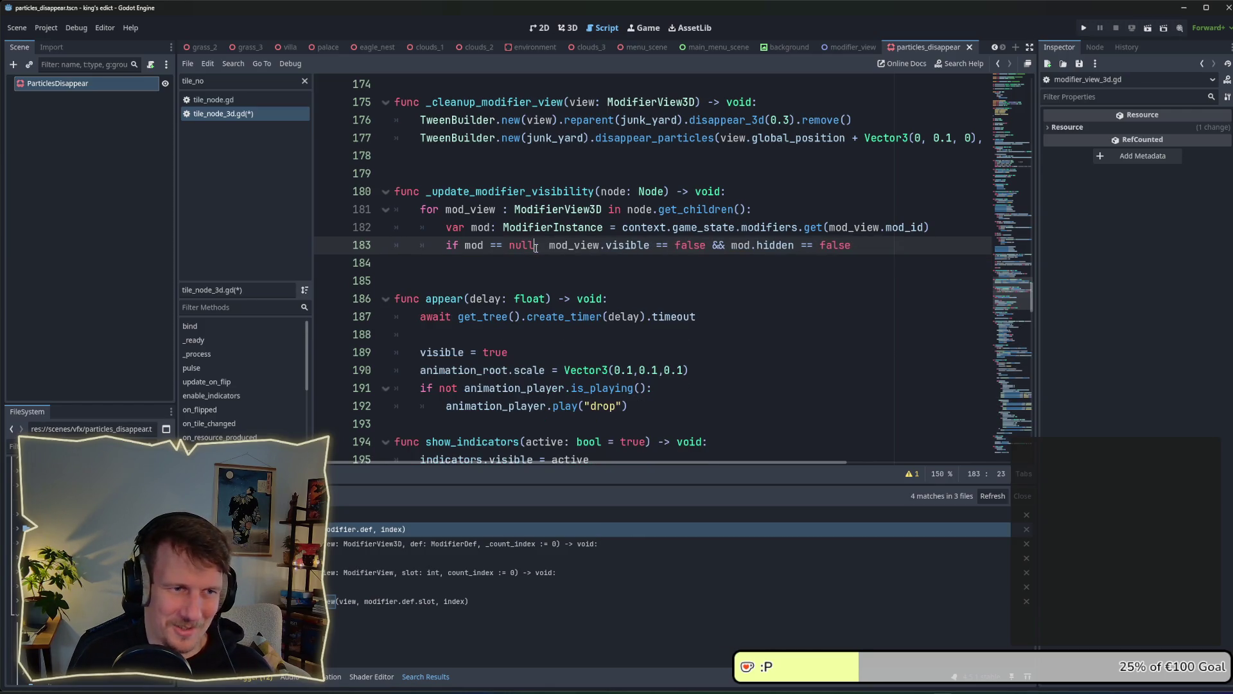
pyautogui.write('&&')
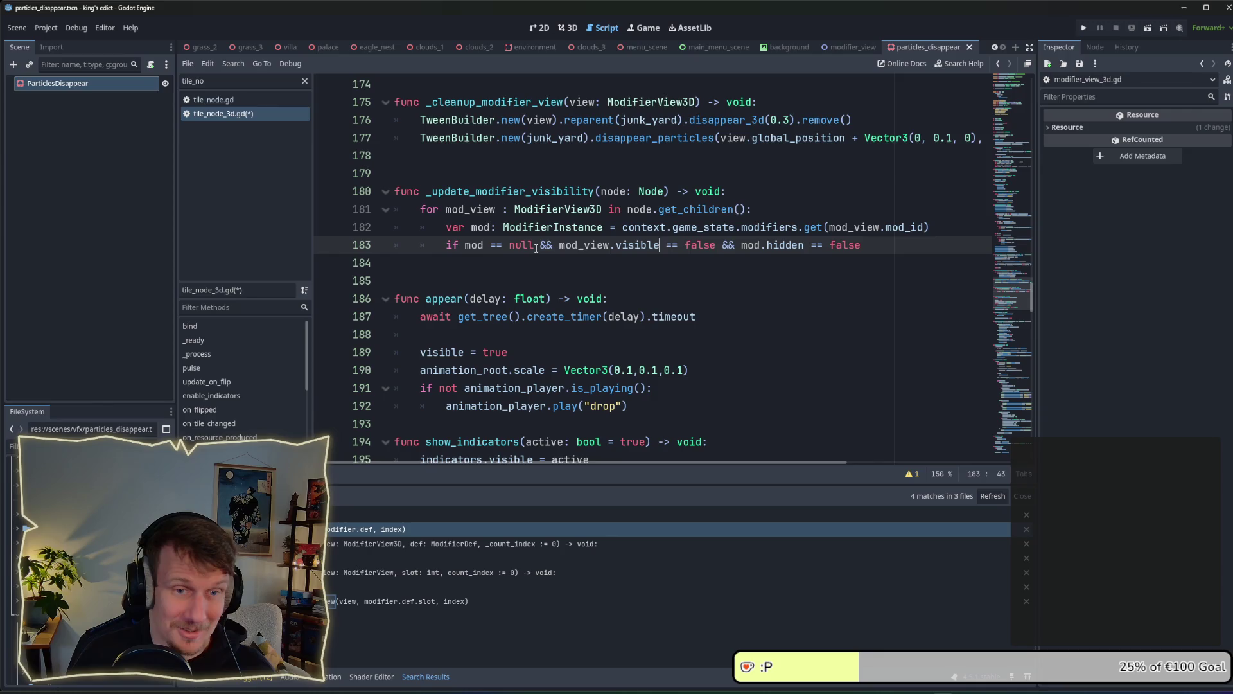
pyautogui.press('End')
pyautogui.write(':')
pyautogui.press('Return')
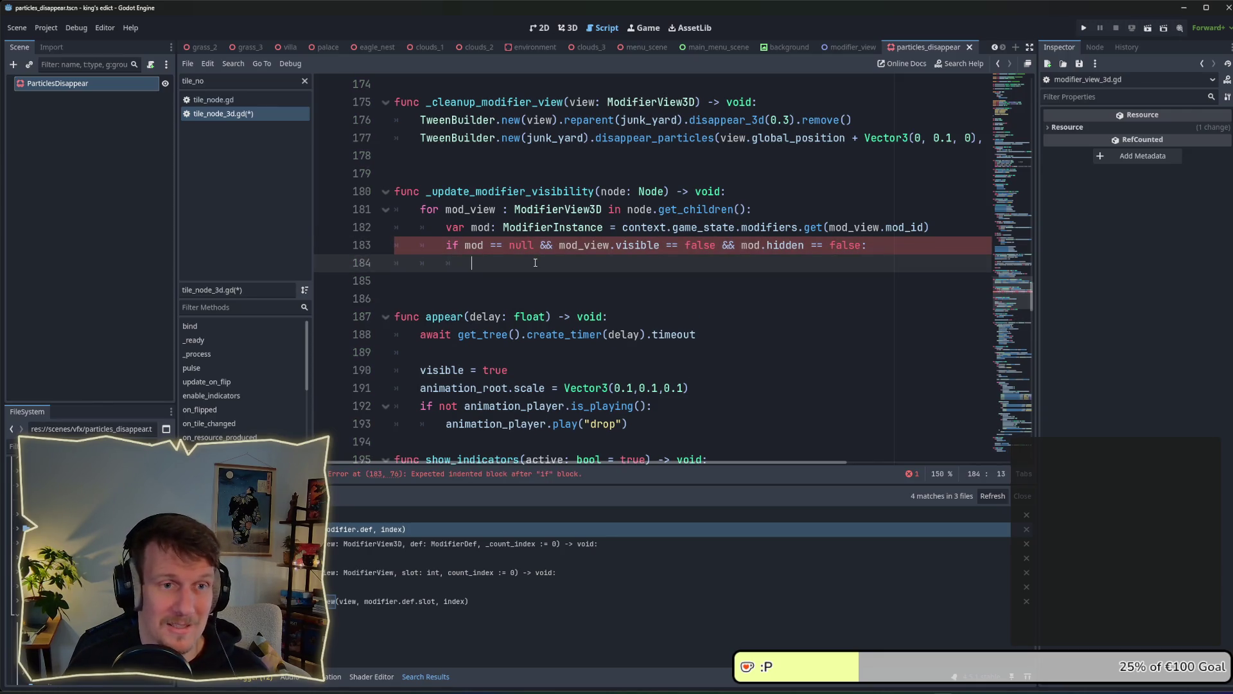
pyautogui.scroll(3, 534, 263)
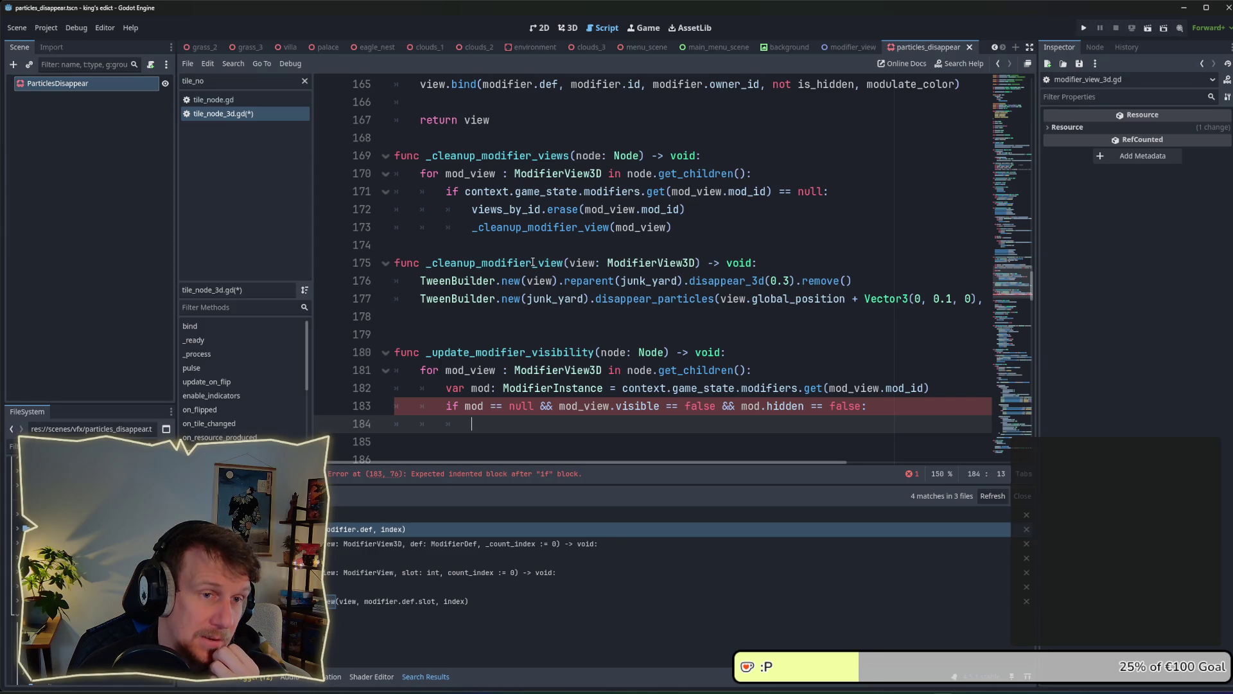
# Step: Inspect the definition of the bind function, then return to tile_node_3d.gd
pyautogui.scroll(3, 533, 262)
pyautogui.scroll(-1, 573, 175)
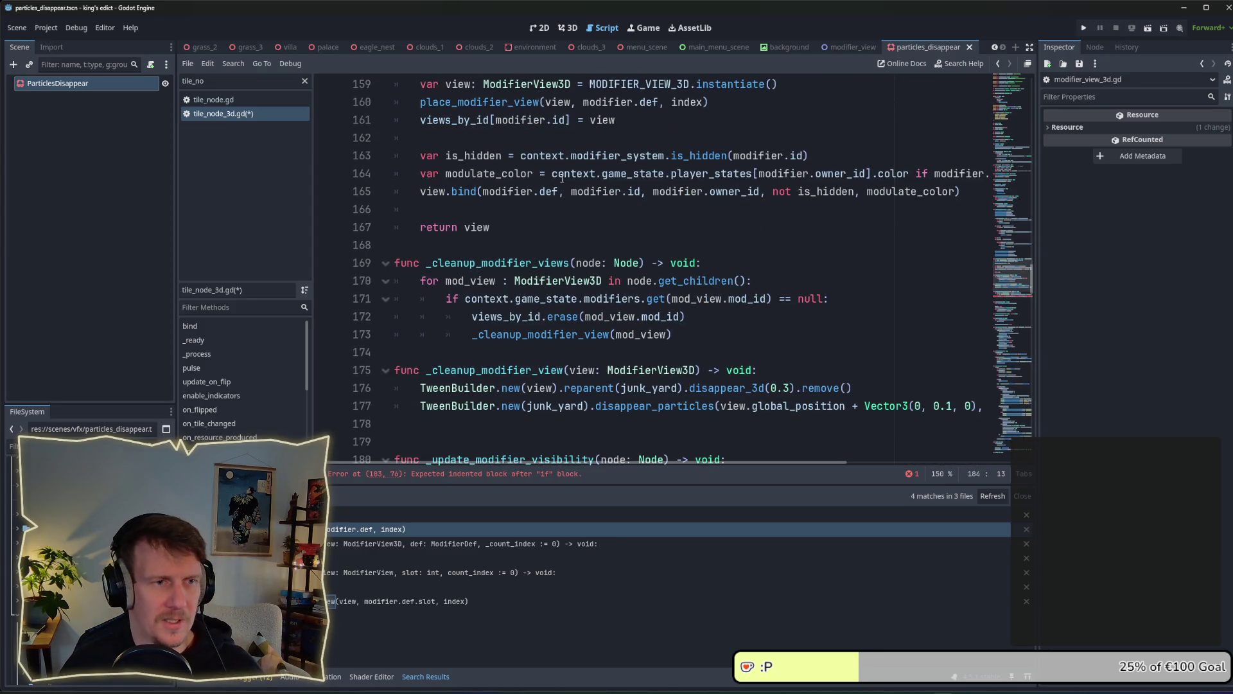
pyautogui.keyDown('ctrl'); pyautogui.click(464, 191); pyautogui.keyUp('ctrl')
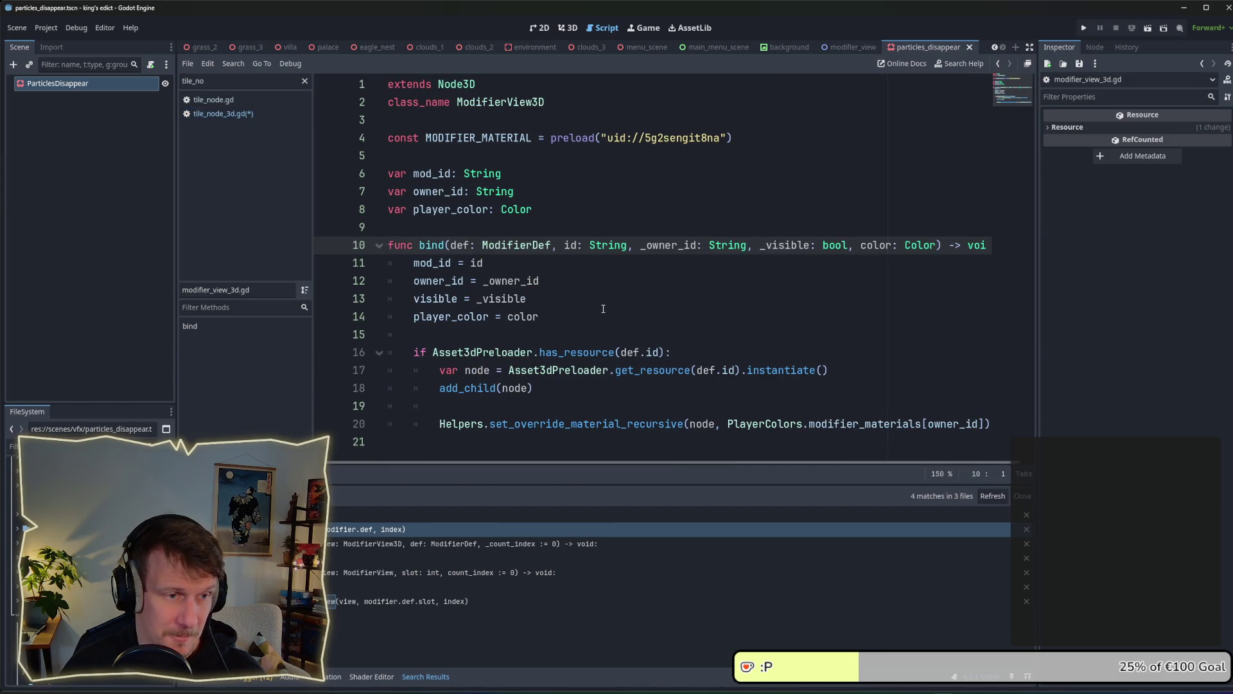
pyautogui.click(584, 310)
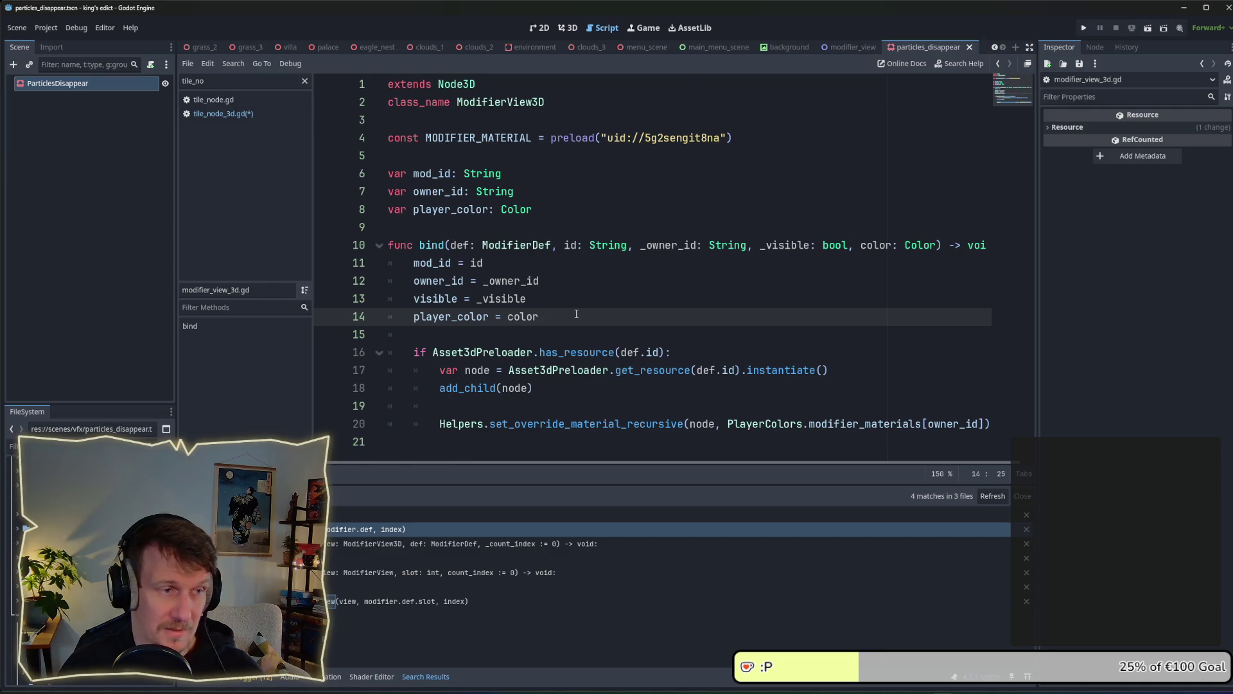
pyautogui.hotkey('alt', 'Left')
# Step: Add mod_view.visible = true on line 184 inside the if block and save the script
pyautogui.scroll(-4, 578, 270)
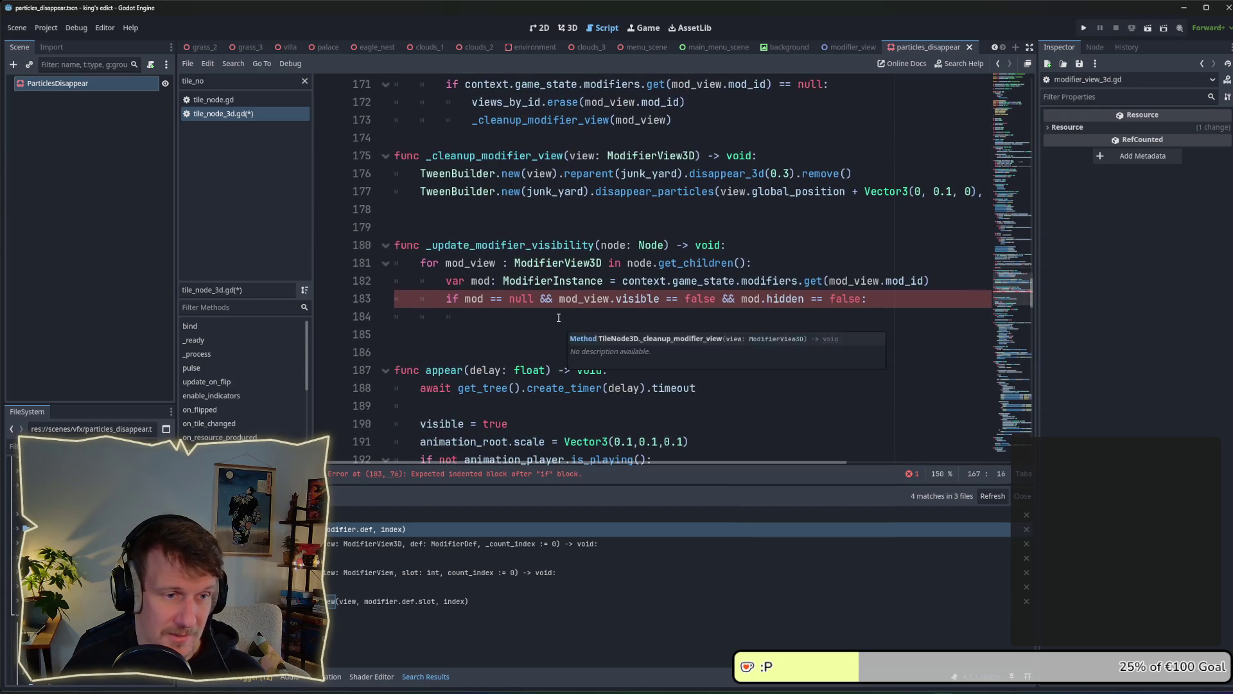
pyautogui.click(559, 318)
pyautogui.write('d_view')
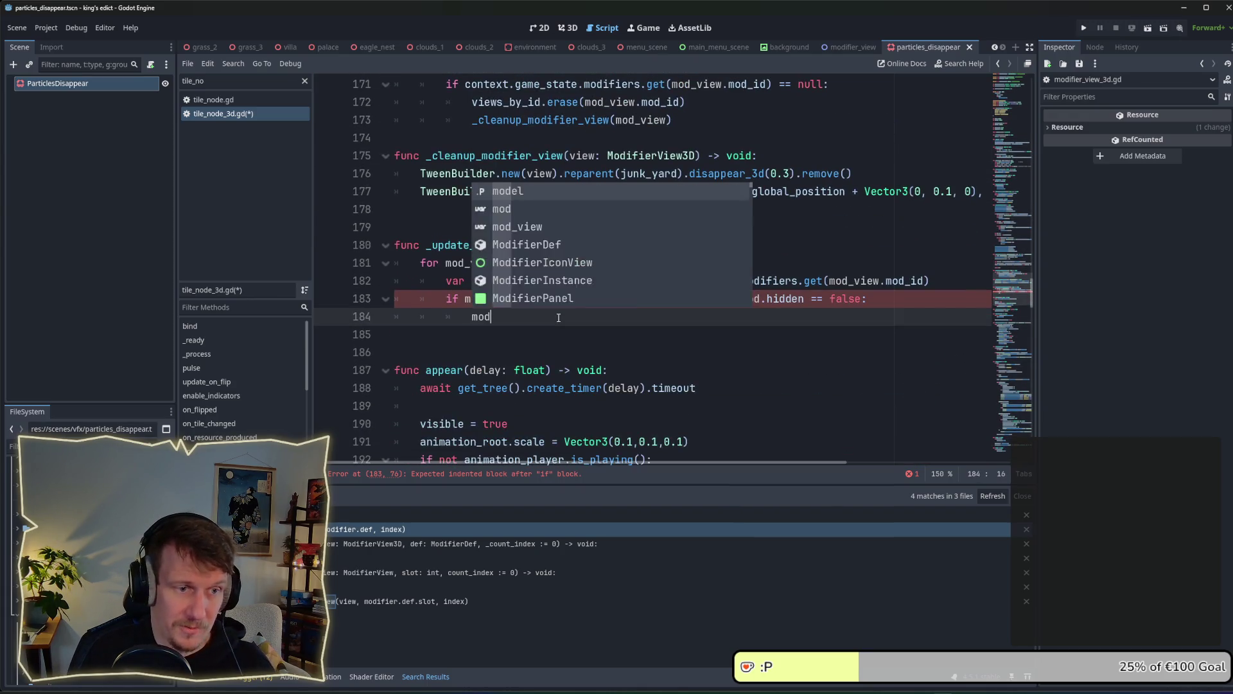
pyautogui.write('.cis')
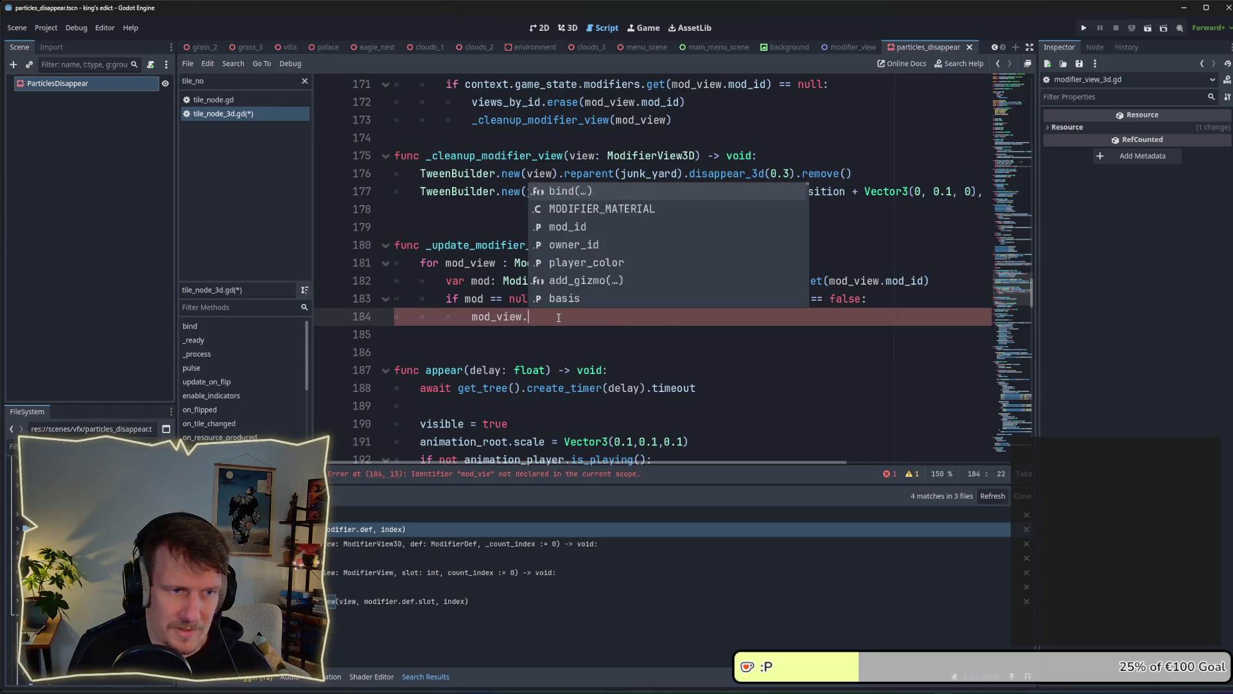
pyautogui.press('BackSpace')
pyautogui.press('BackSpace')
pyautogui.press('BackSpace')
pyautogui.write('vios')
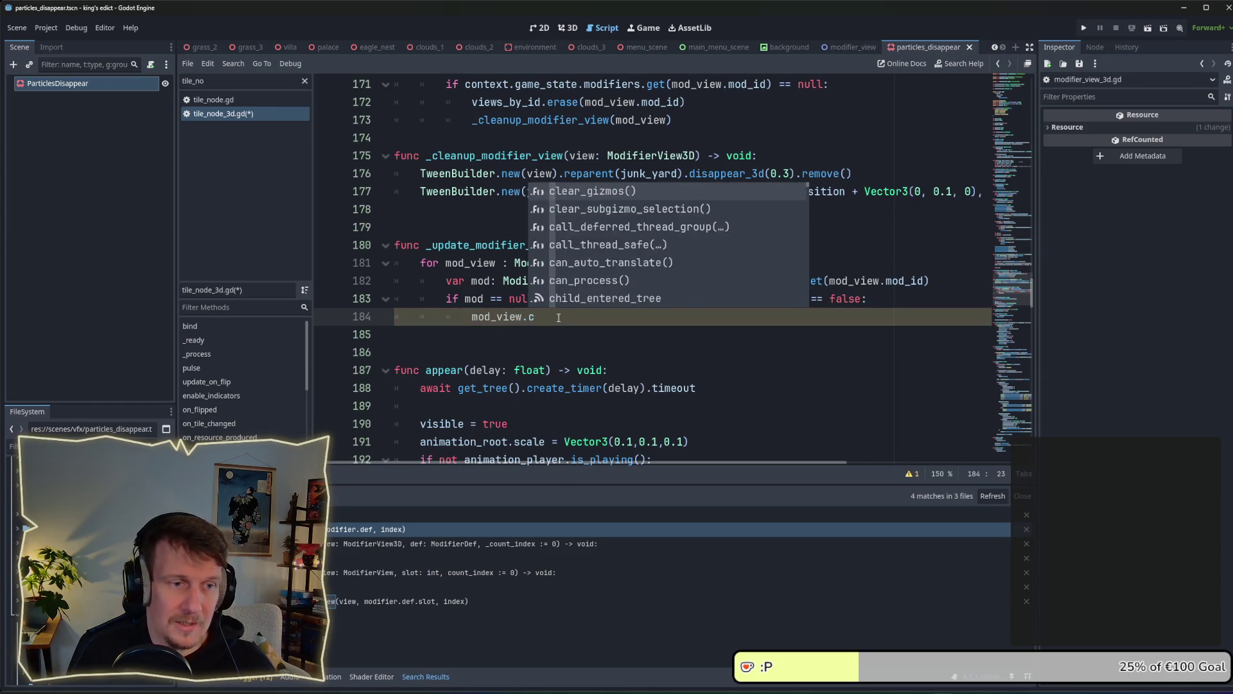
pyautogui.write('i')
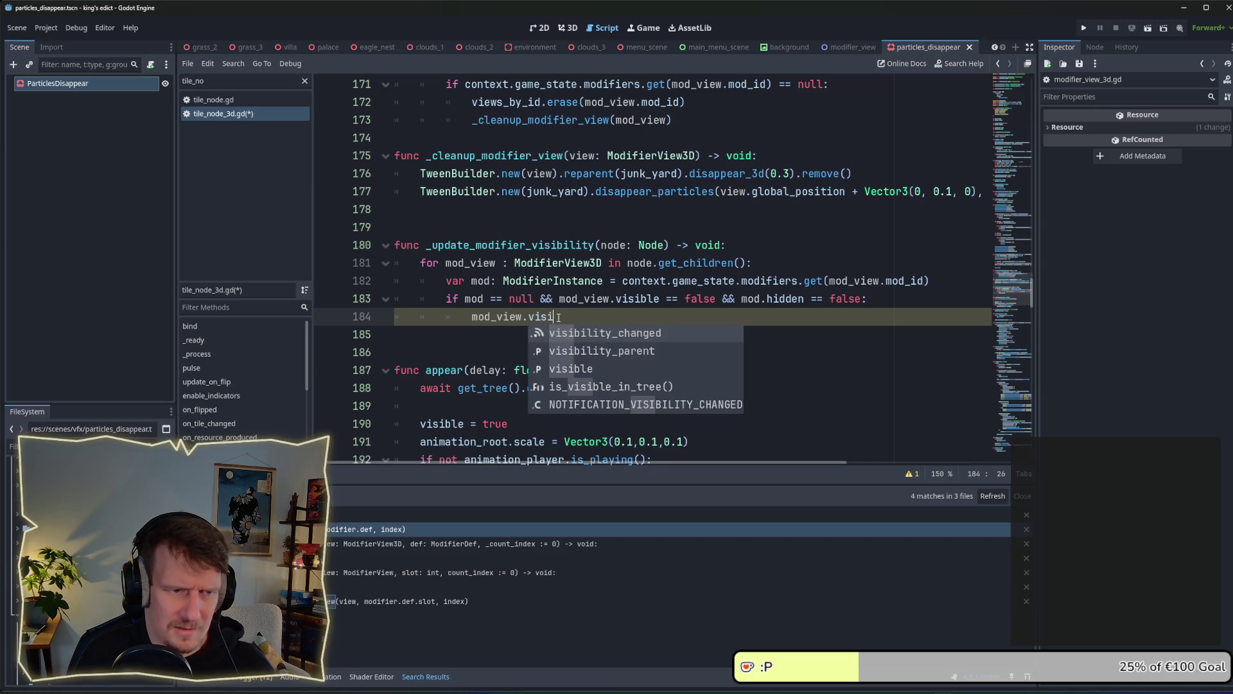
pyautogui.press('Down')
pyautogui.press('Down')
pyautogui.press('Return')
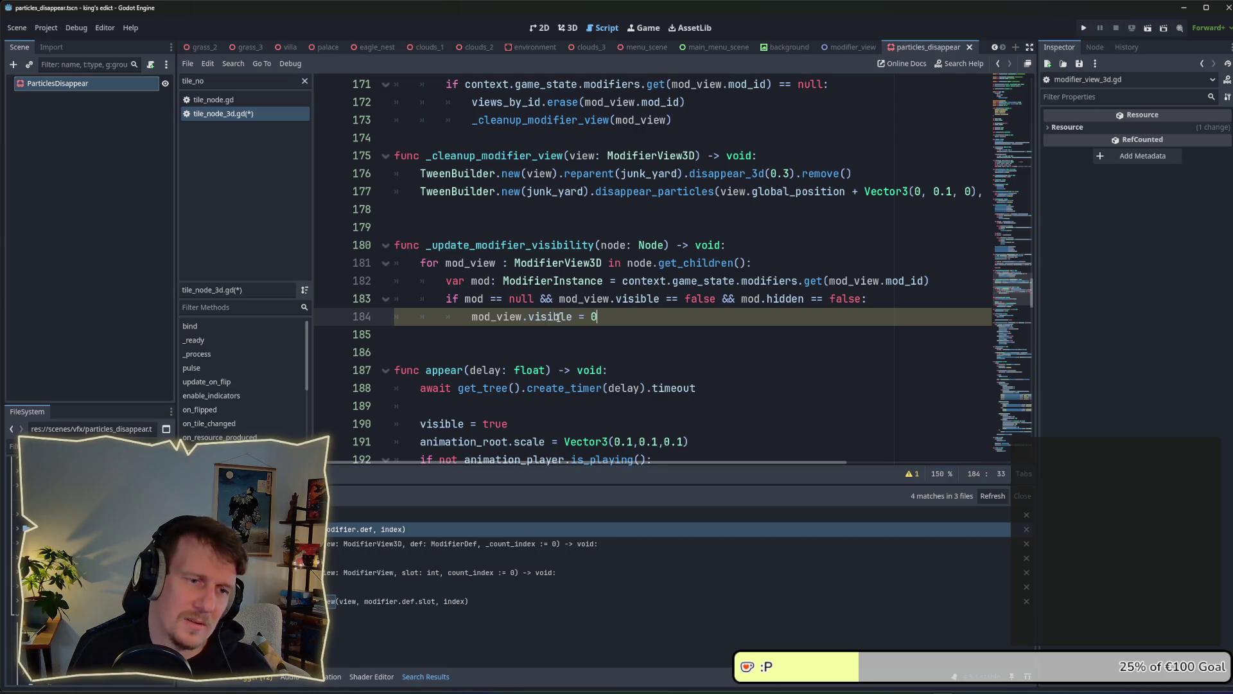
pyautogui.write('rue')
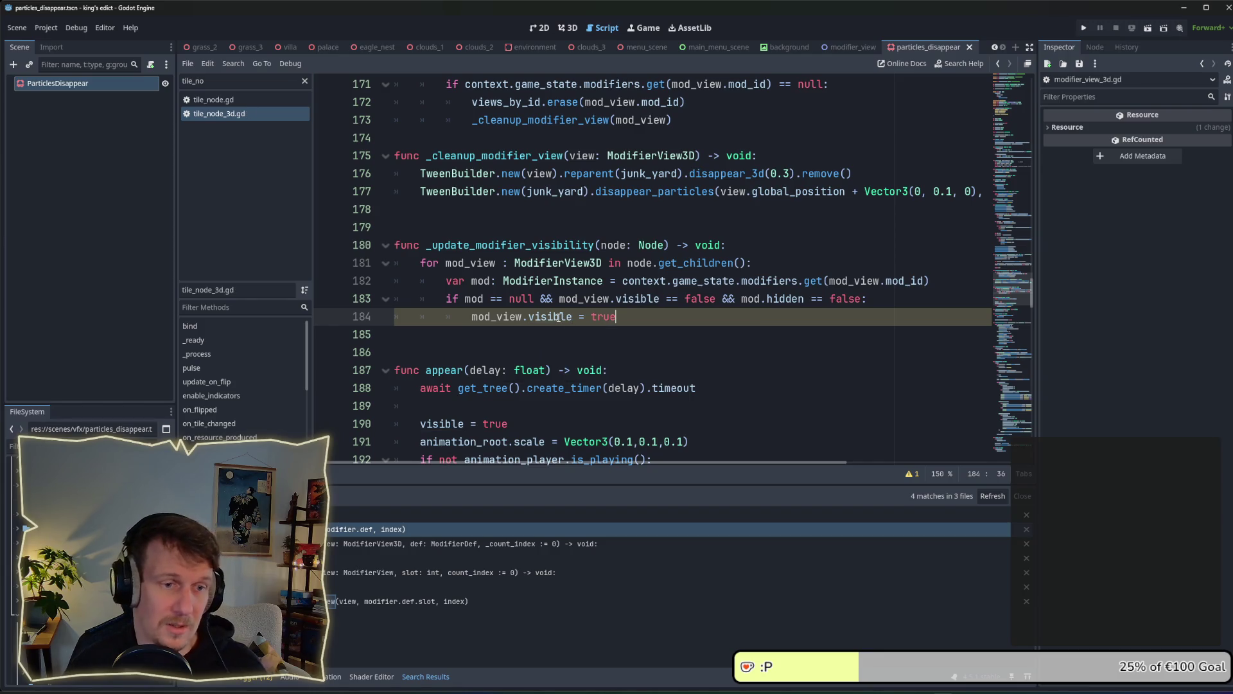
pyautogui.hotkey('ctrl', 's')
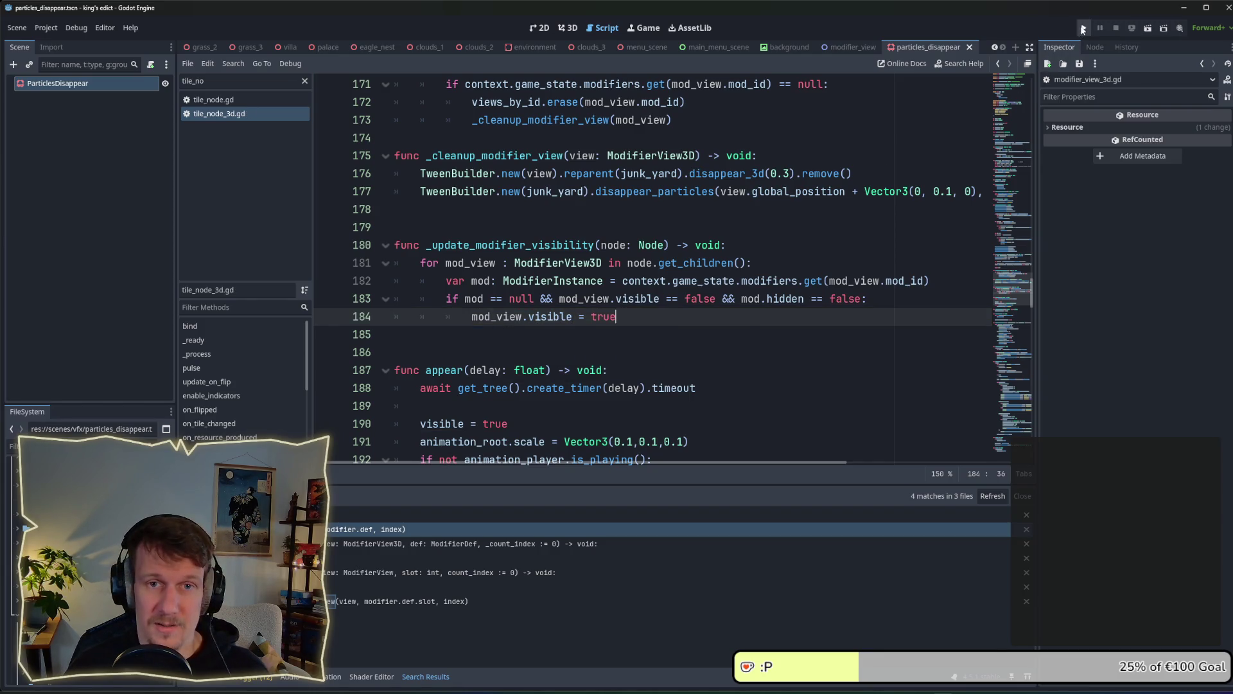
# Step: Run the project and open a multiplayer lobby on i_know_this_place.map
pyautogui.click(1083, 29)
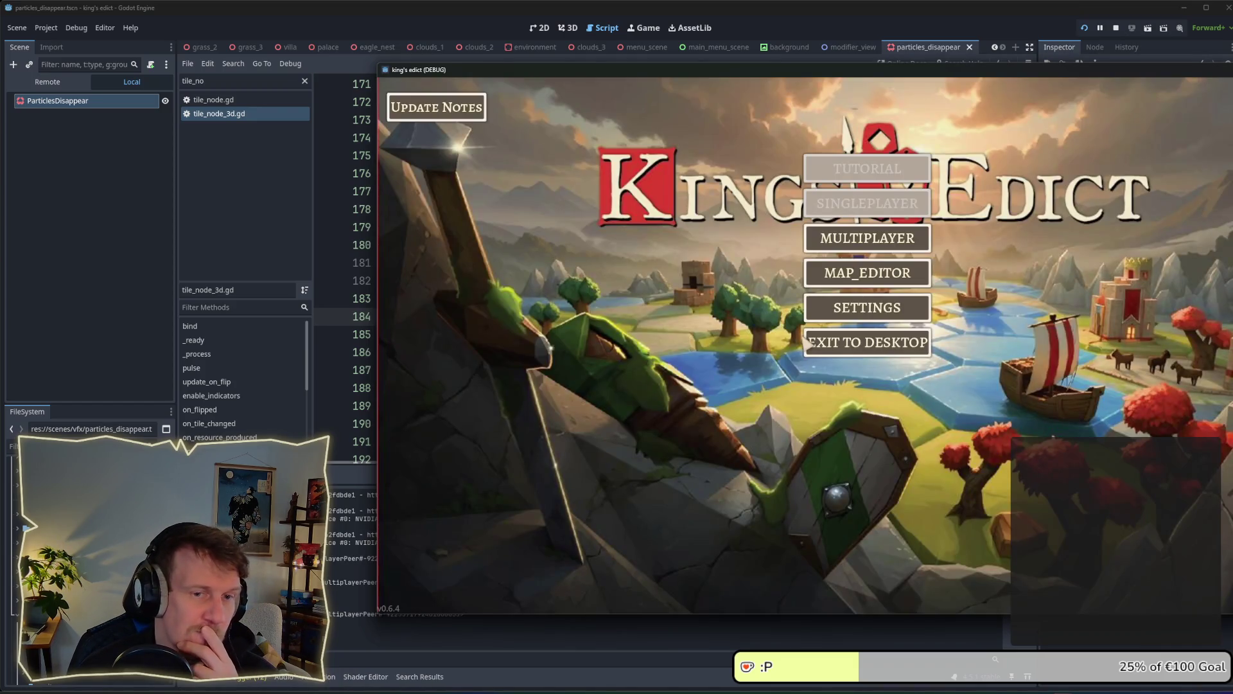
pyautogui.click(837, 239)
pyautogui.click(957, 239)
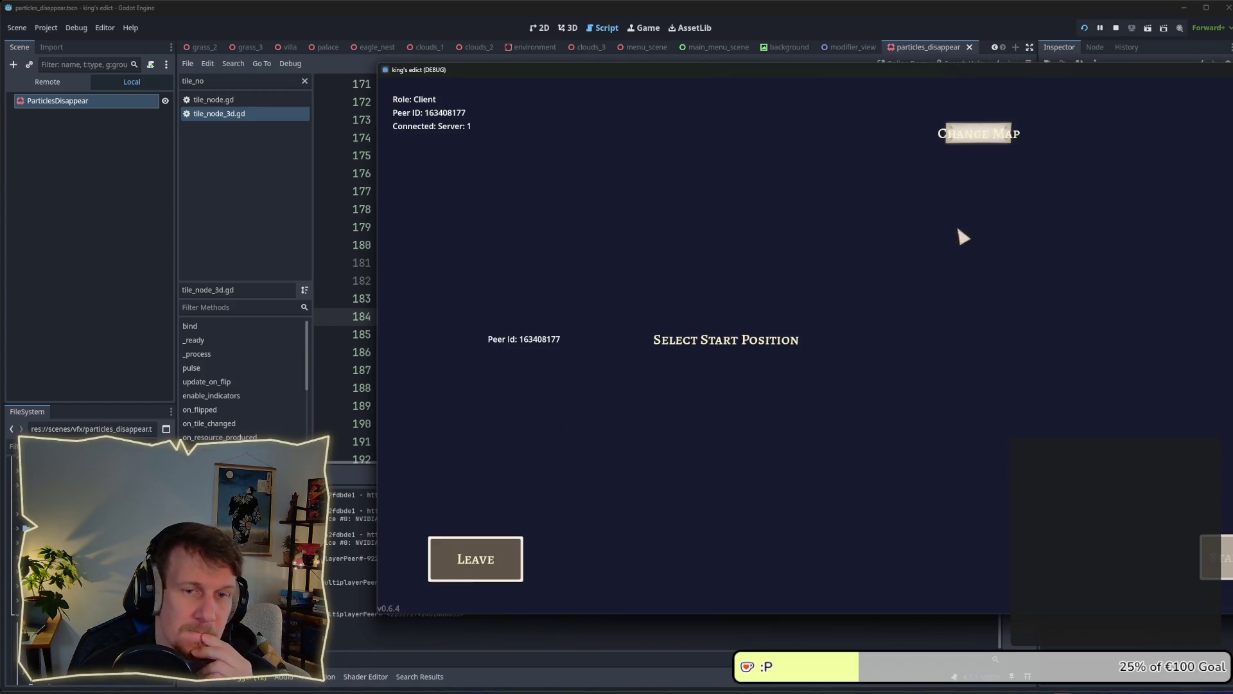
pyautogui.click(964, 136)
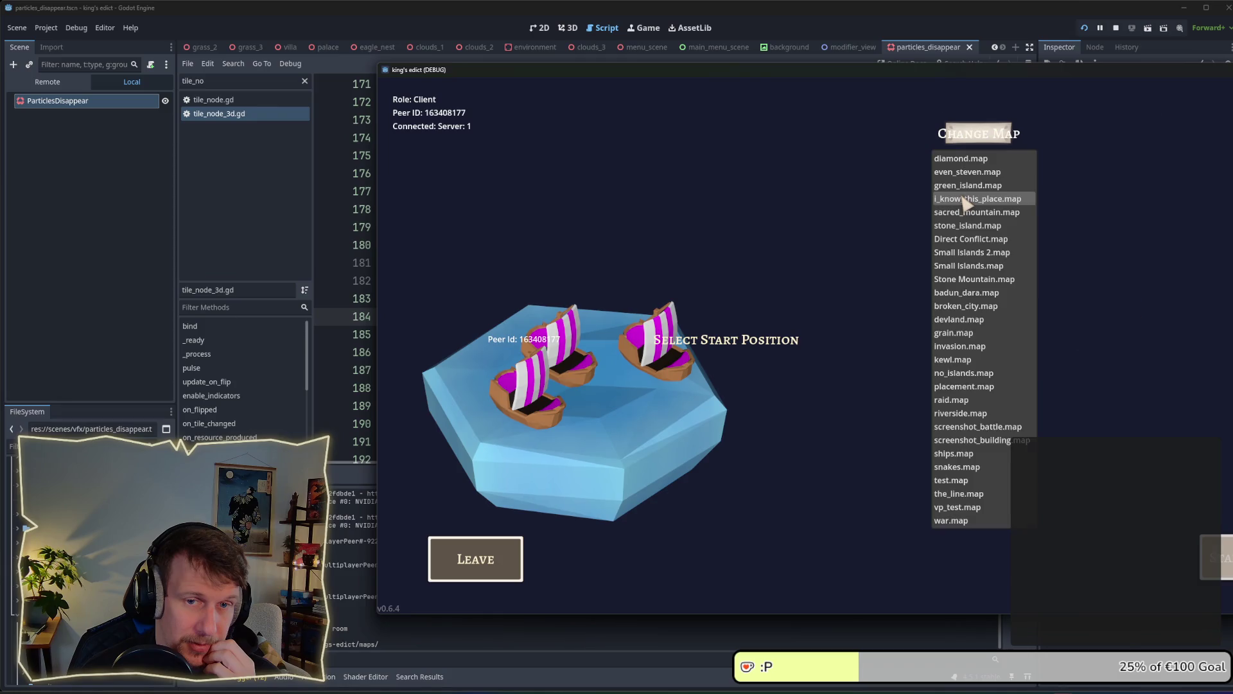
pyautogui.click(966, 198)
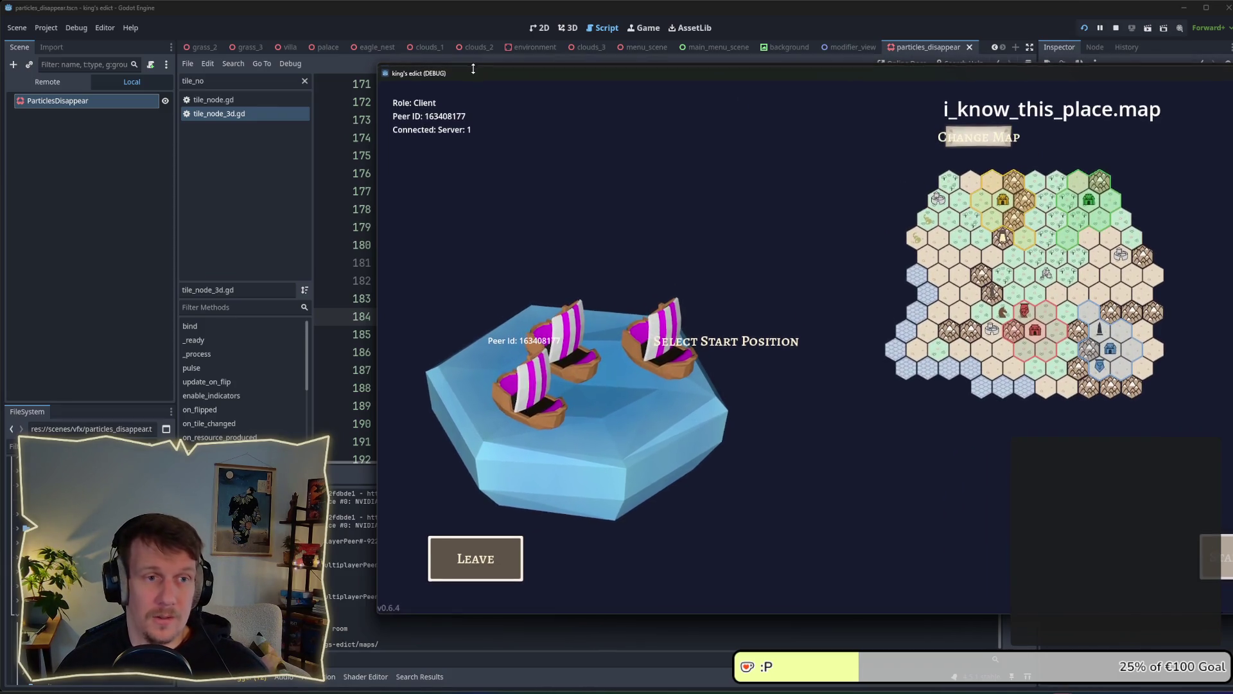
# Step: Join the lobby from the second client and assign start positions 1 and 2
pyautogui.moveTo(638, 71); pyautogui.dragTo(323, 66)
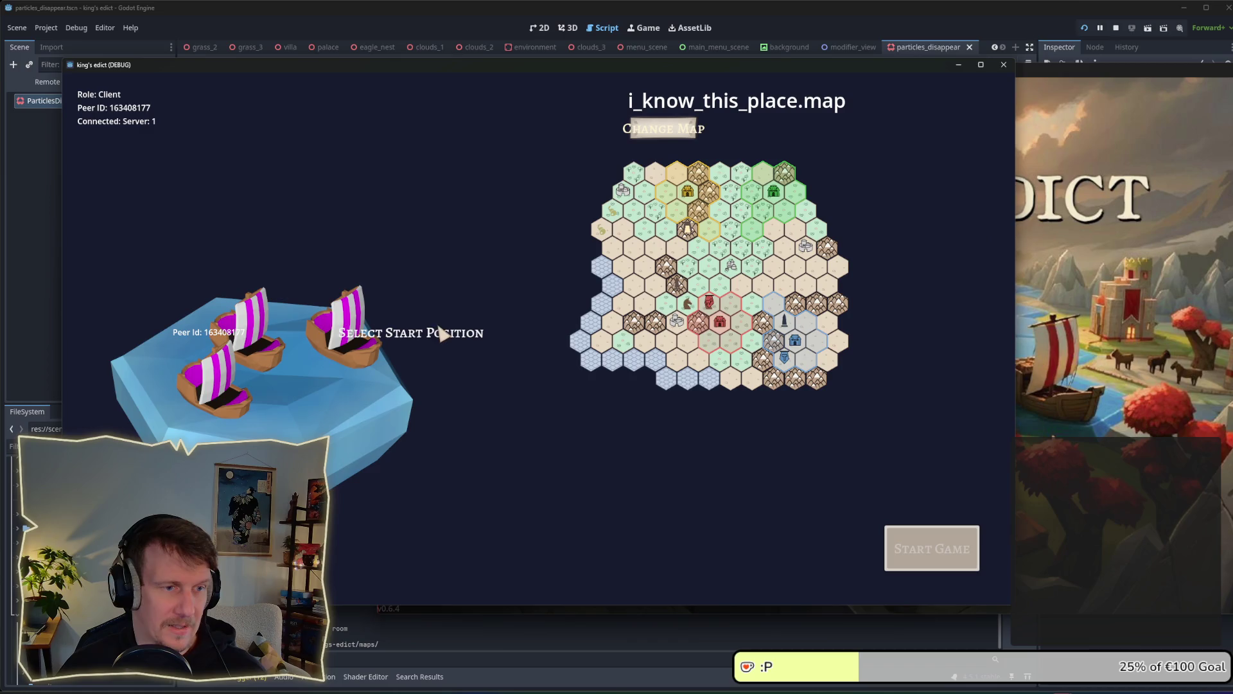
pyautogui.click(340, 350)
pyautogui.moveTo(937, 68); pyautogui.dragTo(455, 70)
pyautogui.click(911, 237)
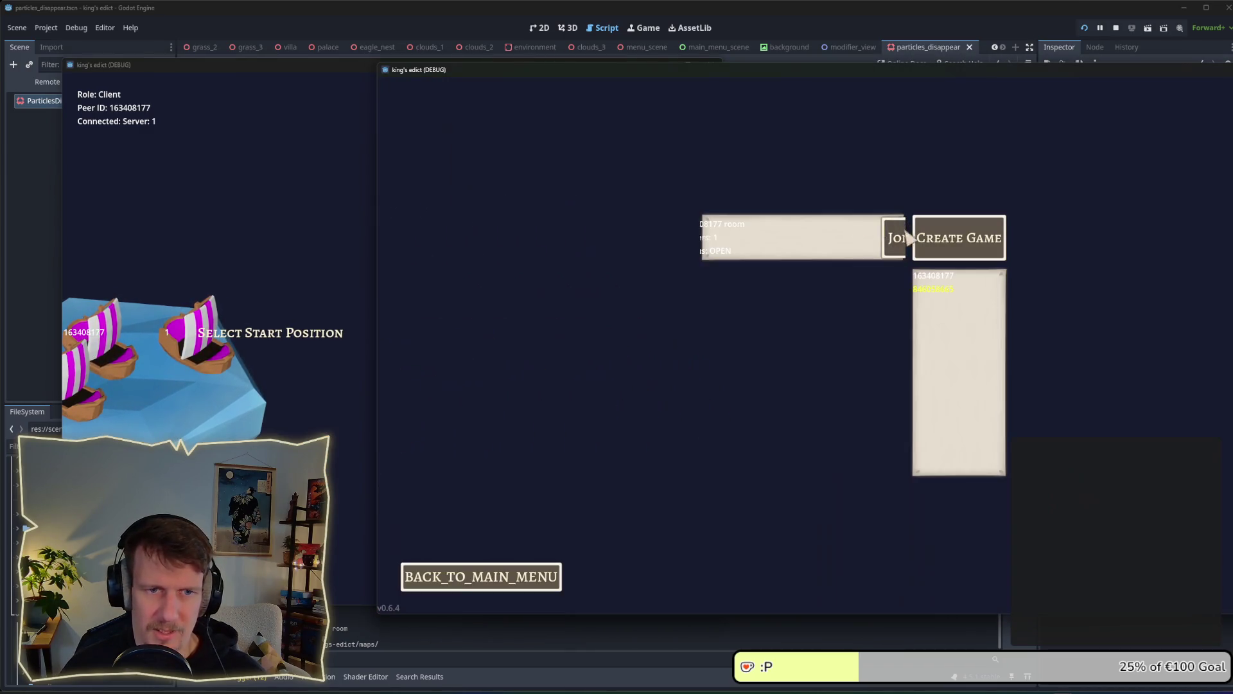
pyautogui.click(454, 479)
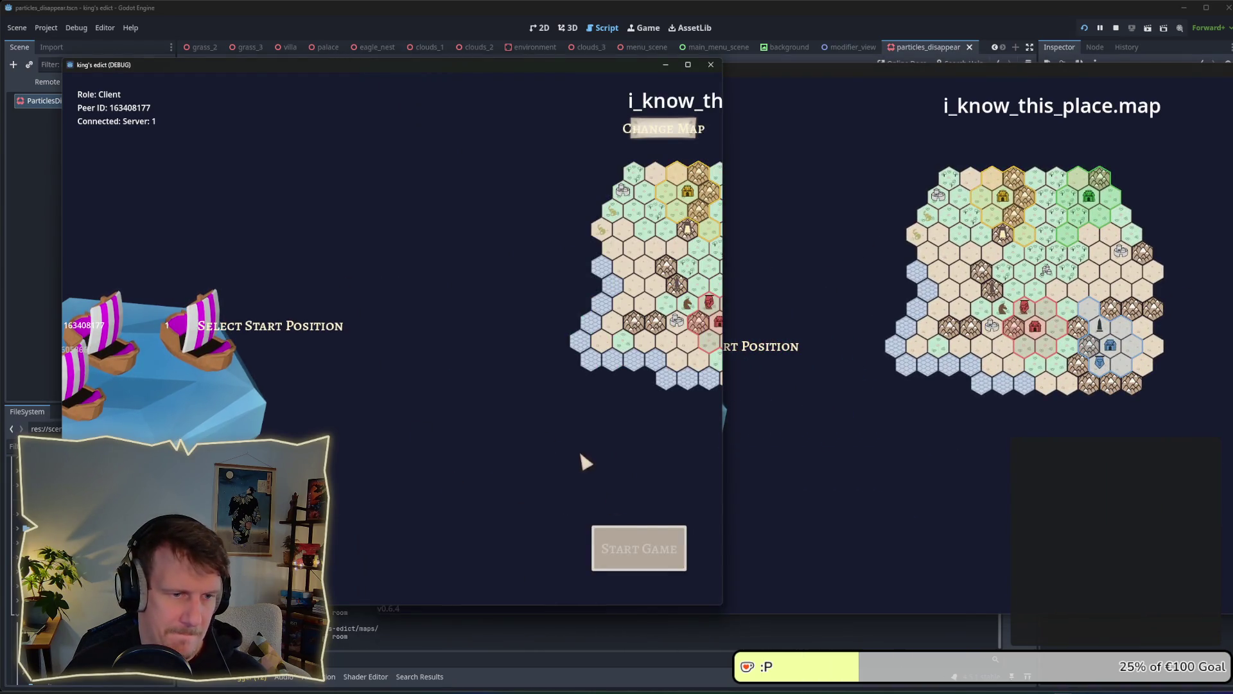
pyautogui.click(199, 378)
pyautogui.click(861, 377)
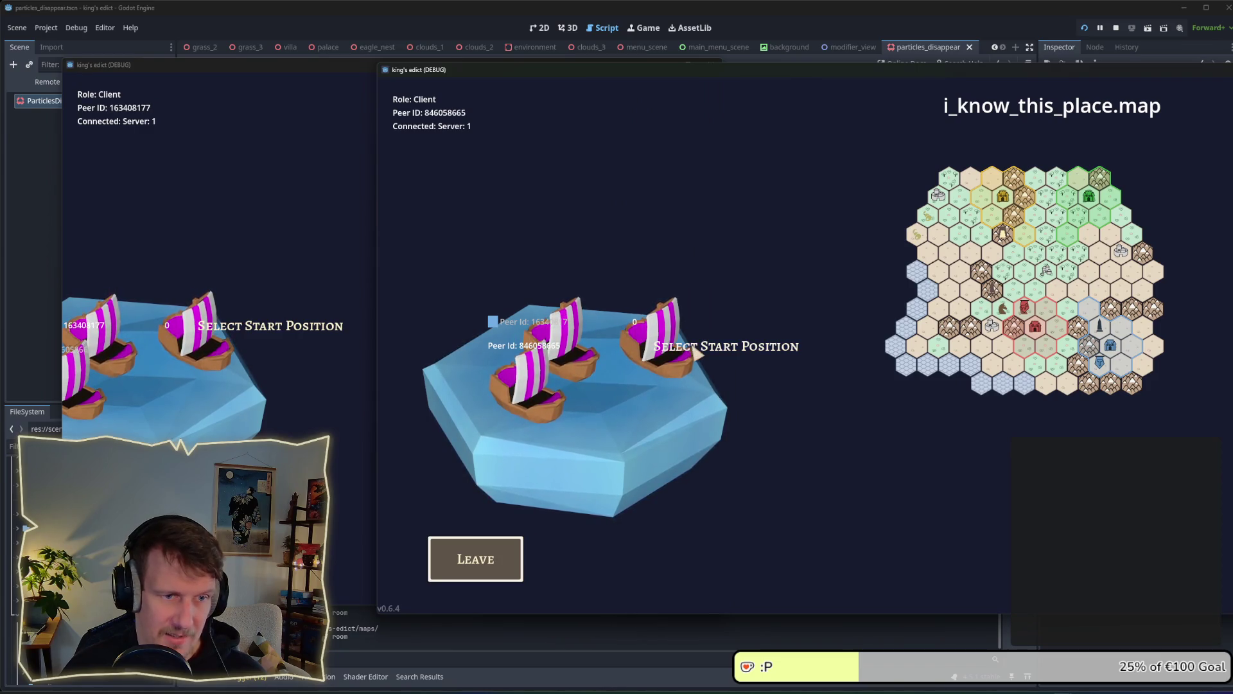
pyautogui.click(659, 398)
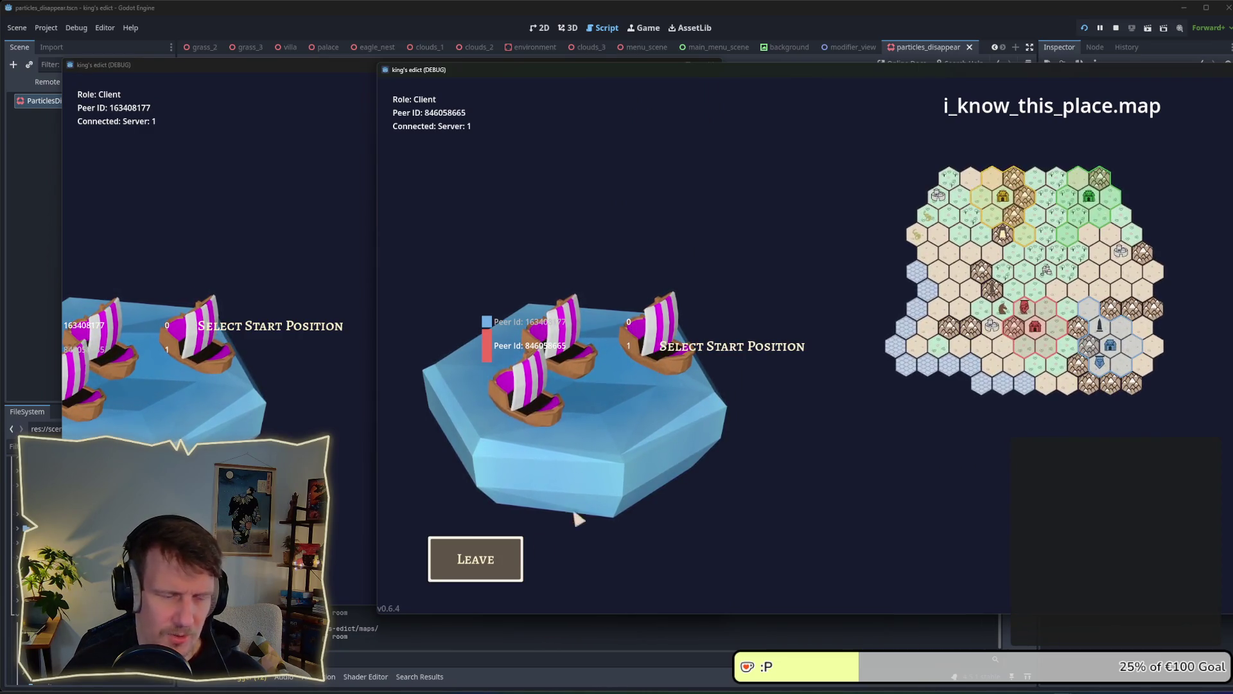
# Step: Start the match for both game clients
pyautogui.click(617, 533)
pyautogui.click(616, 533)
pyautogui.click(462, 289)
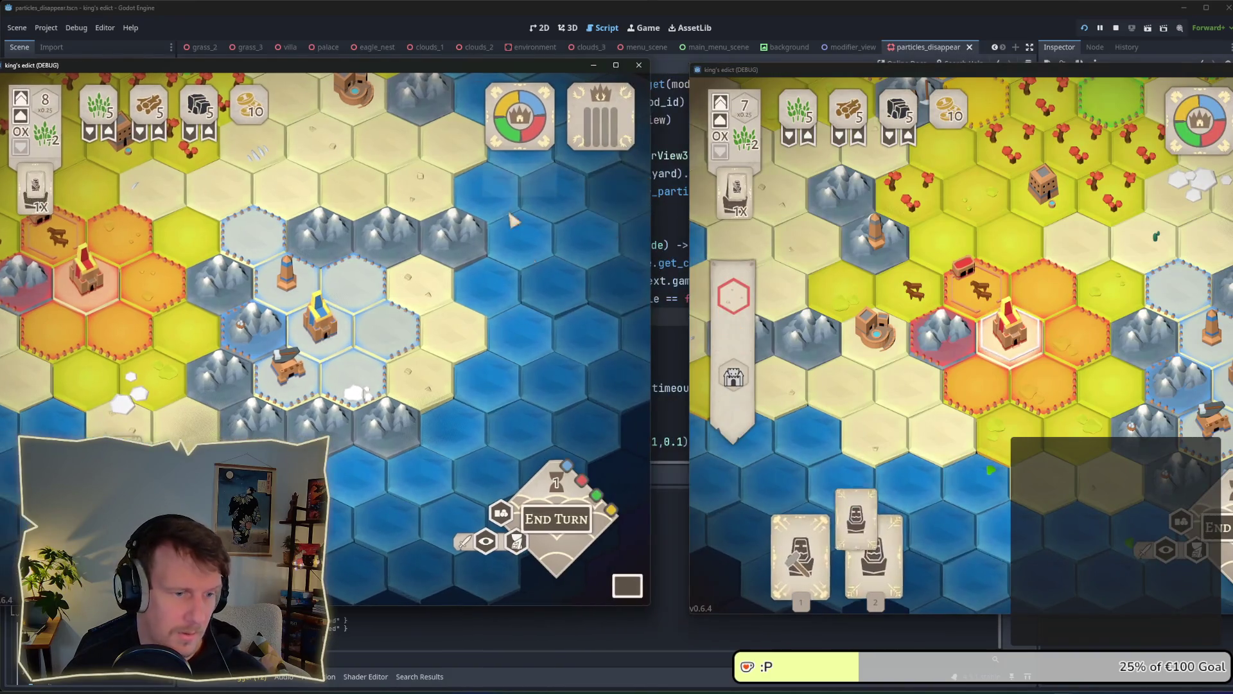
# Step: Deploy a blue unit on a hex, play the Servant card to place a red unit beside the castle, then end the turn
pyautogui.click(247, 318)
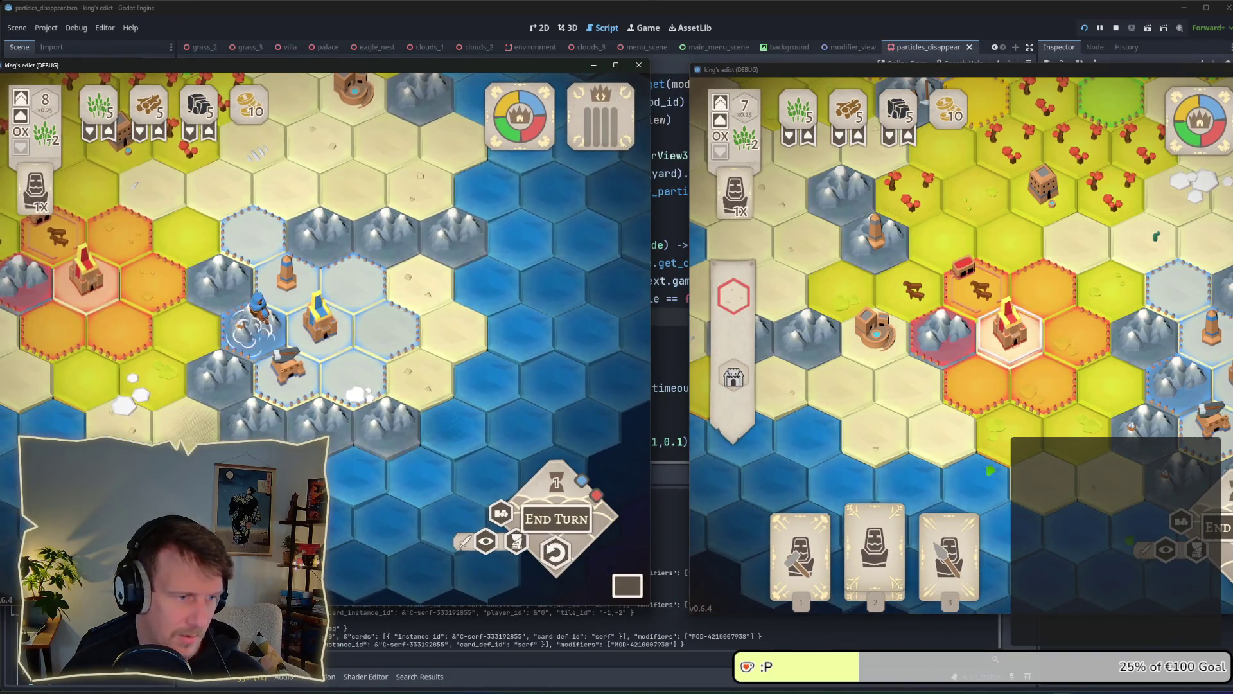
pyautogui.click(320, 329)
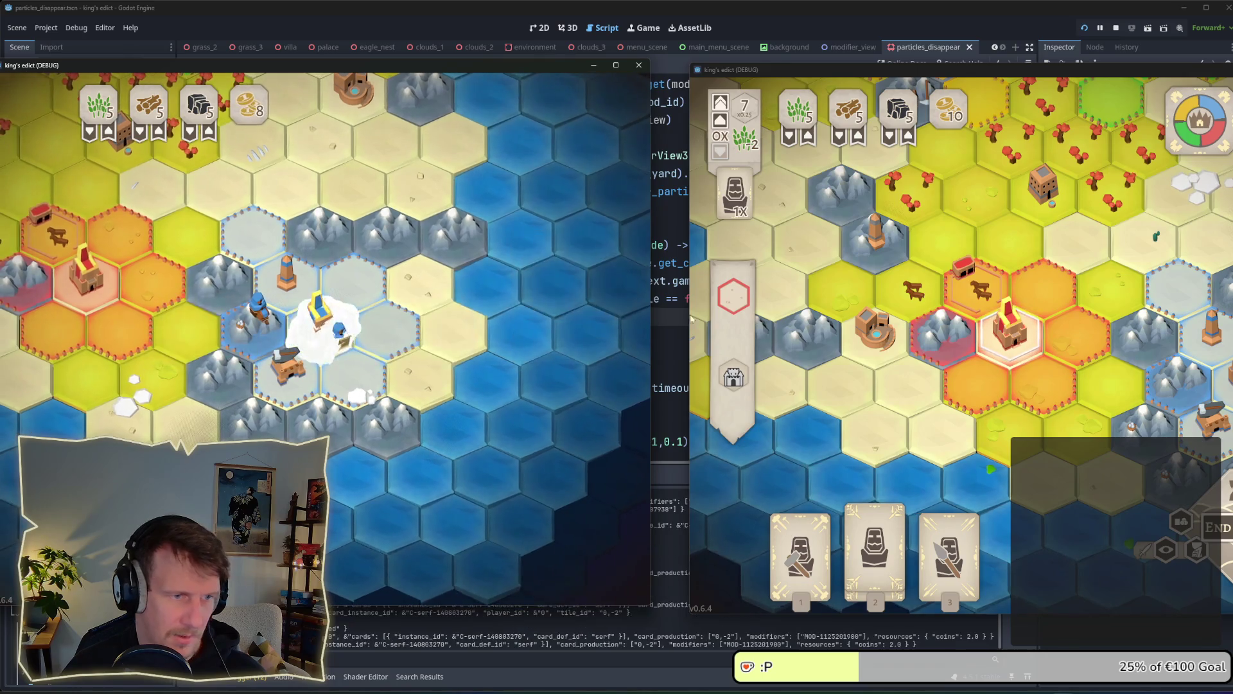
pyautogui.click(949, 552)
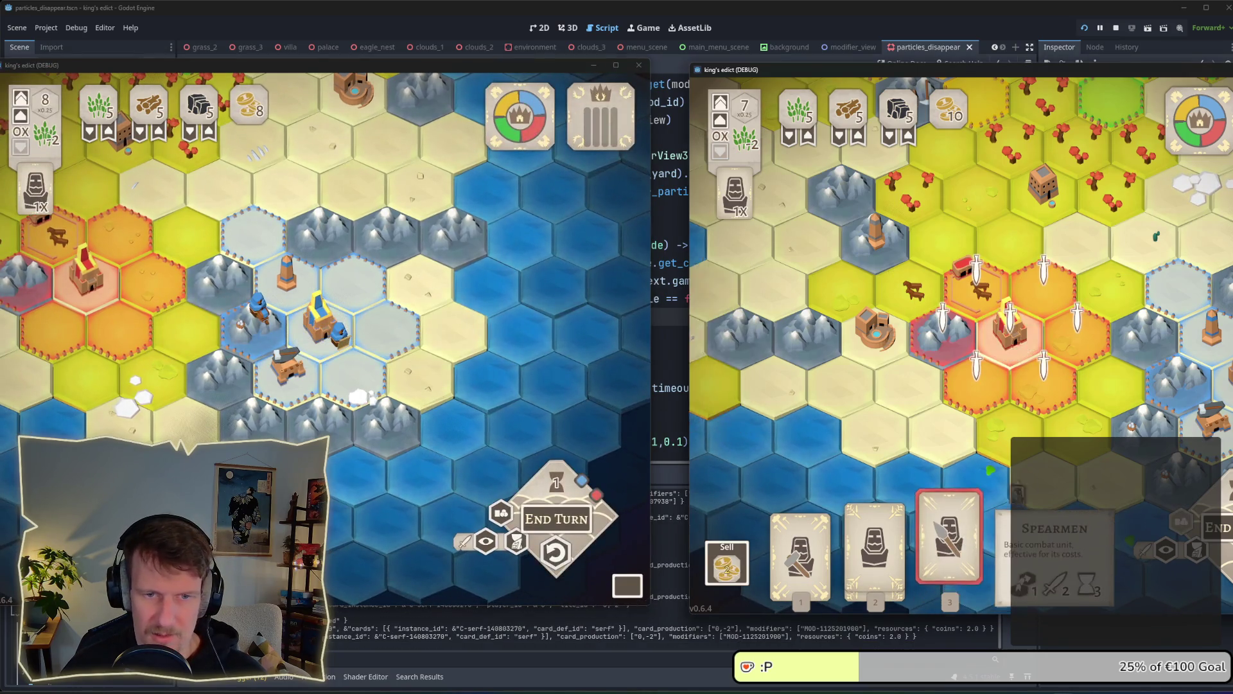
pyautogui.click(1079, 334)
pyautogui.click(557, 519)
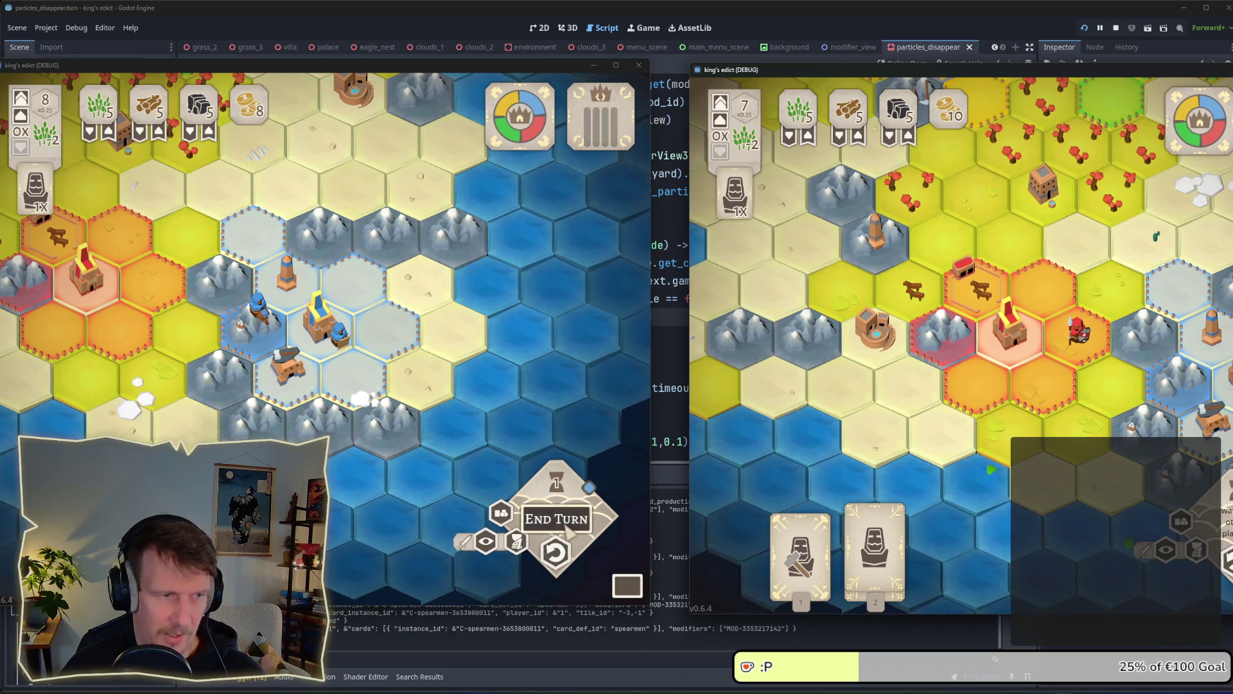
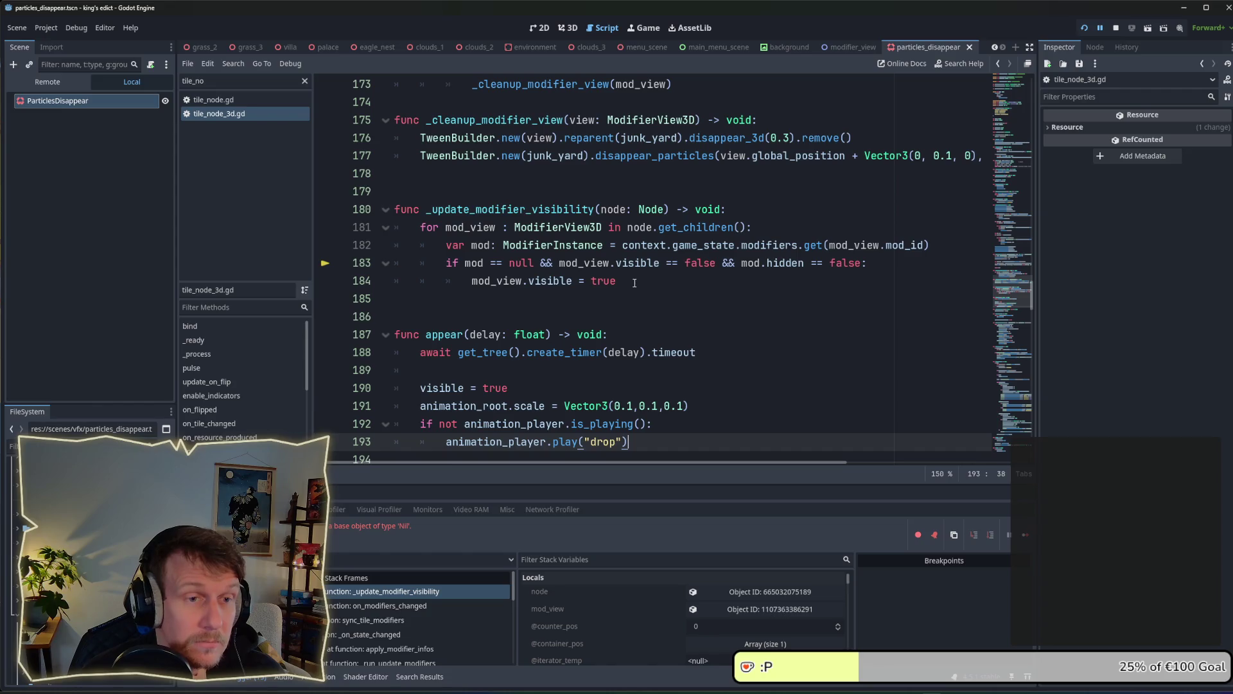
# Step: Delete the stray blank line 179 above _update_modifier_visibility in tile_node_3d.gd
pyautogui.click(457, 194)
pyautogui.press('BackSpace')
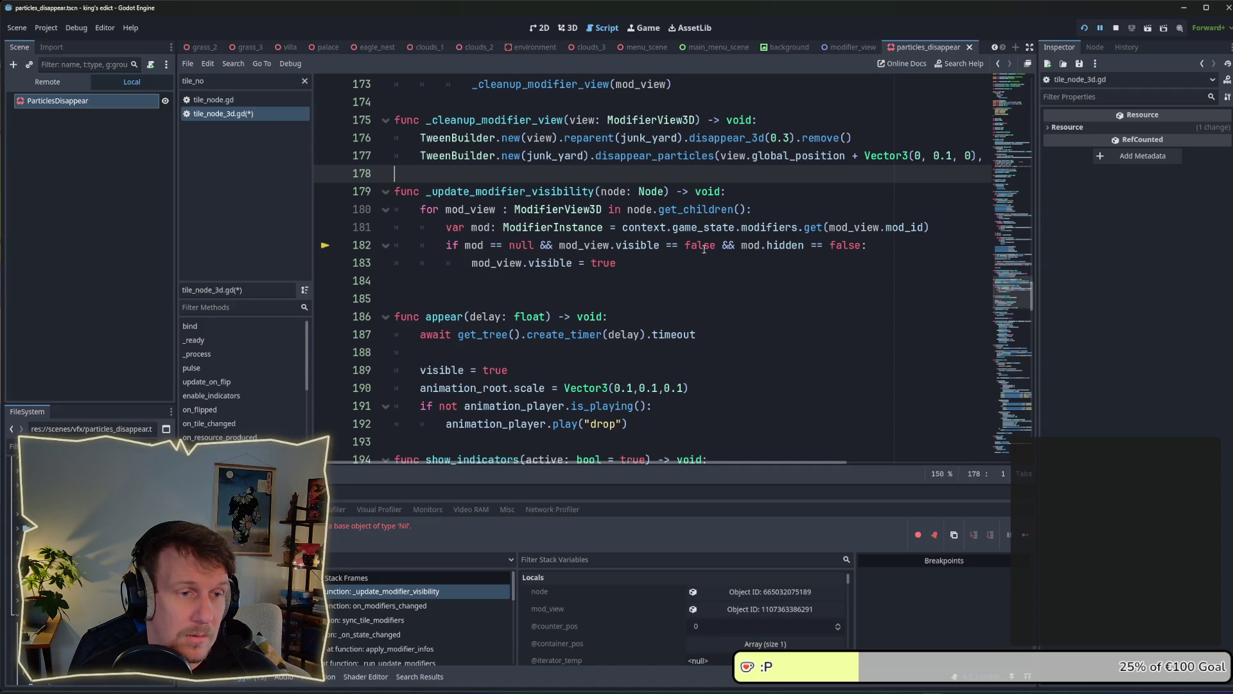
pyautogui.doubleClick(510, 191)
pyautogui.scroll(3, 628, 267)
pyautogui.scroll(-2, 628, 266)
pyautogui.scroll(8, 642, 244)
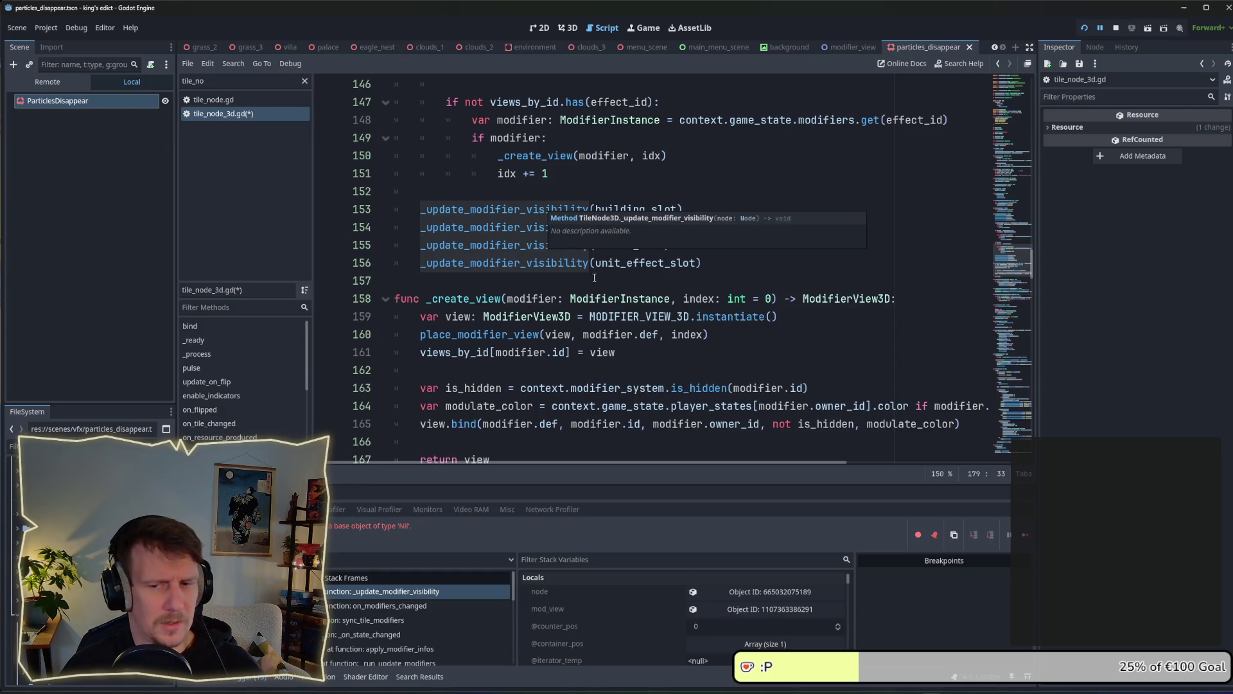
# Step: Jump to the _update_modifier_visibility definition, then open the Nil 'hidden' access error from the debugger's Errors list
pyautogui.keyDown('ctrl'); pyautogui.click(544, 209); pyautogui.keyUp('ctrl')
pyautogui.click(762, 300)
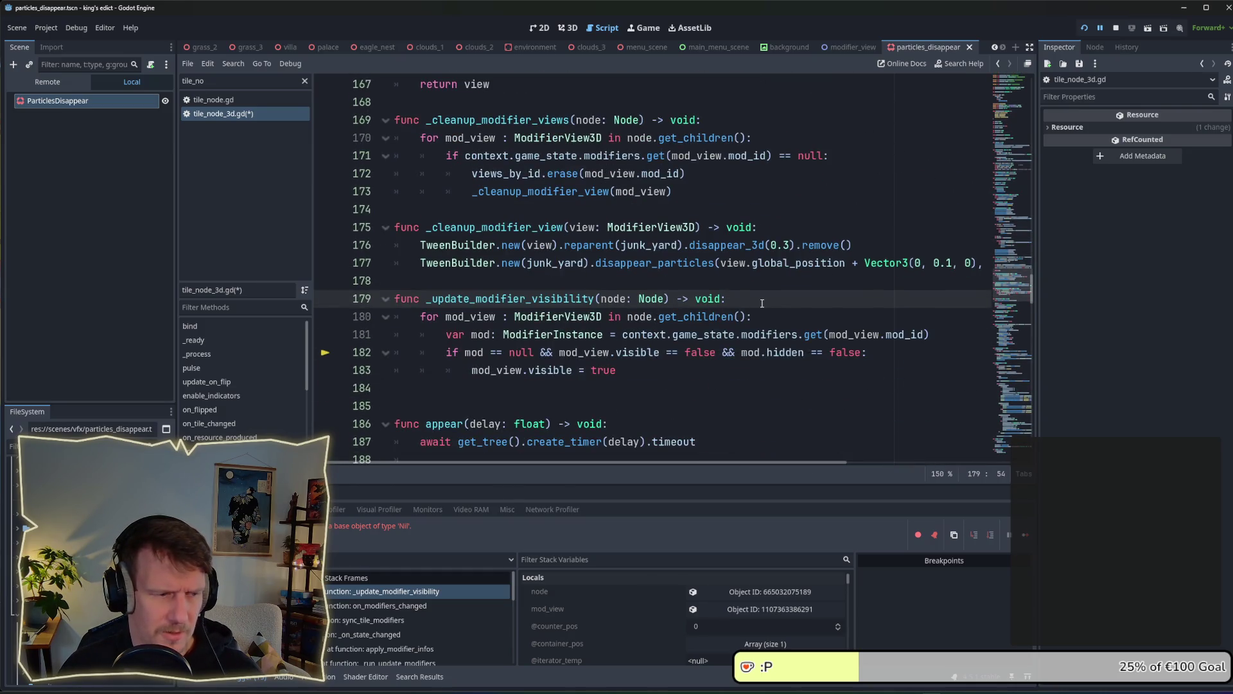
pyautogui.click(257, 508)
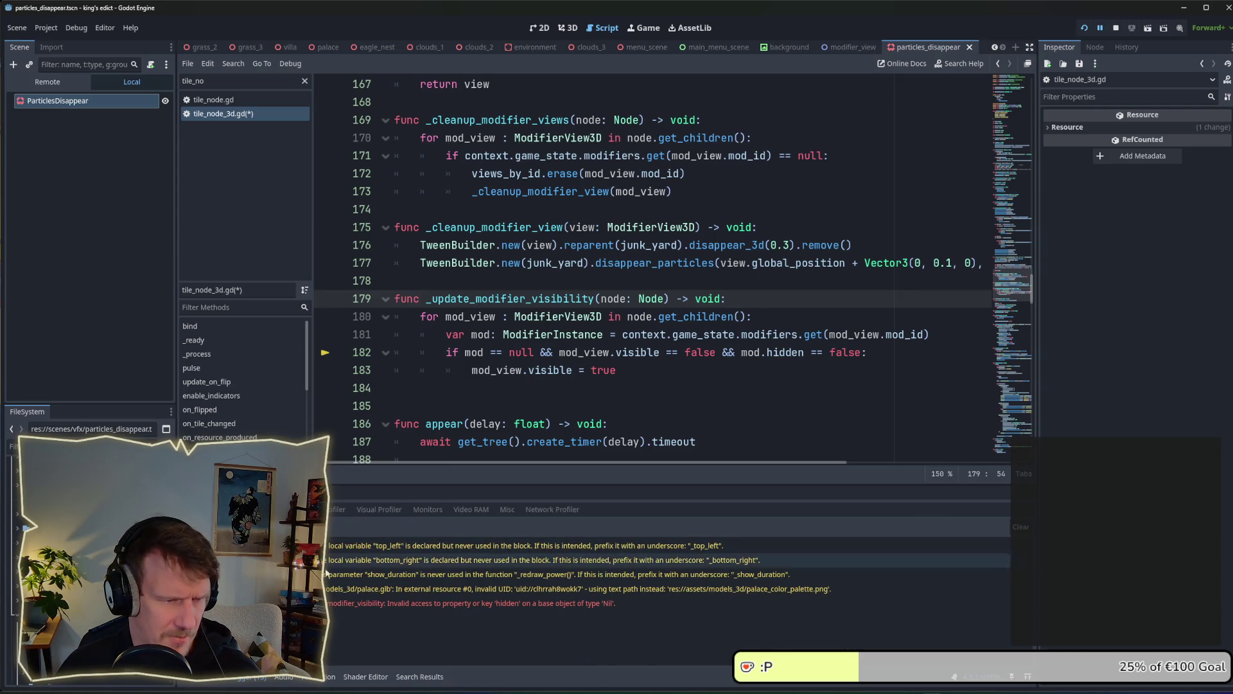
pyautogui.click(377, 600)
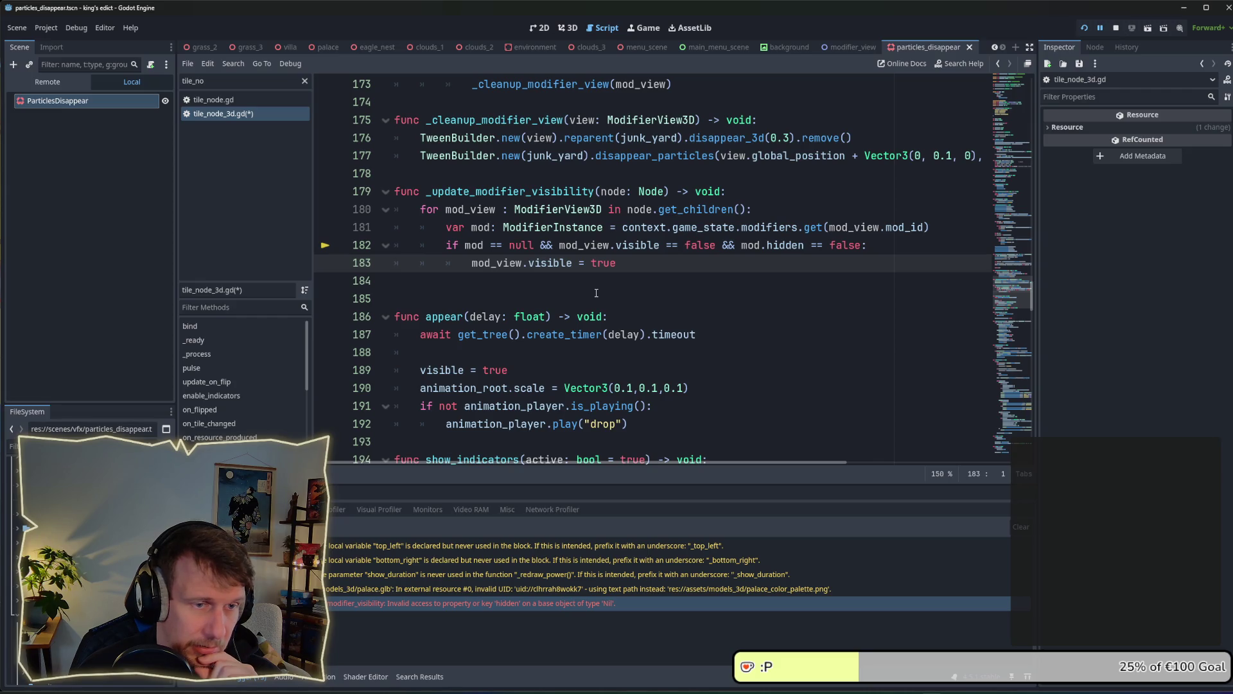
# Step: Change line 182's check from mod == null to mod != null, then stop the running game
pyautogui.click(749, 246)
pyautogui.moveTo(750, 247)
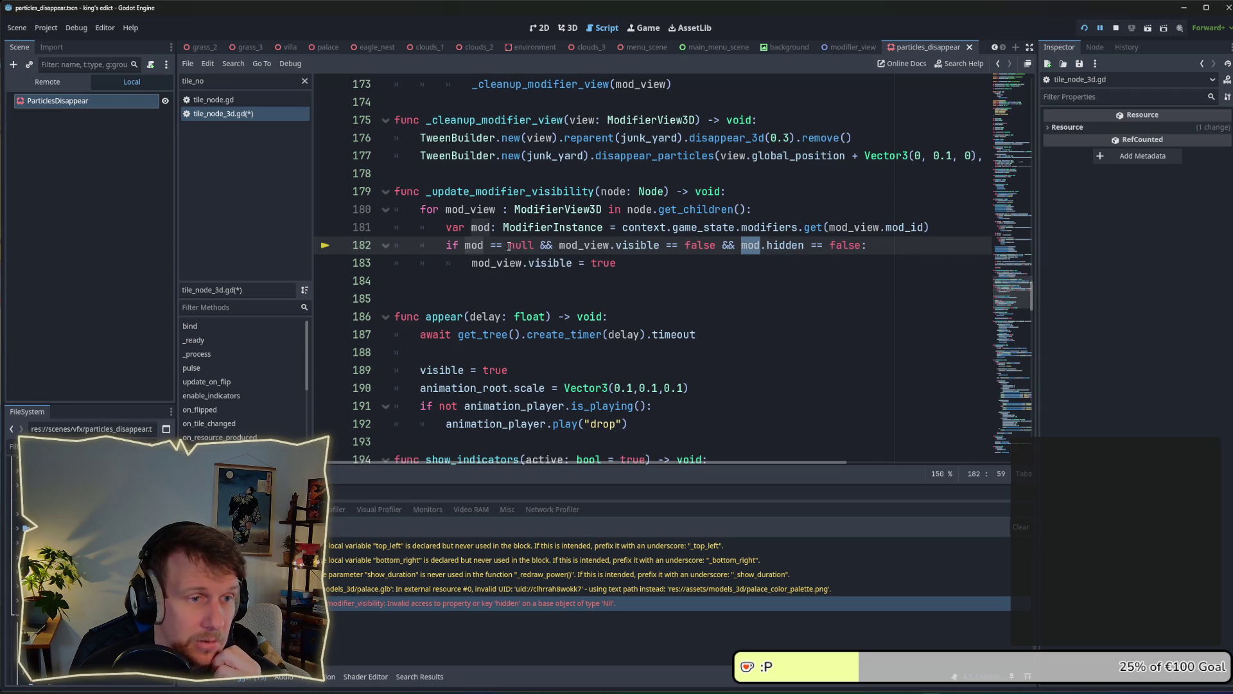
pyautogui.press('BackSpace')
pyautogui.press('BackSpace')
pyautogui.press('BackSpace')
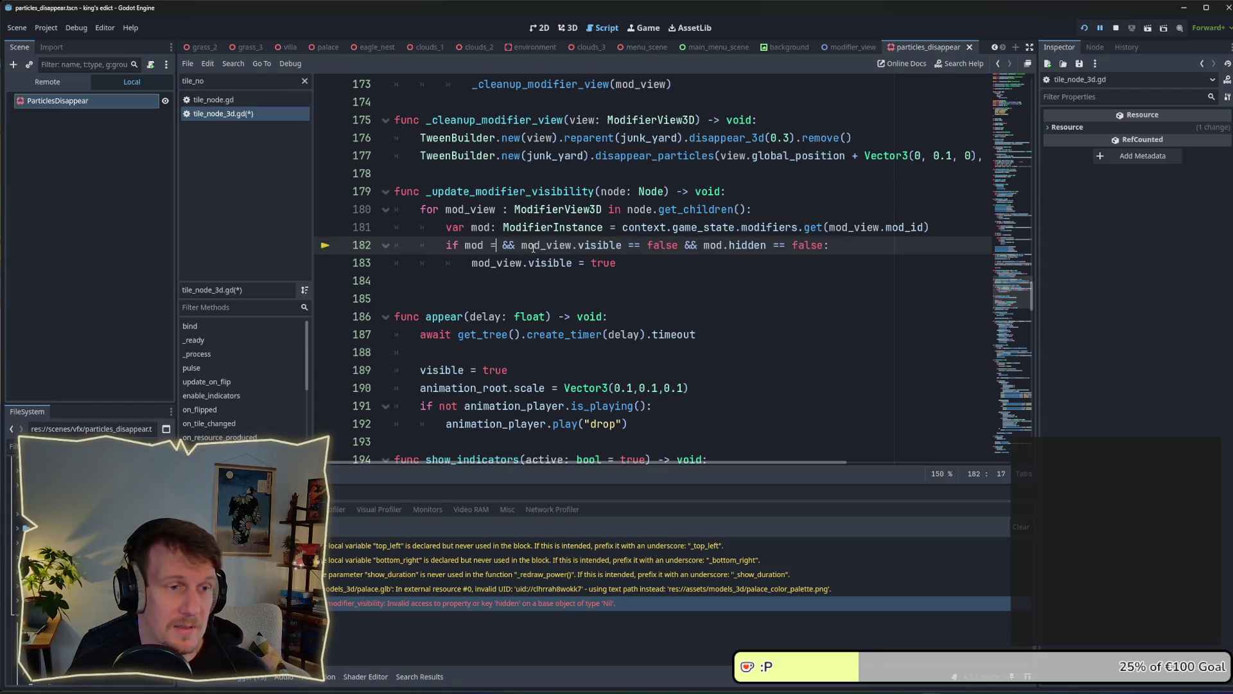
pyautogui.write('!= n')
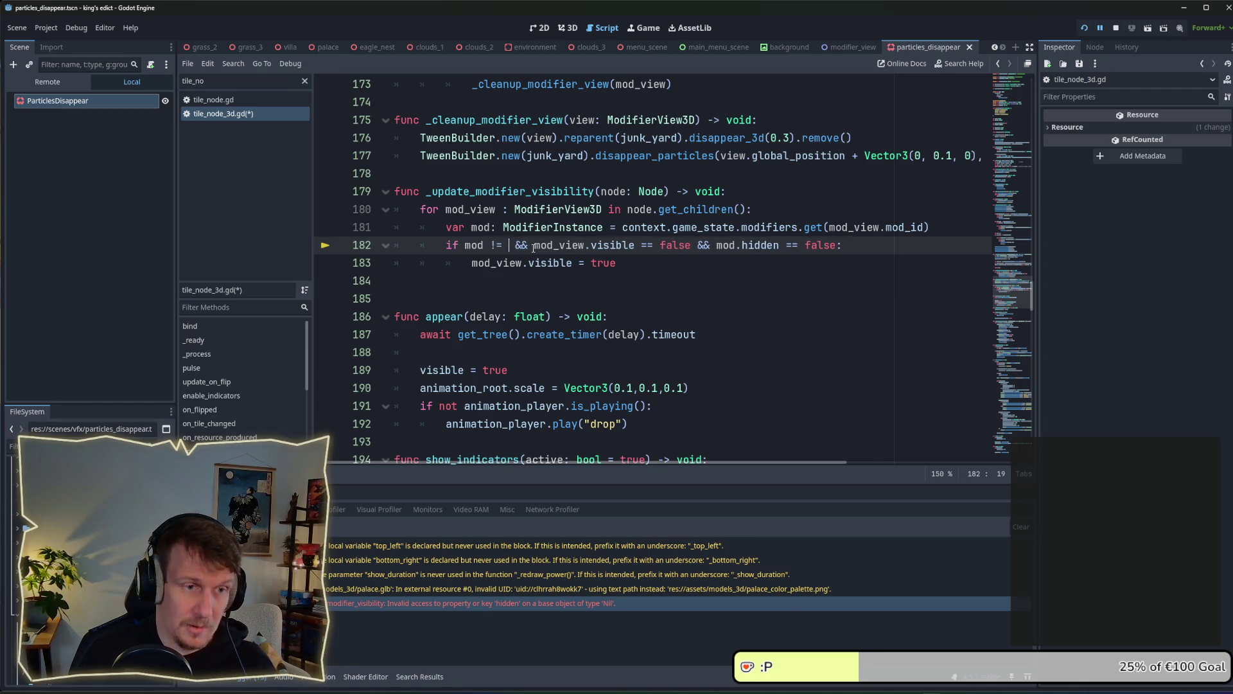
pyautogui.write('ull')
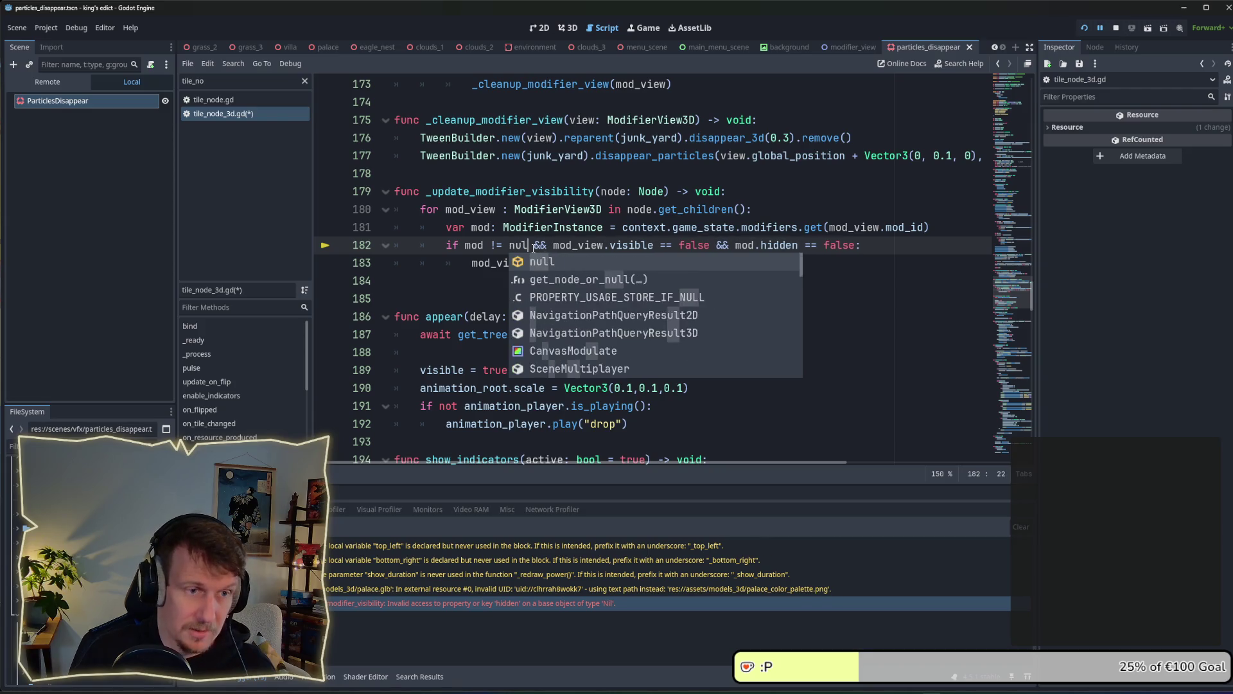
pyautogui.click(634, 264)
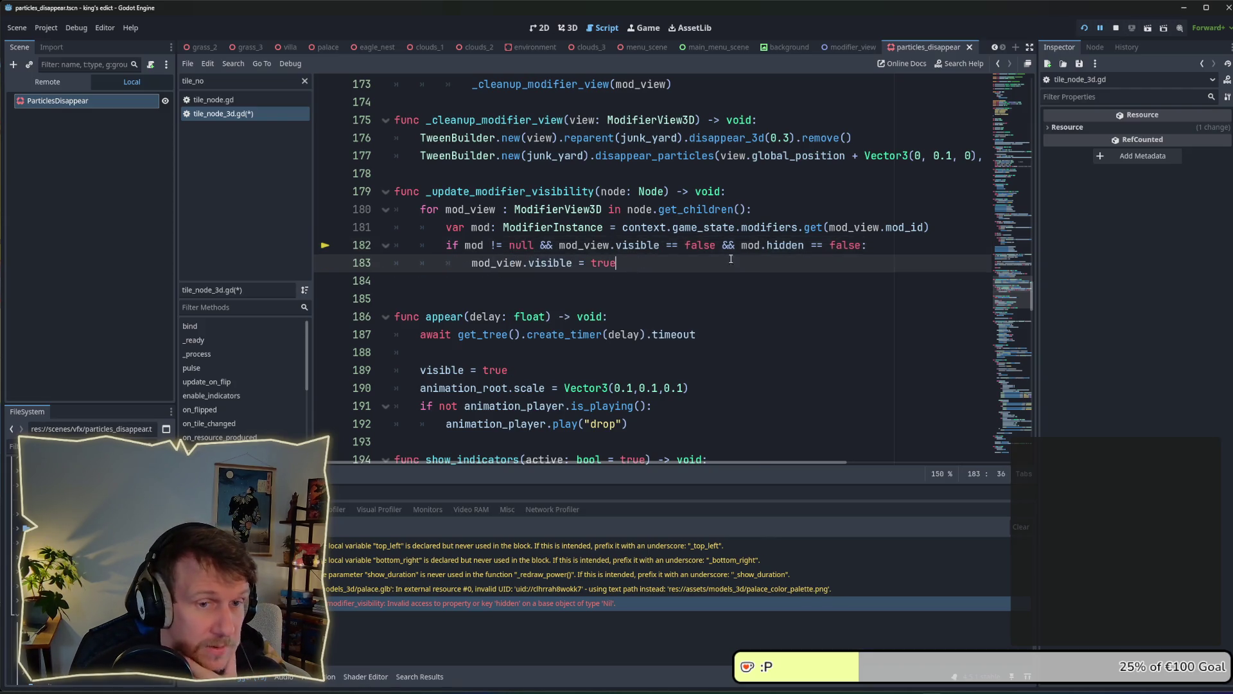
pyautogui.moveTo(593, 244)
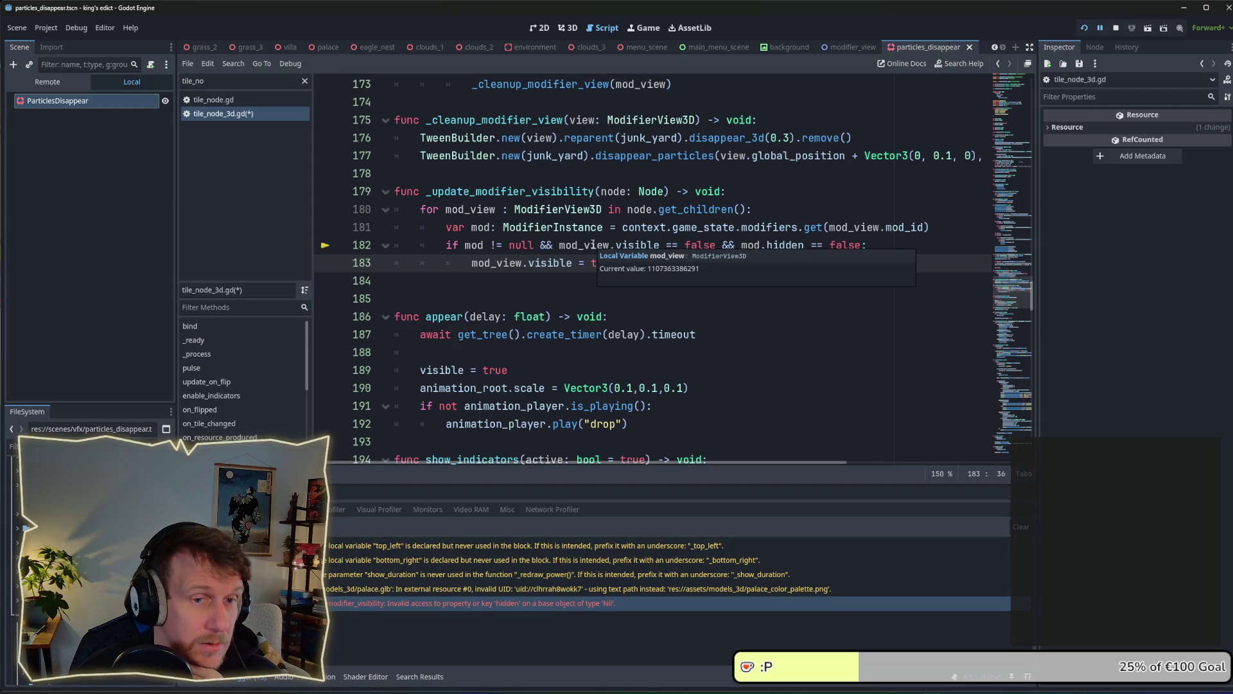
pyautogui.doubleClick(846, 245)
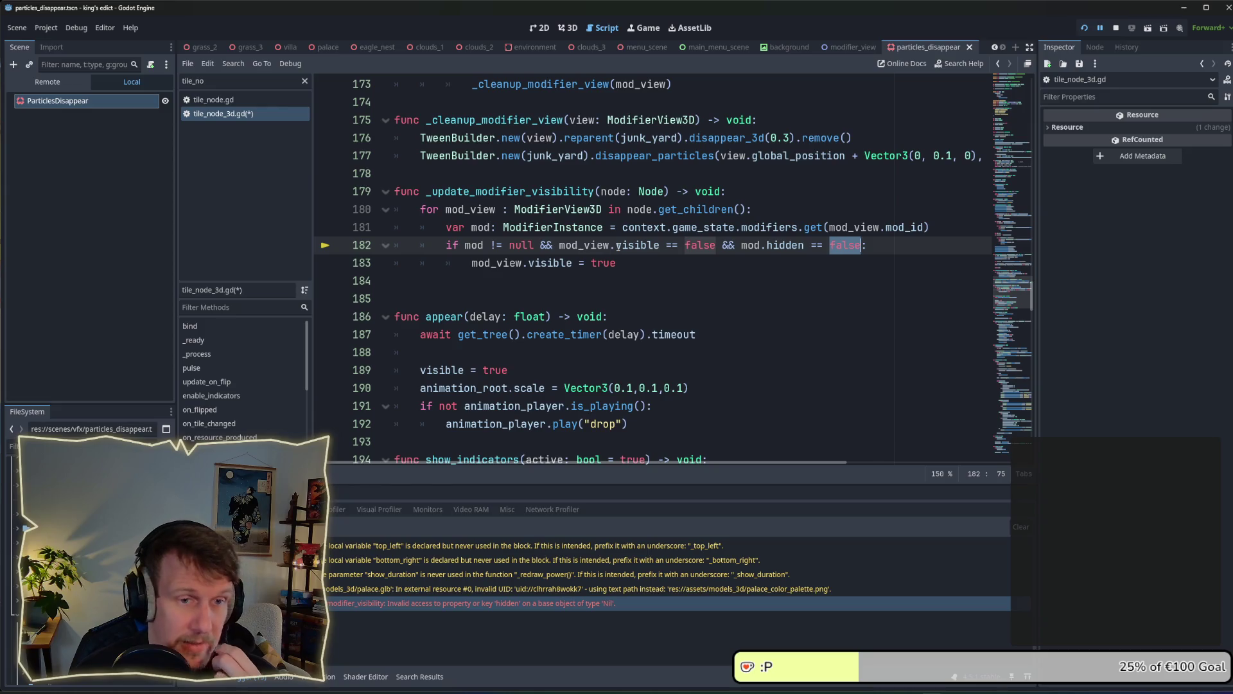
pyautogui.click(1116, 29)
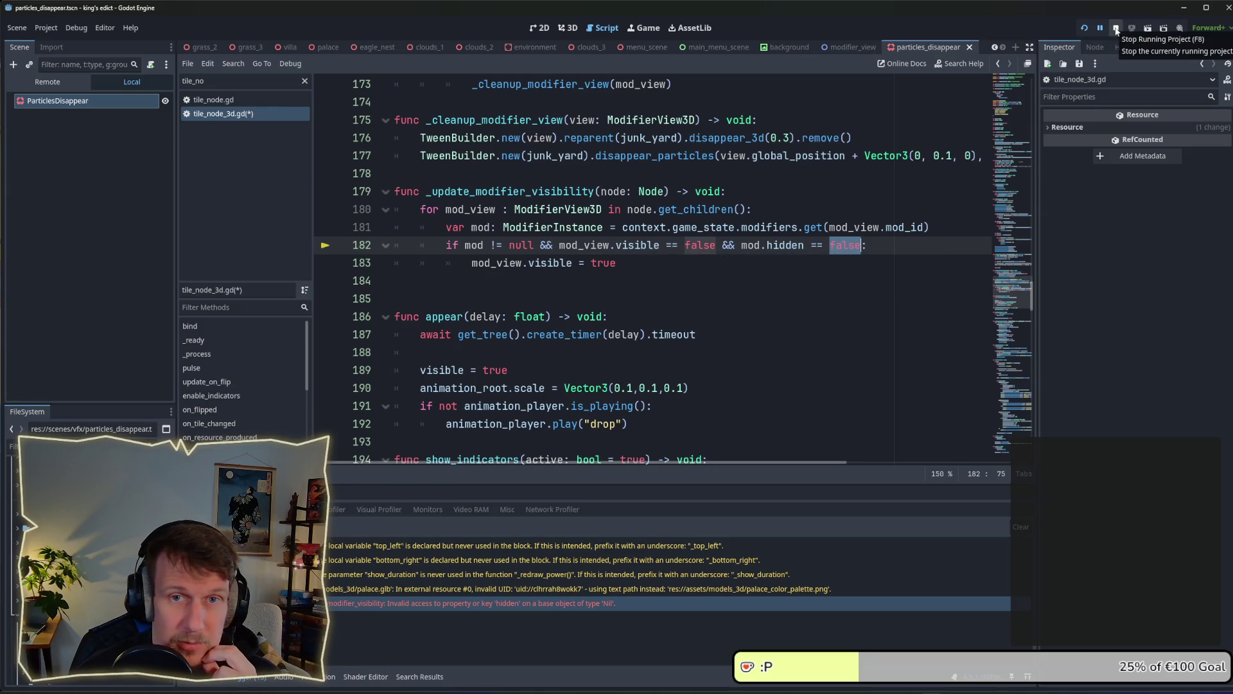
# Step: Relaunch King's Edict and join a multiplayer game on i_know_this_place.map from the first window
pyautogui.click(1085, 28)
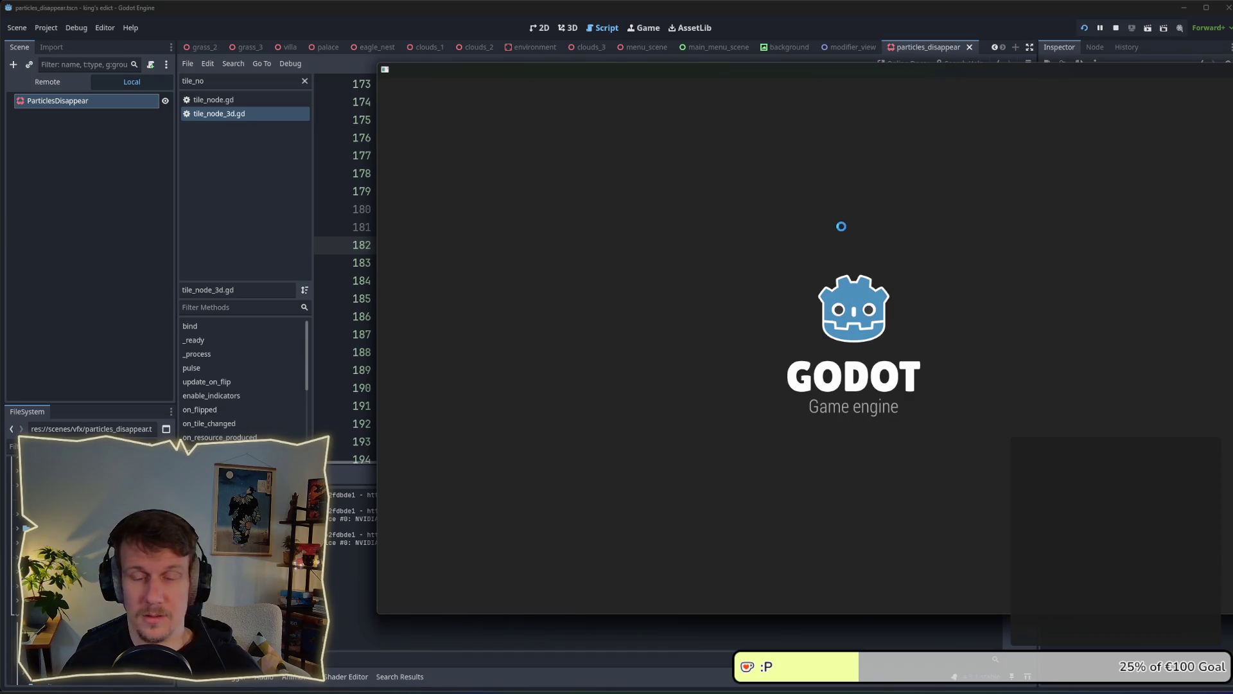
pyautogui.moveTo(1200, 72); pyautogui.dragTo(909, 74)
pyautogui.click(616, 239)
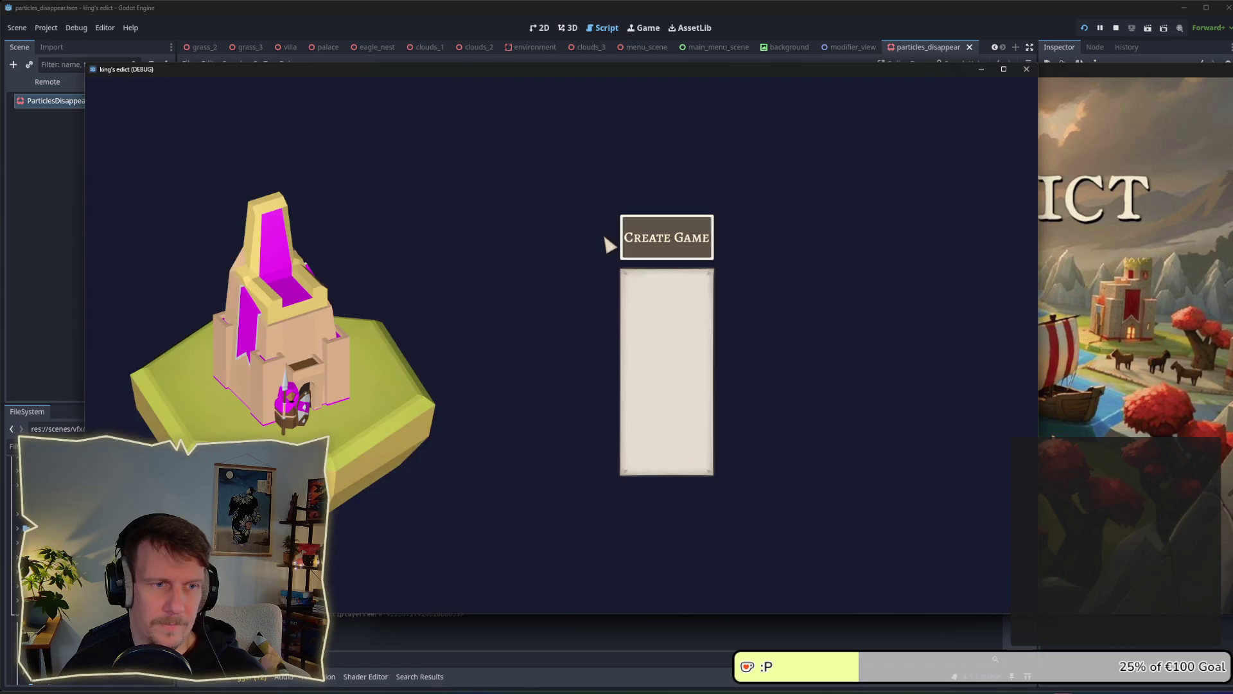
pyautogui.click(665, 240)
pyautogui.click(668, 199)
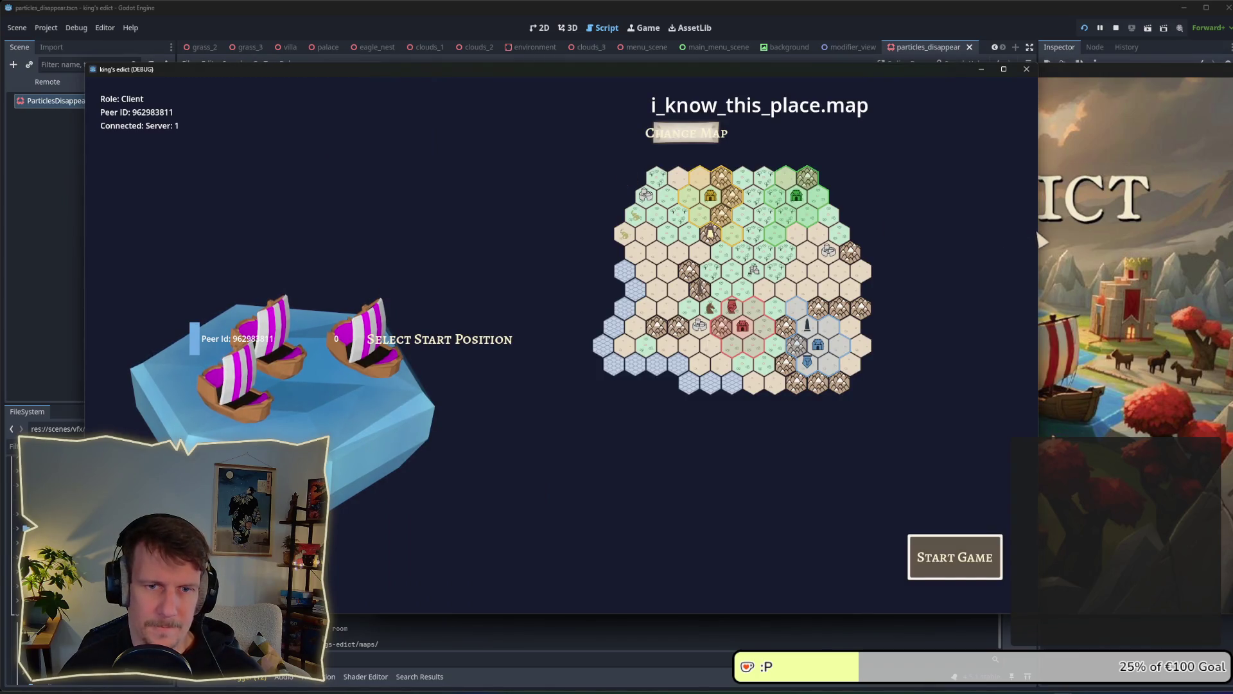
# Step: Resize and shift the windows side by side, then join the lobby from the second window
pyautogui.moveTo(1038, 230); pyautogui.dragTo(874, 230)
pyautogui.moveTo(468, 72); pyautogui.dragTo(366, 66)
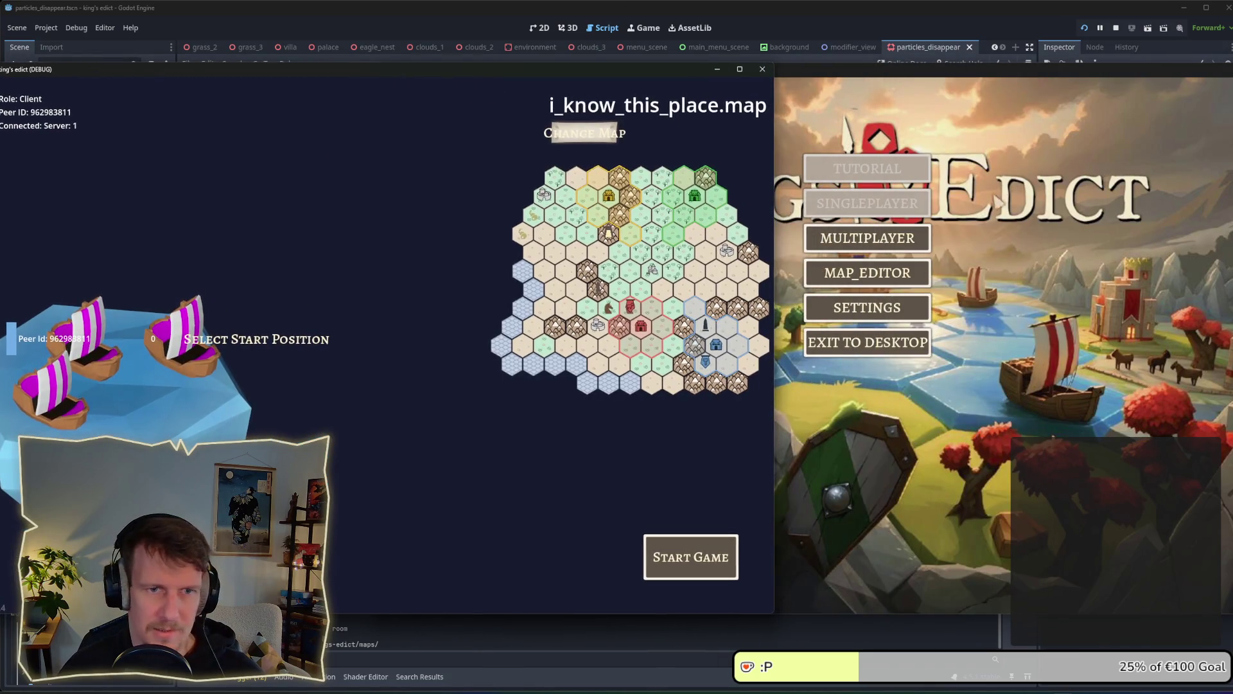
pyautogui.click(868, 238)
pyautogui.click(893, 239)
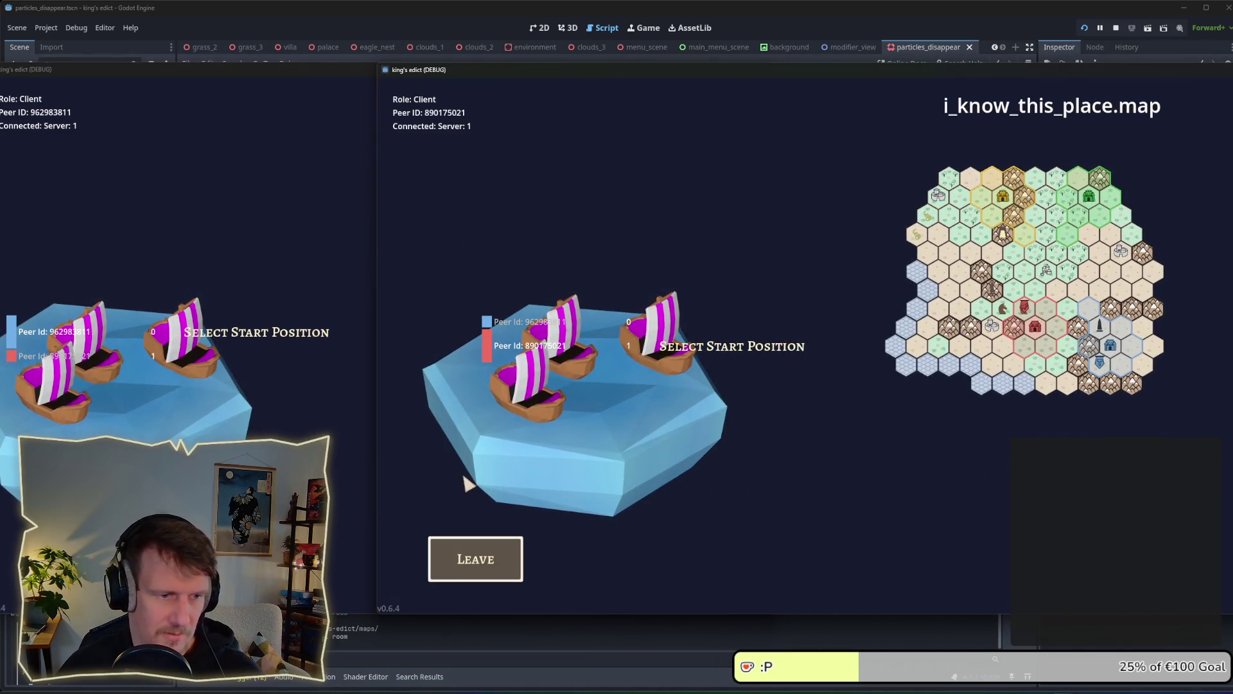
# Step: Start the match from the host window and bring the right game window fully onscreen
pyautogui.click(655, 568)
pyautogui.click(1009, 209)
pyautogui.moveTo(383, 282)
pyautogui.mouseDown()
pyautogui.moveTo(713, 278)
pyautogui.moveTo(765, 289)
pyautogui.moveTo(610, 272)
pyautogui.mouseUp()
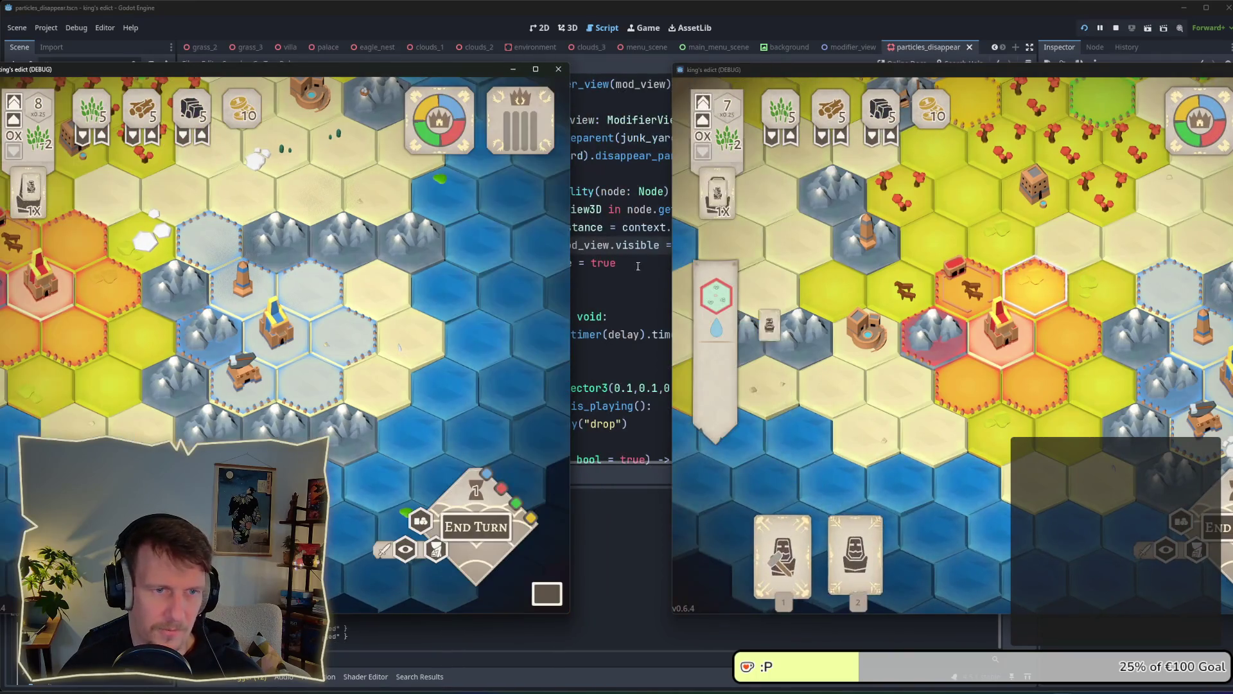
pyautogui.moveTo(806, 74); pyautogui.dragTo(710, 74)
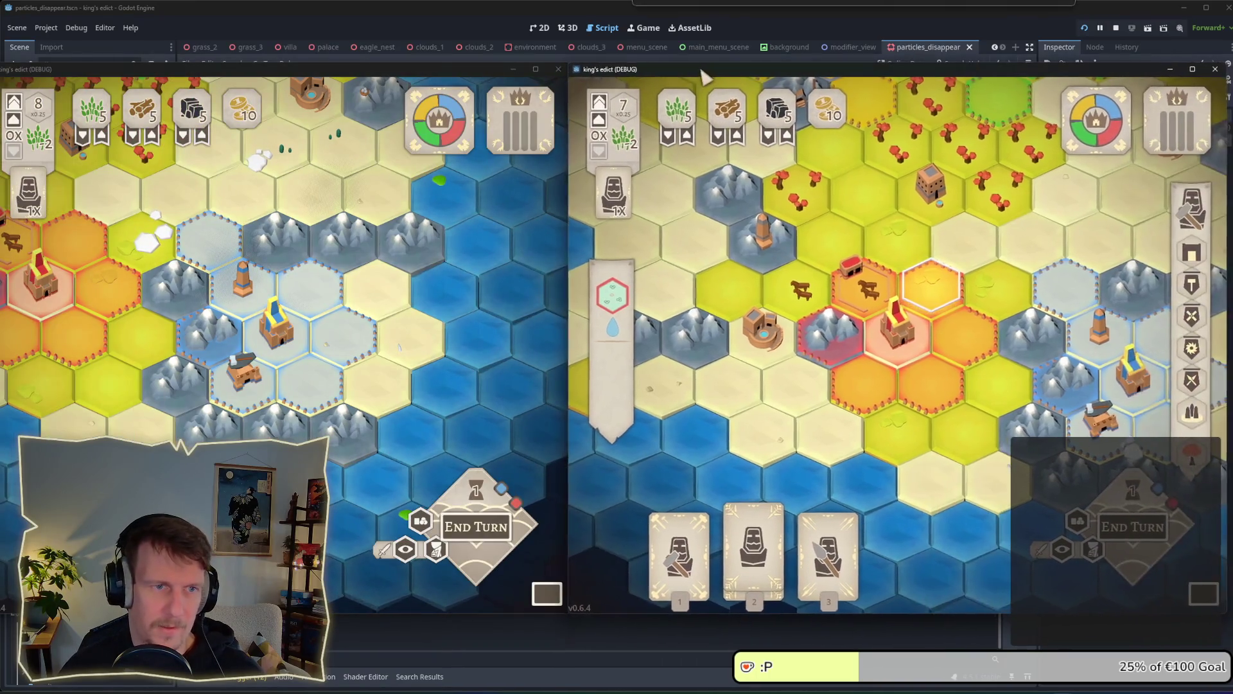
# Step: Place a blue unit on a mountain hex and spearmen on an orange hex, then end the turn
pyautogui.click(209, 328)
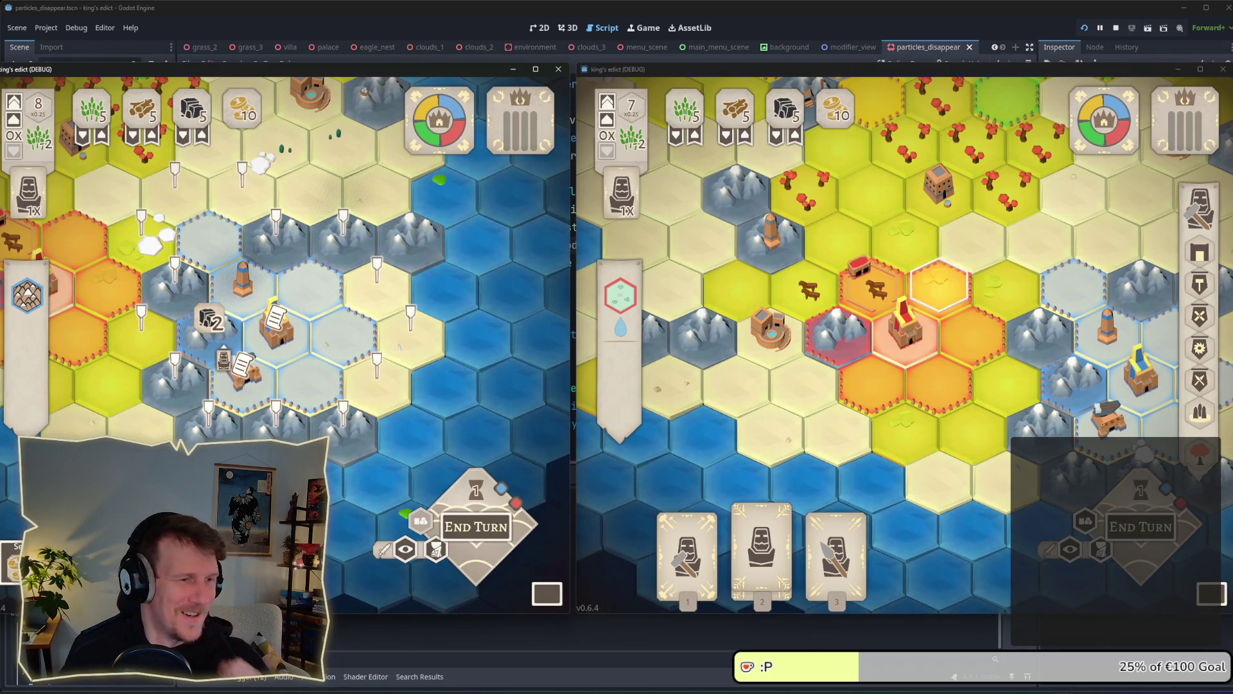
pyautogui.click(212, 324)
pyautogui.click(949, 364)
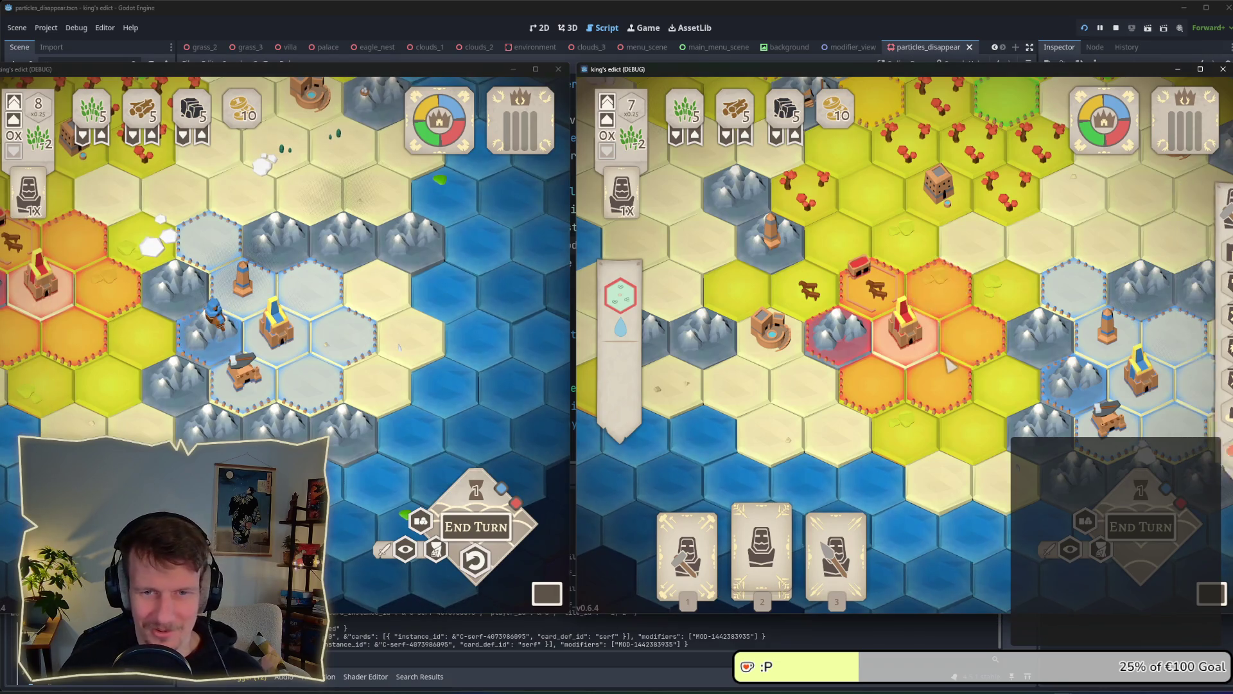
pyautogui.click(835, 556)
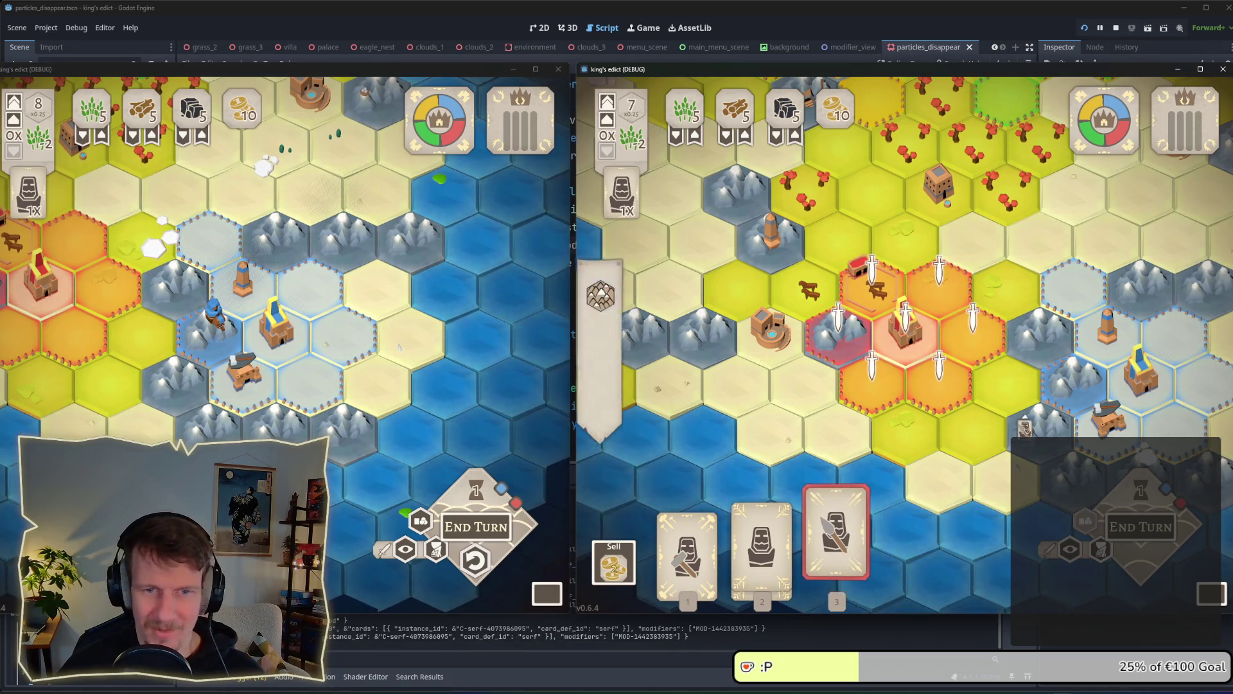
pyautogui.click(973, 331)
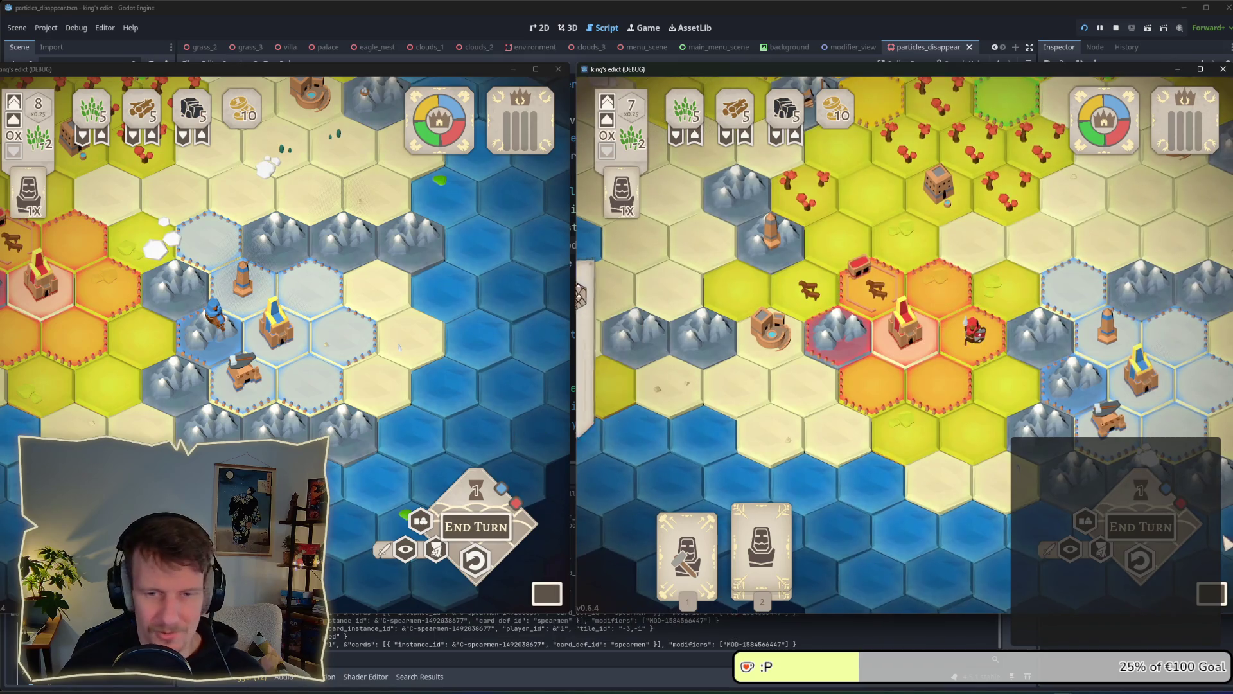
pyautogui.click(482, 529)
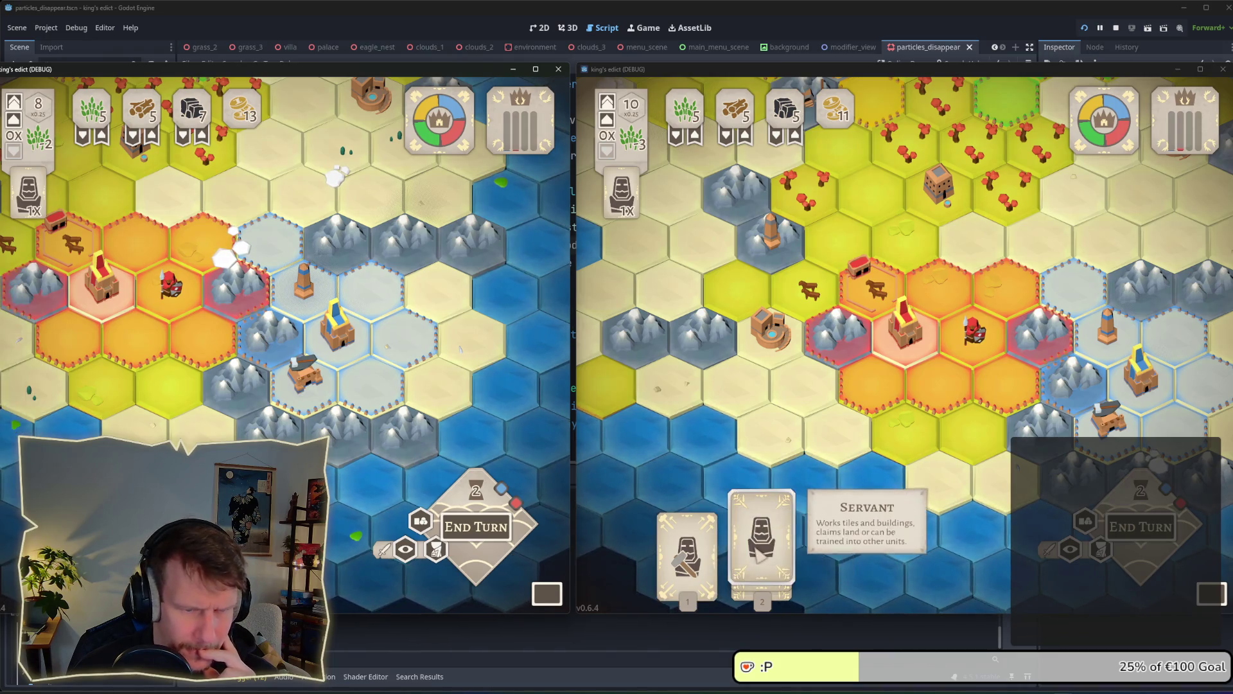
# Step: Place servants on mountain and orange hexes in both windows, end both turns, and inspect mountain production
pyautogui.click(761, 533)
pyautogui.click(1041, 328)
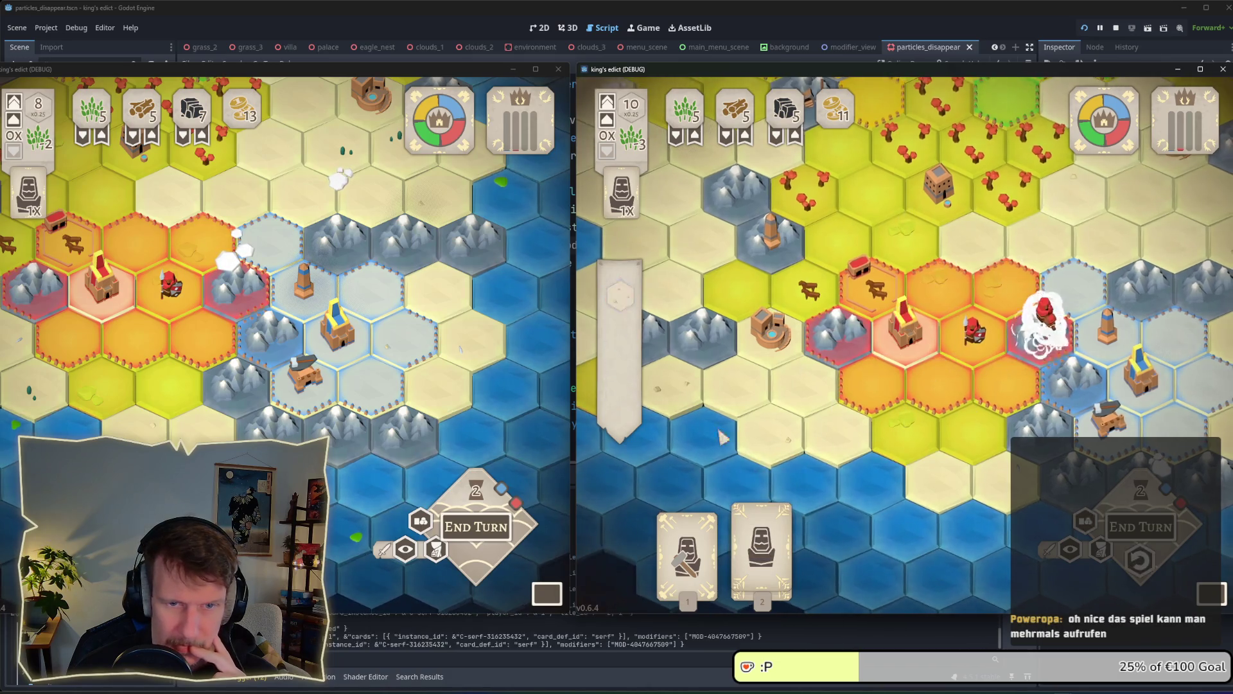
pyautogui.click(1005, 379)
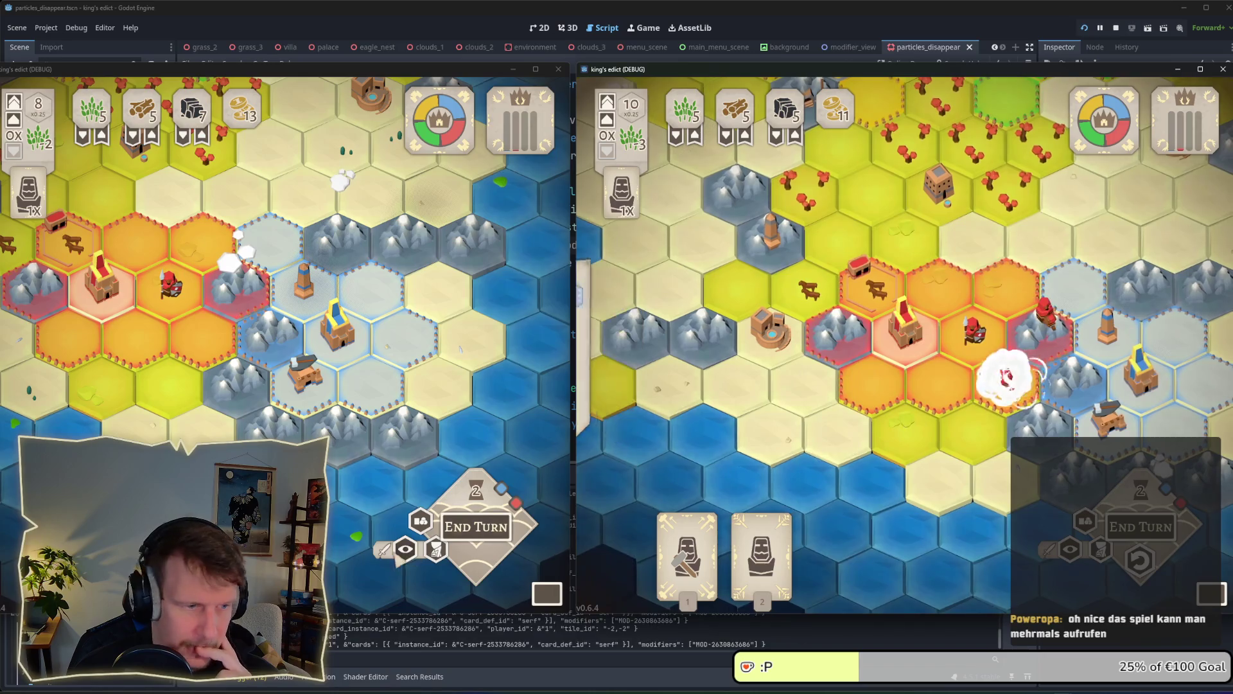
pyautogui.click(283, 533)
pyautogui.click(268, 321)
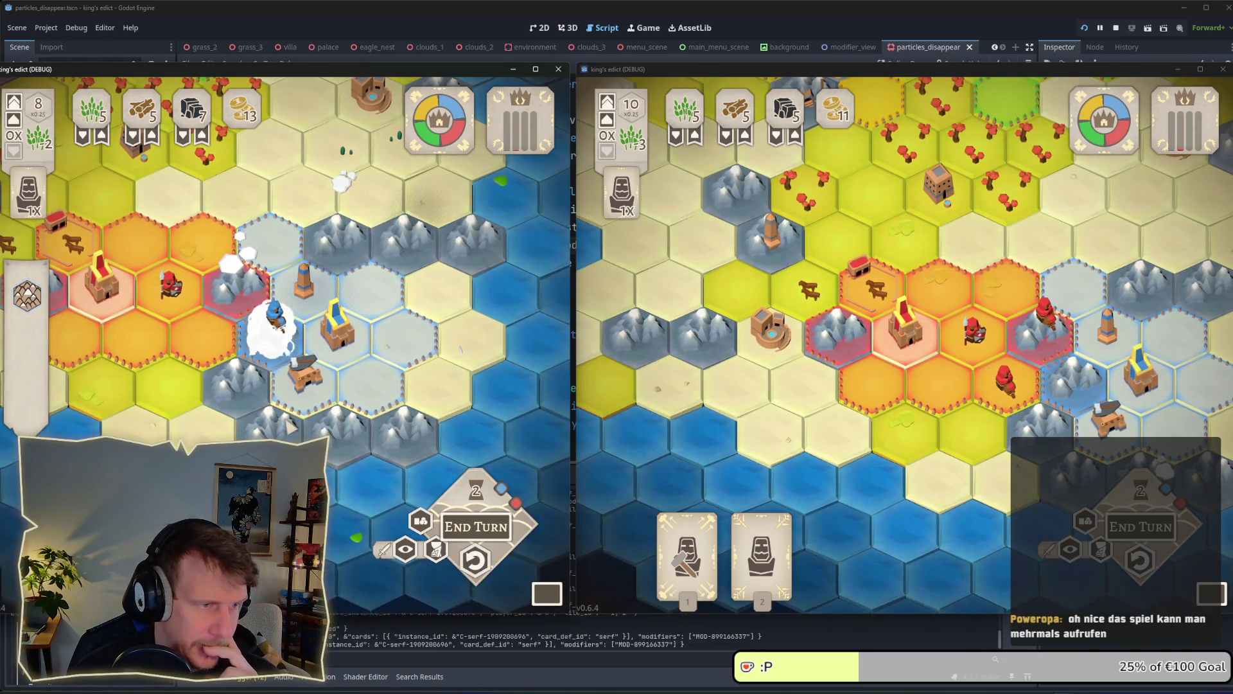
pyautogui.click(1141, 527)
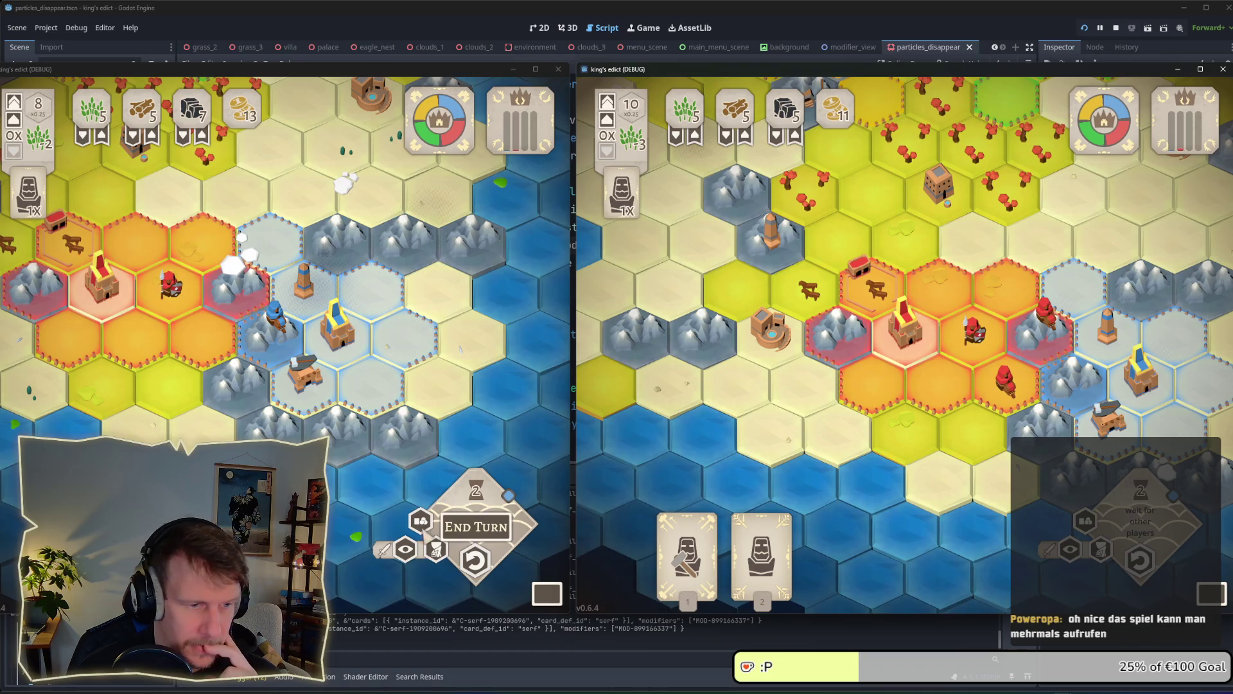
pyautogui.click(478, 531)
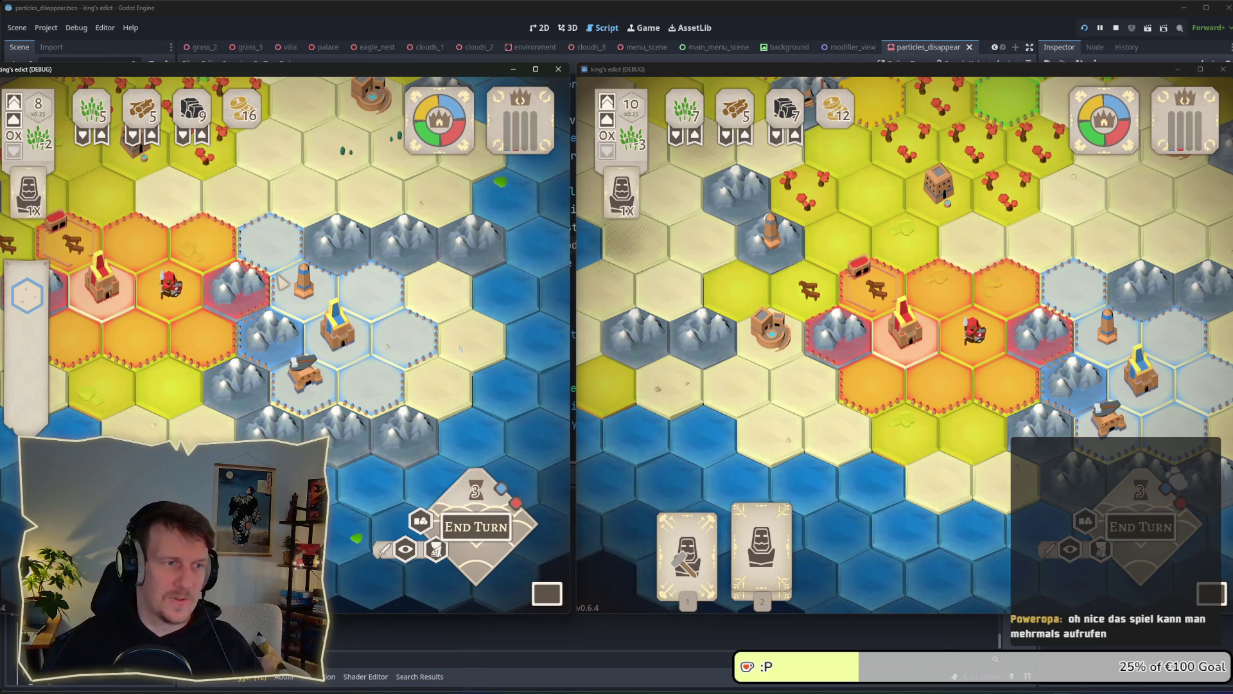
pyautogui.click(291, 347)
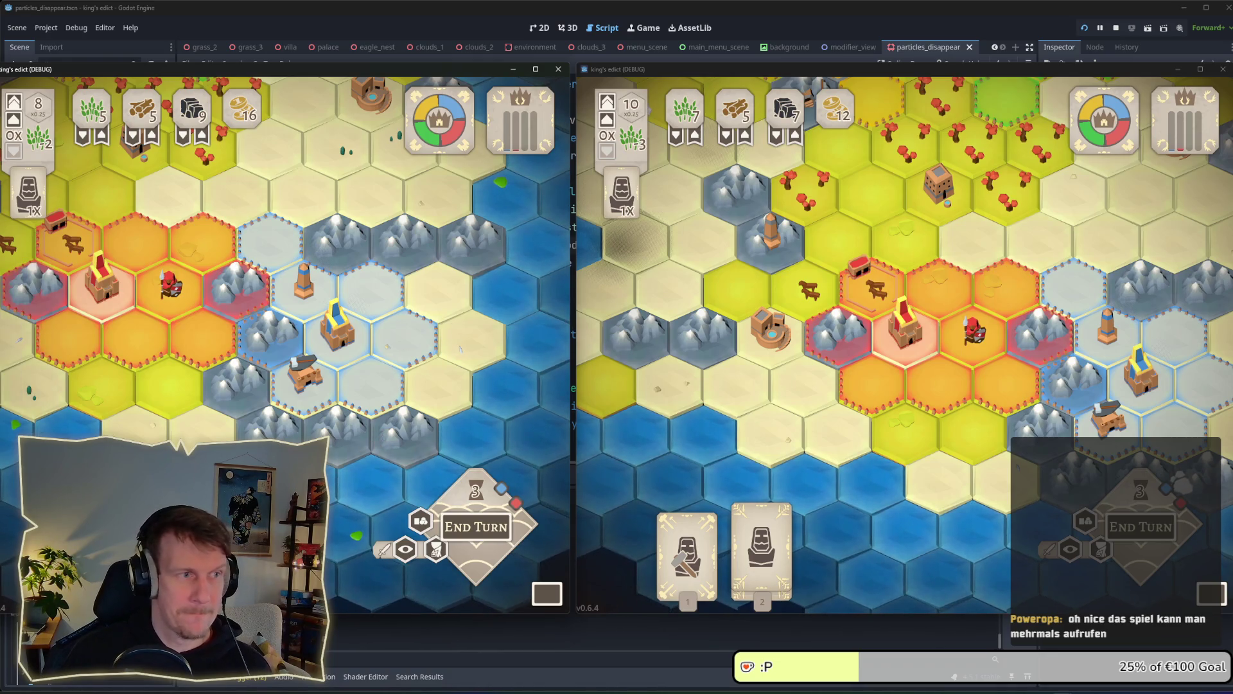
# Step: Place a serf on a left-map hex, pick the second card on the right, and end the turn
pyautogui.press('1')
pyautogui.click(237, 379)
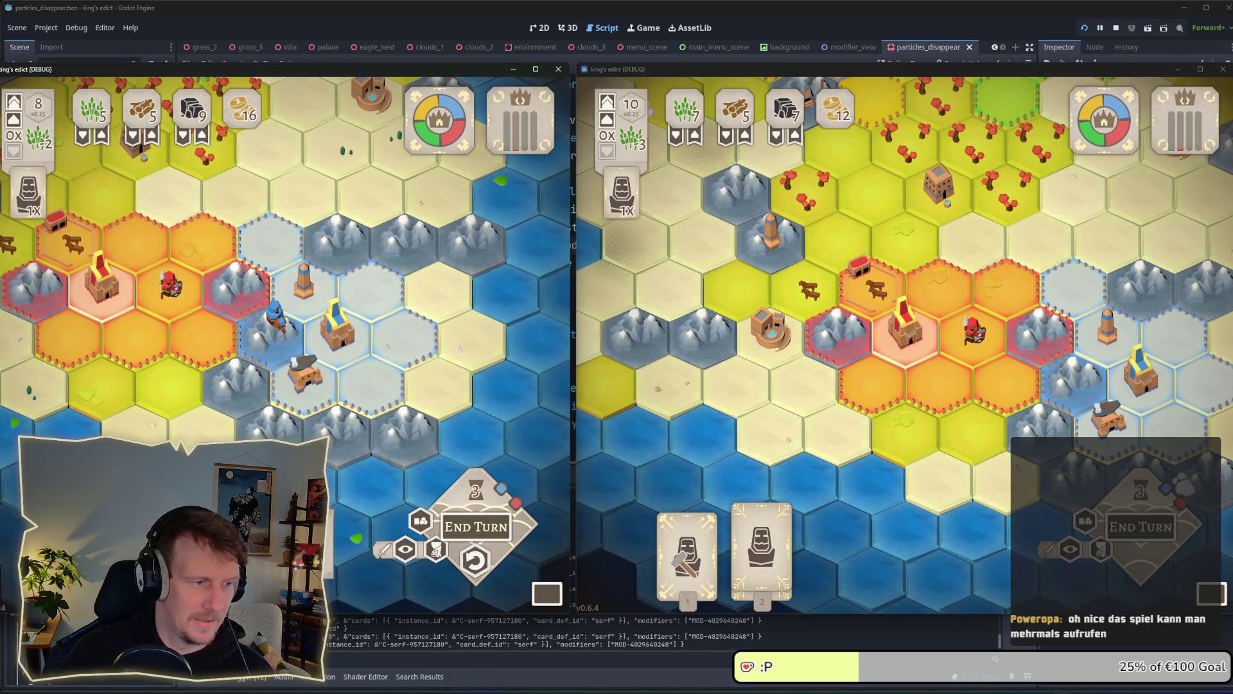
pyautogui.click(762, 546)
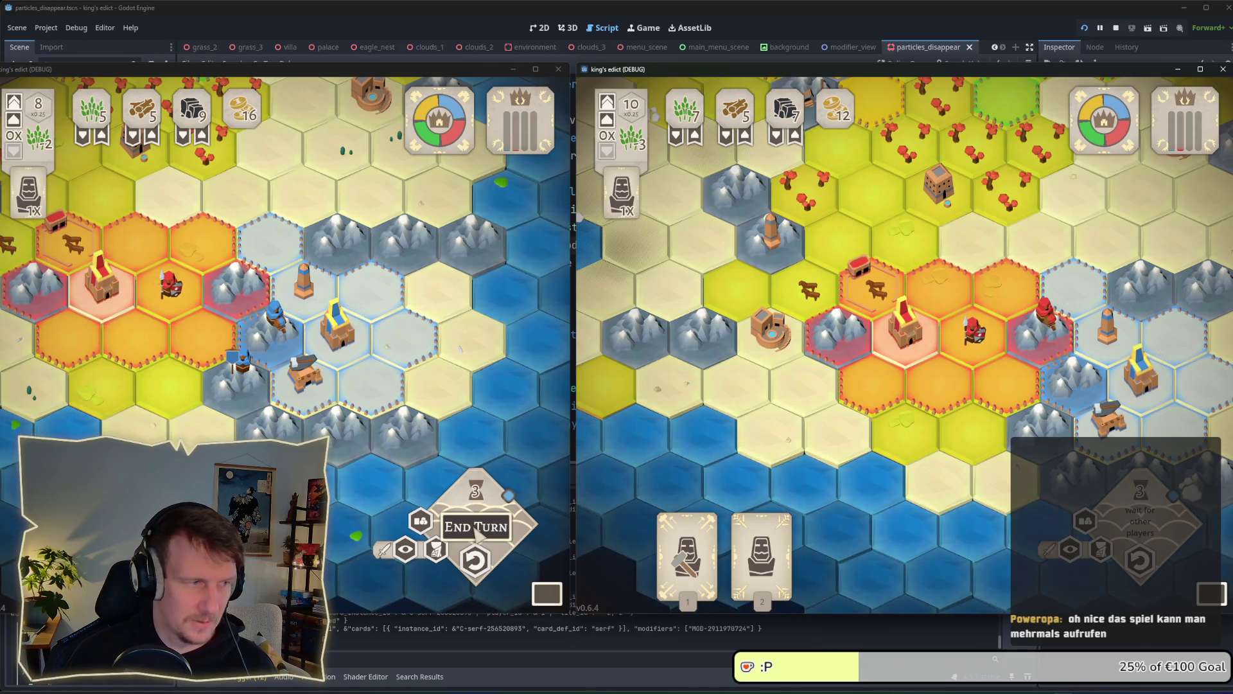
pyautogui.click(475, 532)
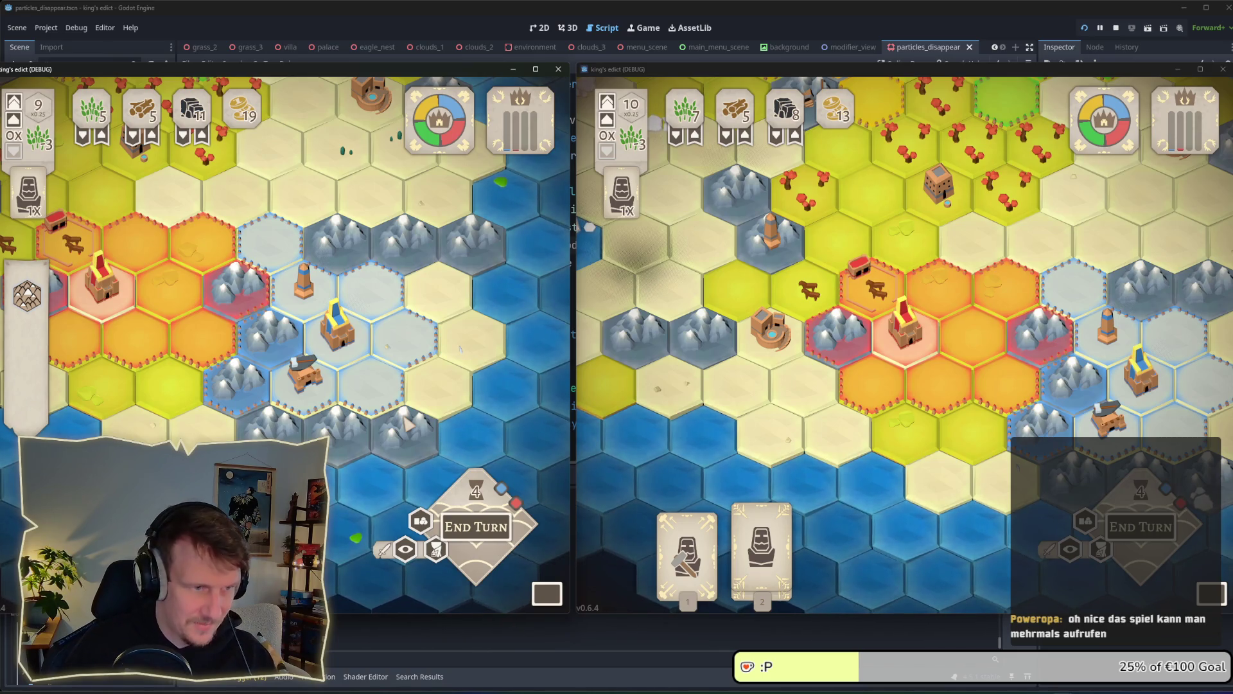
pyautogui.moveTo(374, 352)
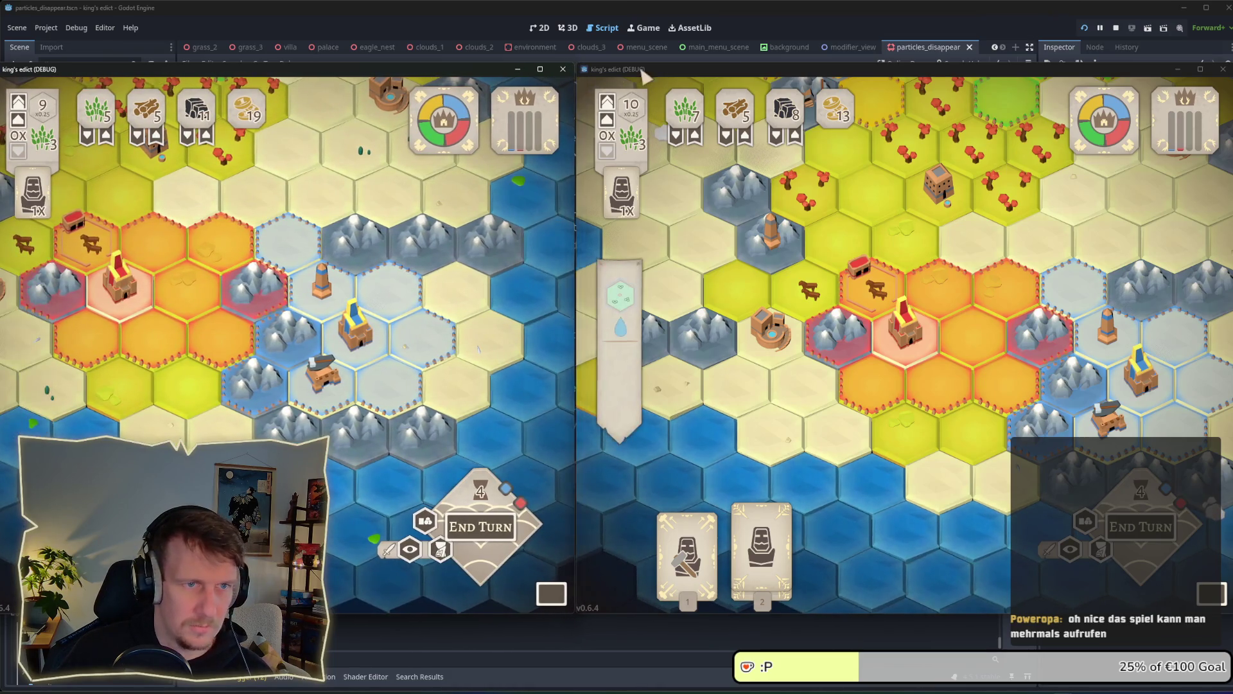
# Step: Play a serf and spearman on the left map and a Servant on an orange hex, end the turn, and stop the game
pyautogui.moveTo(639, 68); pyautogui.dragTo(646, 68)
pyautogui.moveTo(712, 535)
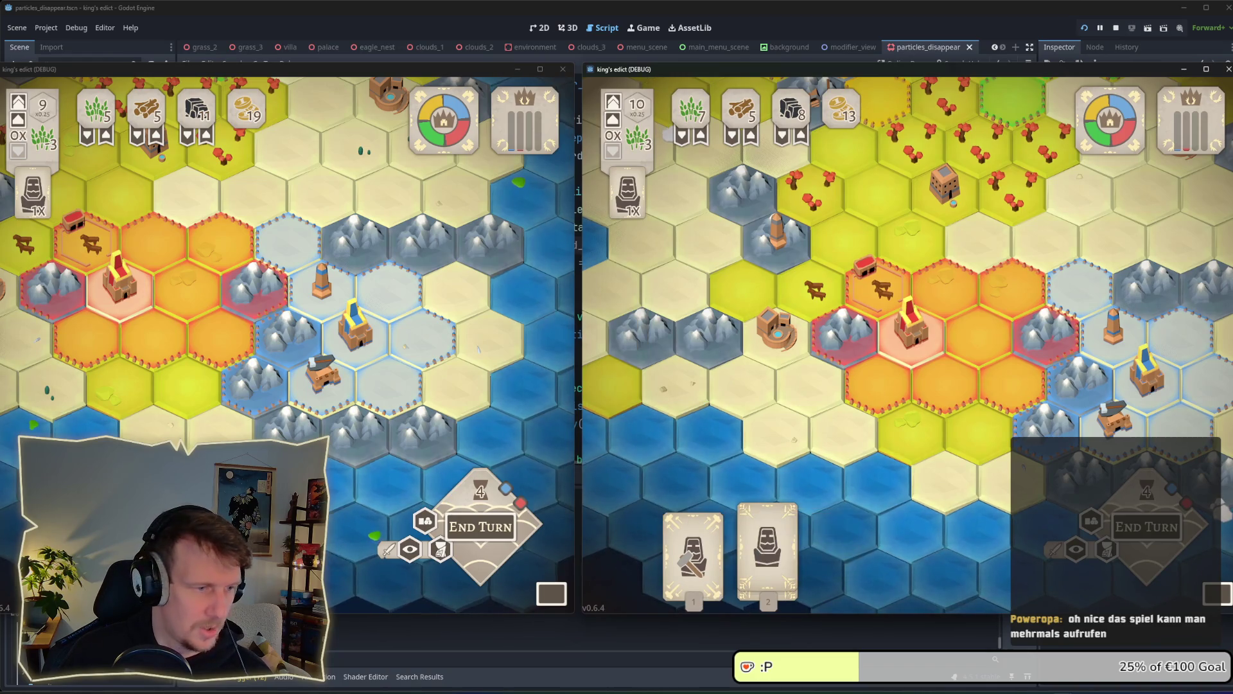
pyautogui.moveTo(276, 552); pyautogui.dragTo(289, 334)
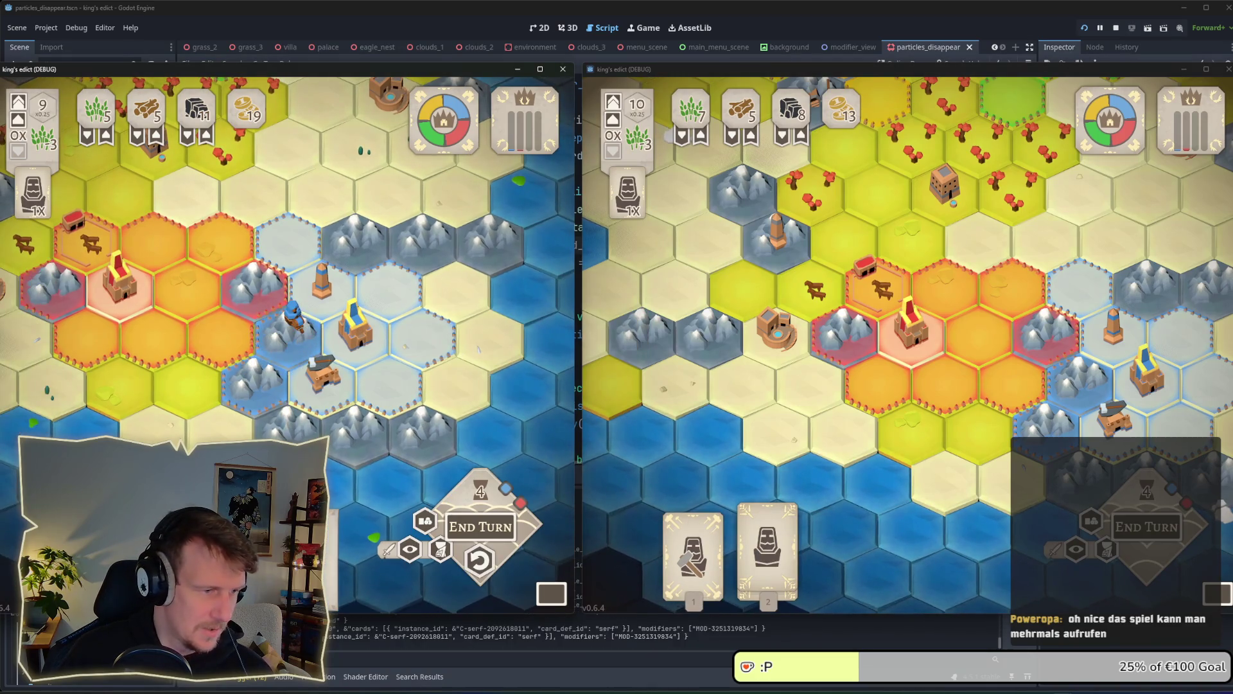
pyautogui.moveTo(331, 553); pyautogui.dragTo(264, 360)
pyautogui.moveTo(766, 574)
pyautogui.moveTo(766, 574)
pyautogui.mouseDown()
pyautogui.moveTo(899, 488)
pyautogui.moveTo(1011, 383)
pyautogui.mouseUp()
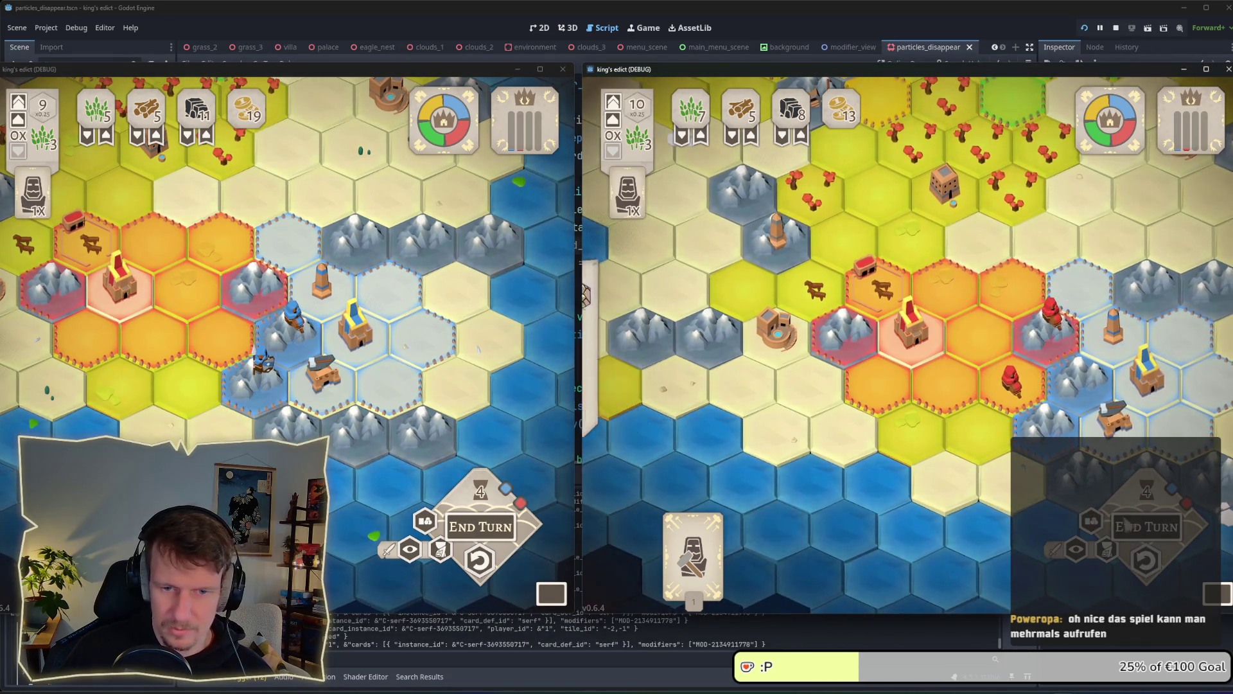
pyautogui.click(482, 527)
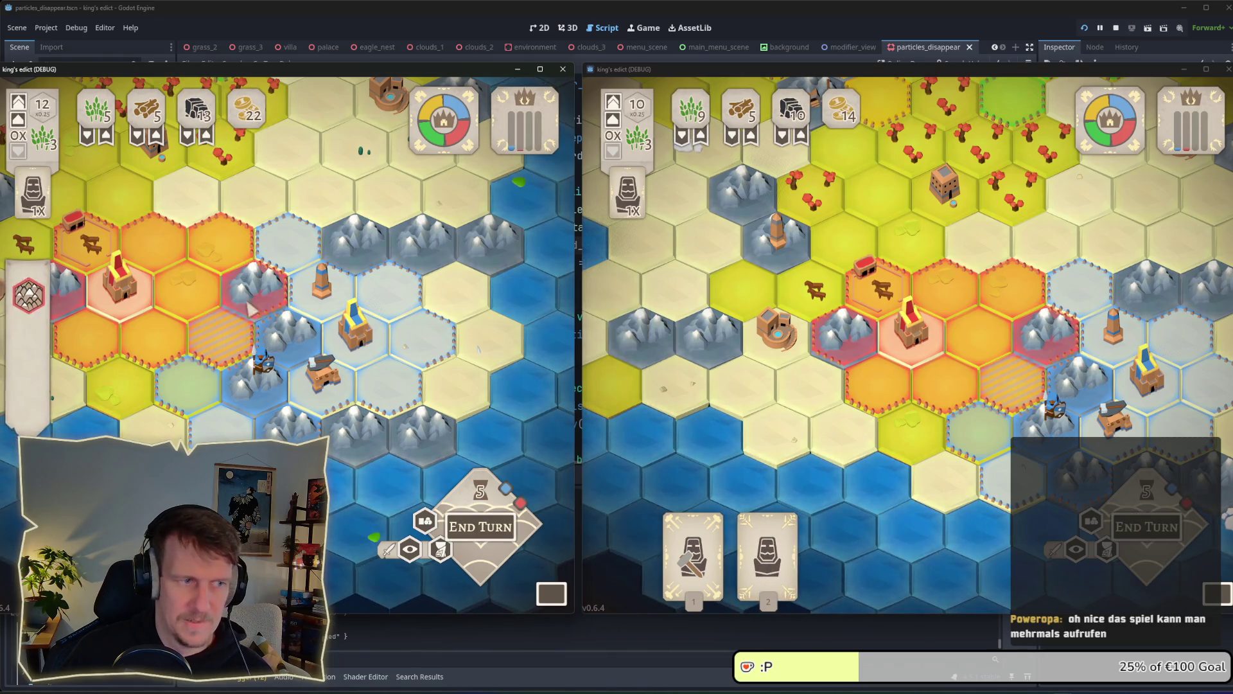
pyautogui.click(1118, 30)
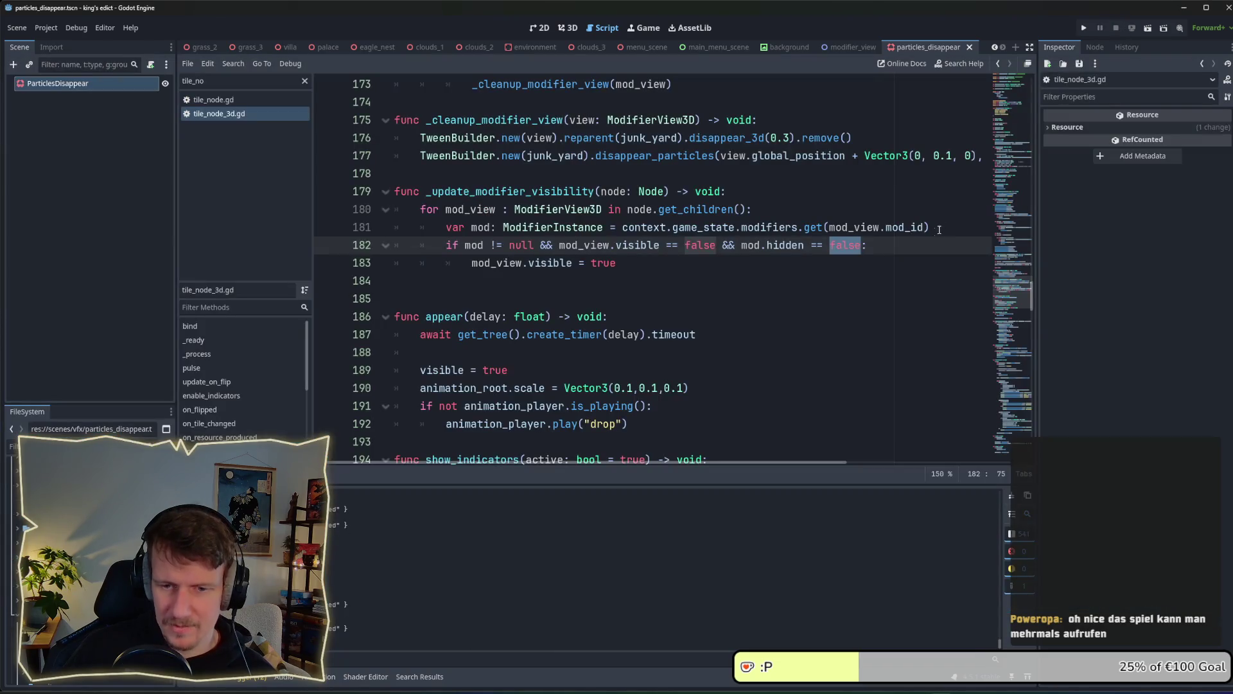
# Step: Delete the empty line 185 before appear() in tile_node_3d.gd
pyautogui.click(692, 265)
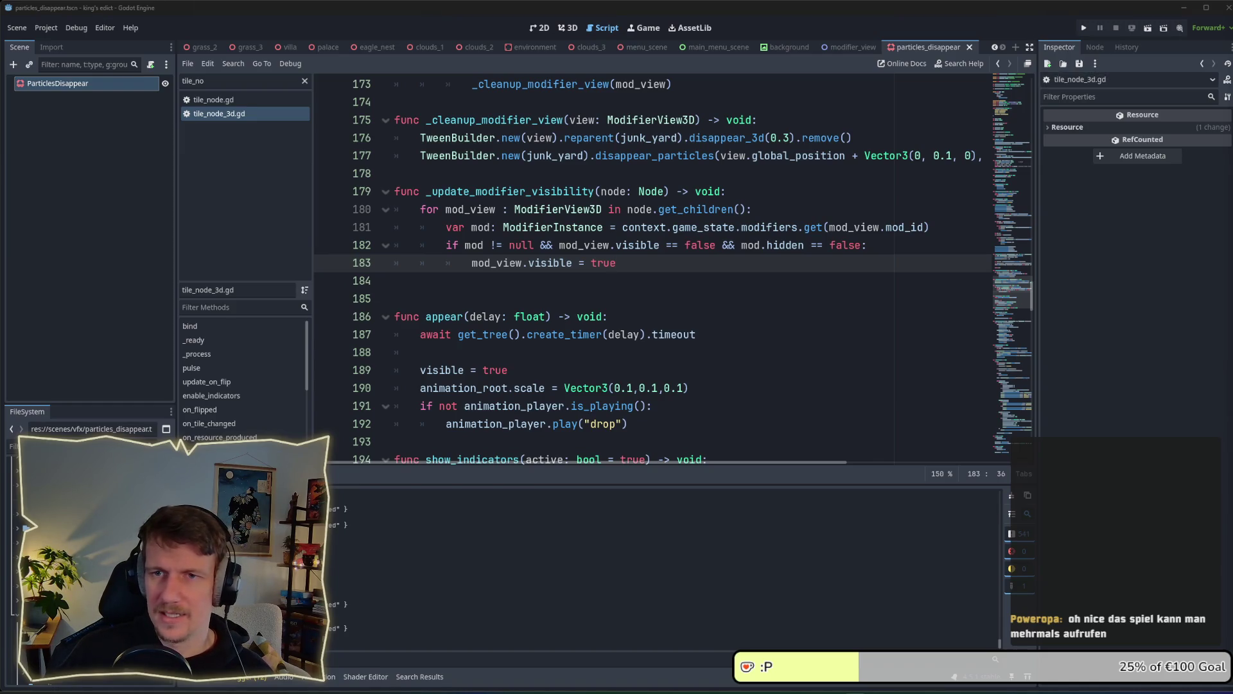
pyautogui.click(756, 296)
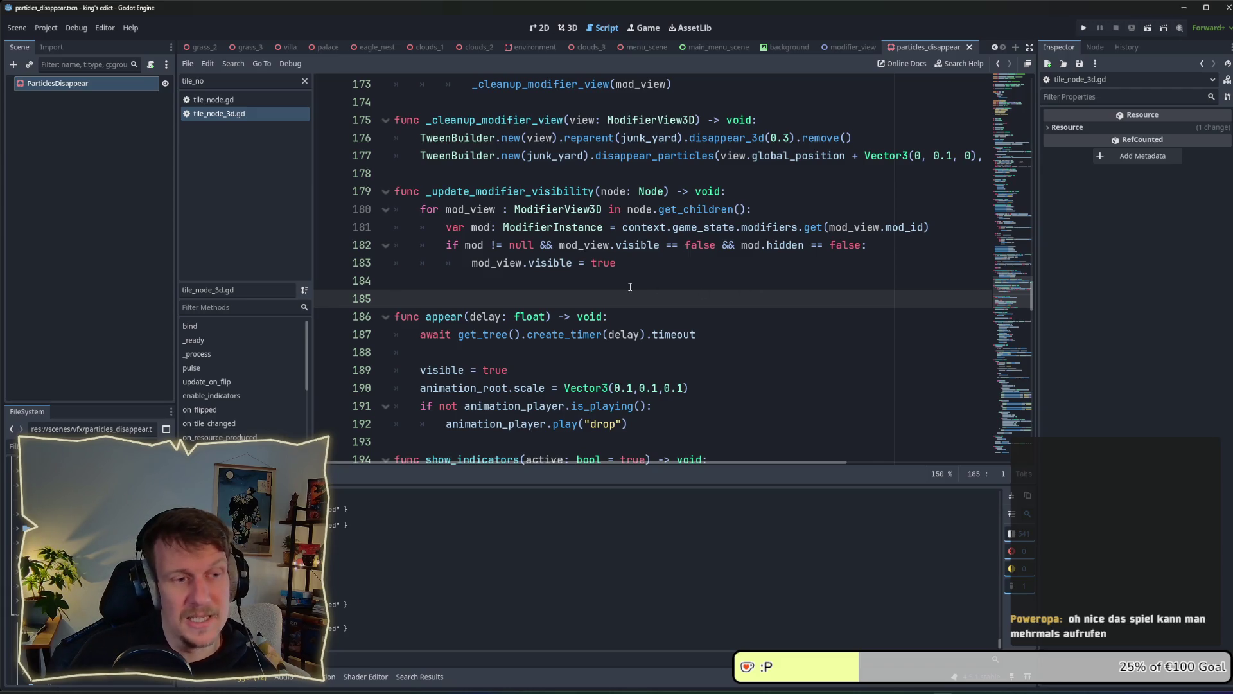
pyautogui.press('BackSpace')
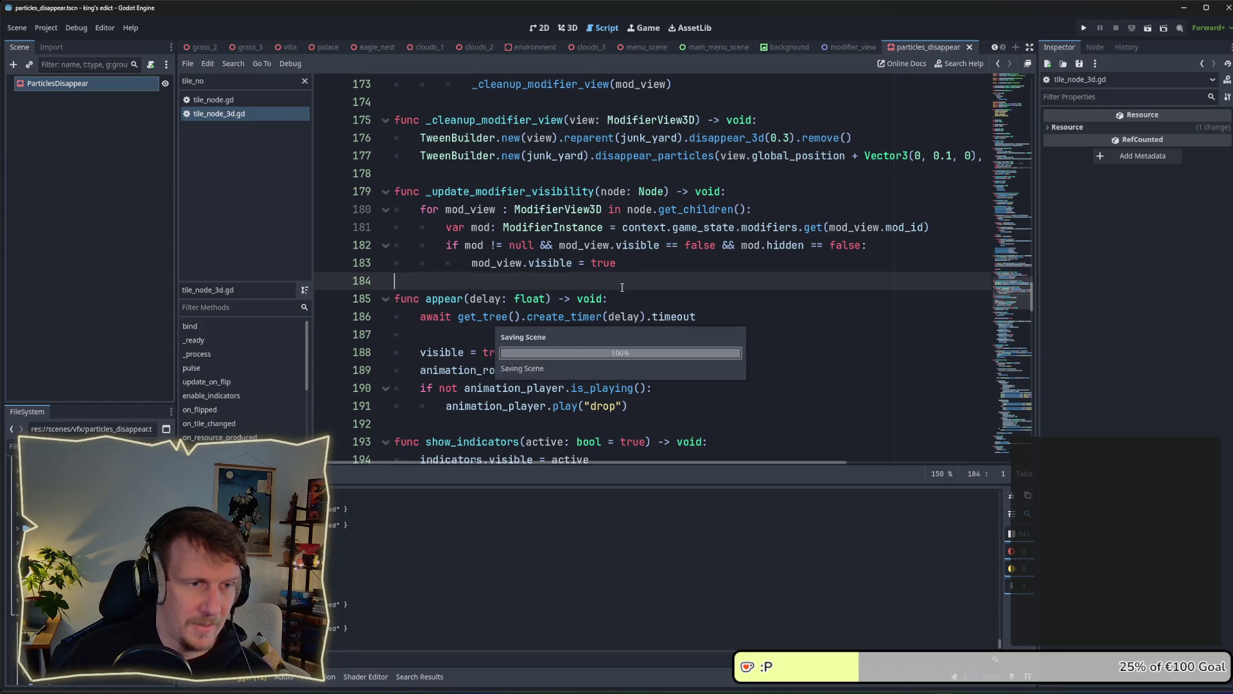
pyautogui.scroll(-3, 552, 282)
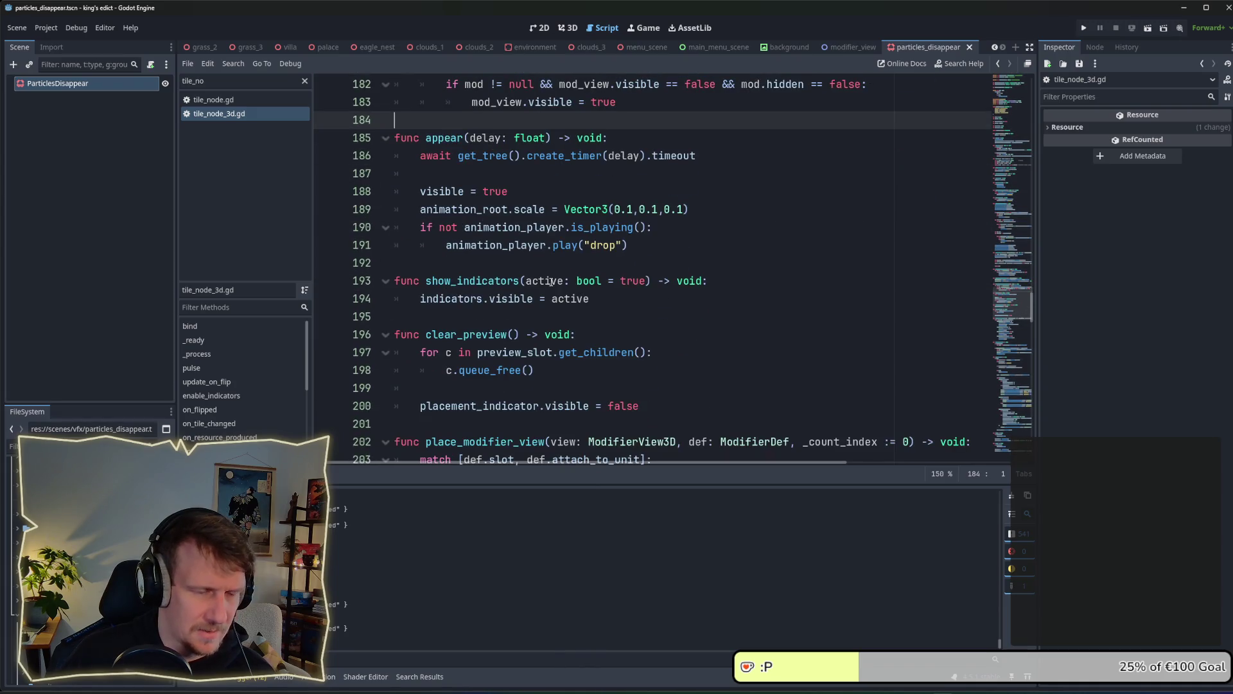
pyautogui.scroll(-2, 551, 282)
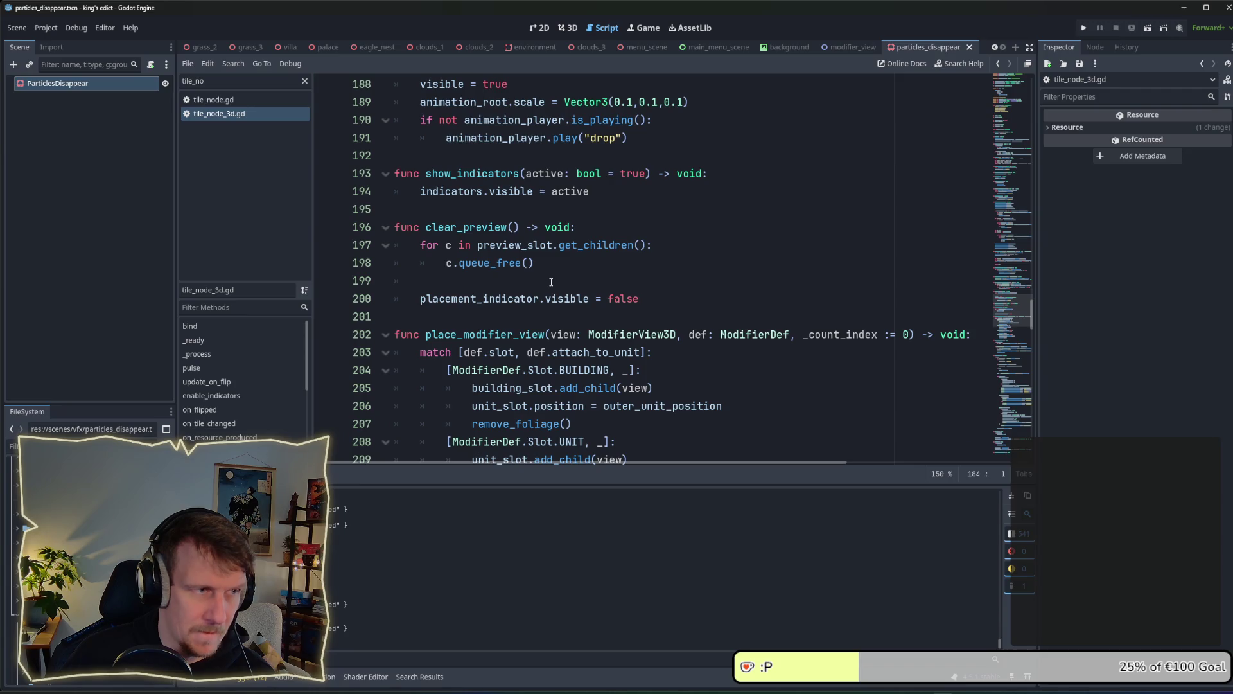
# Step: Clear the 'tile_no' script filter so all scripts are listed
pyautogui.click(250, 83)
pyautogui.hotkey('ctrl', 'a')
pyautogui.press('BackSpace')
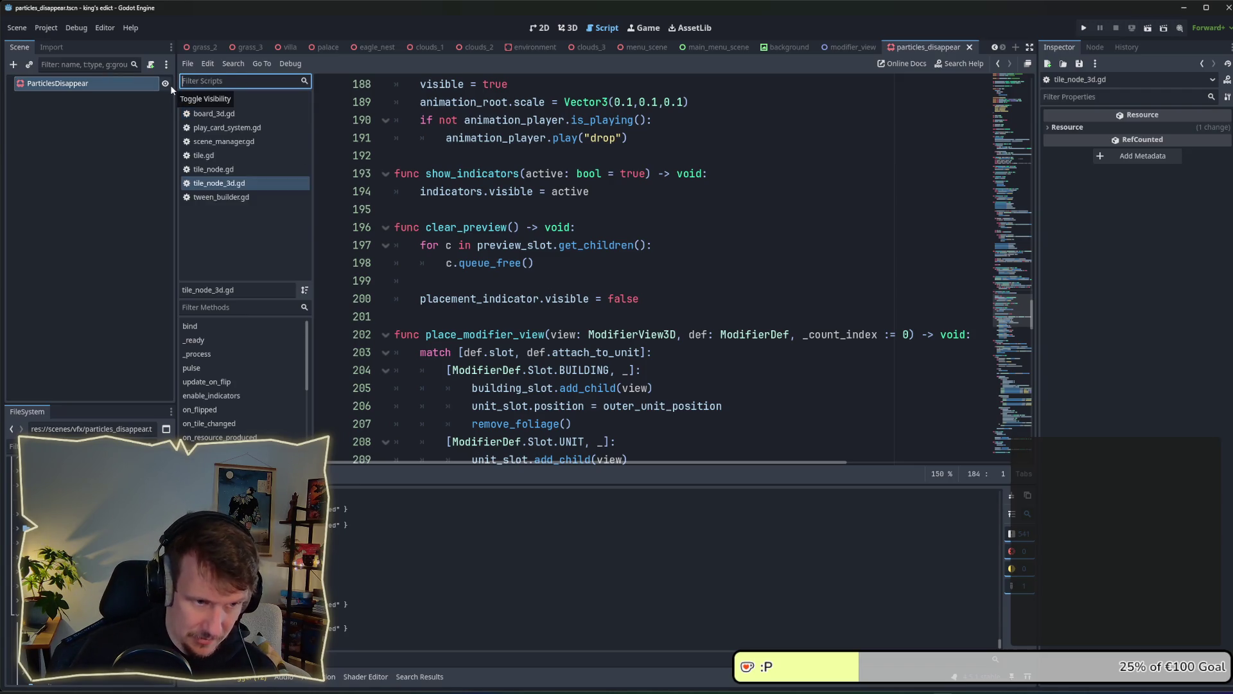
pyautogui.scroll(-4, 687, 254)
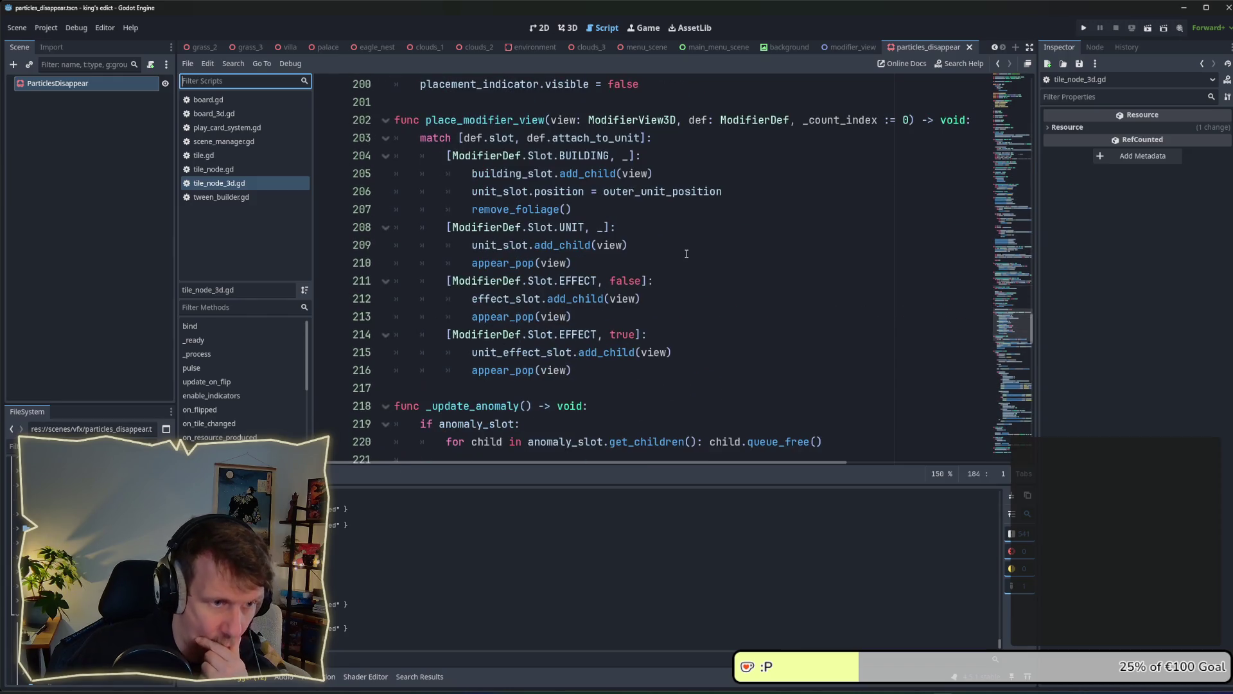
pyautogui.scroll(20, 686, 254)
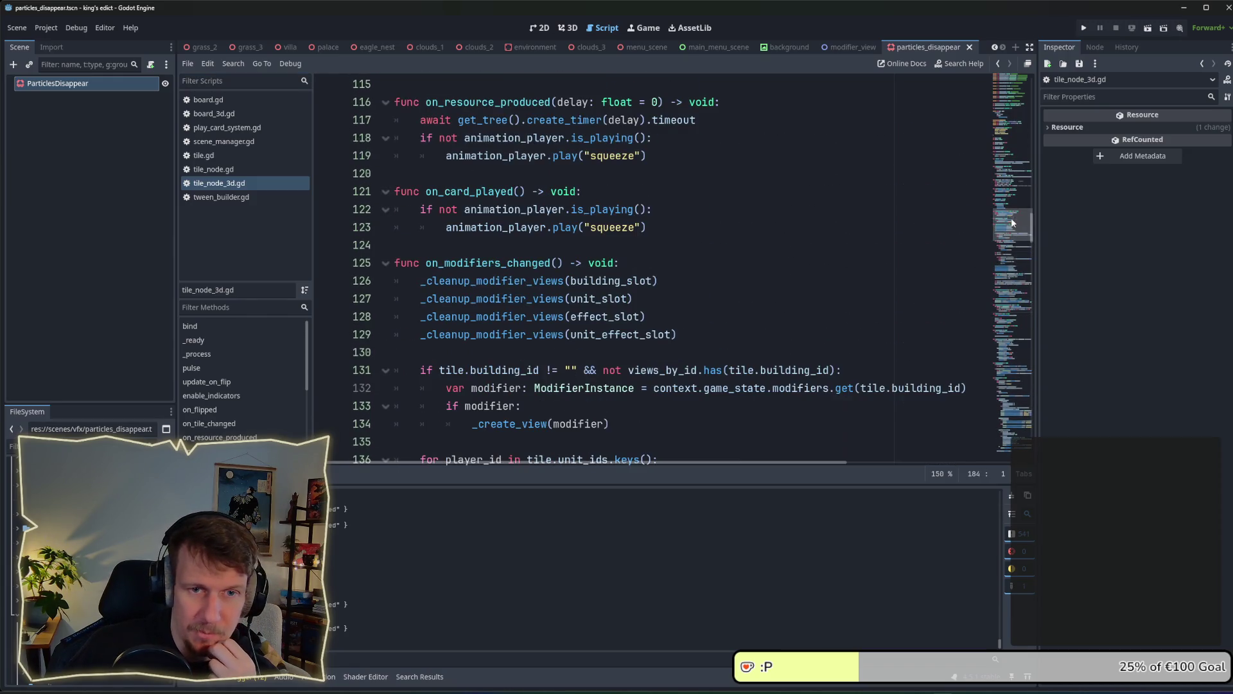
# Step: Jump through _cleanup_modifier_views to the _cleanup_modifier_view definition and place the caret on line 177
pyautogui.click(494, 281)
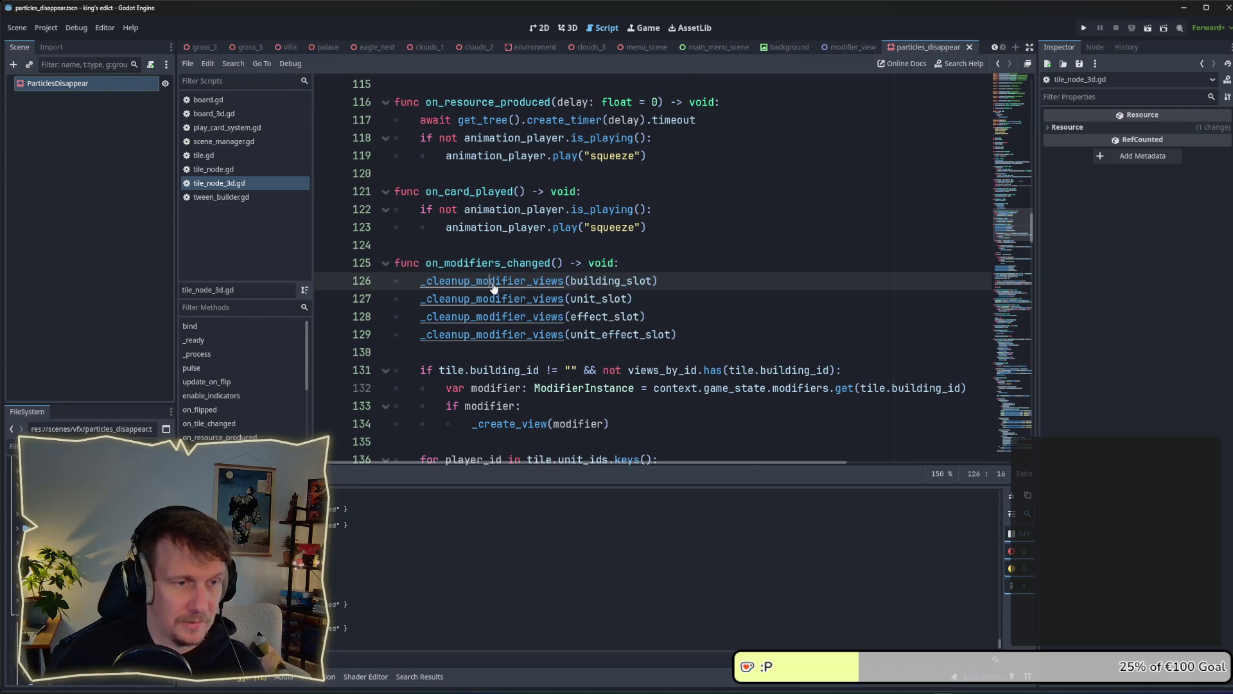
pyautogui.keyDown('ctrl'); pyautogui.click(493, 280); pyautogui.keyUp('ctrl')
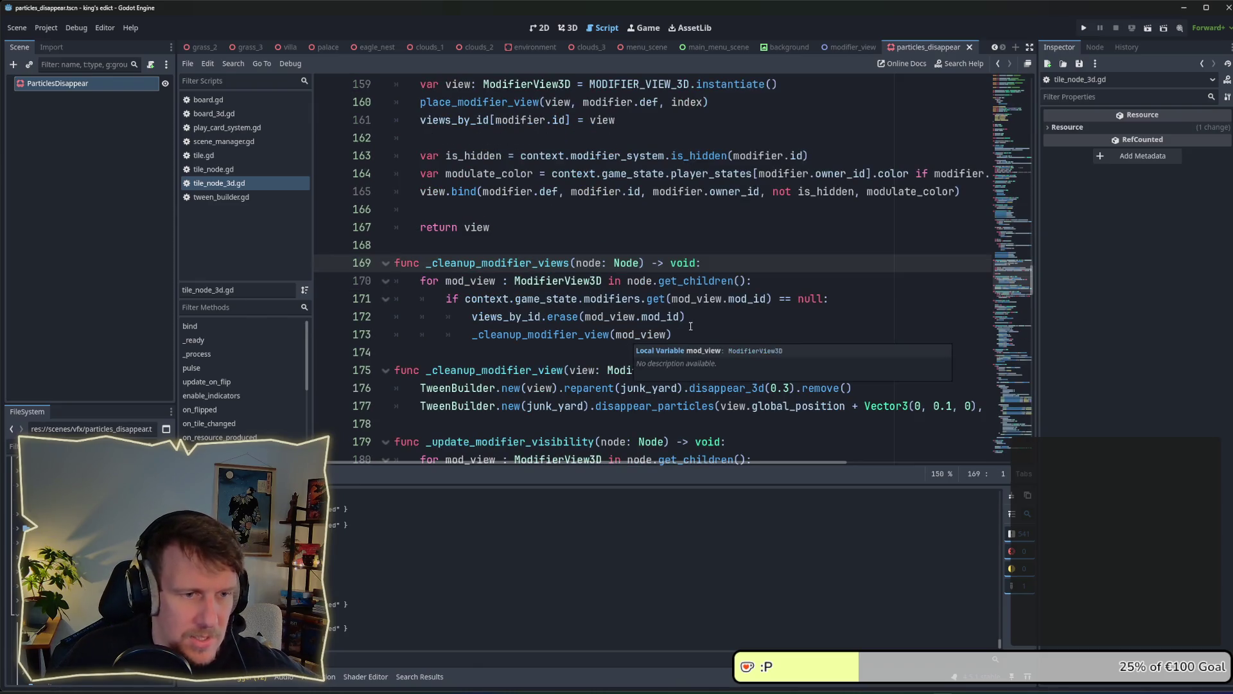
pyautogui.keyDown('ctrl'); pyautogui.click(575, 334); pyautogui.keyUp('ctrl')
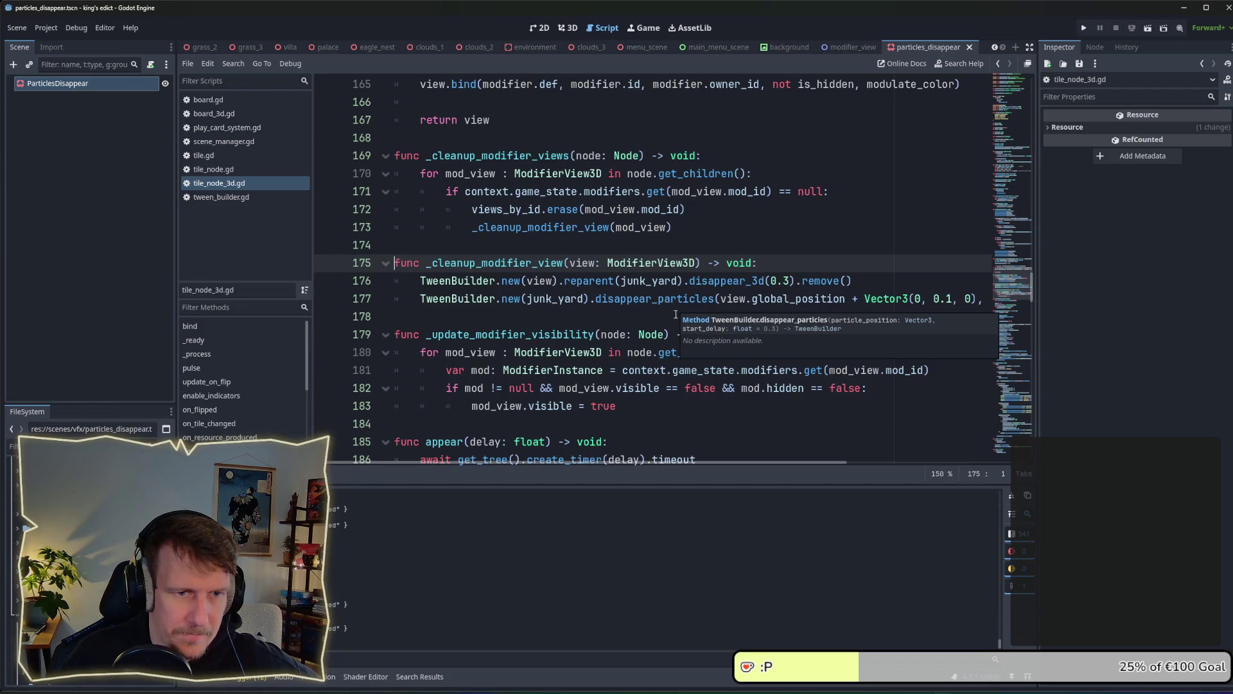
pyautogui.moveTo(694, 462)
pyautogui.mouseDown()
pyautogui.moveTo(782, 463)
pyautogui.moveTo(707, 443)
pyautogui.moveTo(700, 417)
pyautogui.mouseUp()
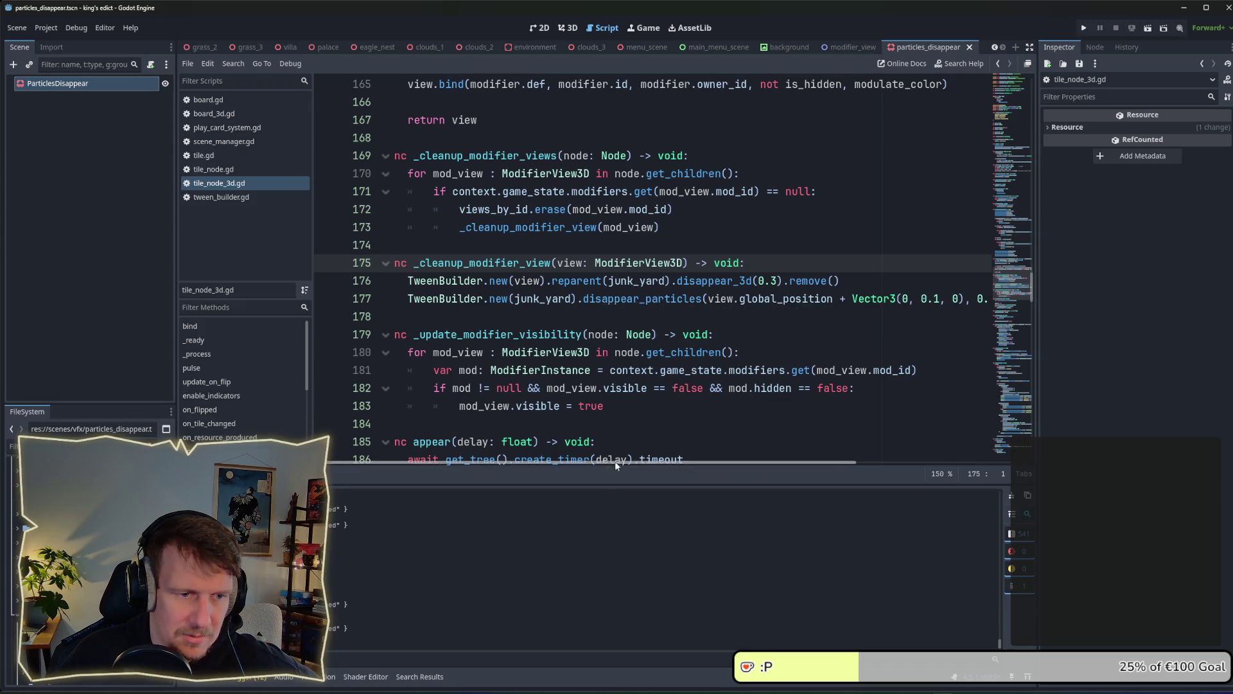
pyautogui.moveTo(614, 462); pyautogui.dragTo(642, 460)
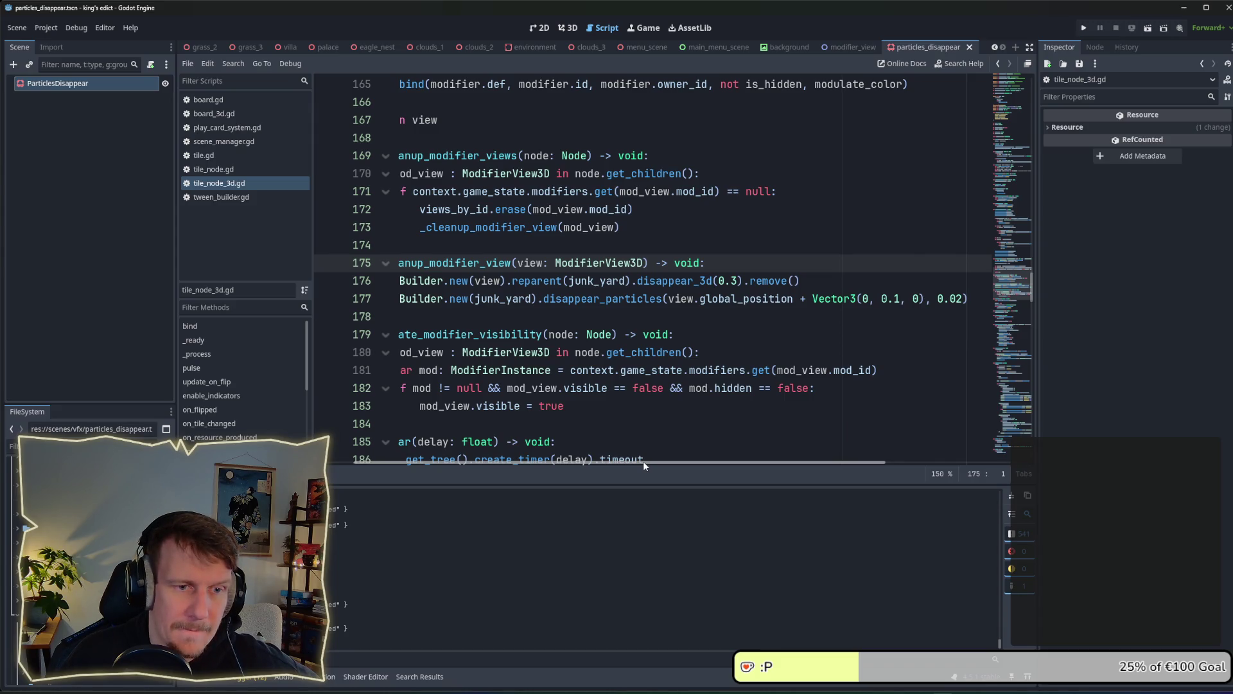
pyautogui.moveTo(642, 460); pyautogui.dragTo(668, 467)
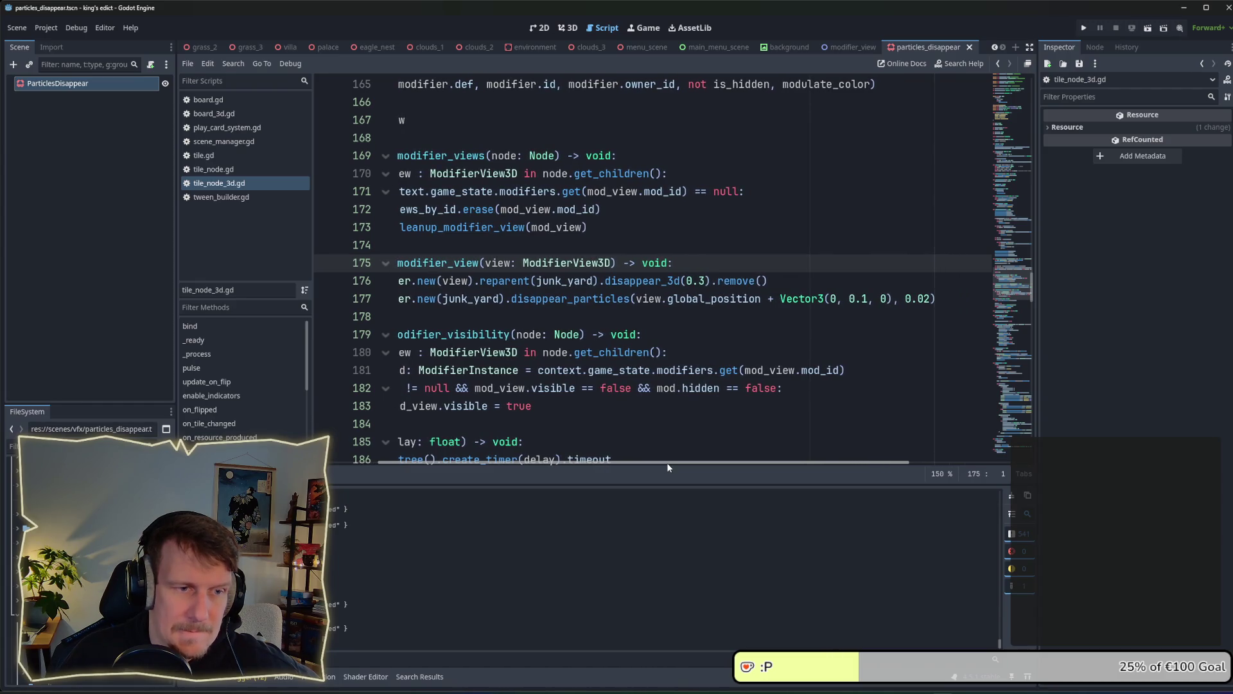
pyautogui.hscroll(-3, 668, 467)
pyautogui.click(595, 299)
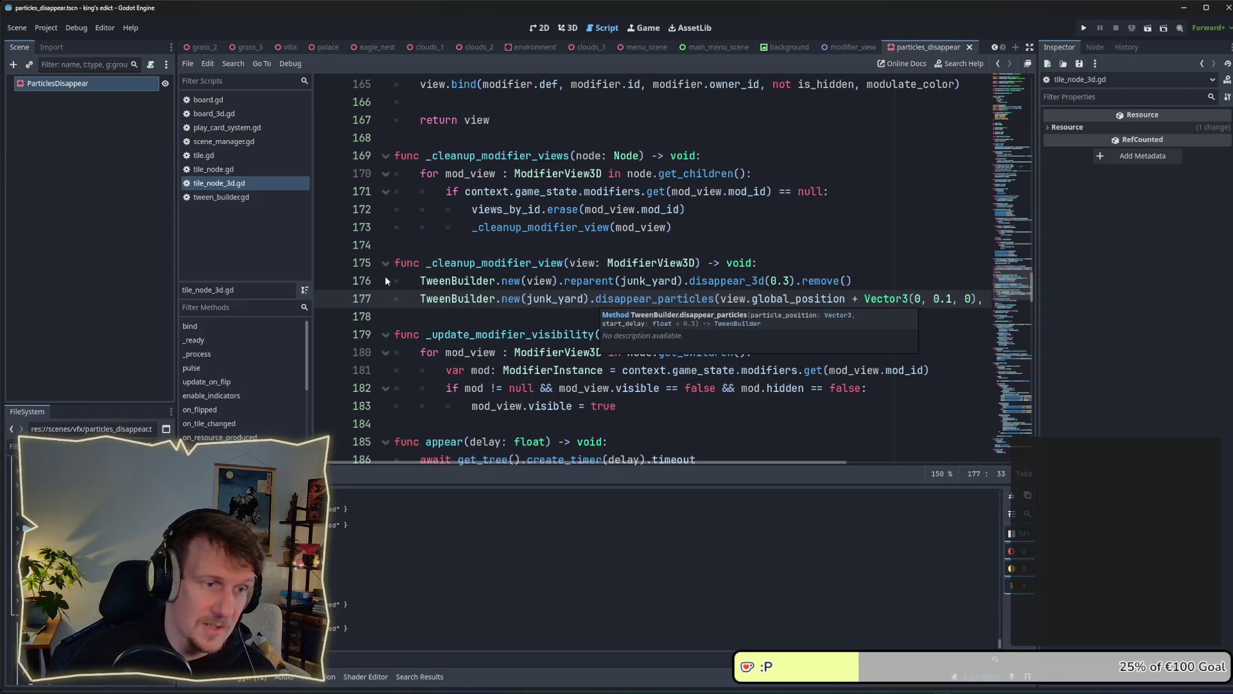
# Step: Try adding .delay() after new(junk_yard) on line 177, then remove it again
pyautogui.hotkey('ctrl', 'z')
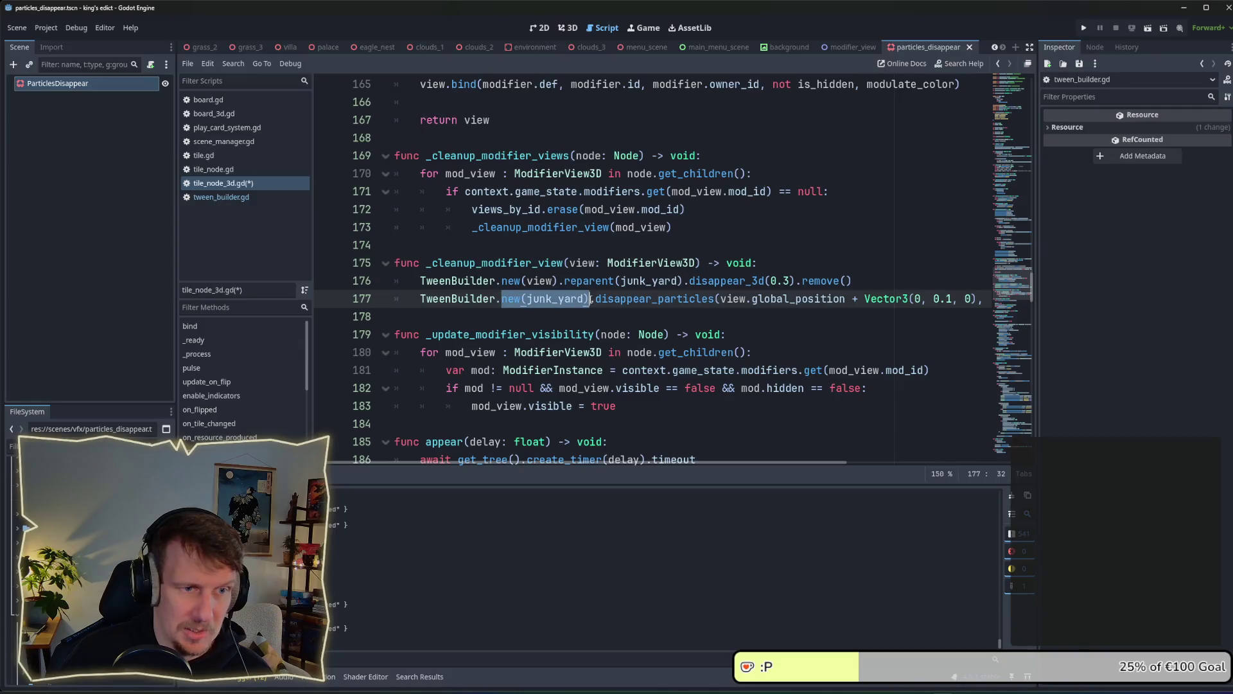
pyautogui.click(590, 299)
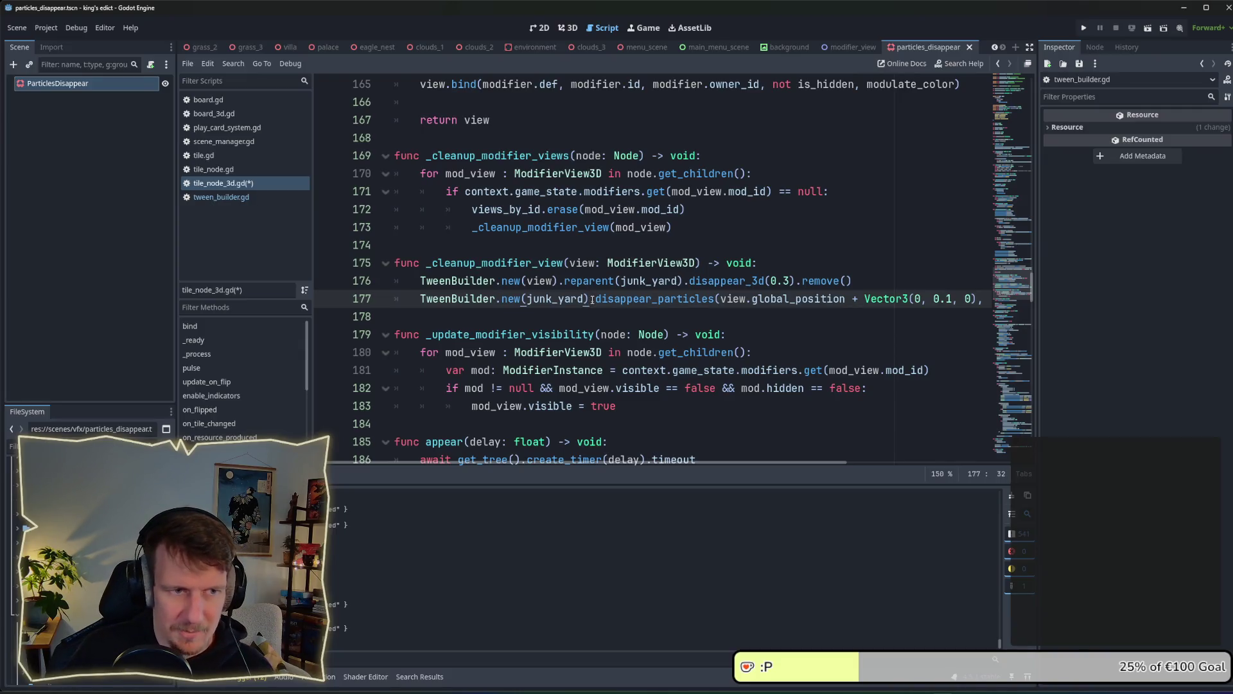
pyautogui.write('.')
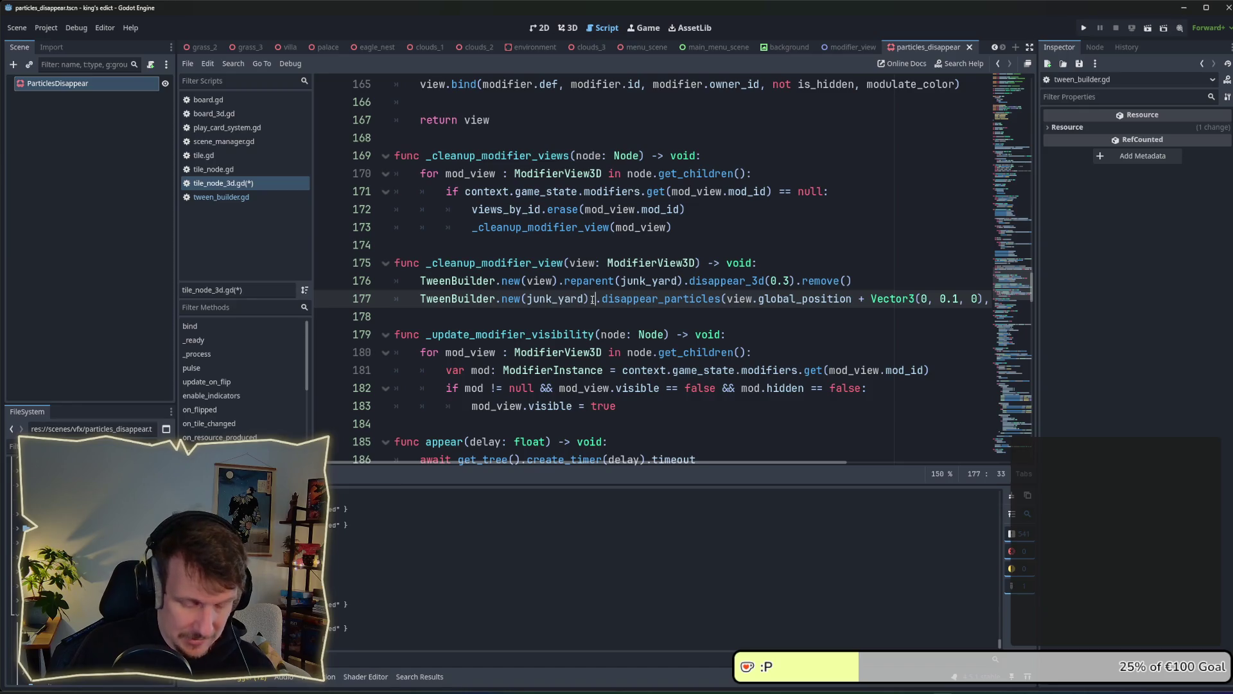
pyautogui.write('delay()')
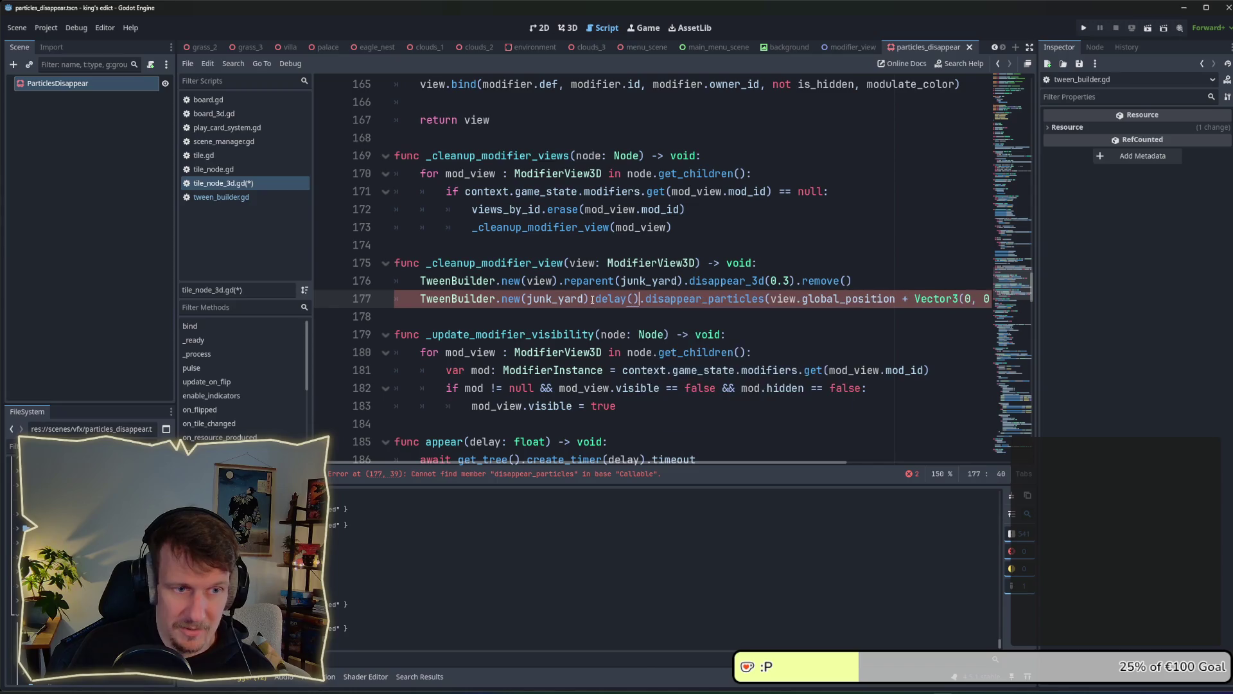
pyautogui.press('Left')
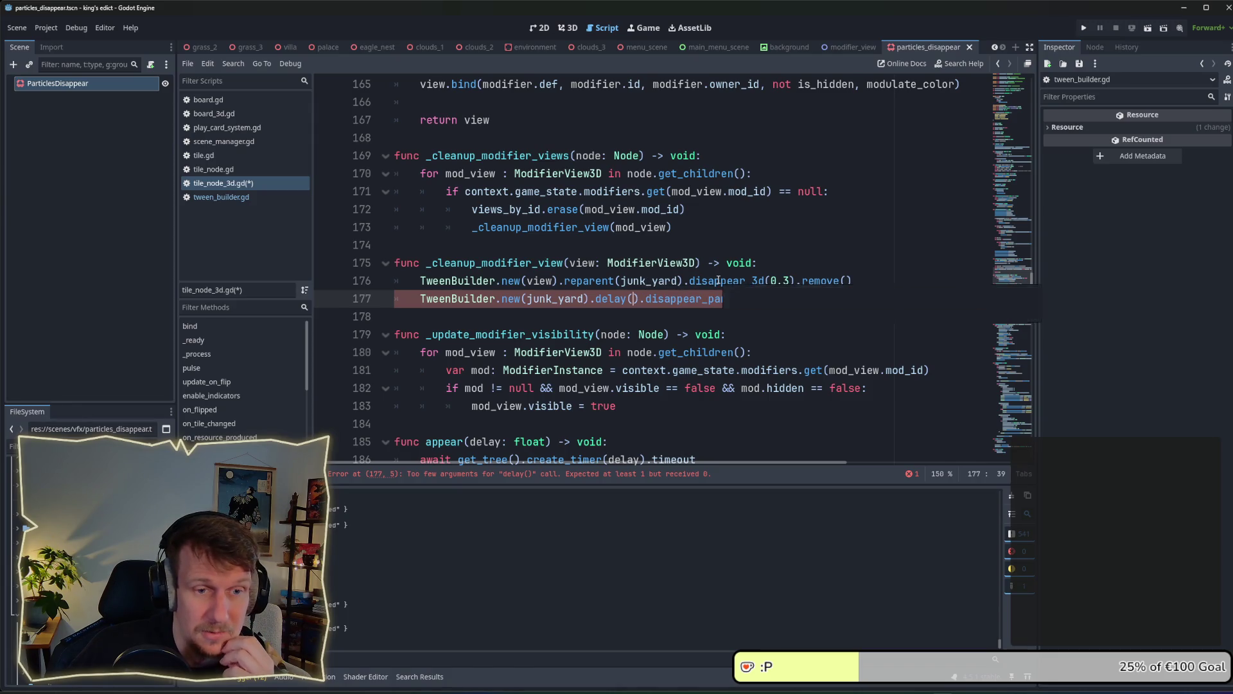
pyautogui.moveTo(642, 299); pyautogui.dragTo(595, 299)
pyautogui.press('BackSpace')
pyautogui.press('BackSpace')
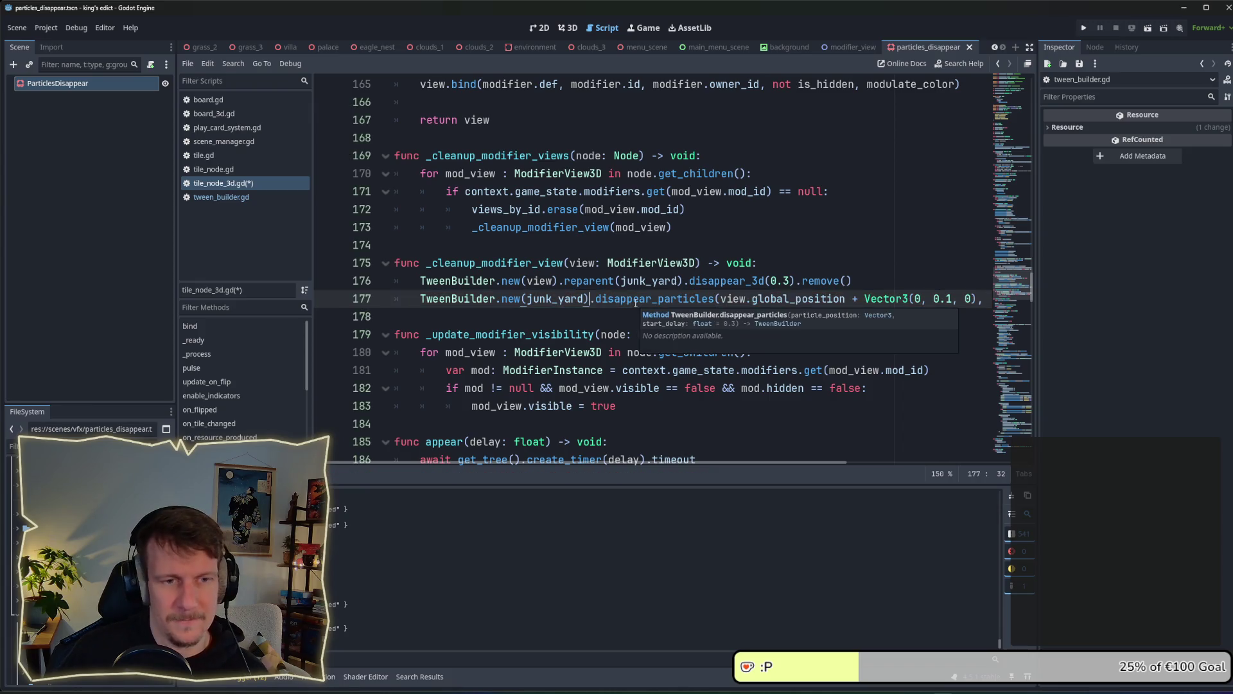
# Step: Insert a new empty first line inside _cleanup_modifier_view
pyautogui.click(843, 270)
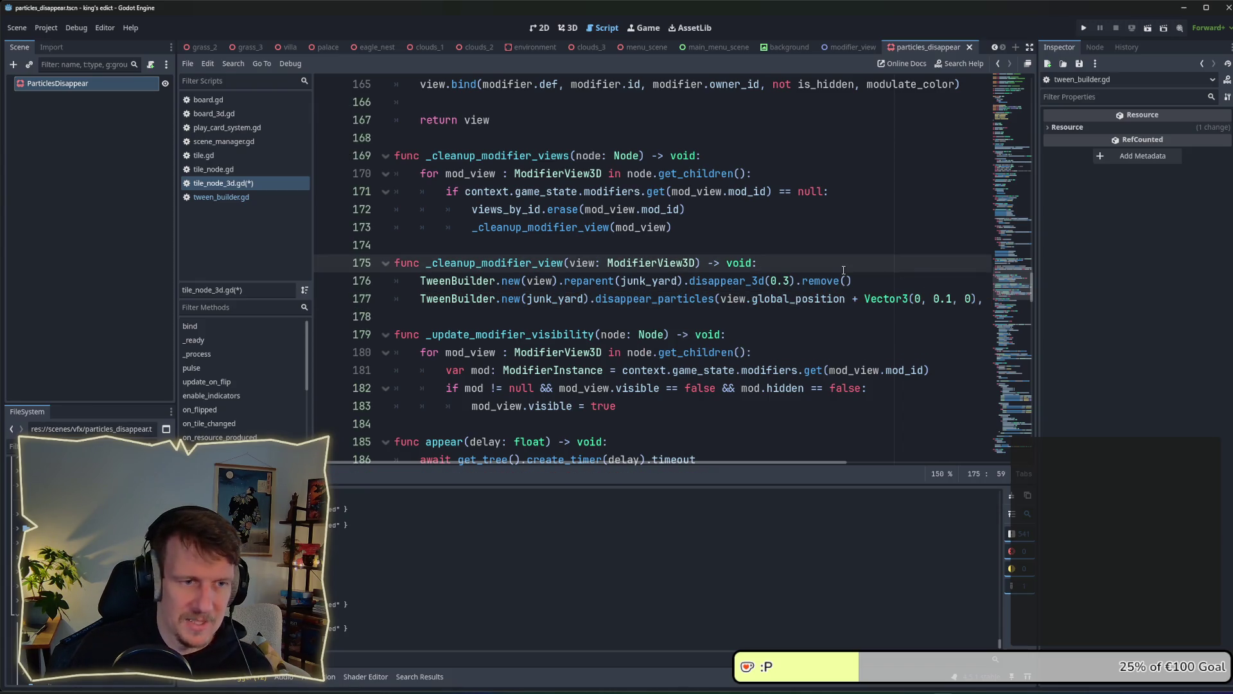
pyautogui.press('Return')
pyautogui.press('Return')
pyautogui.press('Up')
# Step: Add var delay = randf_range(0, 0.2) as the function's first line and save
pyautogui.write('var de')
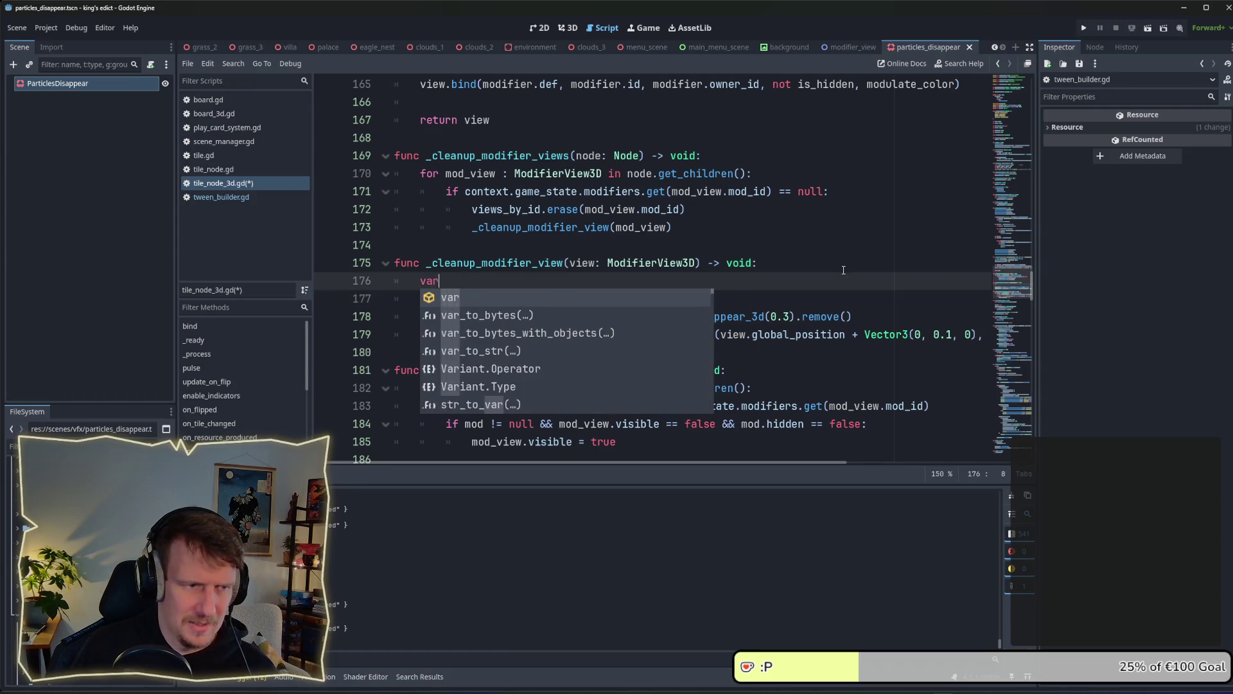
pyautogui.write('lay = ')
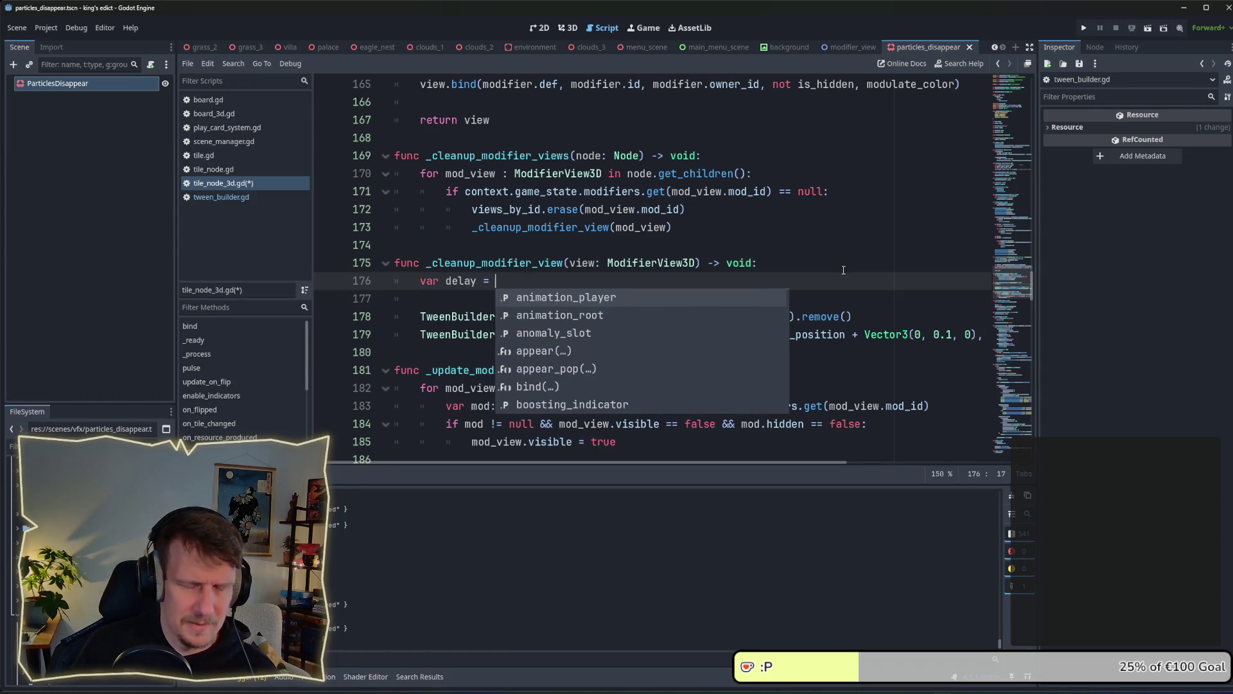
pyautogui.write('ran')
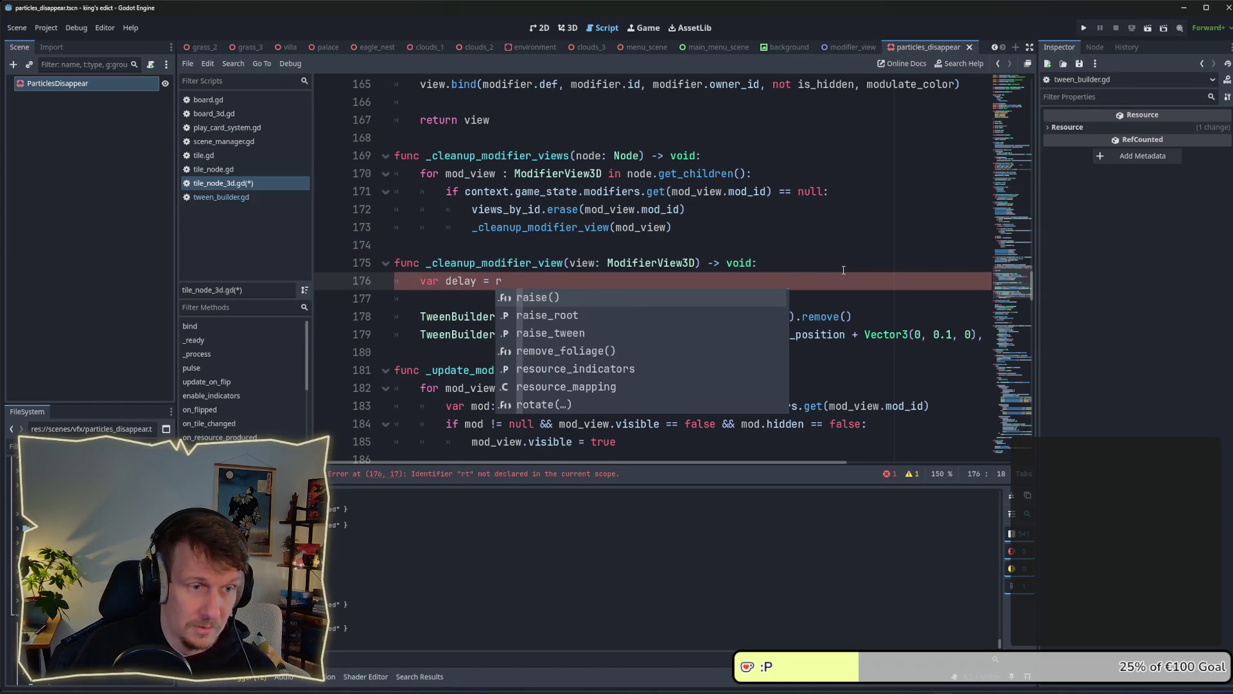
pyautogui.write('df_')
pyautogui.press('Return')
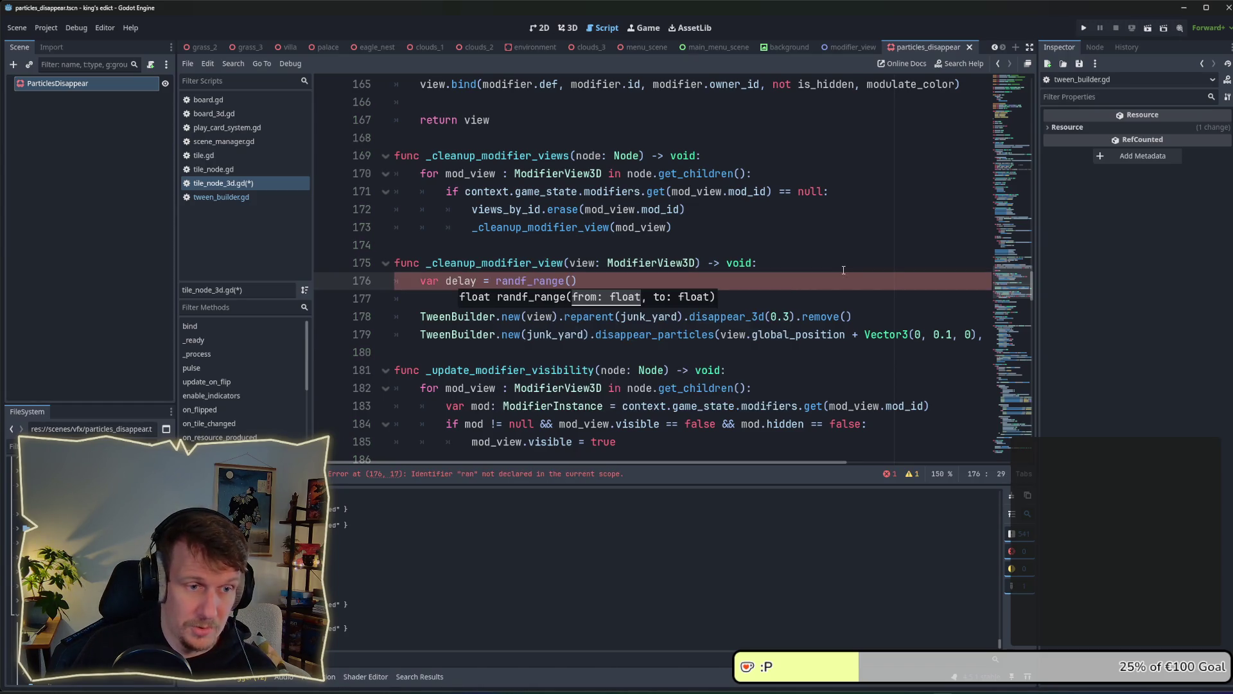
pyautogui.write('0')
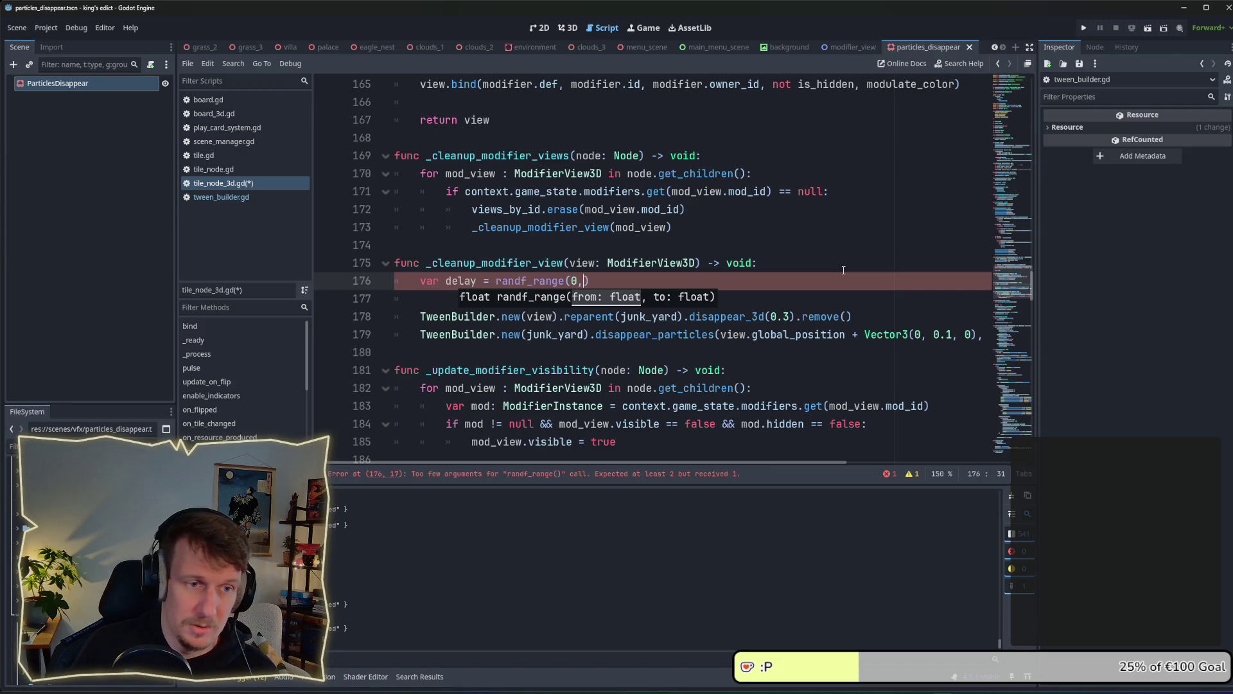
pyautogui.write(', 0.')
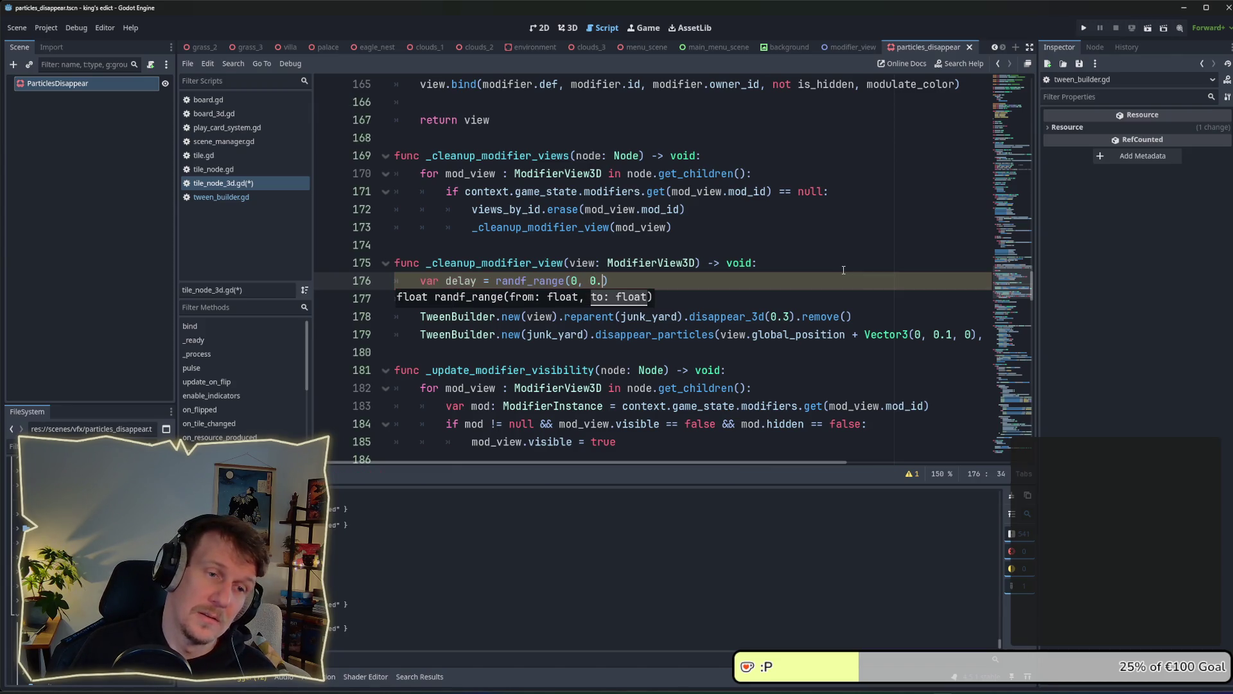
pyautogui.write('2')
pyautogui.hotkey('ctrl', 's')
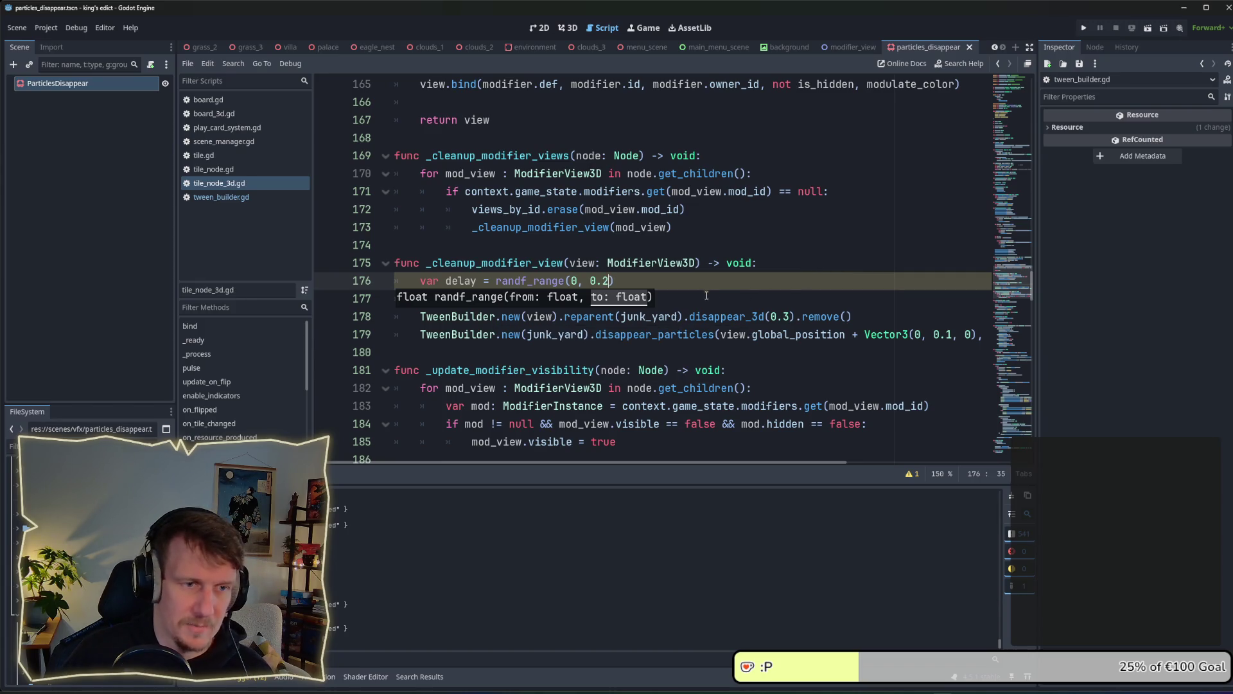
pyautogui.press('End')
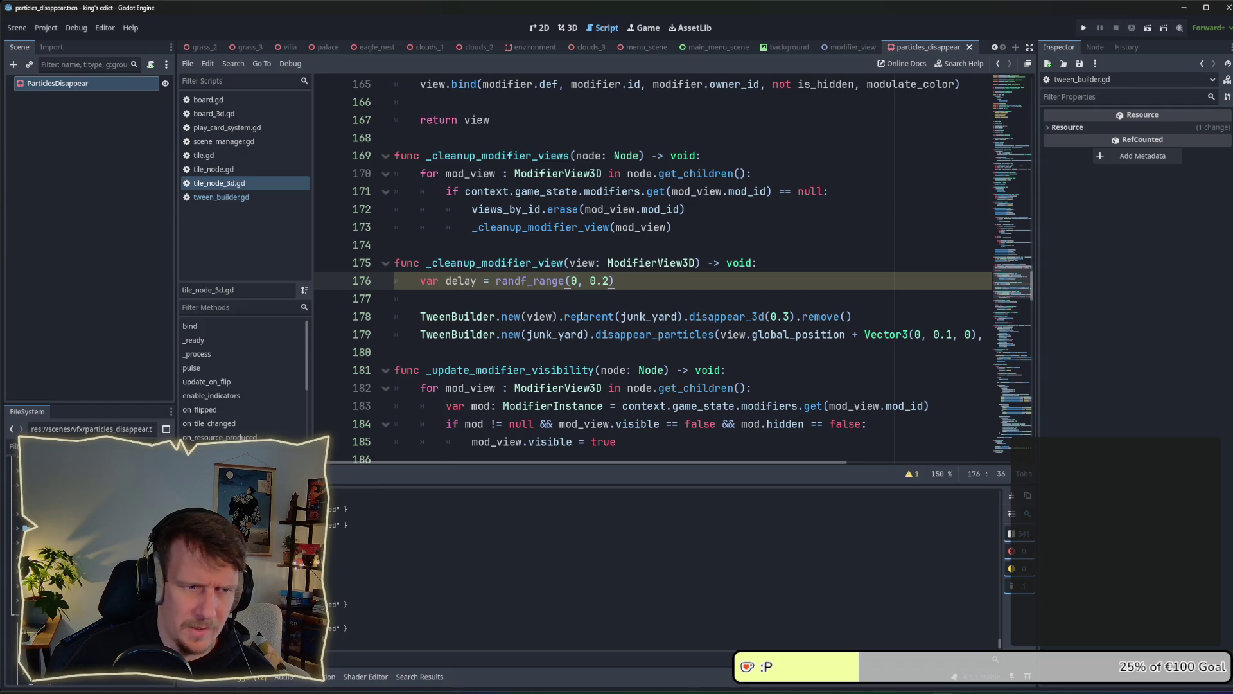
# Step: Insert .delay(delay) into both TweenBuilder chains on lines 178 and 179, then run the game
pyautogui.click(560, 318)
pyautogui.write('.d')
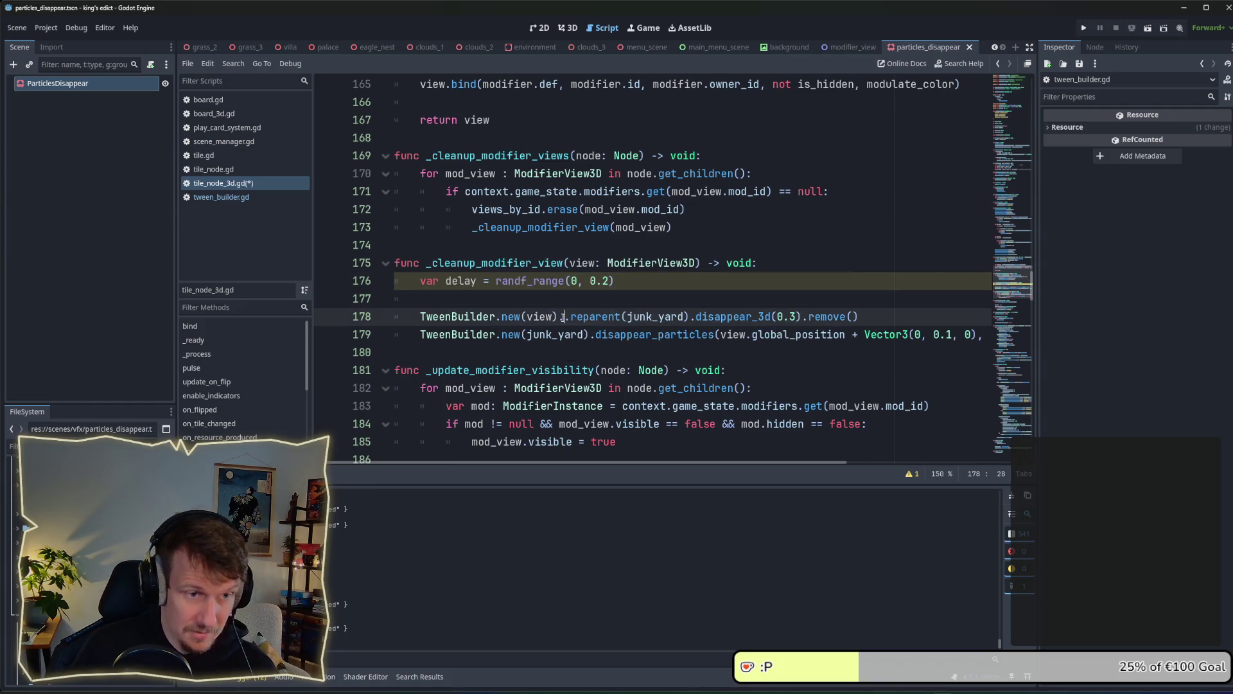
pyautogui.write('ela')
pyautogui.press('Escape')
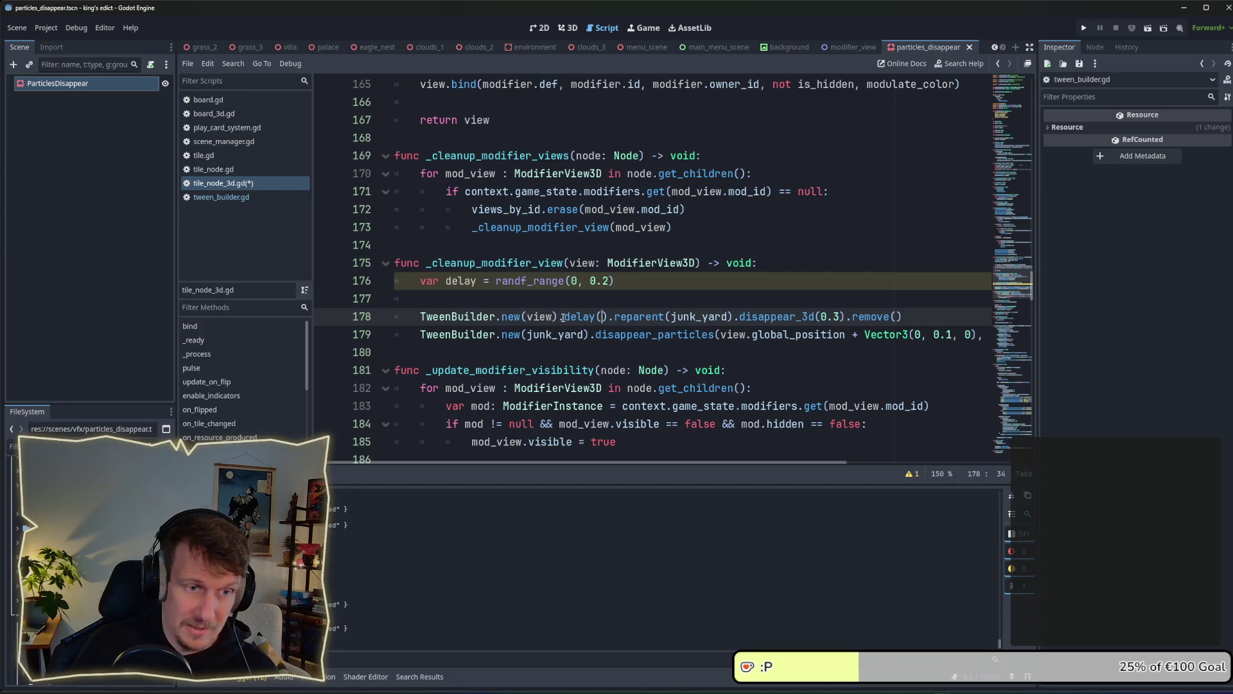
pyautogui.write('lay')
pyautogui.press('Escape')
pyautogui.moveTo(639, 319); pyautogui.dragTo(569, 320)
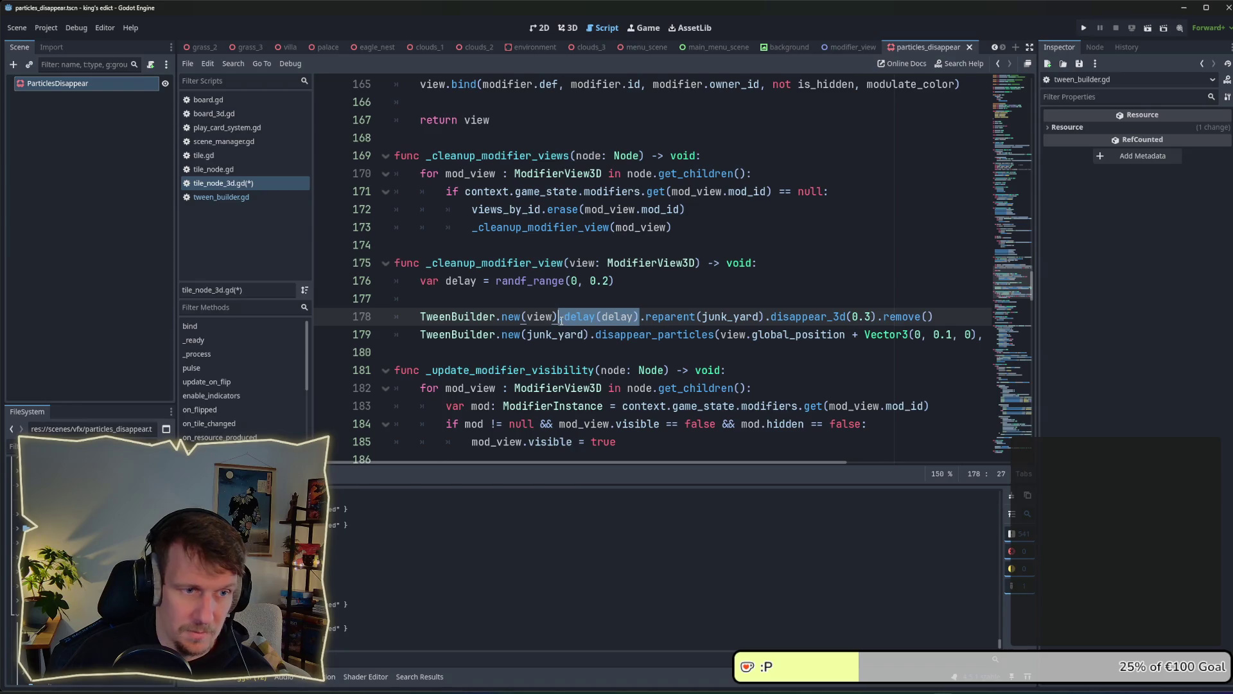
pyautogui.hotkey('ctrl', 'c')
pyautogui.click(590, 334)
pyautogui.hotkey('ctrl', 'v')
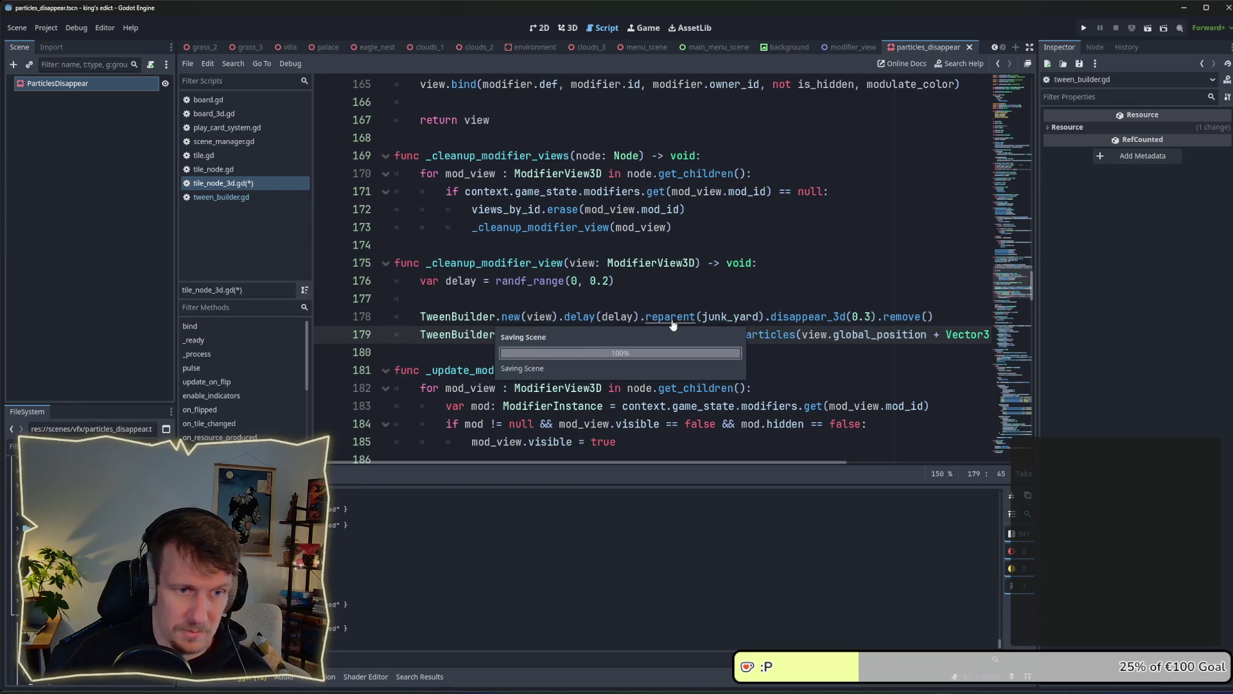
pyautogui.click(1085, 29)
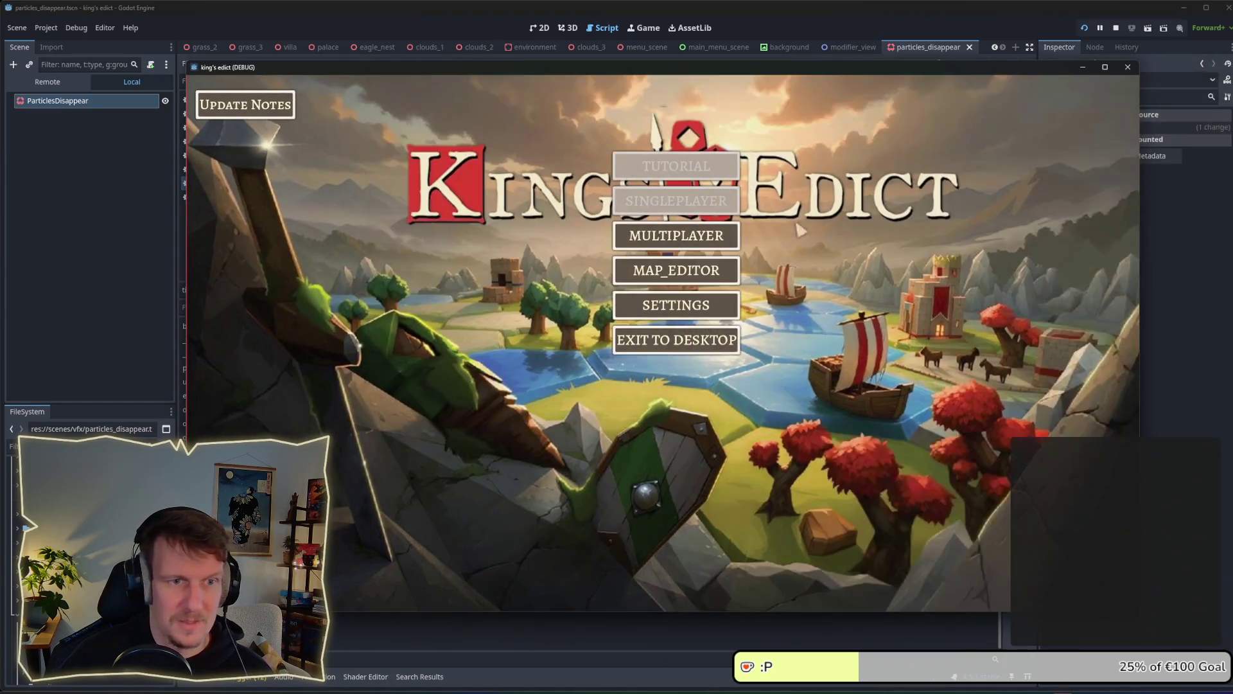
# Step: Create a multiplayer game, switch the map to even_steven.map, and start the match
pyautogui.click(719, 235)
pyautogui.click(732, 232)
pyautogui.click(781, 131)
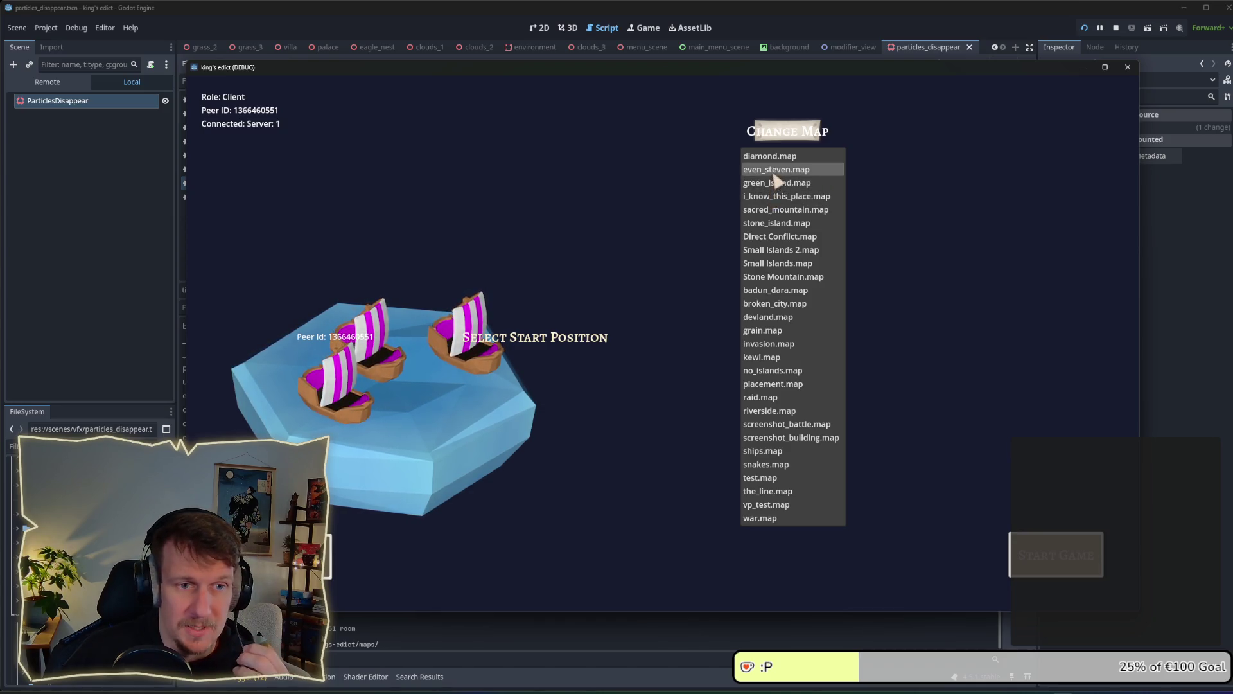
pyautogui.click(774, 170)
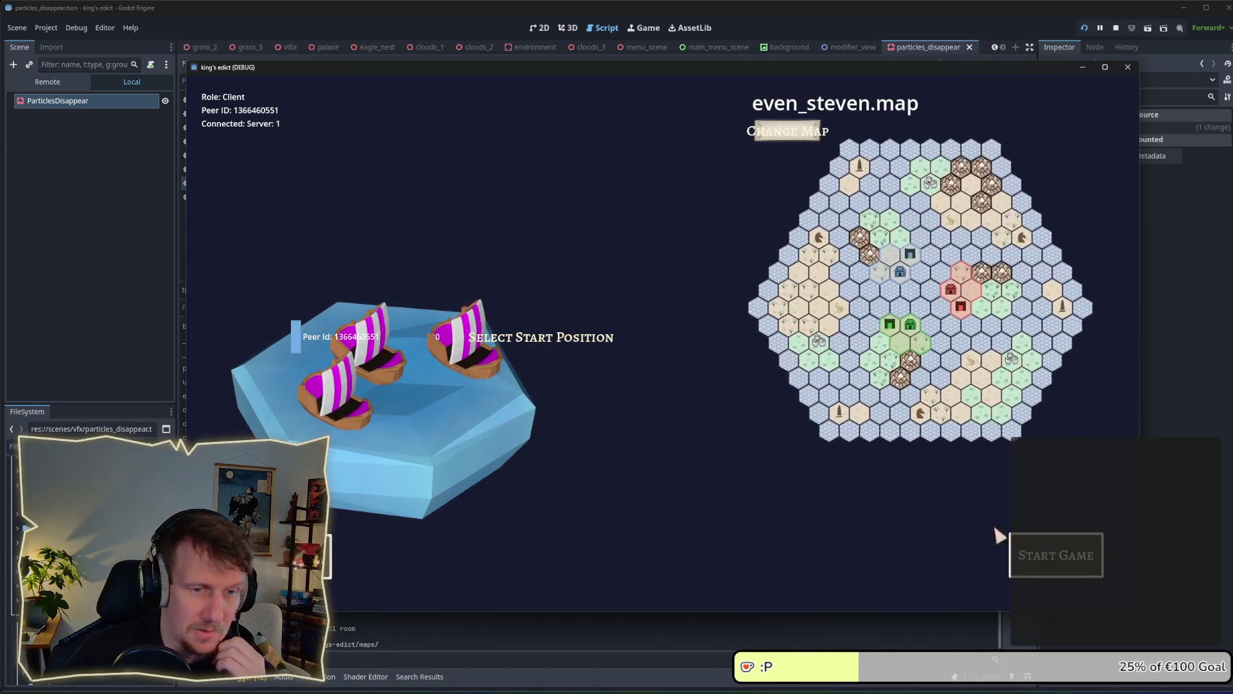
pyautogui.click(1056, 554)
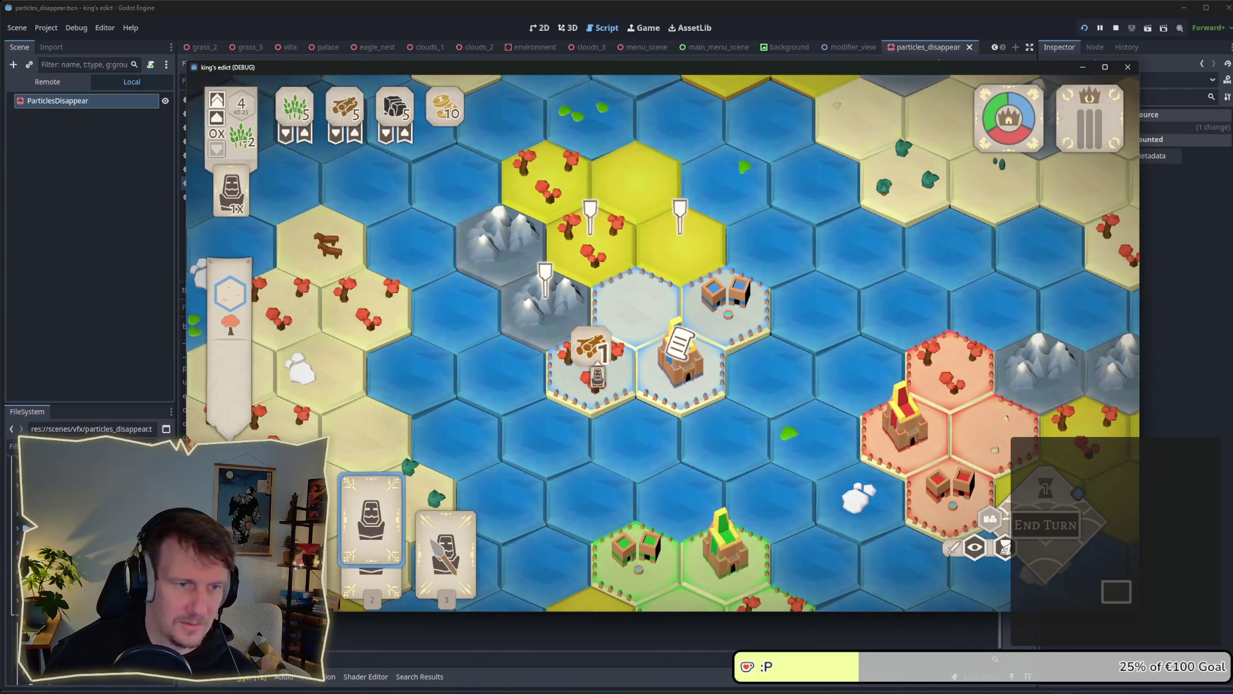
# Step: Place a serf on the central castle tile and build a saw mill there
pyautogui.click(604, 365)
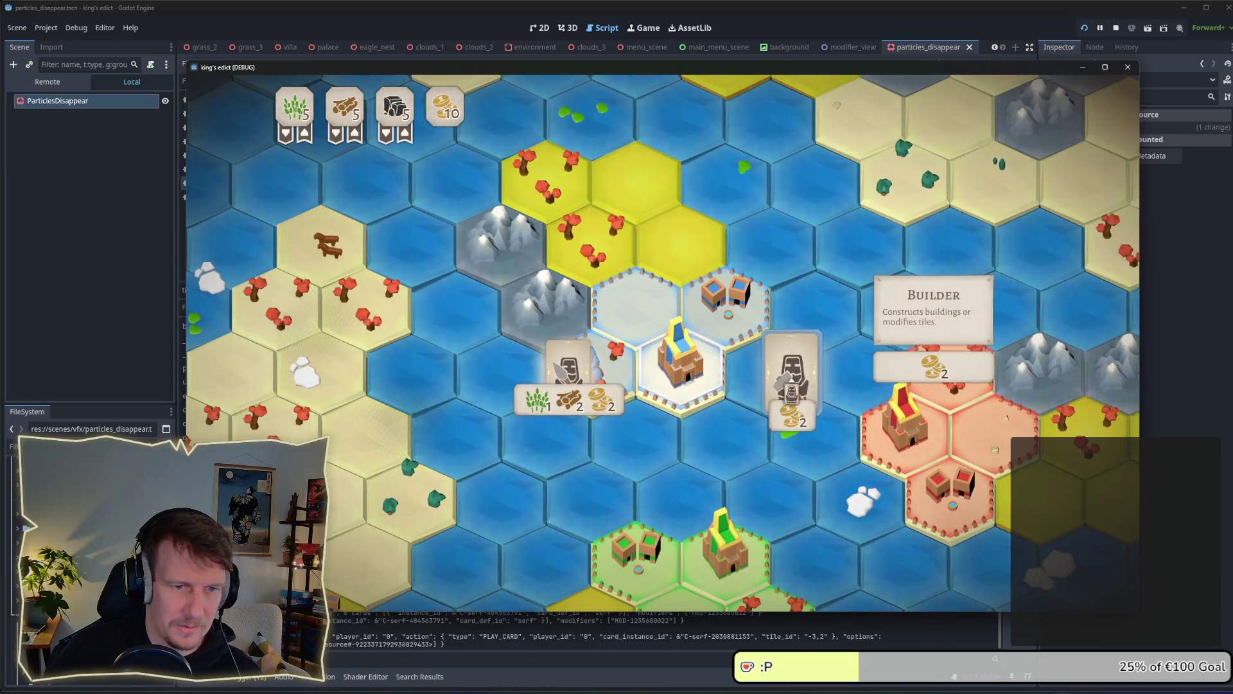
pyautogui.click(735, 375)
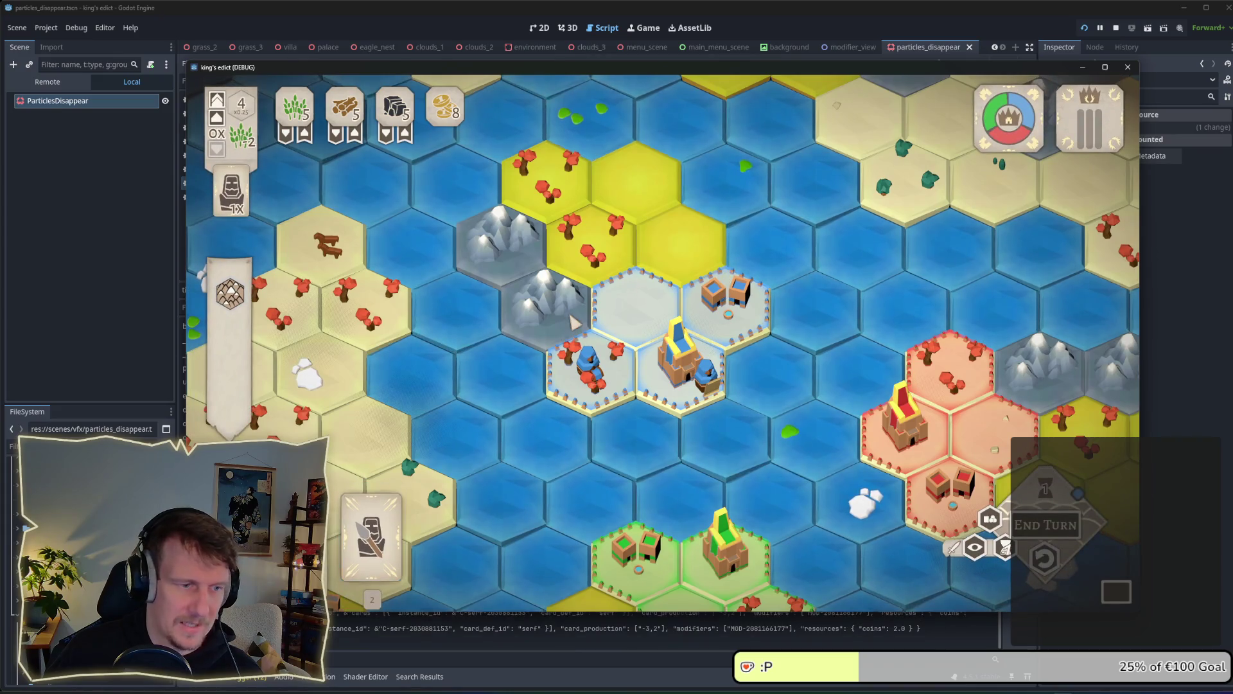
pyautogui.click(636, 289)
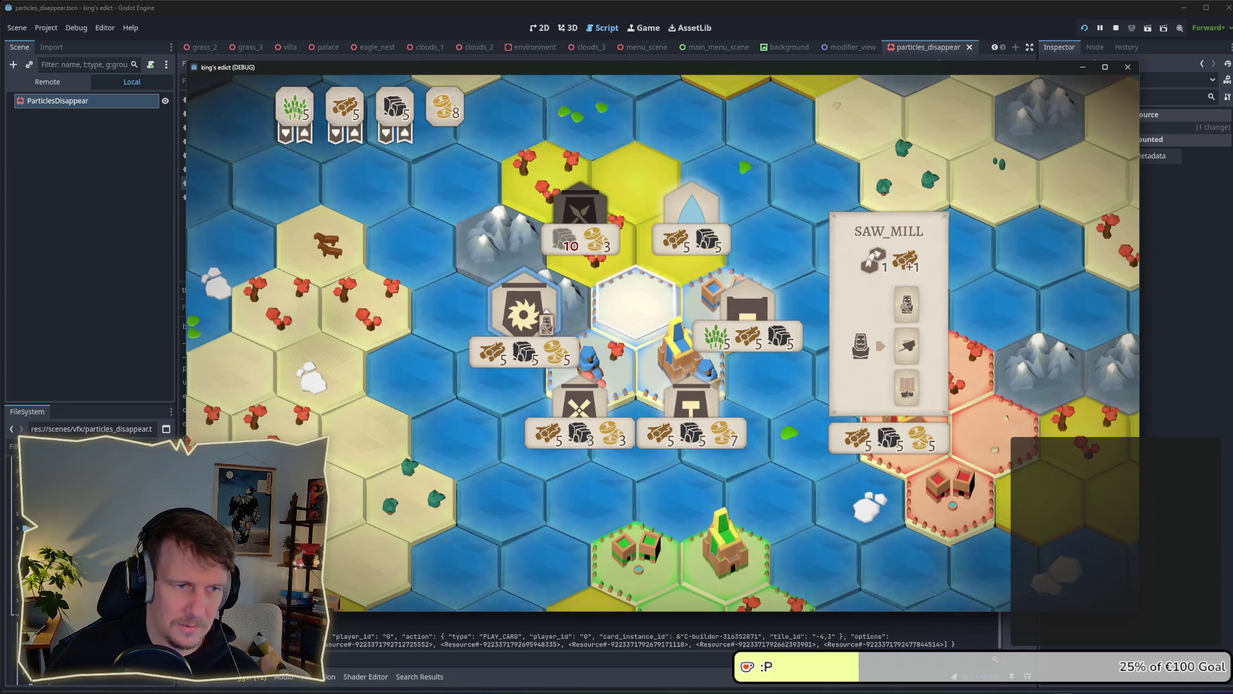
pyautogui.click(747, 311)
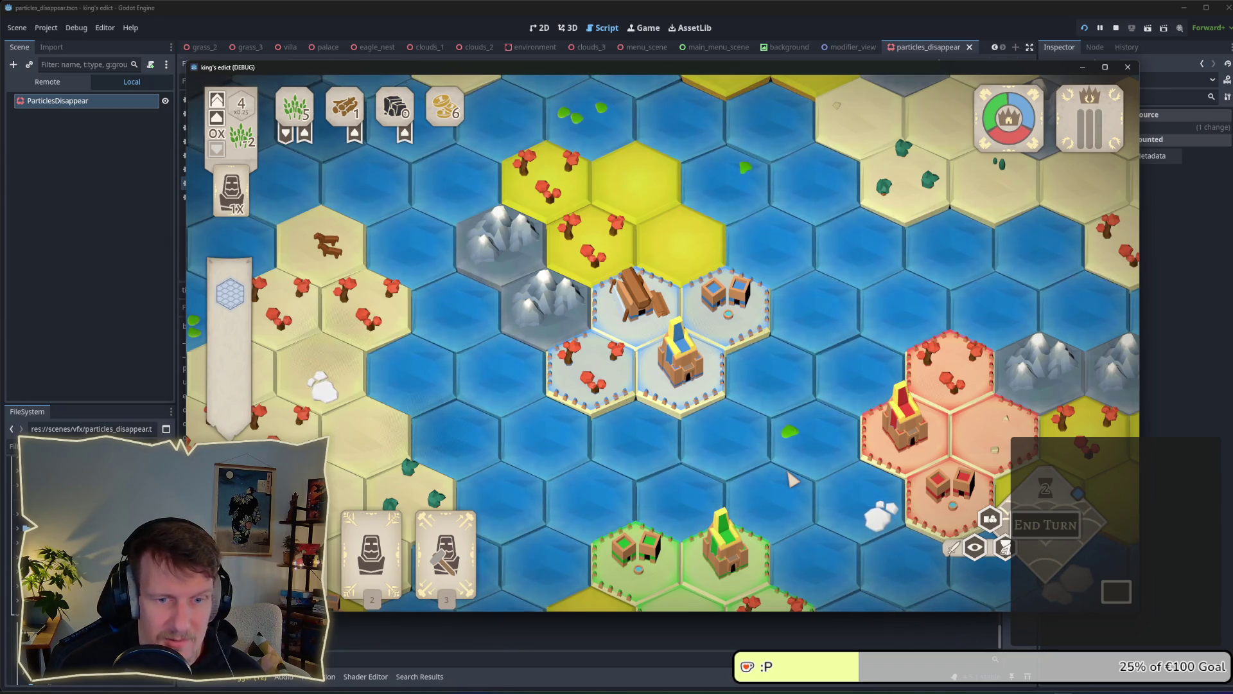
# Step: Spend coins to gain wheat, picking up and cancelling cards along the way
pyautogui.press('2')
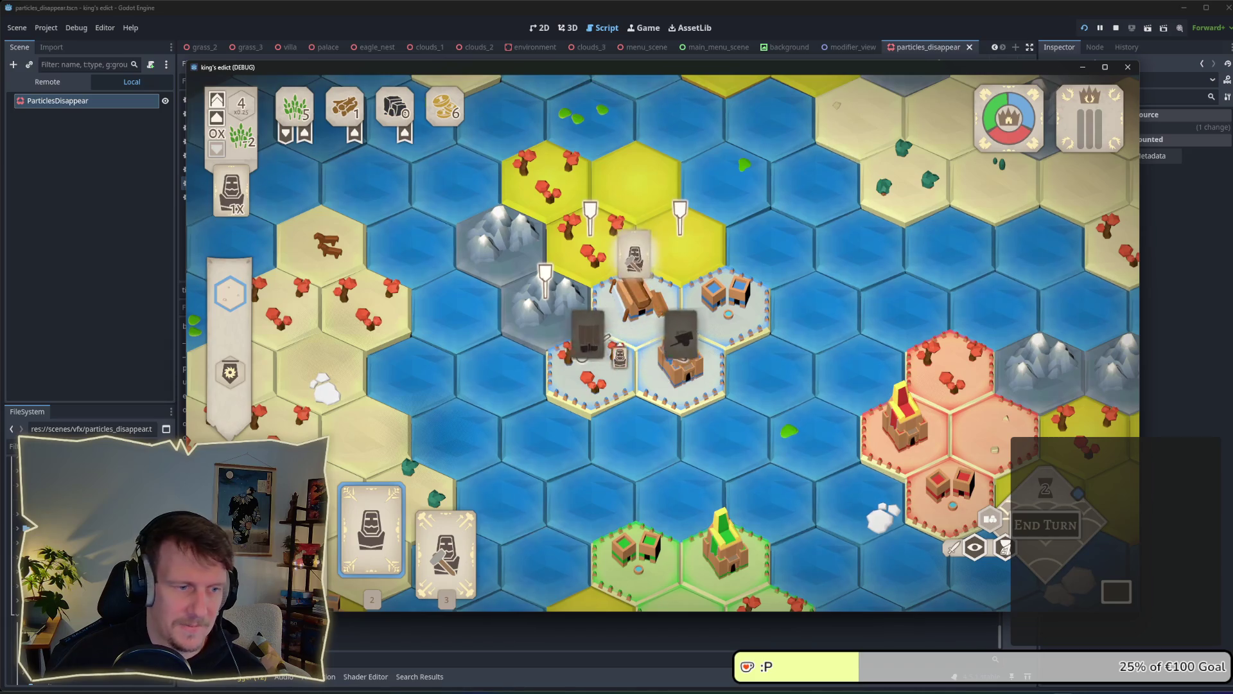
pyautogui.press('Escape')
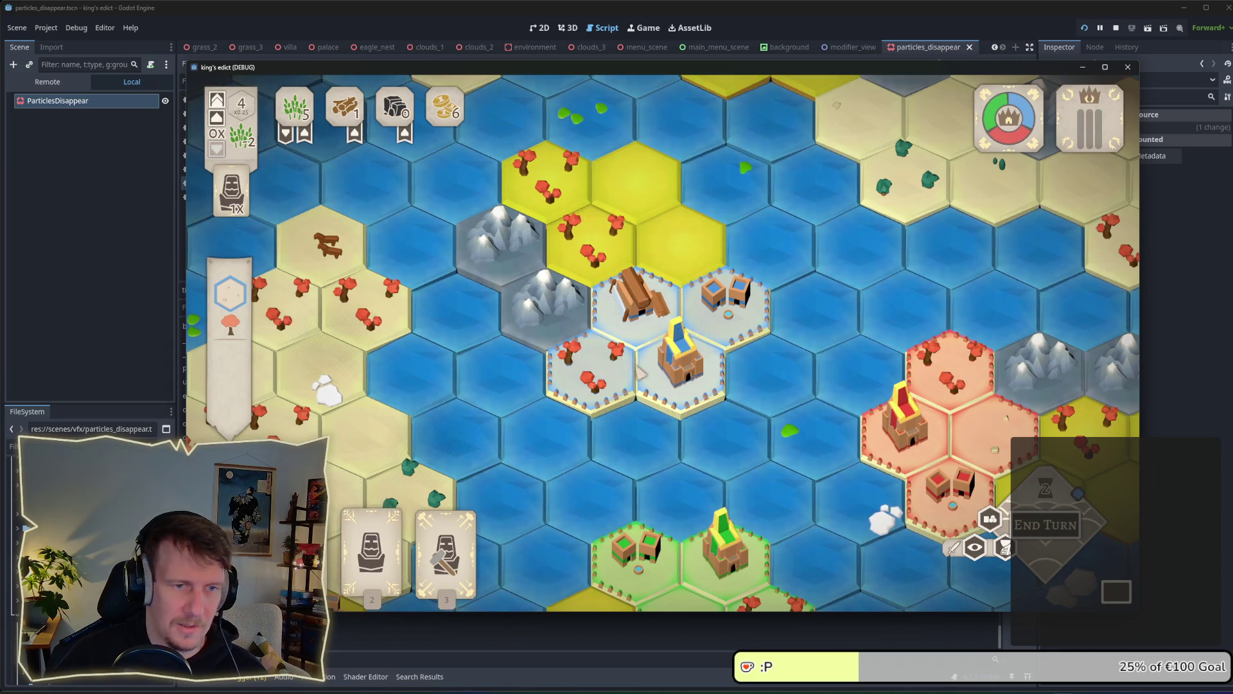
pyautogui.click(306, 140)
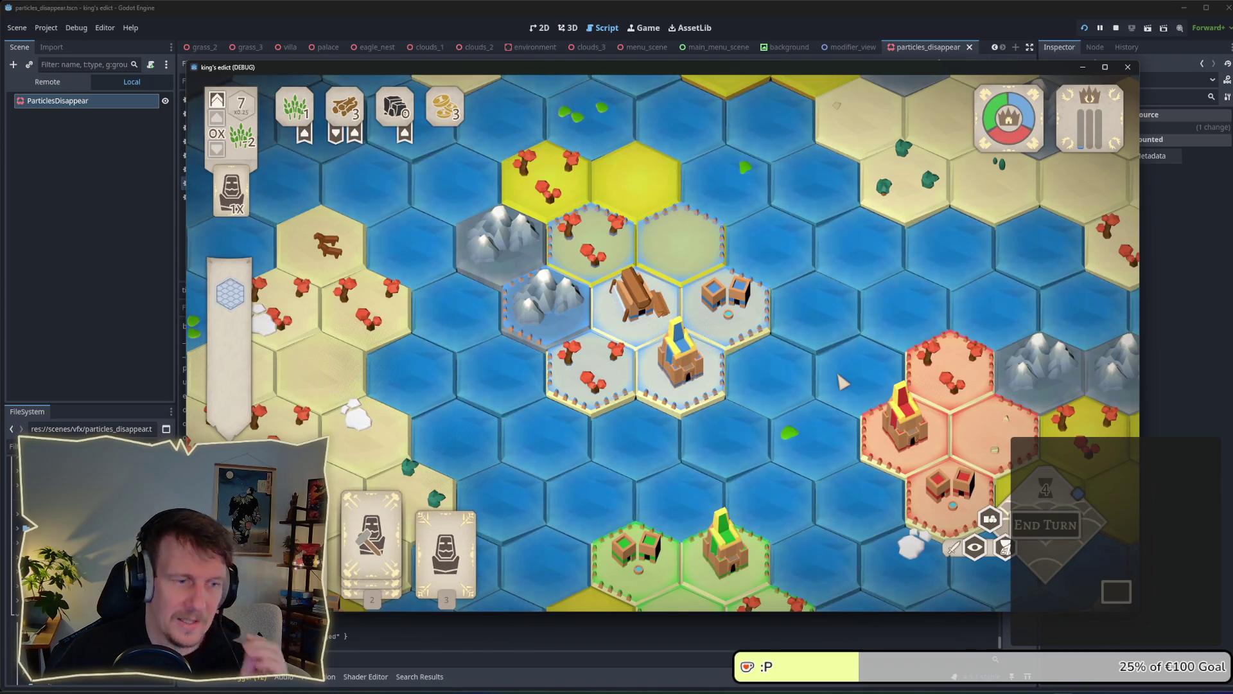
pyautogui.click(371, 514)
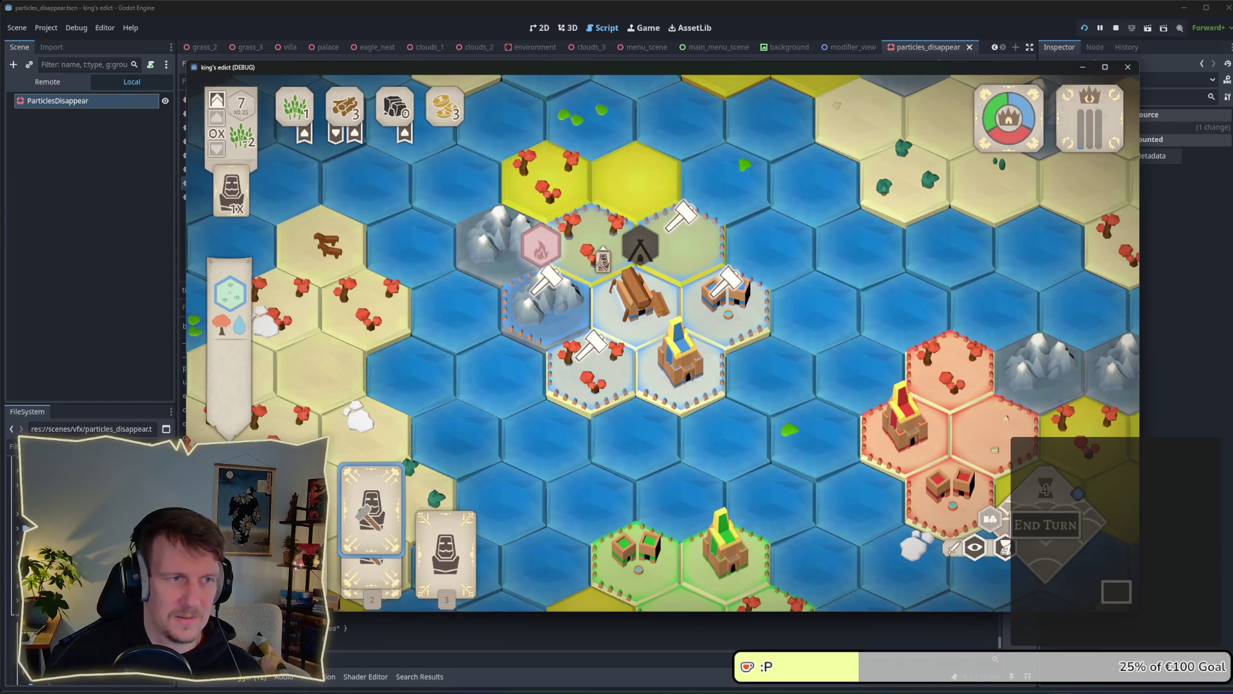
pyautogui.rightClick(604, 258)
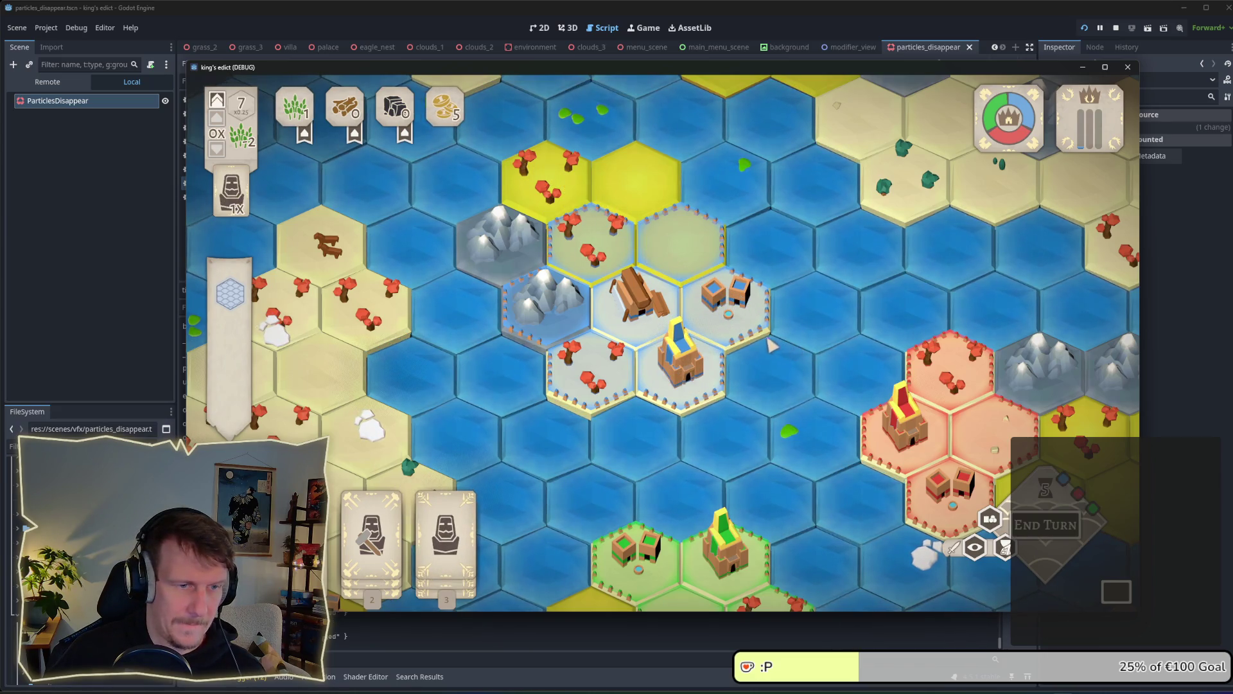
# Step: Place a worker on the mountain tile and a builder on the upper grass tile, then stop the game
pyautogui.press('2')
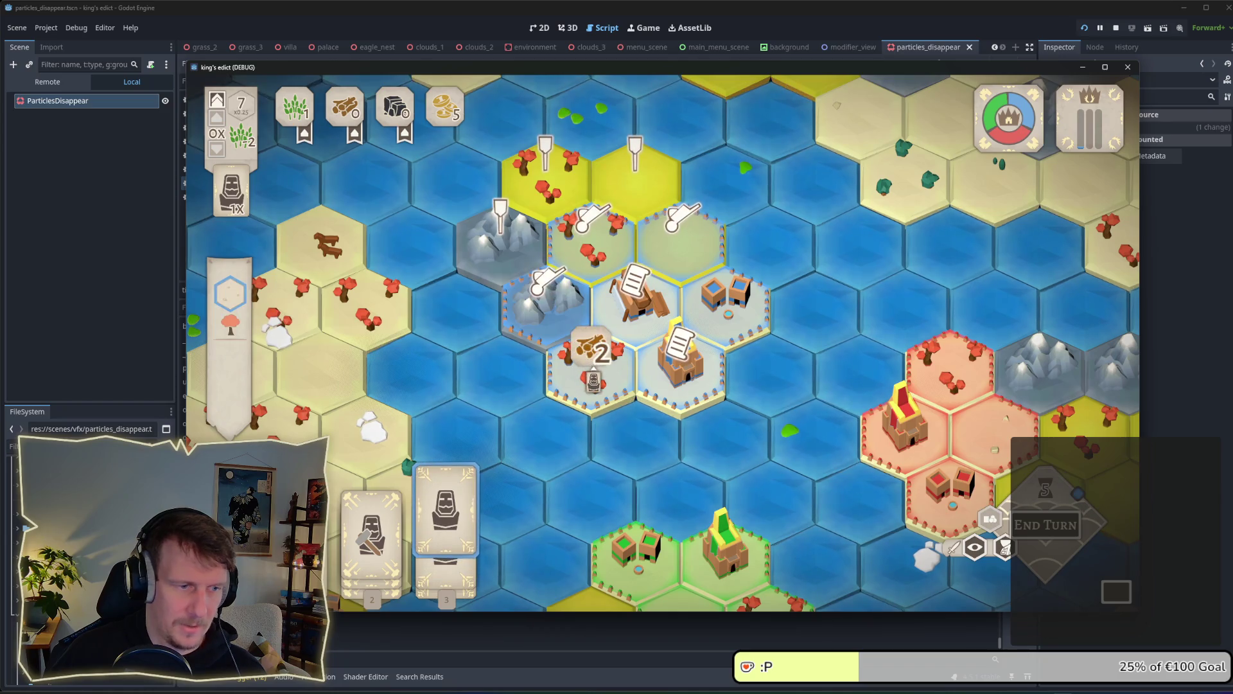
pyautogui.click(550, 281)
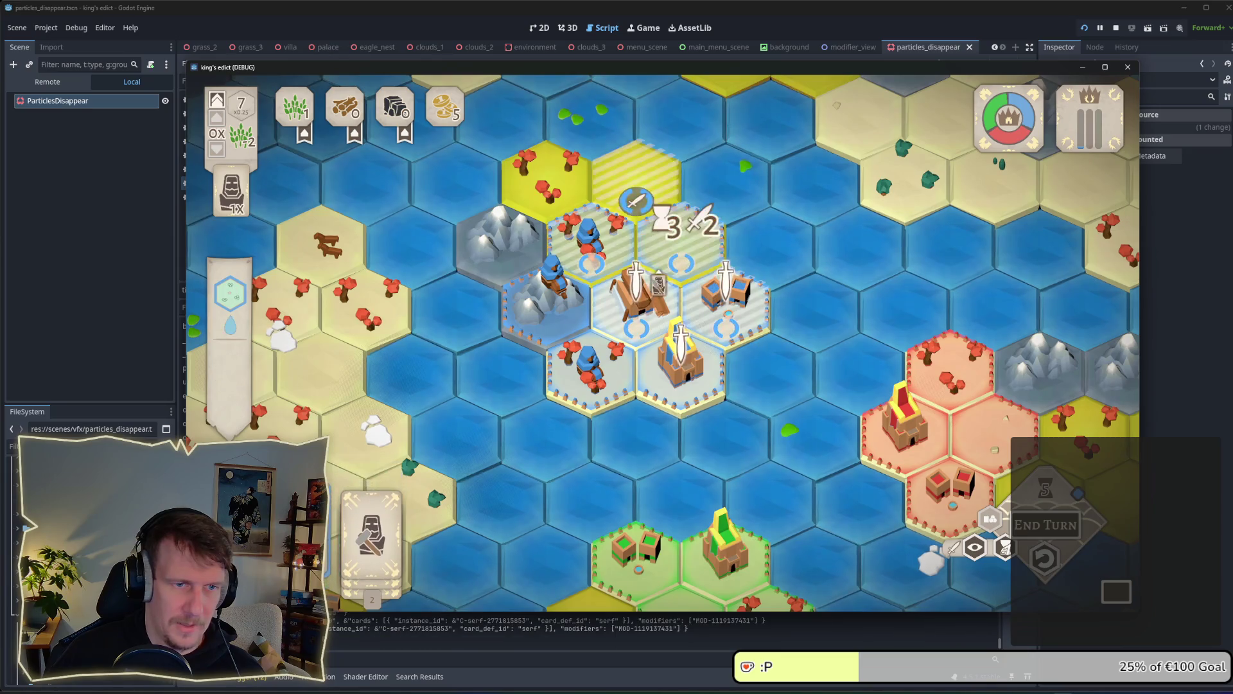
pyautogui.press('1')
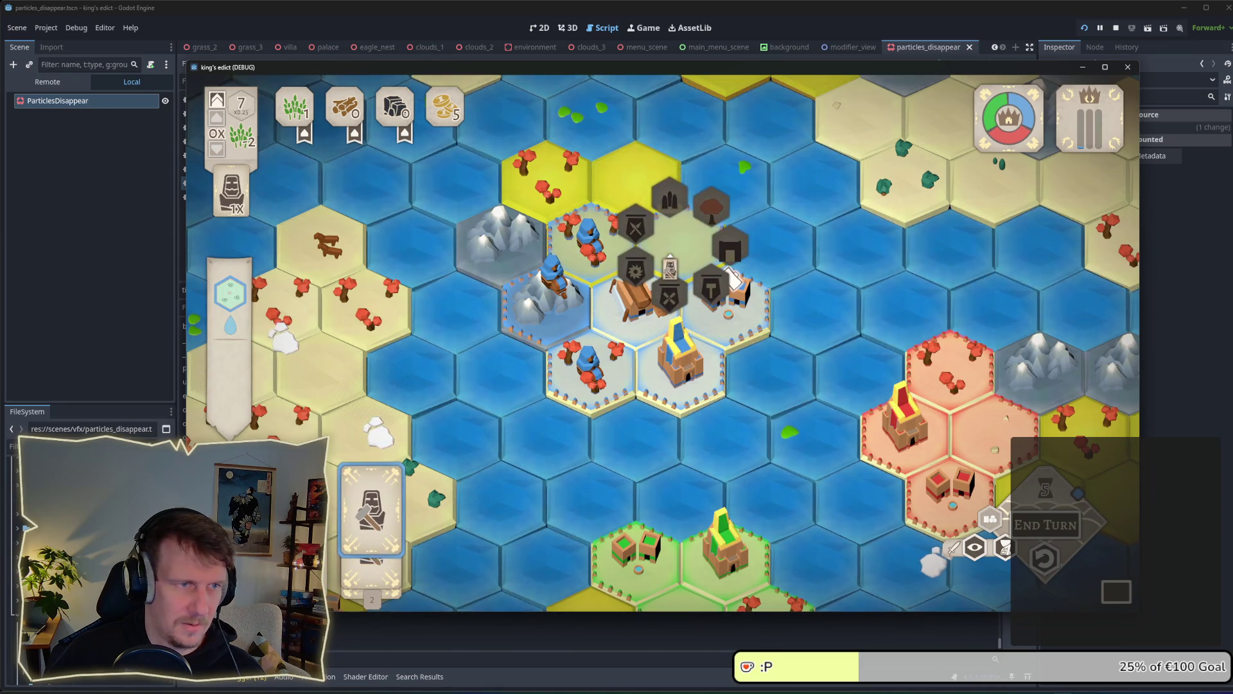
pyautogui.click(675, 221)
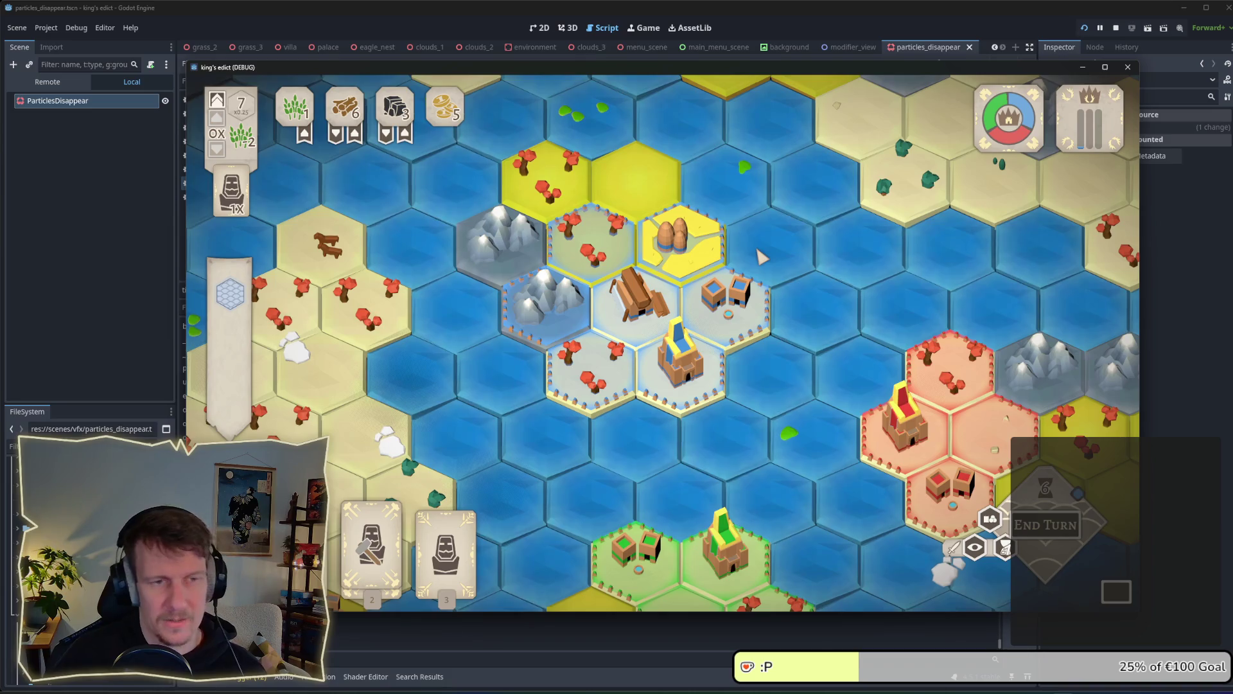
pyautogui.click(1115, 29)
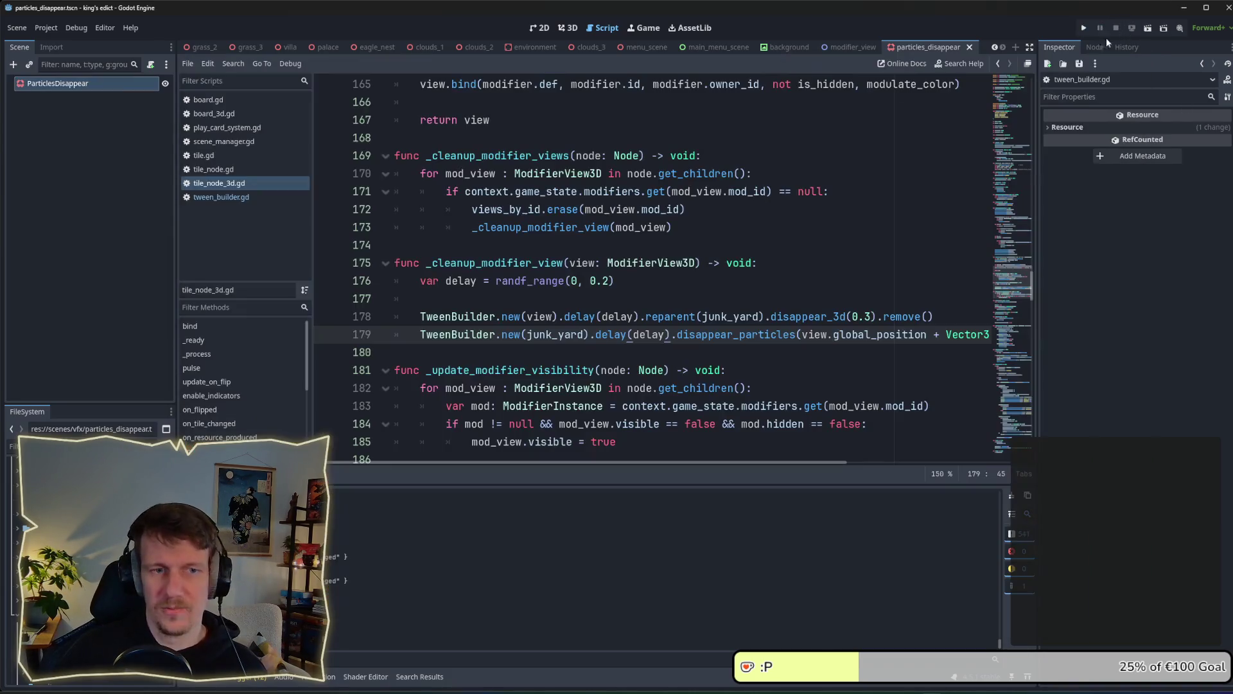
# Step: Change line 176's cleanup delay to randf_range(0, 0.4) and run the project
pyautogui.click(605, 280)
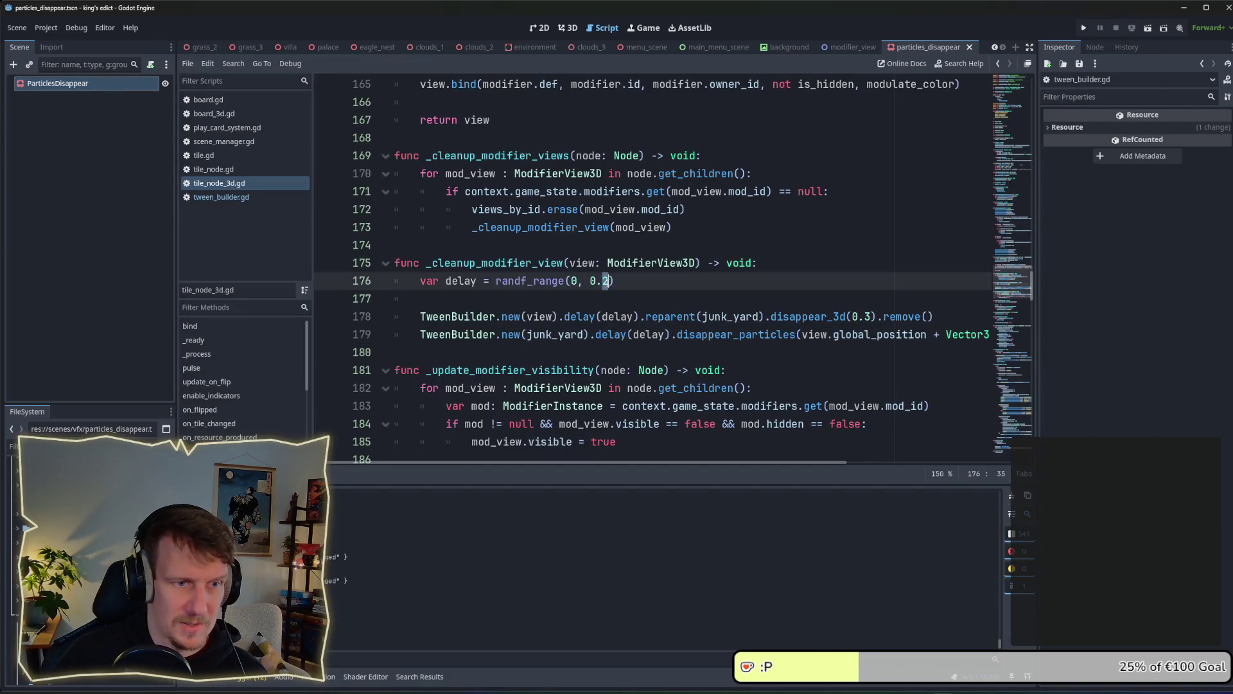
pyautogui.click(625, 284)
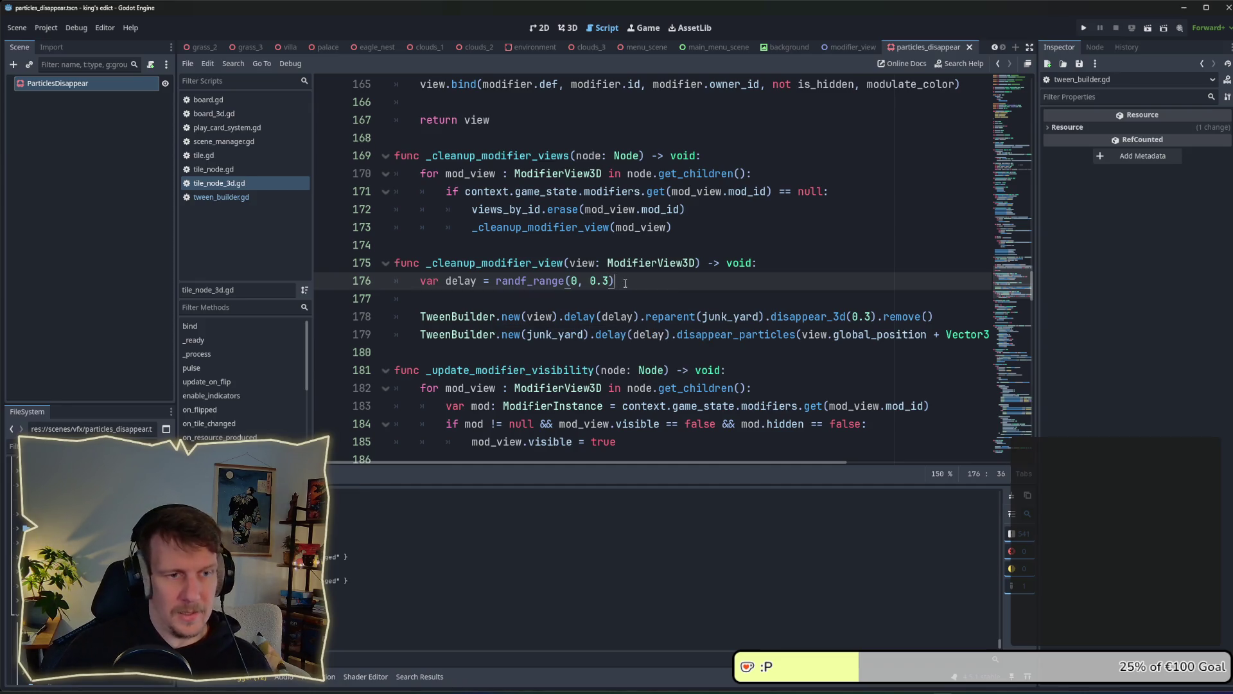
pyautogui.write('4')
pyautogui.click(625, 283)
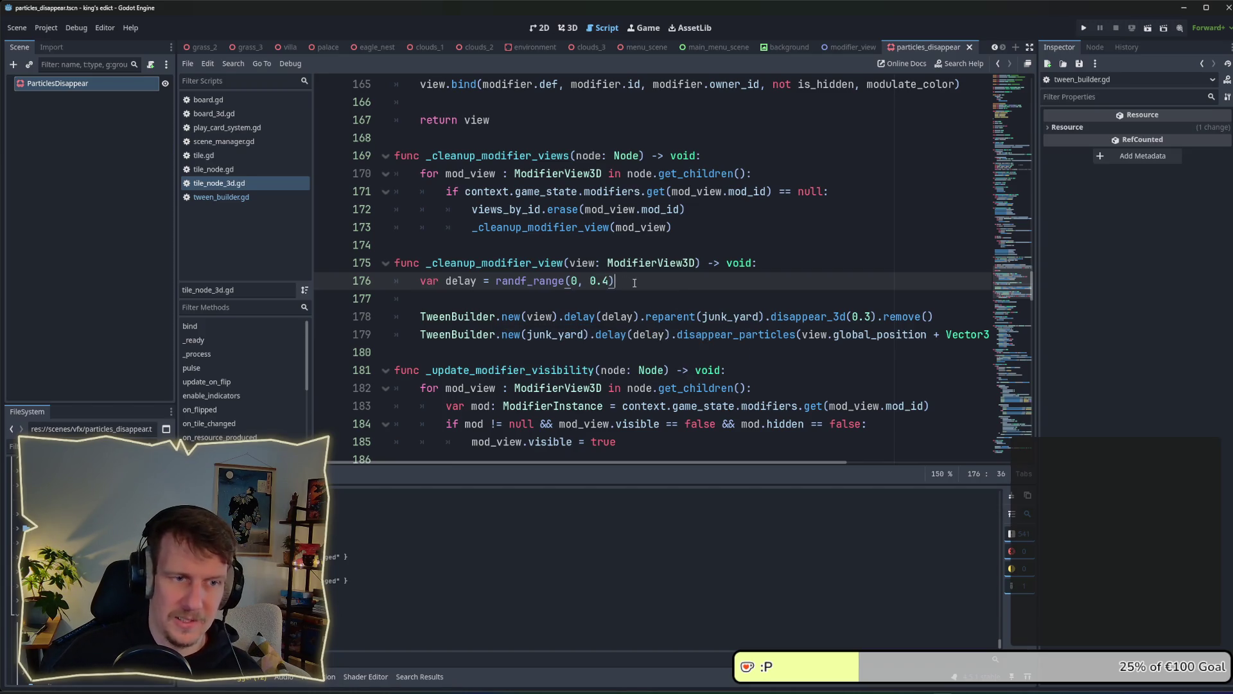
pyautogui.click(1086, 28)
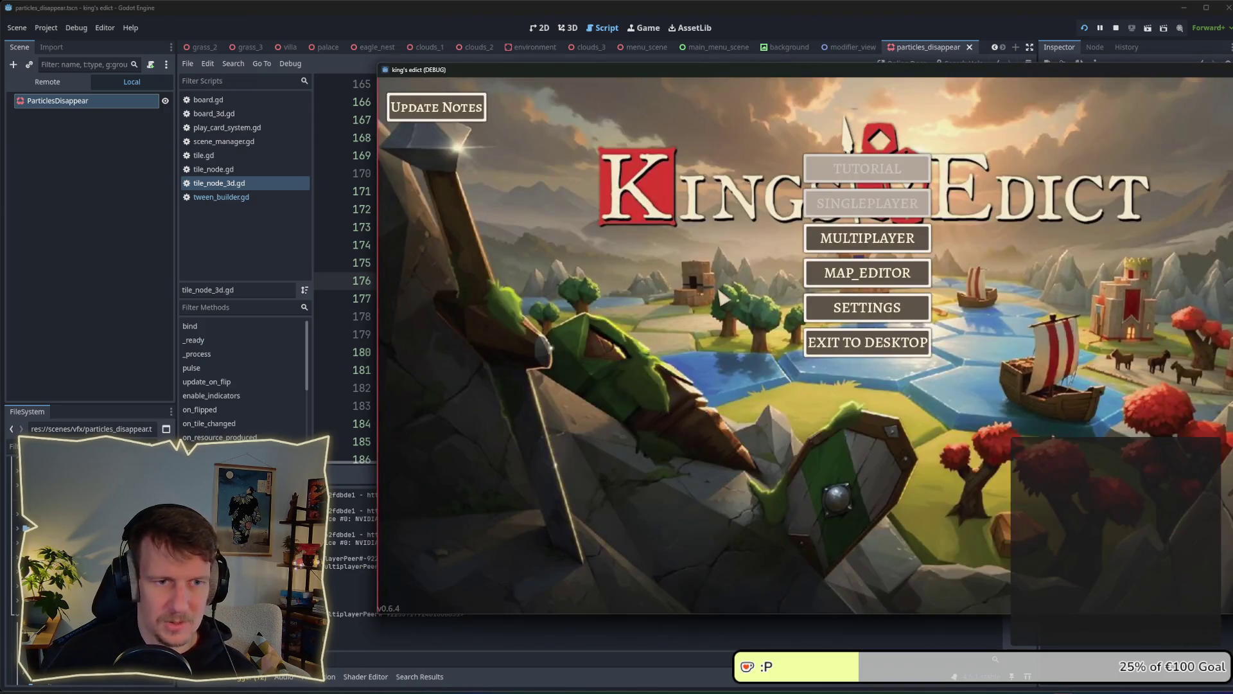
# Step: Create a game on i_know_this_place.map from start position 0 and shift the game window left
pyautogui.click(835, 247)
pyautogui.click(941, 230)
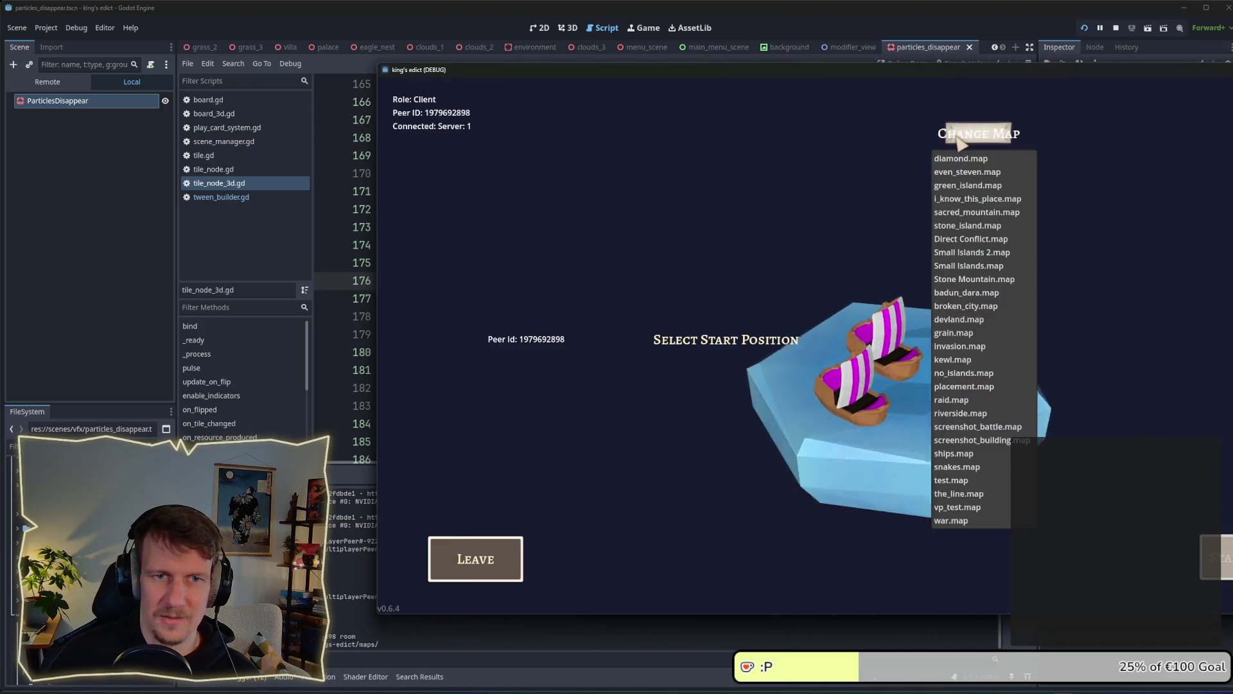
pyautogui.click(961, 135)
pyautogui.click(941, 192)
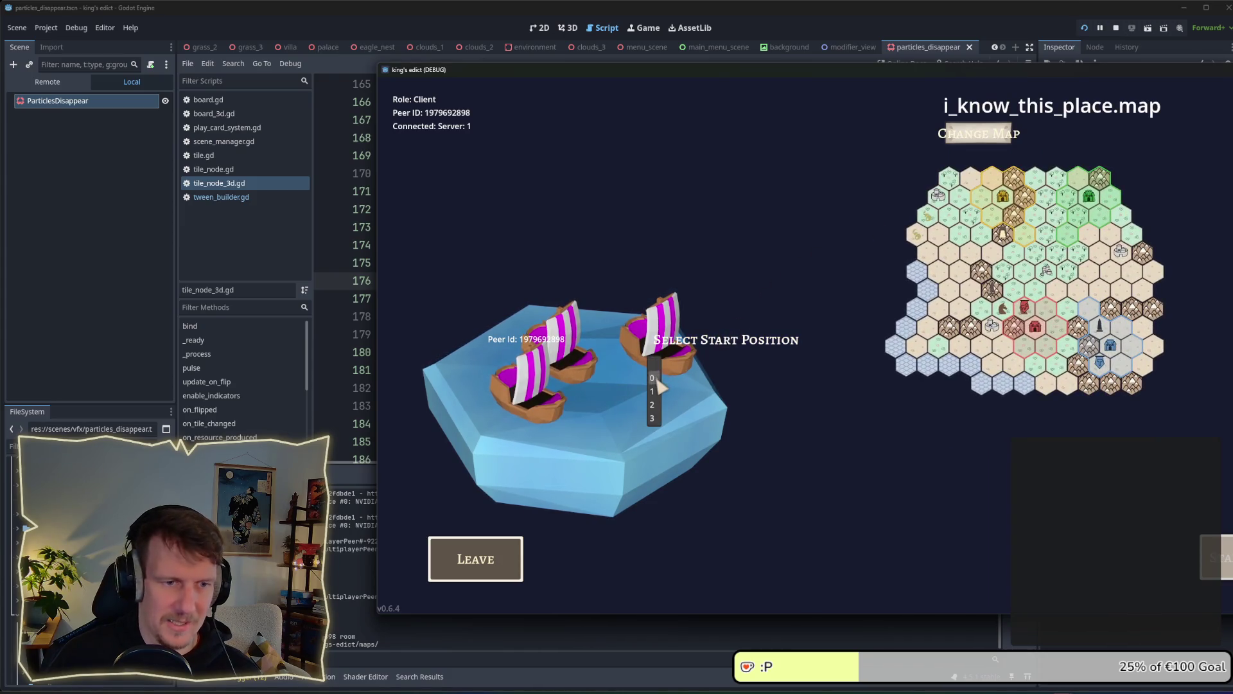
pyautogui.click(655, 378)
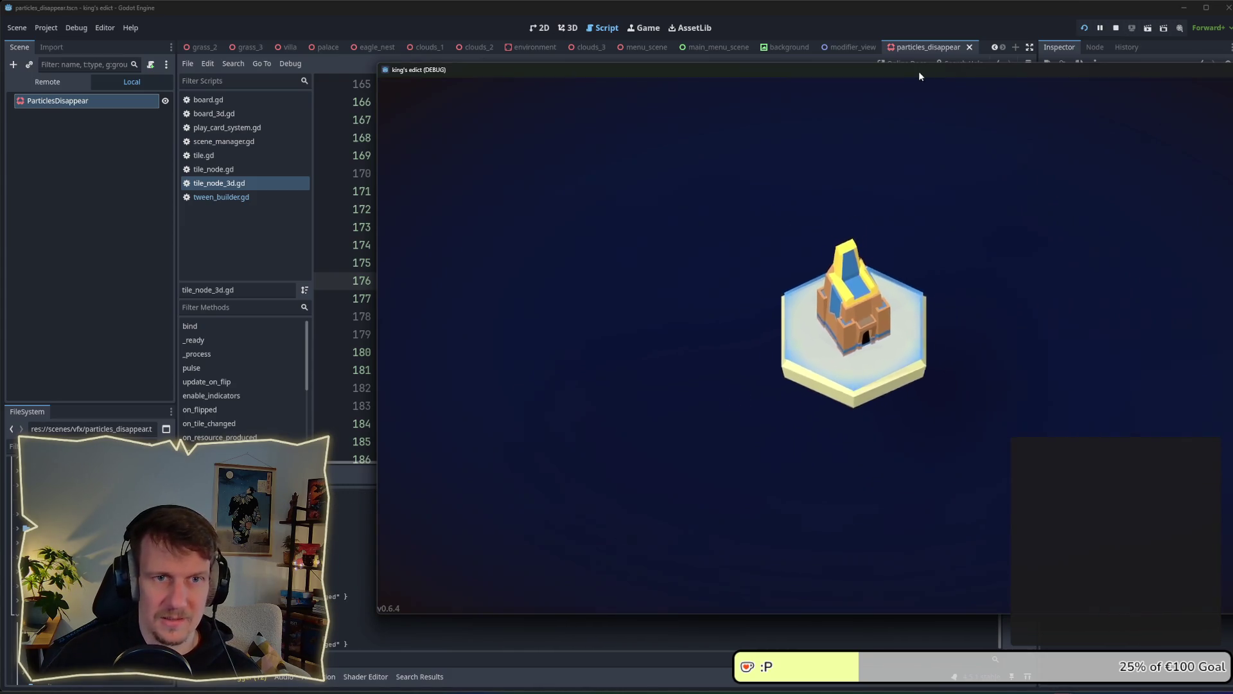
pyautogui.moveTo(919, 76); pyautogui.dragTo(737, 72)
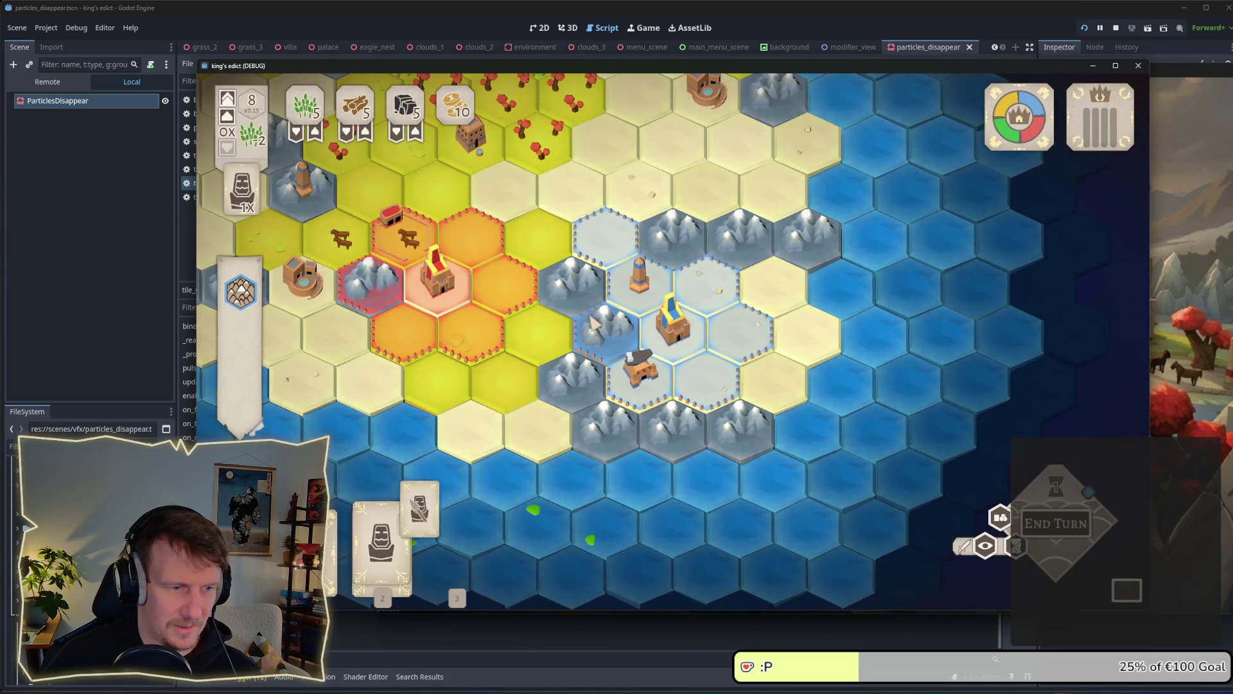
# Step: Place a spearman and two serfs, then end the first turn
pyautogui.press('3')
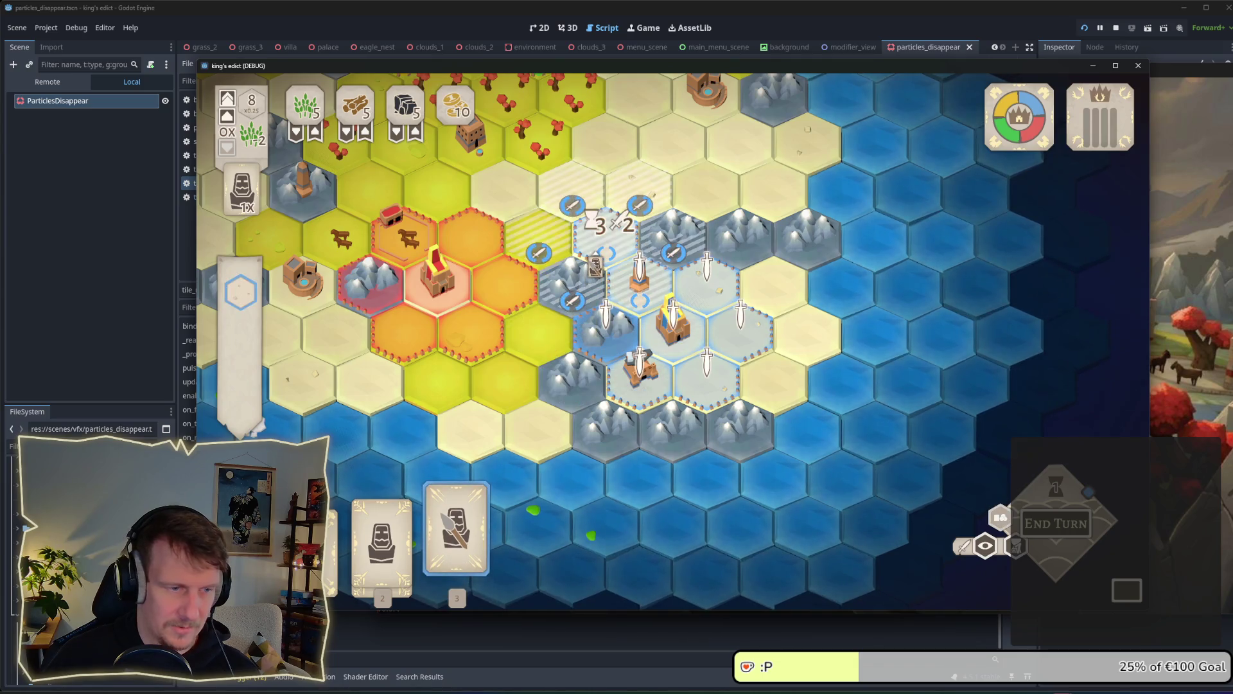
pyautogui.click(595, 260)
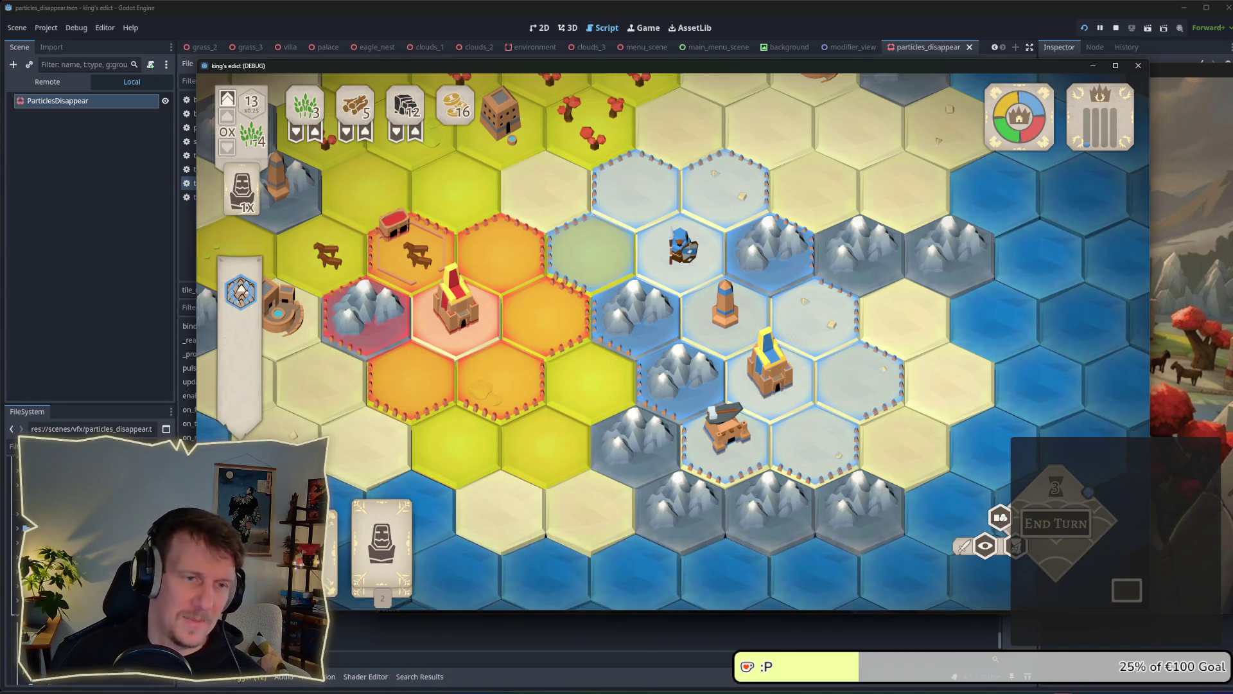
pyautogui.click(655, 313)
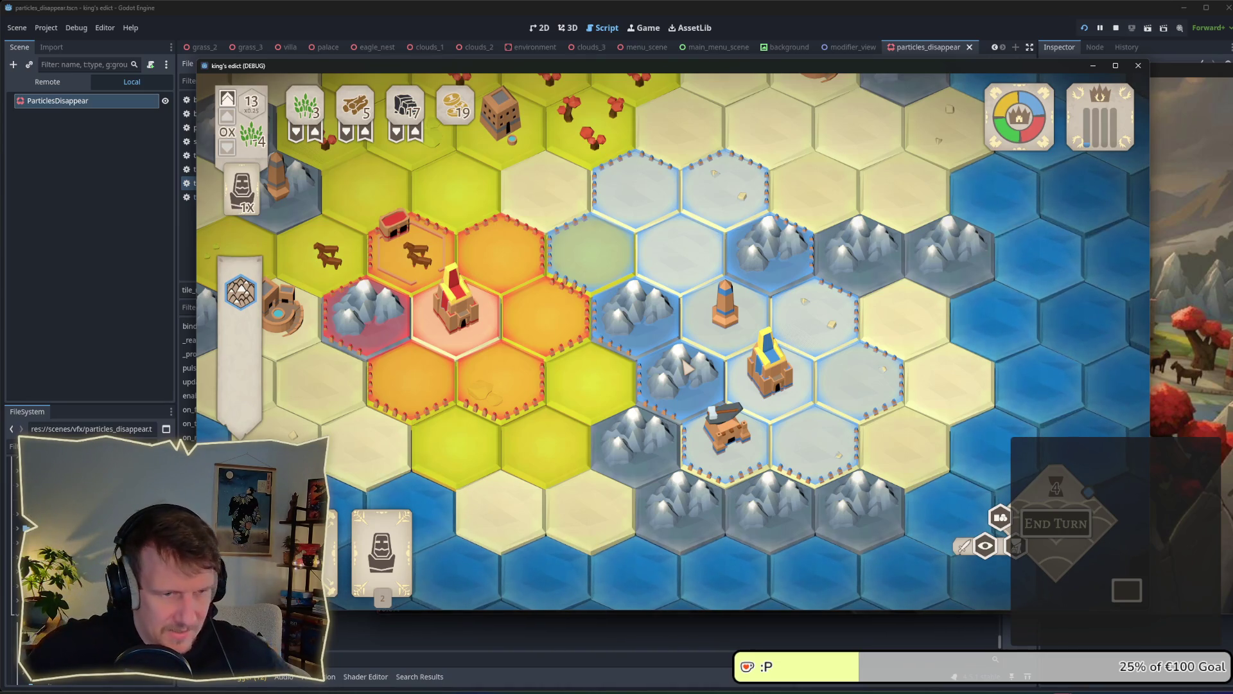
pyautogui.click(648, 325)
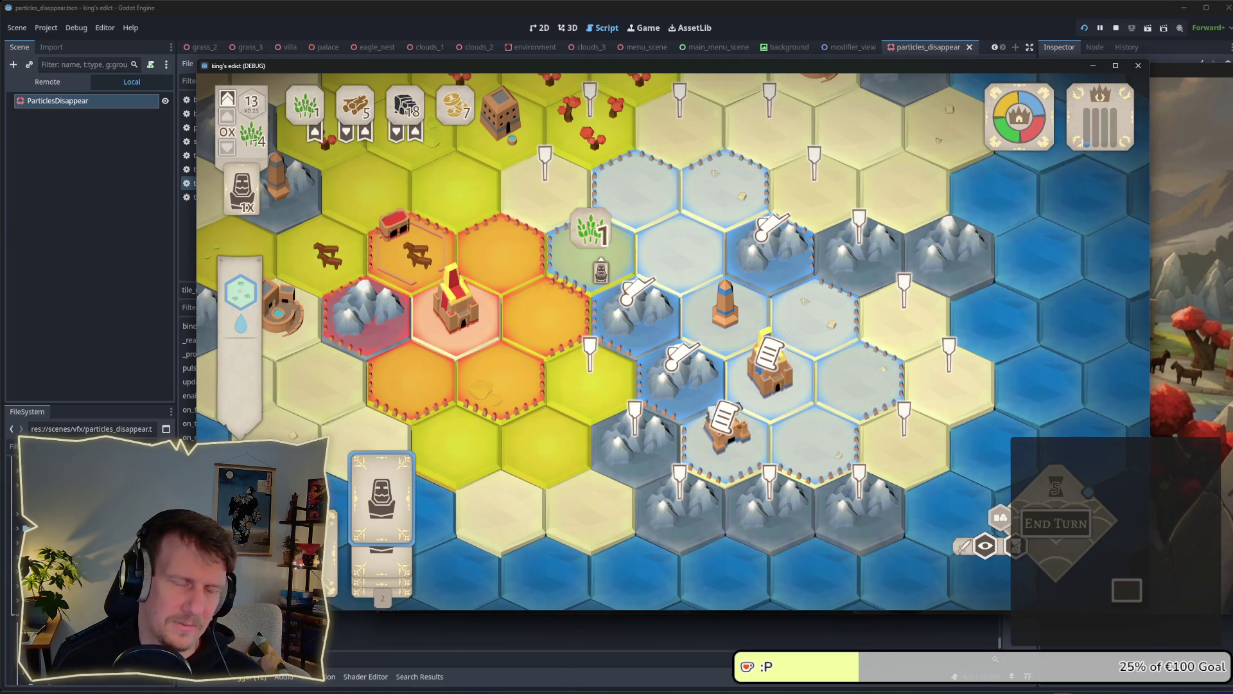
pyautogui.click(597, 257)
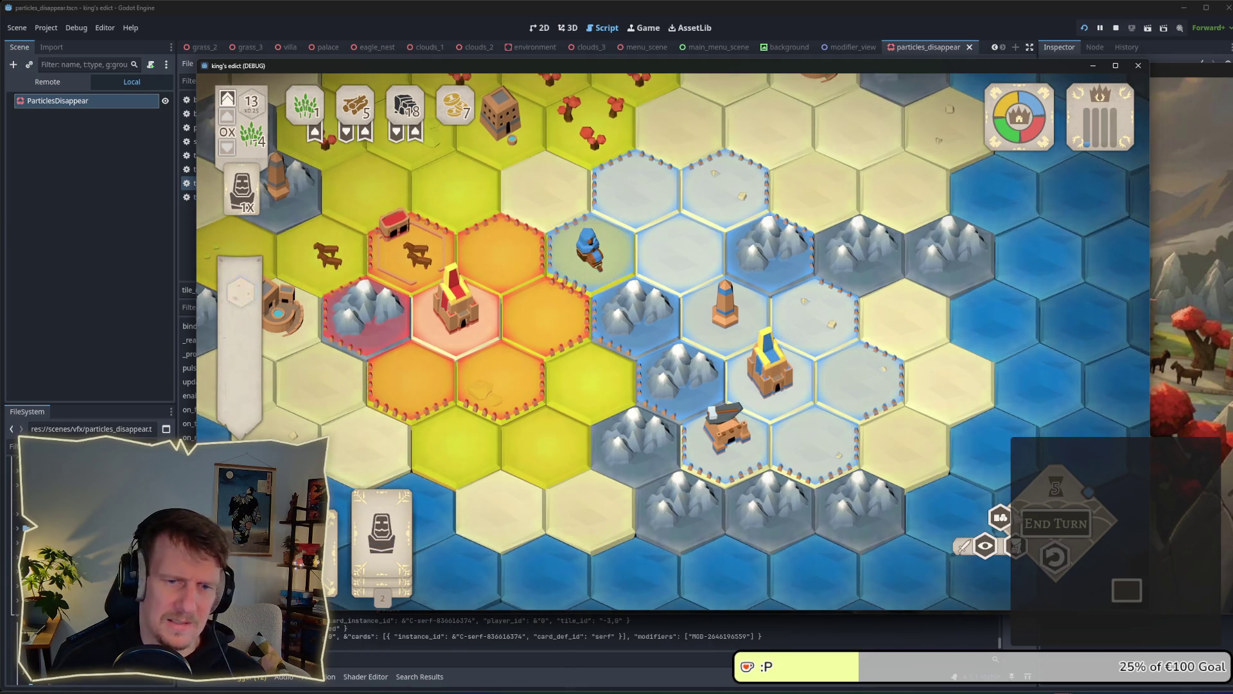
pyautogui.click(1049, 524)
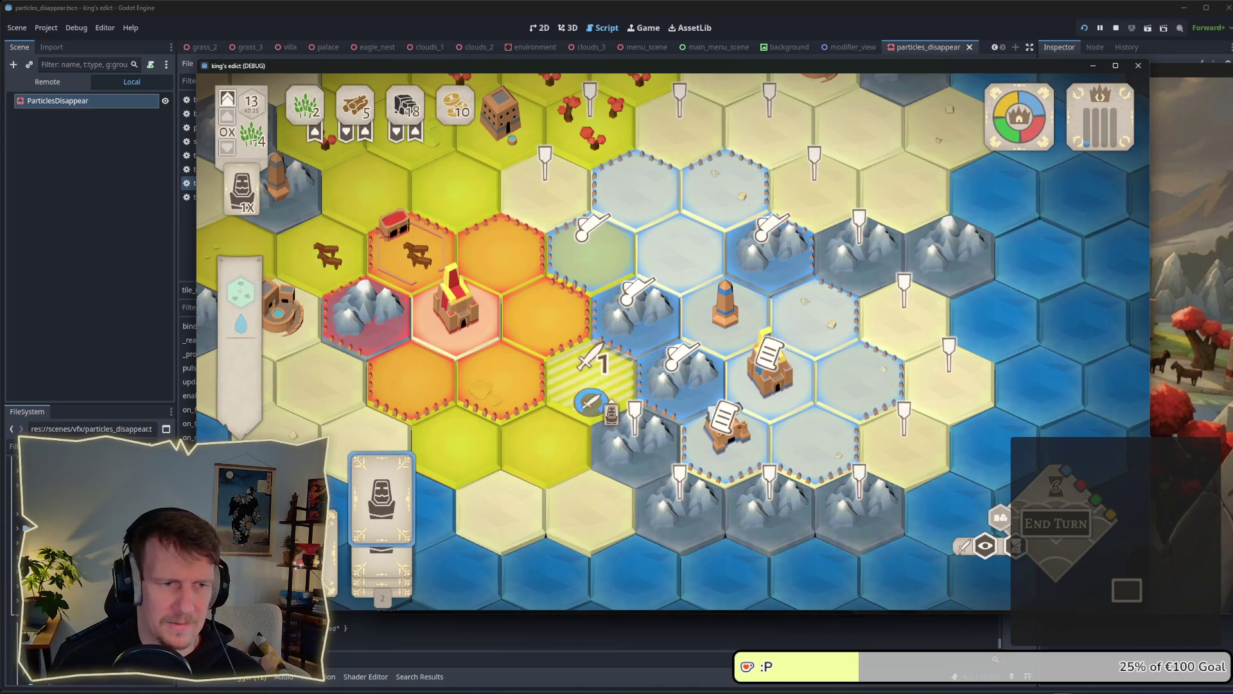
# Step: Play the hex card, place four more serfs over two turns, and stop the game
pyautogui.click(591, 379)
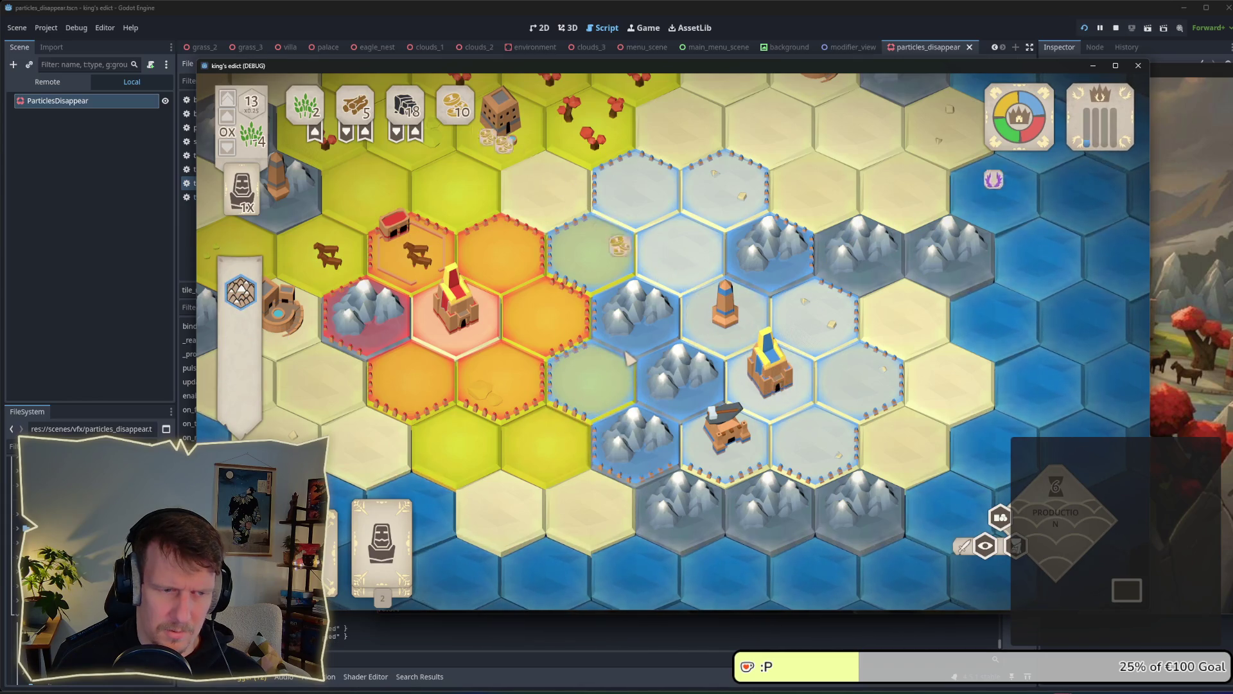
pyautogui.click(618, 375)
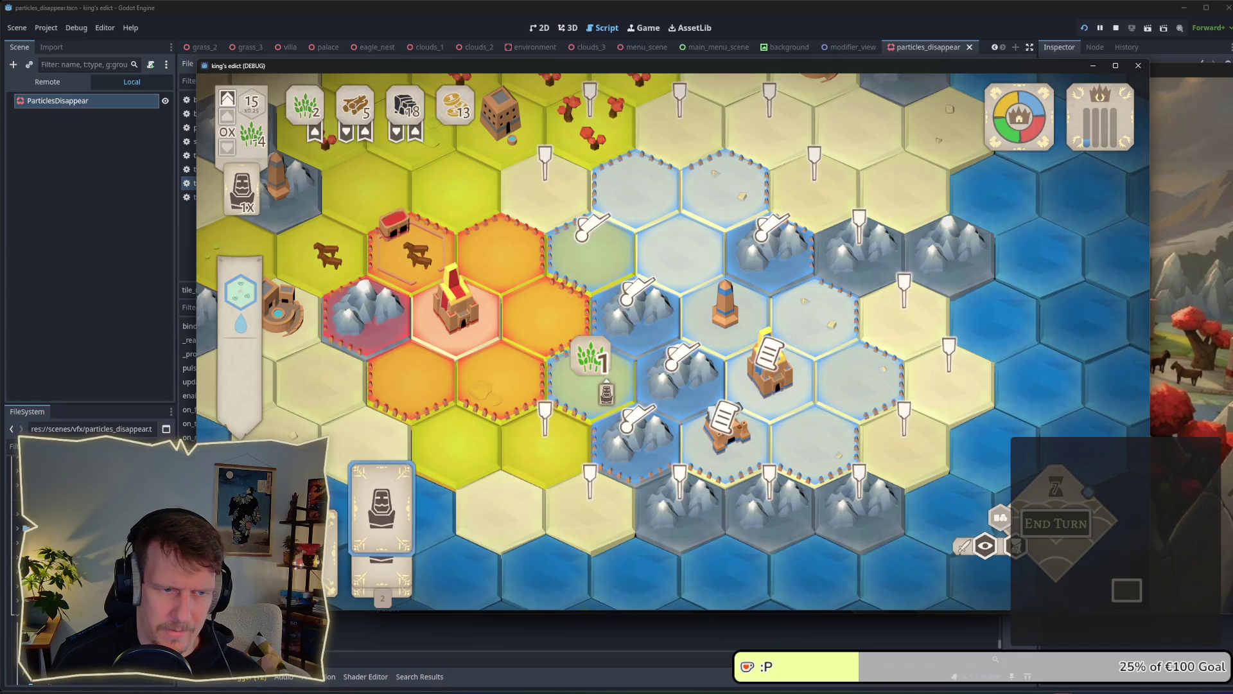
pyautogui.click(599, 274)
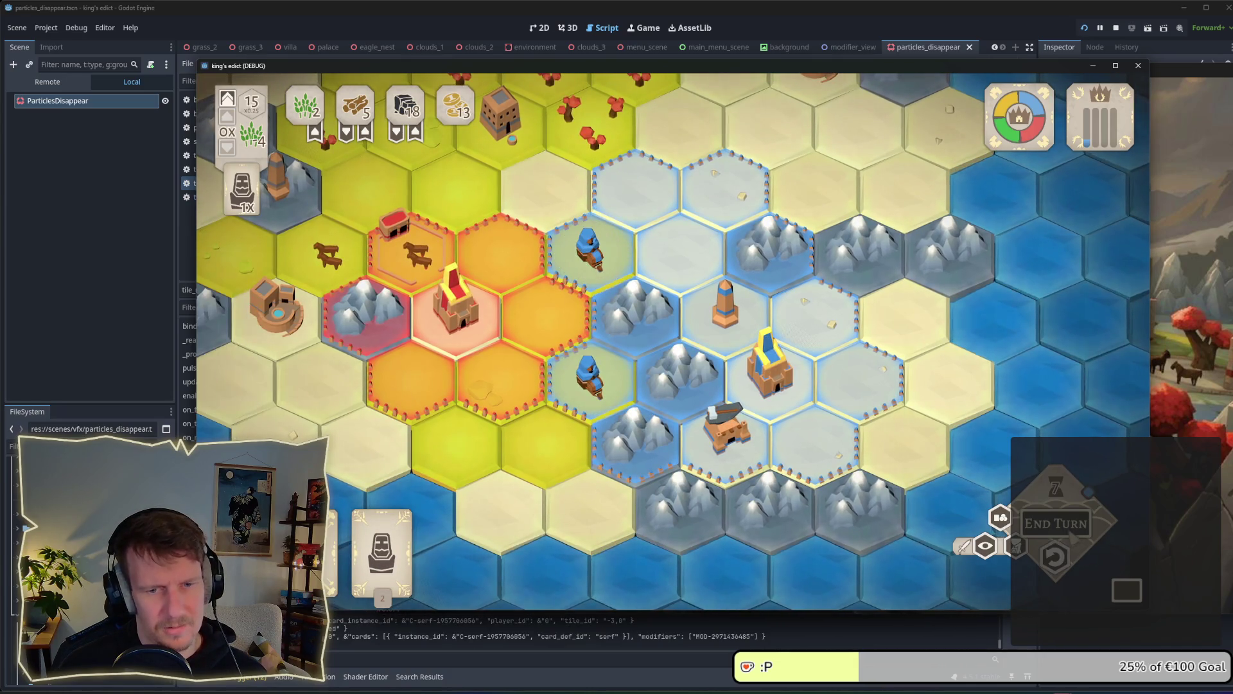
pyautogui.press('space')
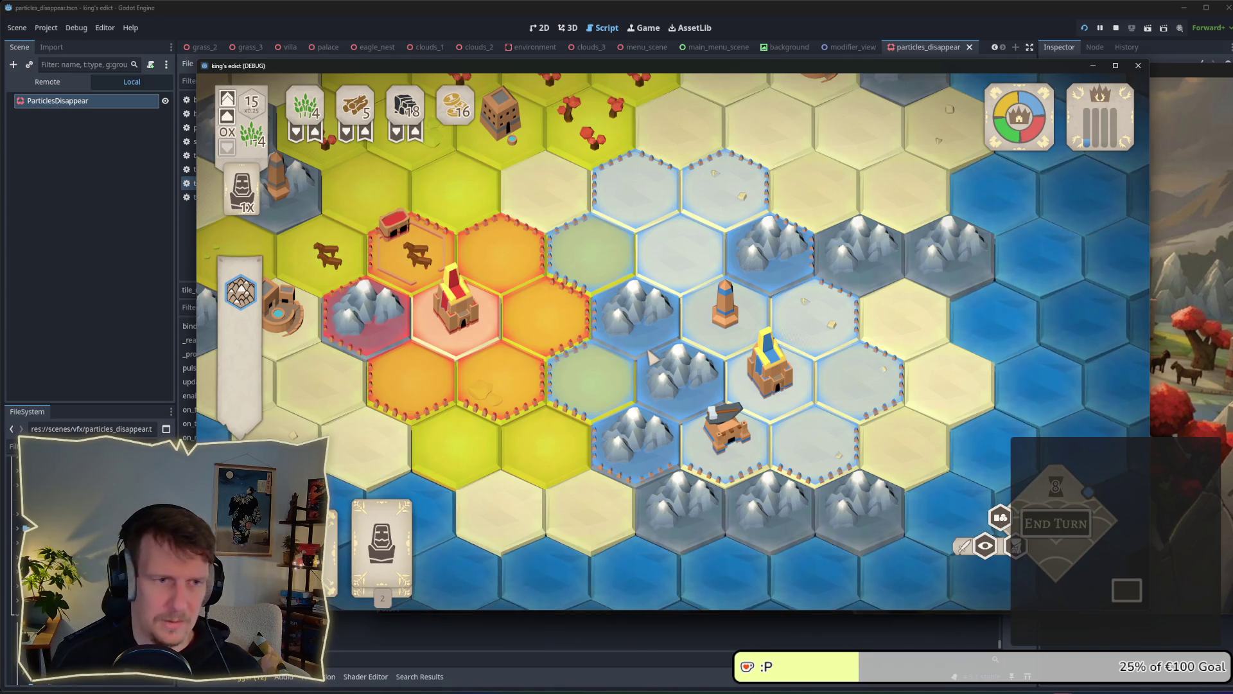
pyautogui.click(585, 279)
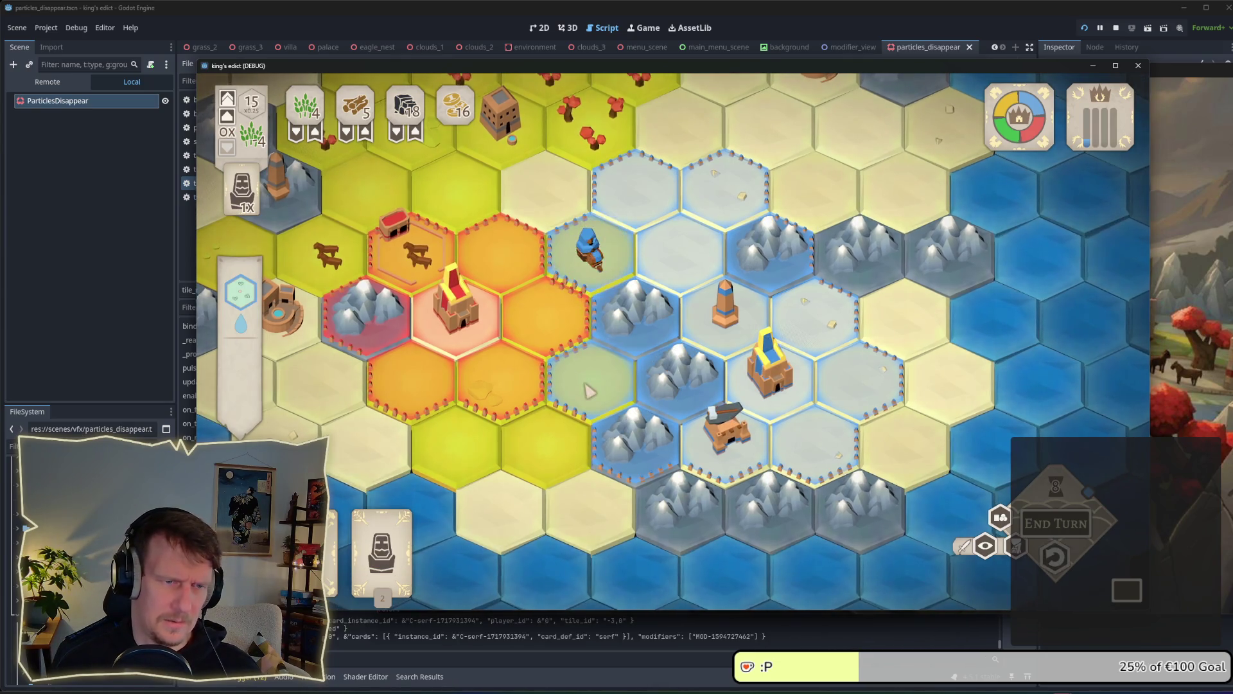
pyautogui.click(594, 392)
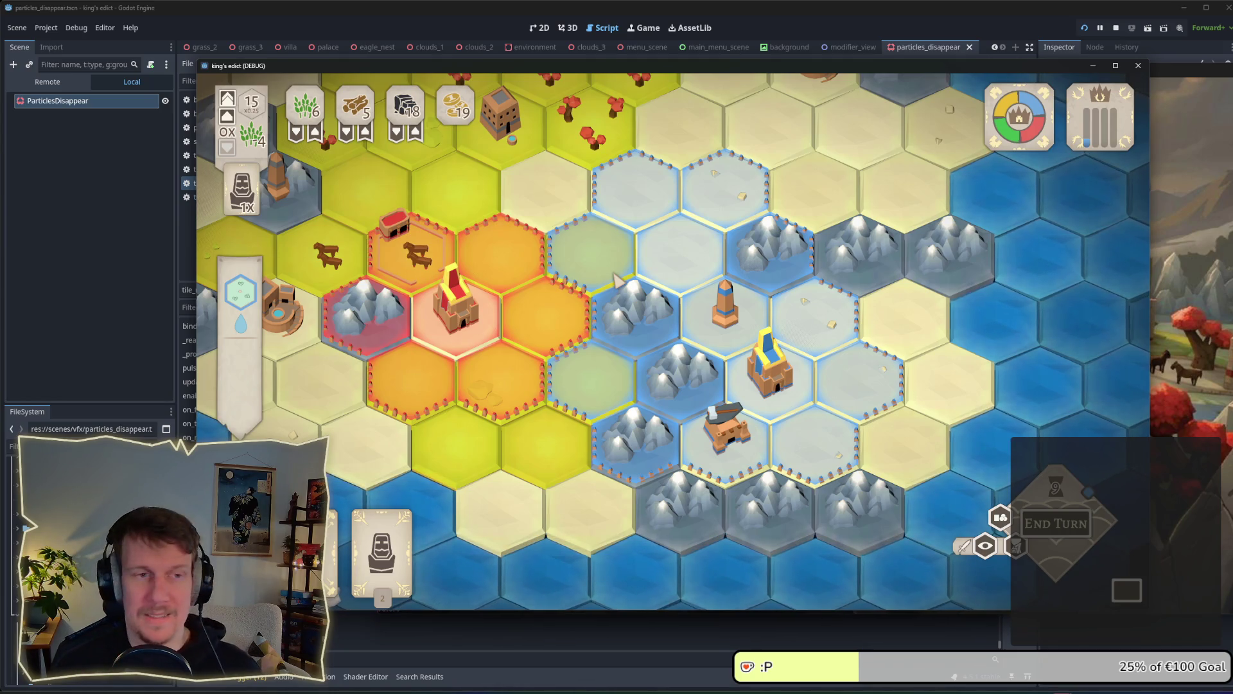
pyautogui.click(1115, 28)
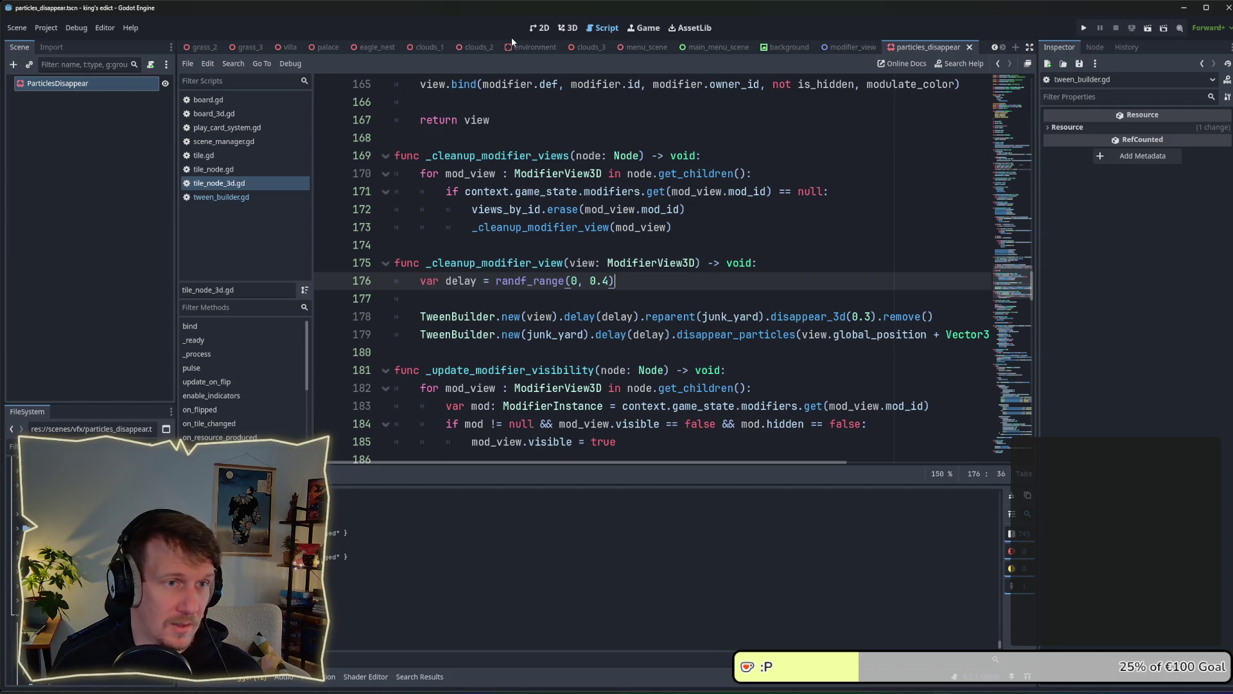
# Step: Show ParticlesDisappear in the 3D view and toggle Emitting to preview its burst
pyautogui.click(567, 29)
pyautogui.doubleClick(109, 85)
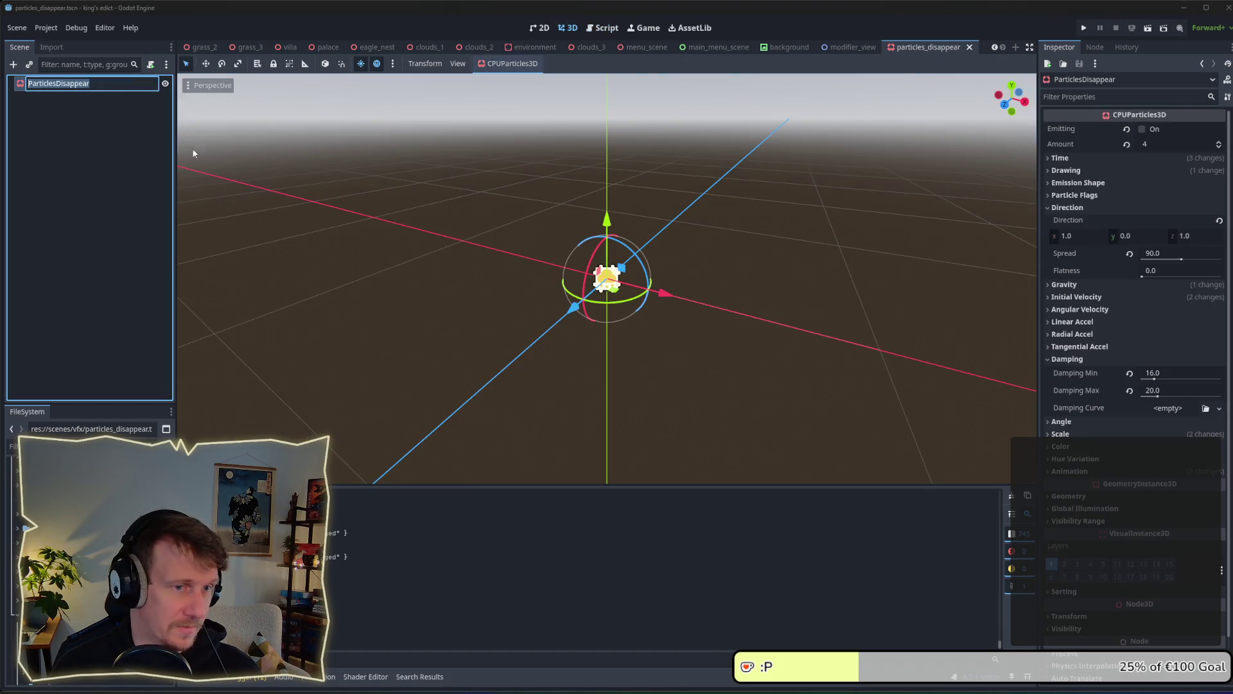
pyautogui.click(1142, 129)
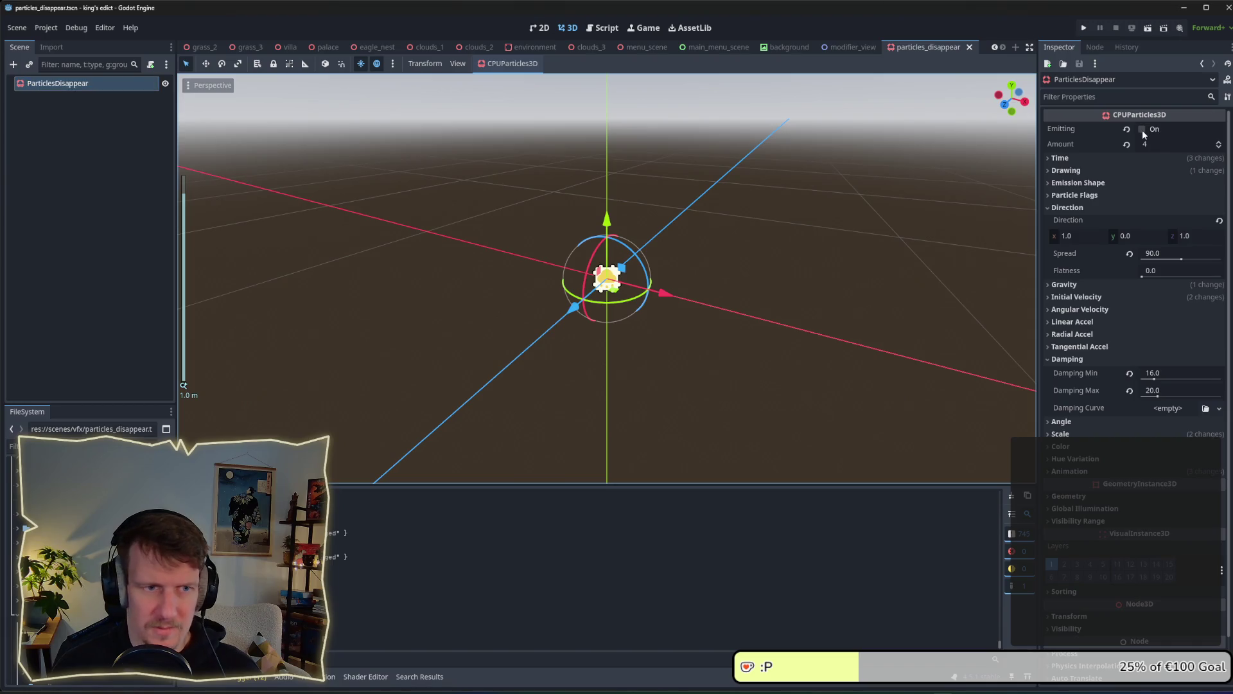
pyautogui.scroll(5, 650, 294)
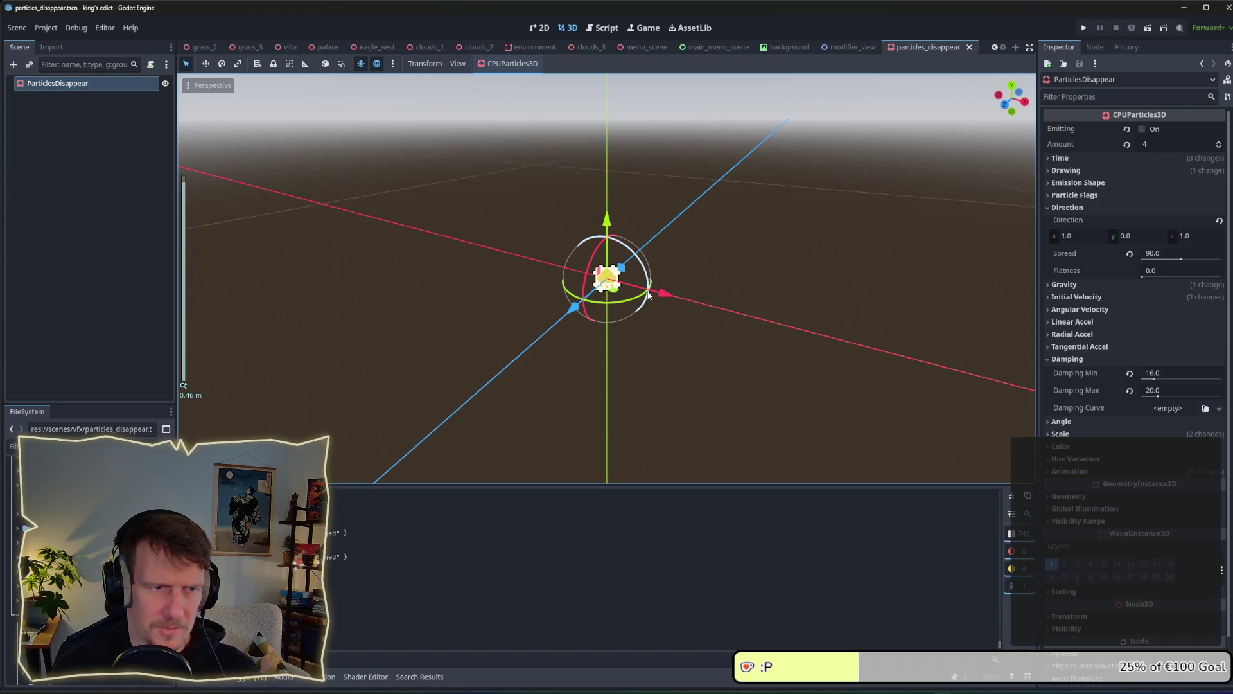
pyautogui.click(1142, 129)
pyautogui.scroll(-10, 598, 318)
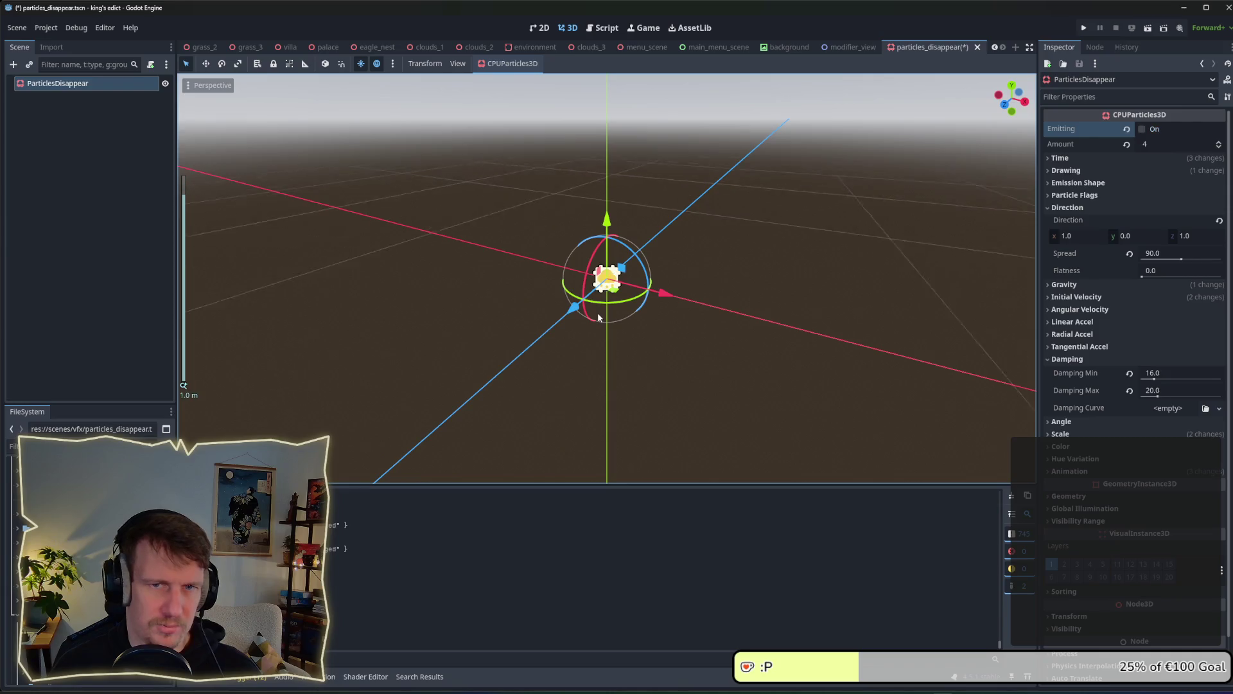
pyautogui.click(1142, 130)
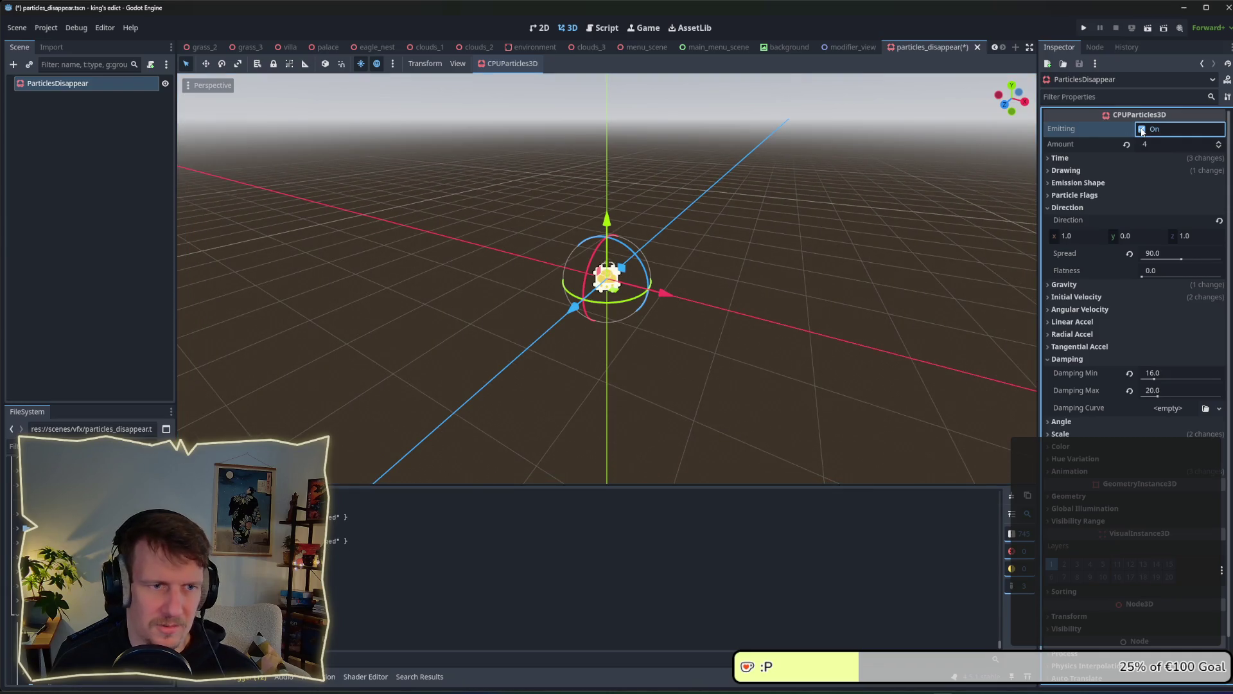
pyautogui.scroll(4, 770, 248)
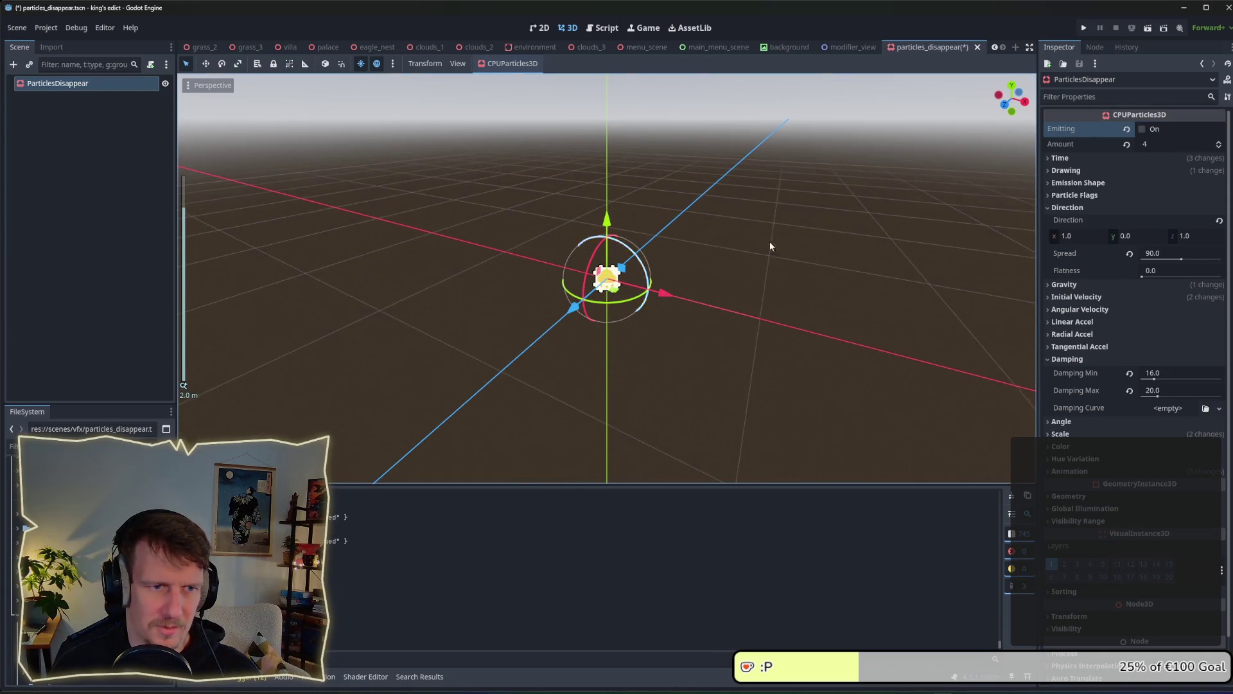
pyautogui.click(1142, 129)
# Step: Filter the FileSystem dock with 'sp' to find the spearmen scene
pyautogui.click(77, 446)
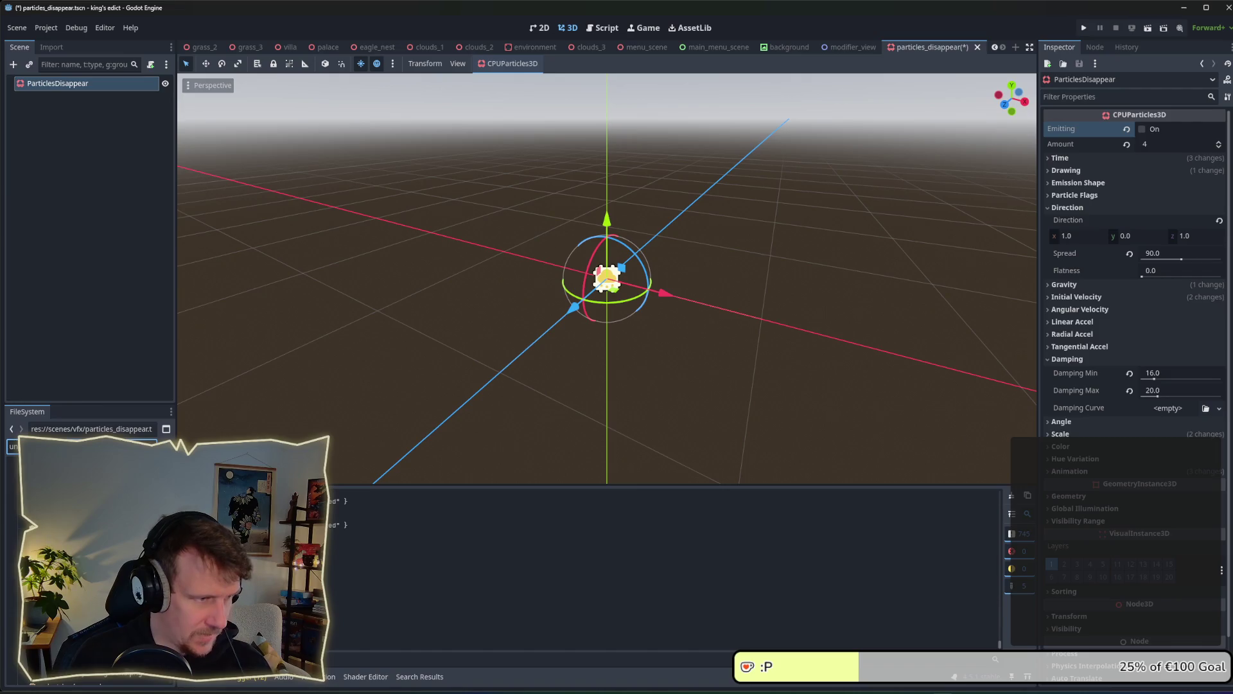
pyautogui.write('me')
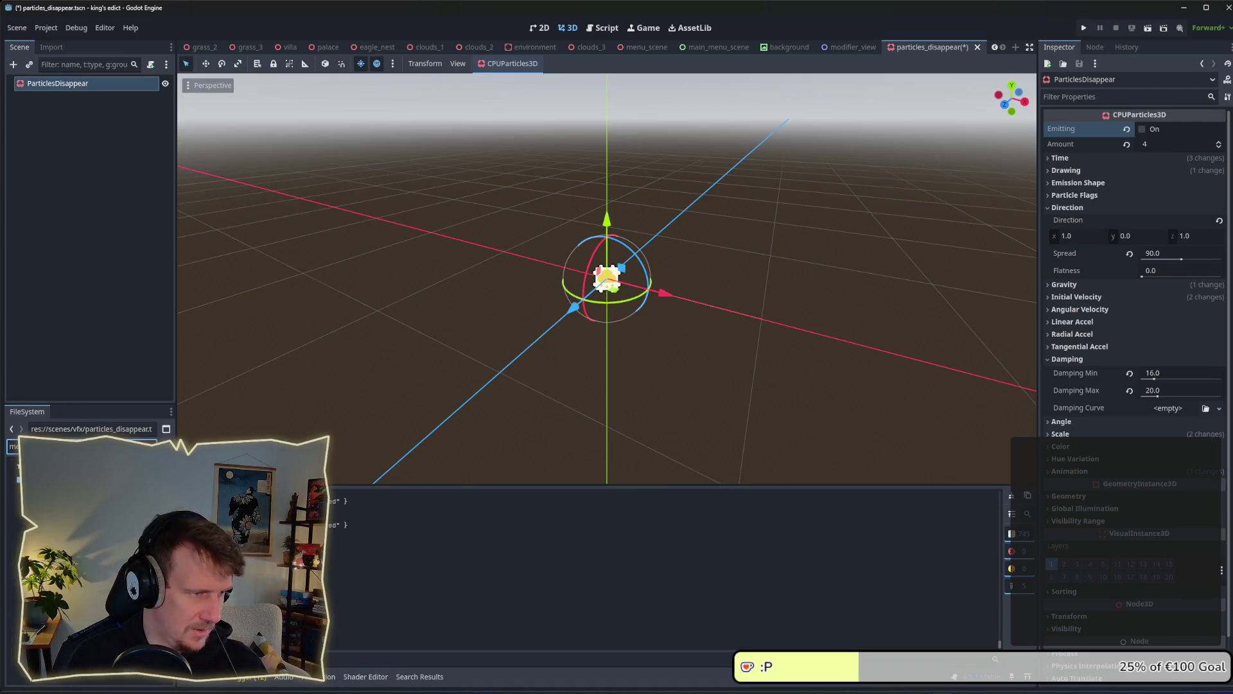
pyautogui.press('BackSpace')
pyautogui.press('BackSpace')
pyautogui.write('un')
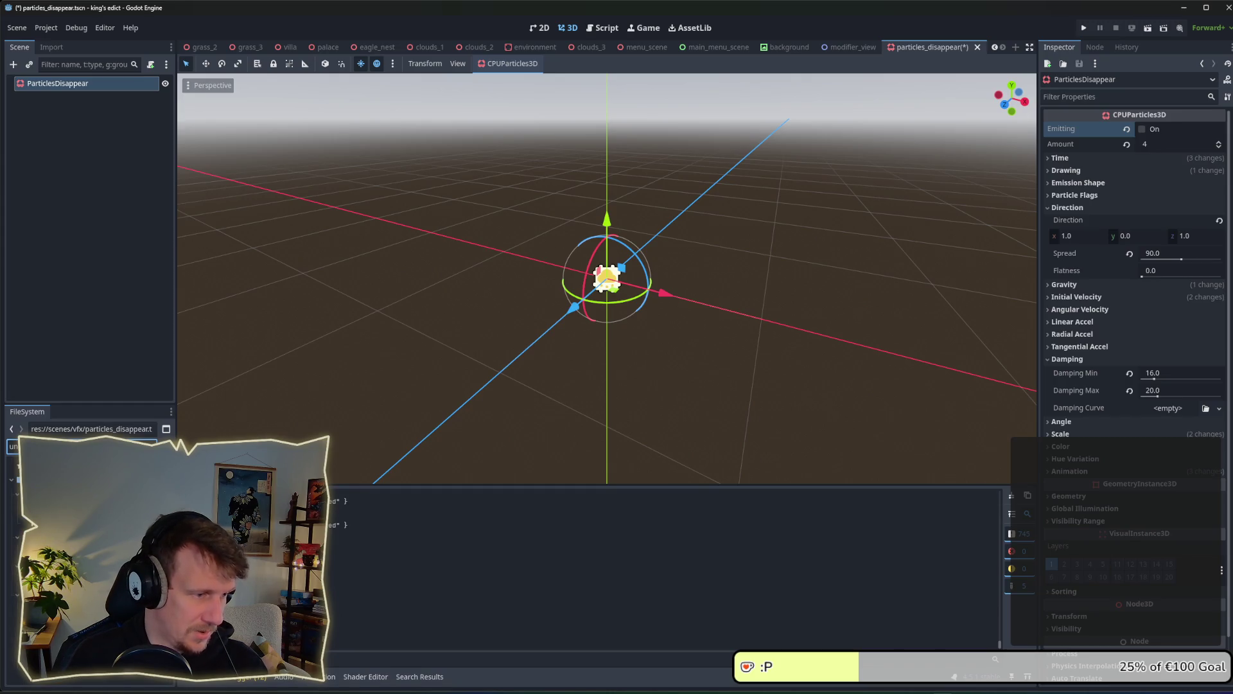
pyautogui.press('BackSpace')
pyautogui.press('BackSpace')
pyautogui.write('sp')
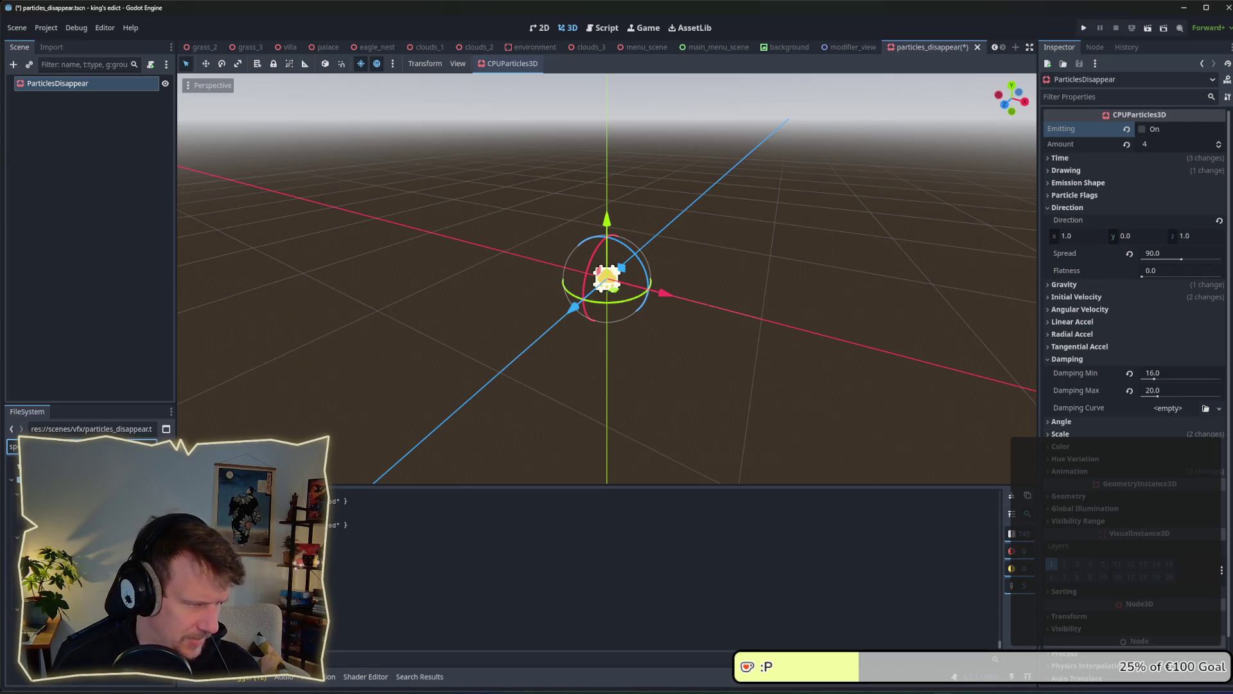
# Step: Add the Spearmen scene under ParticlesDisappear, then replay the burst around it
pyautogui.moveTo(64, 488)
pyautogui.mouseDown()
pyautogui.moveTo(64, 179)
pyautogui.moveTo(49, 88)
pyautogui.mouseUp()
pyautogui.click(97, 83)
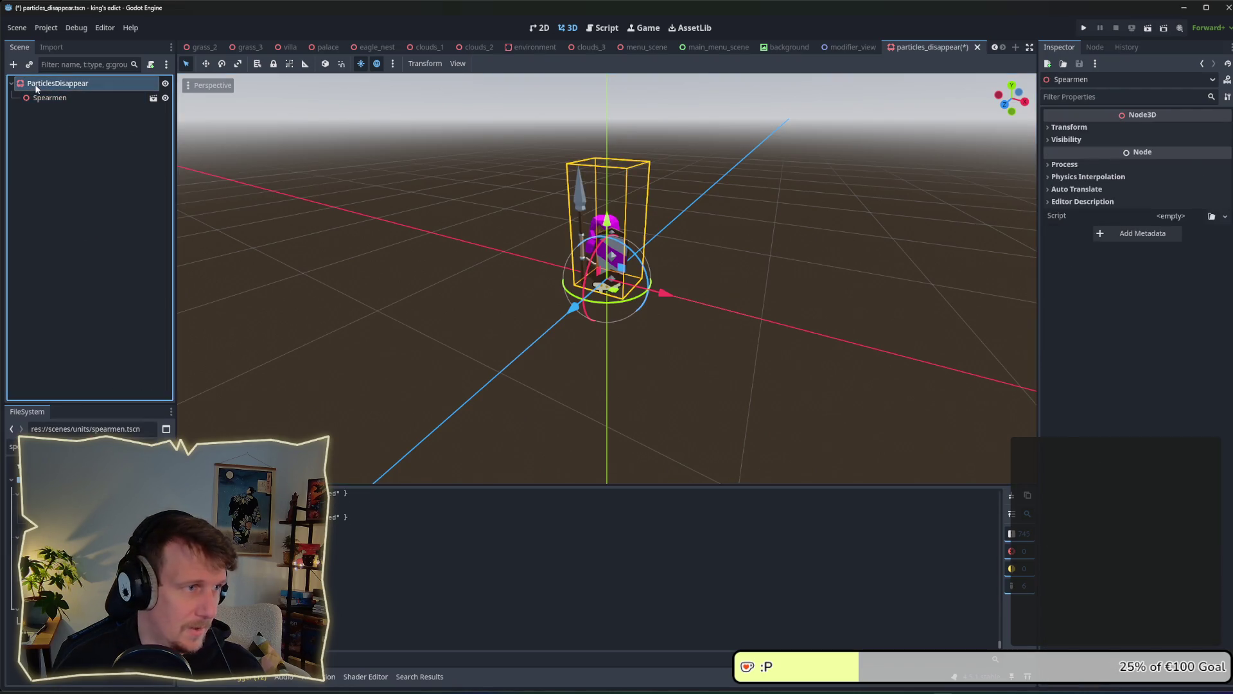
pyautogui.click(1141, 129)
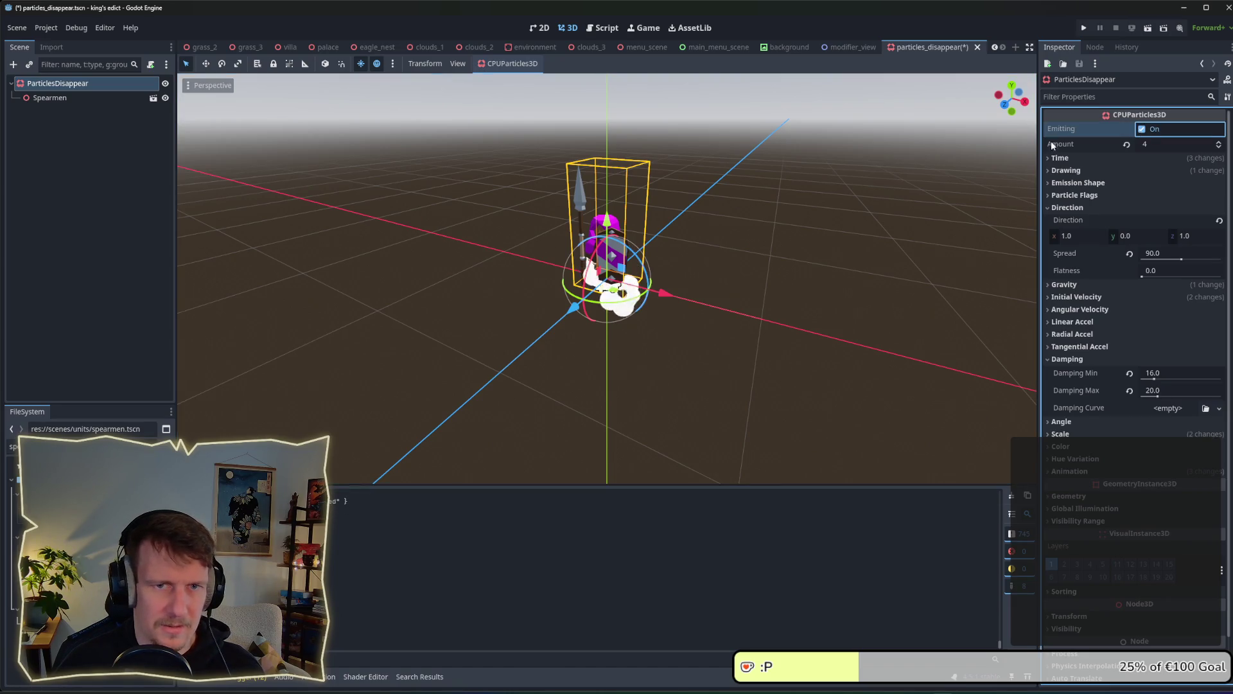
pyautogui.scroll(5, 525, 276)
pyautogui.click(1143, 130)
pyautogui.click(1142, 130)
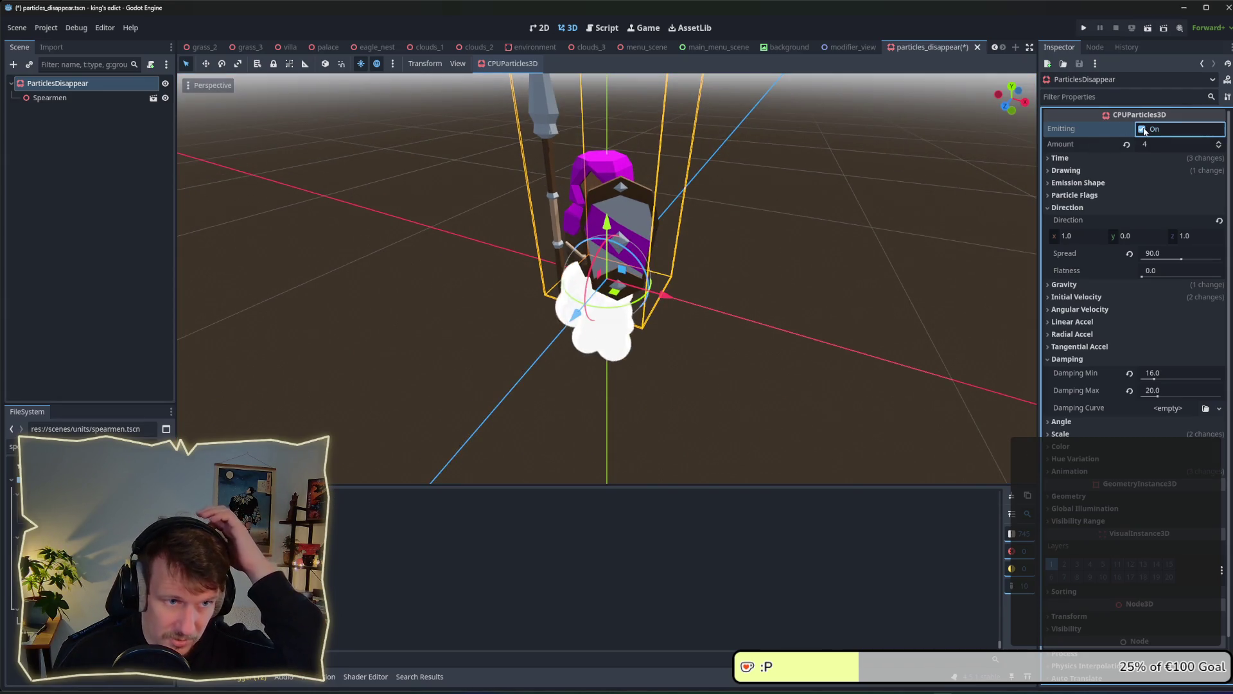
pyautogui.click(1143, 130)
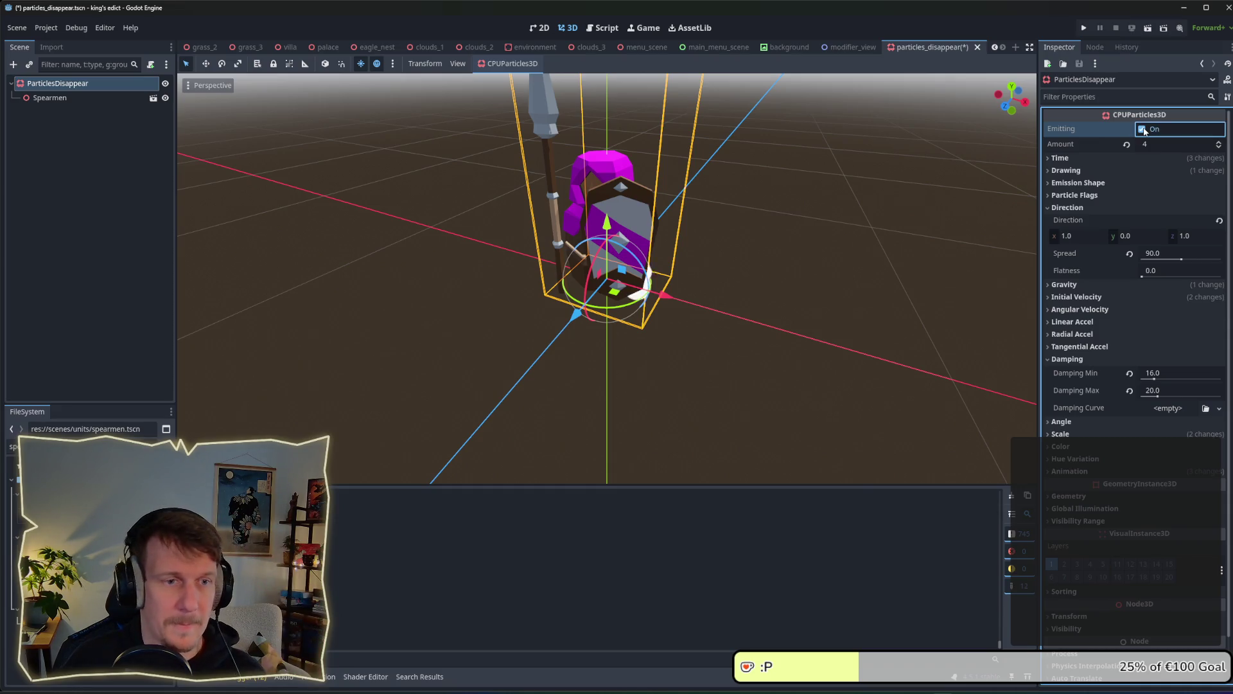
pyautogui.click(1142, 130)
pyautogui.click(1144, 130)
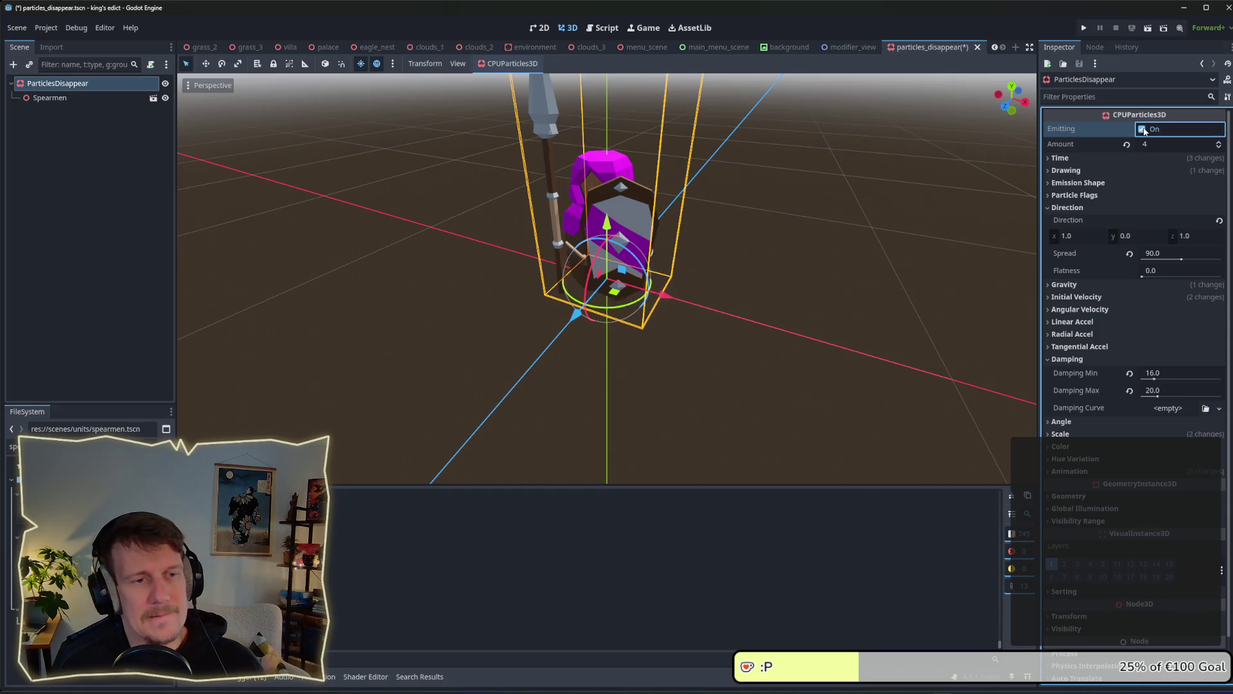
pyautogui.click(1143, 130)
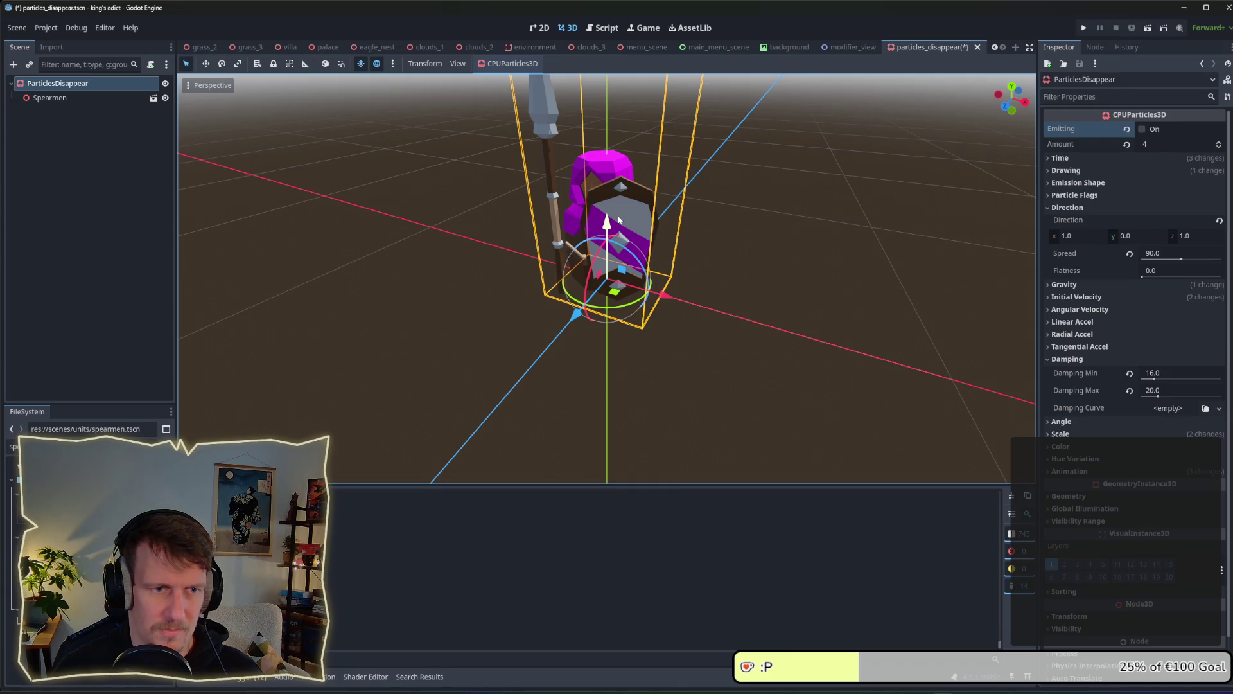
pyautogui.click(1143, 130)
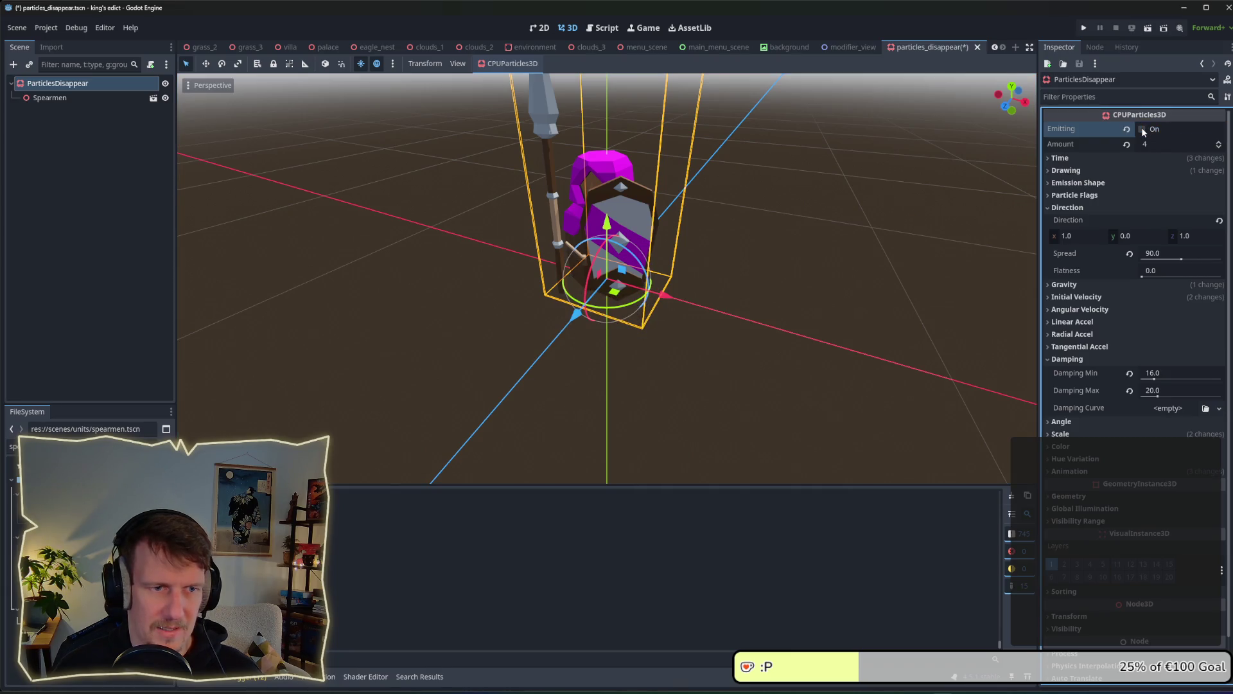
pyautogui.click(1143, 130)
pyautogui.click(79, 96)
pyautogui.click(58, 84)
pyautogui.click(1082, 360)
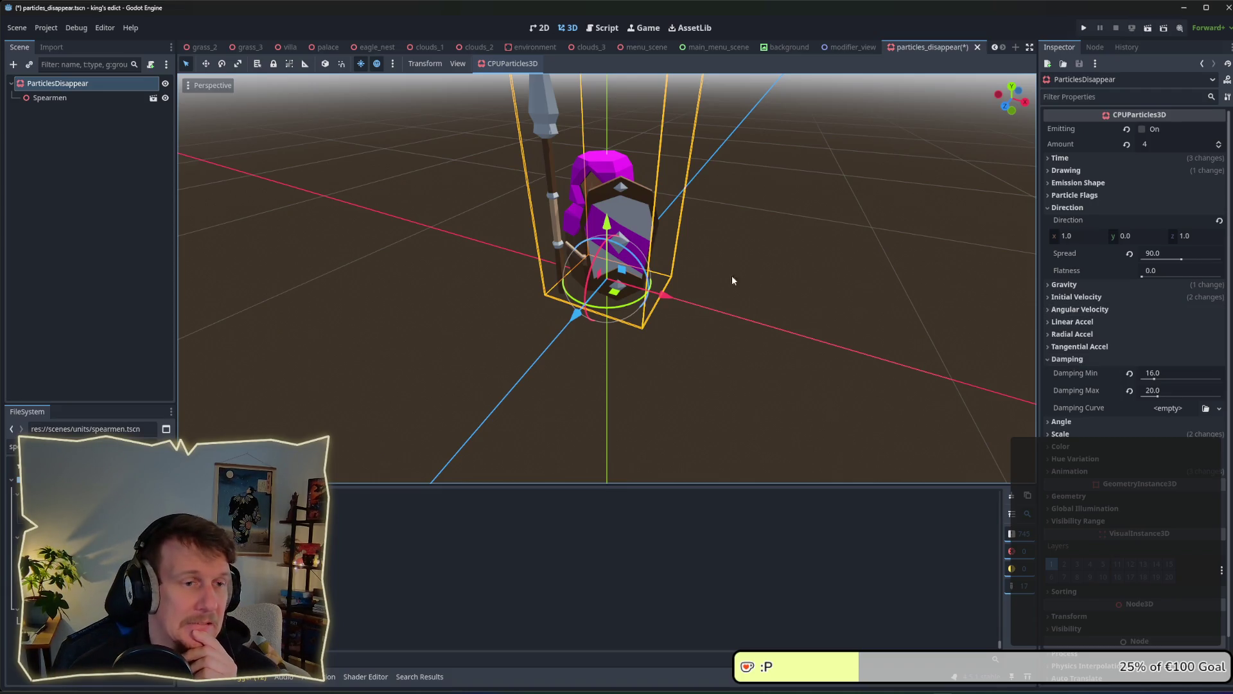
pyautogui.click(1143, 130)
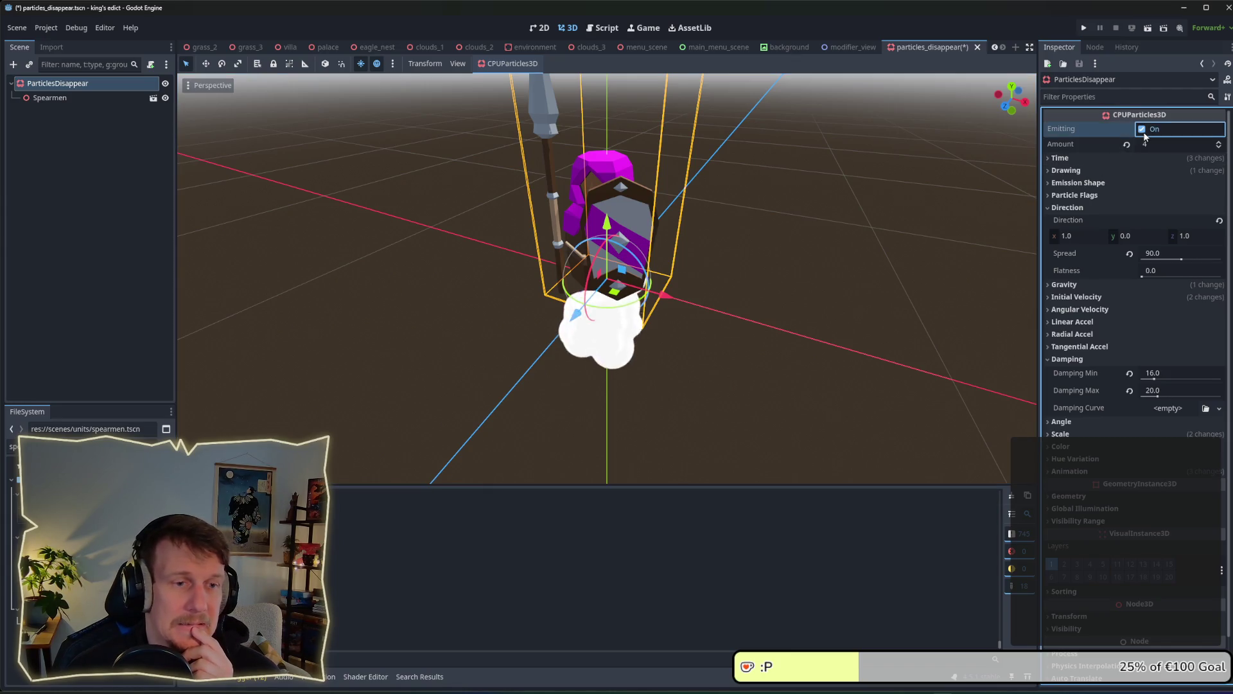
pyautogui.moveTo(932, 161)
pyautogui.mouseDown()
pyautogui.moveTo(714, 211)
pyautogui.moveTo(969, 133)
pyautogui.mouseUp()
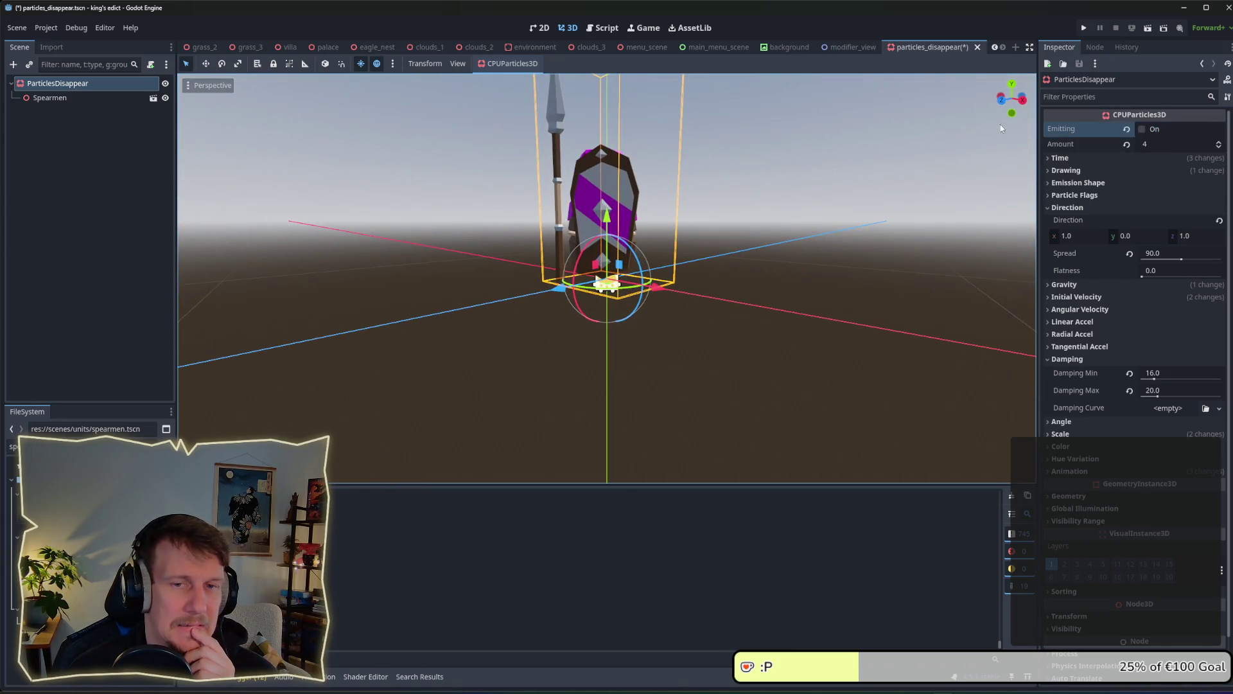
pyautogui.click(1143, 131)
pyautogui.click(1142, 130)
pyautogui.moveTo(853, 177)
pyautogui.mouseDown()
pyautogui.moveTo(637, 208)
pyautogui.moveTo(638, 247)
pyautogui.mouseUp()
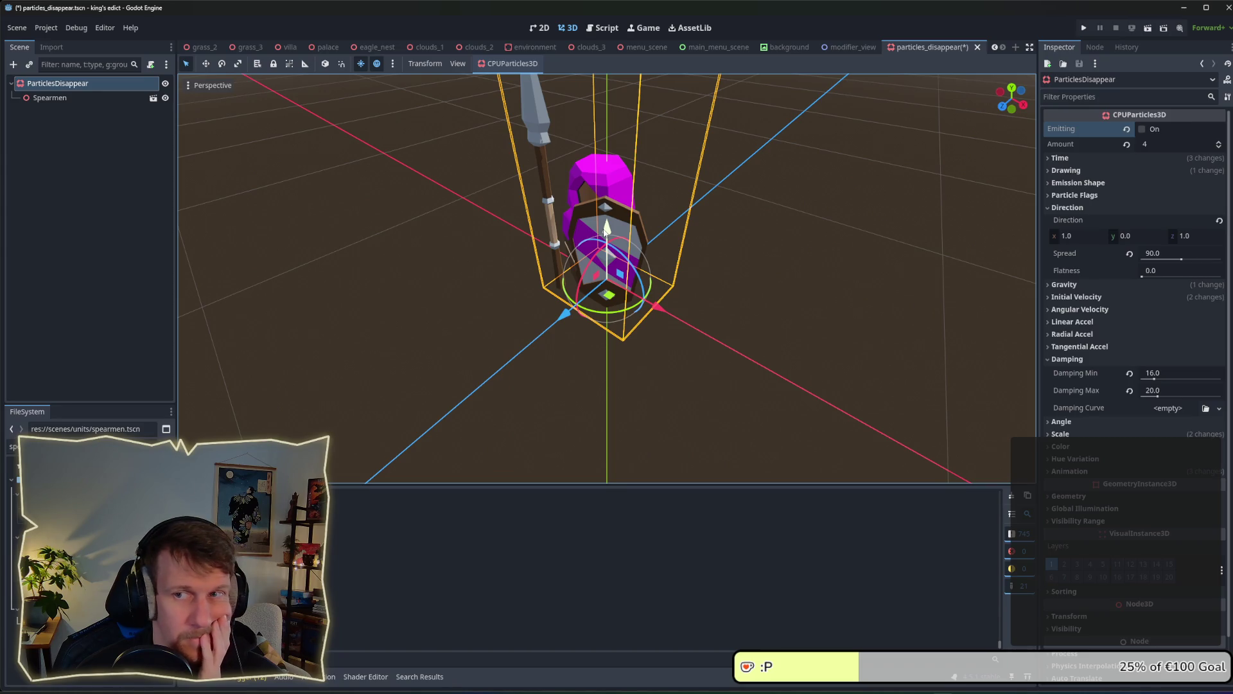
pyautogui.click(1137, 130)
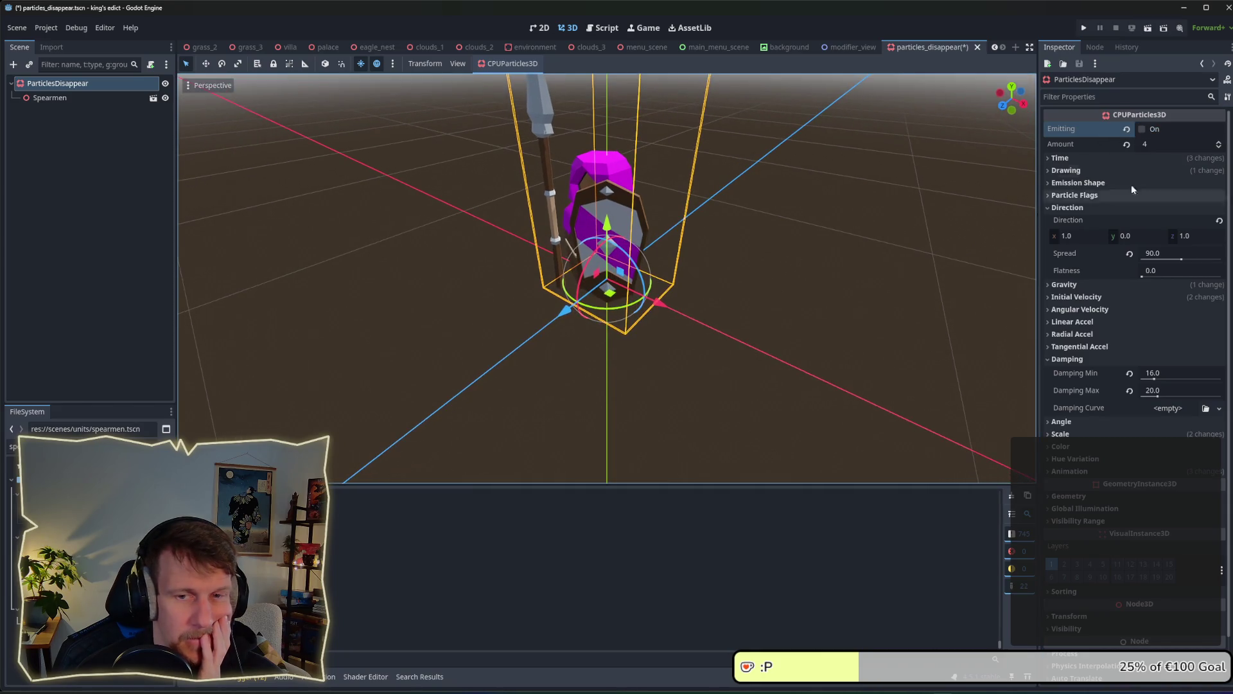
pyautogui.click(1141, 129)
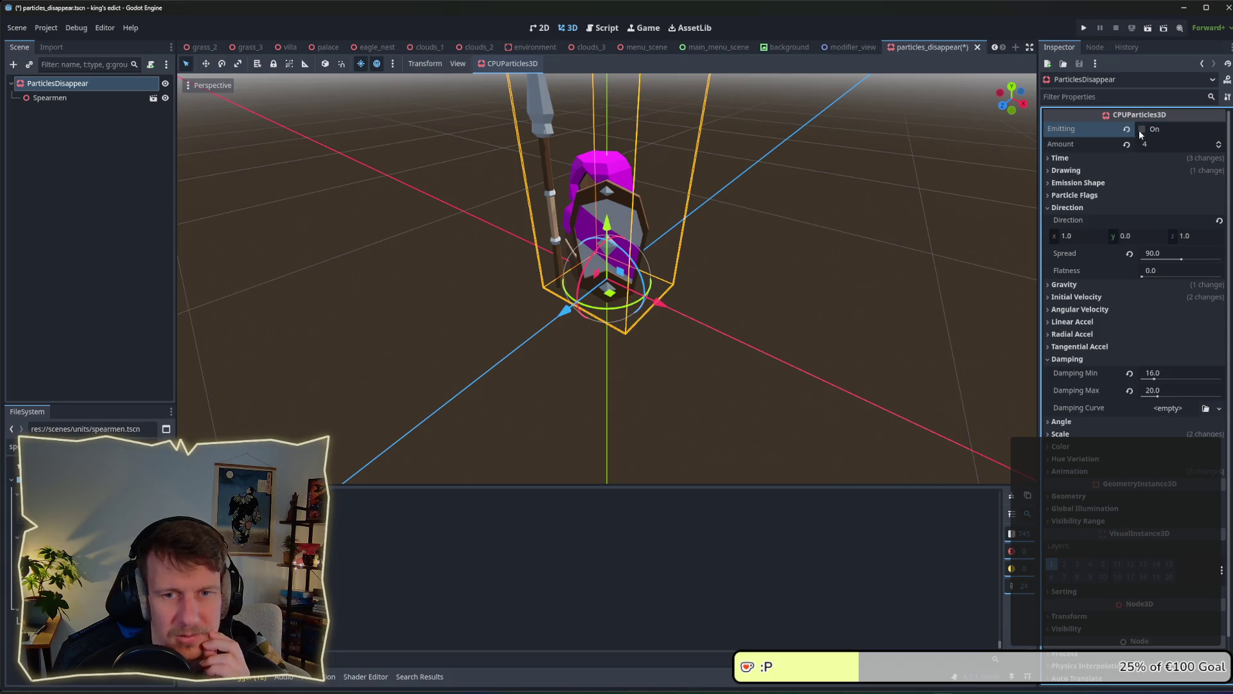
pyautogui.click(1141, 130)
pyautogui.click(1141, 130)
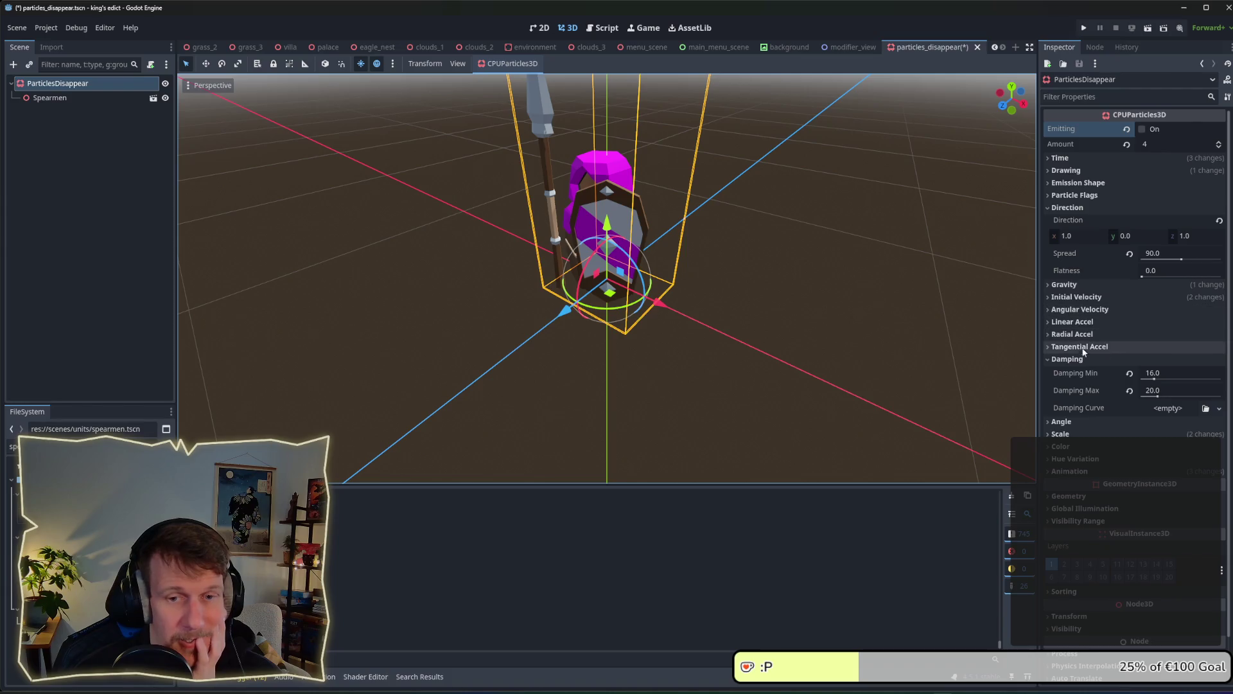
pyautogui.click(1151, 147)
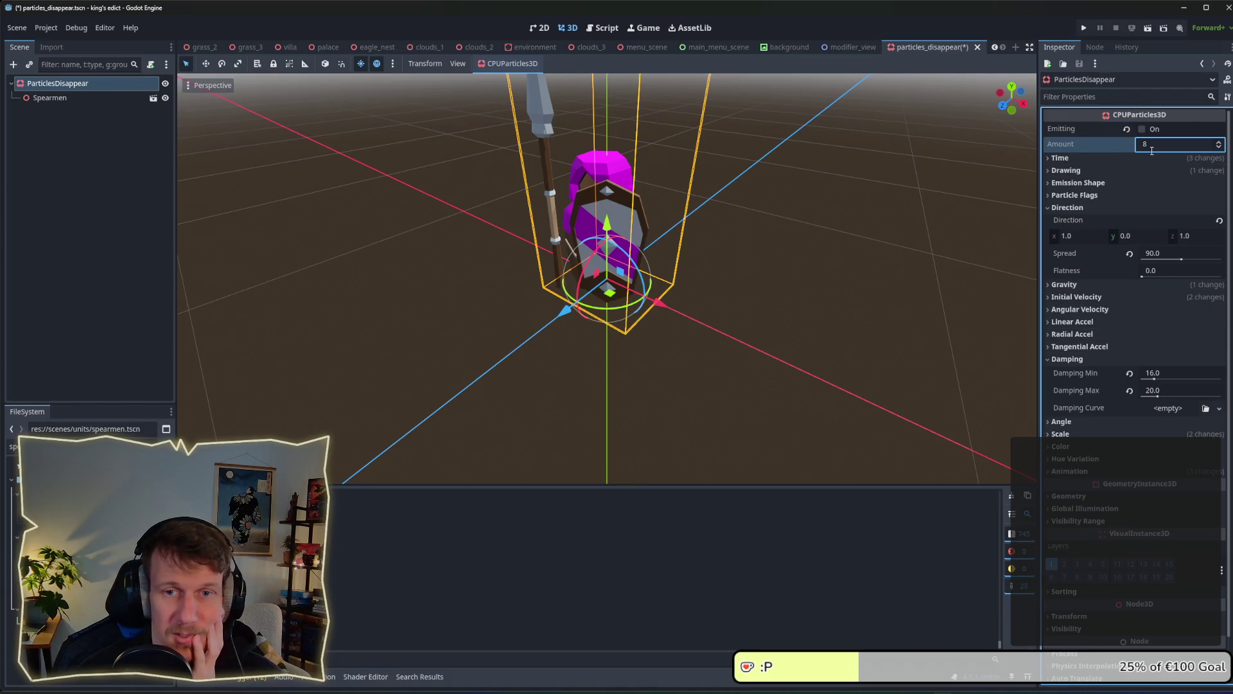
# Step: Commit Amount 8, set direction x 0.0 and y 1.0, and try a spread of 45
pyautogui.click(1142, 129)
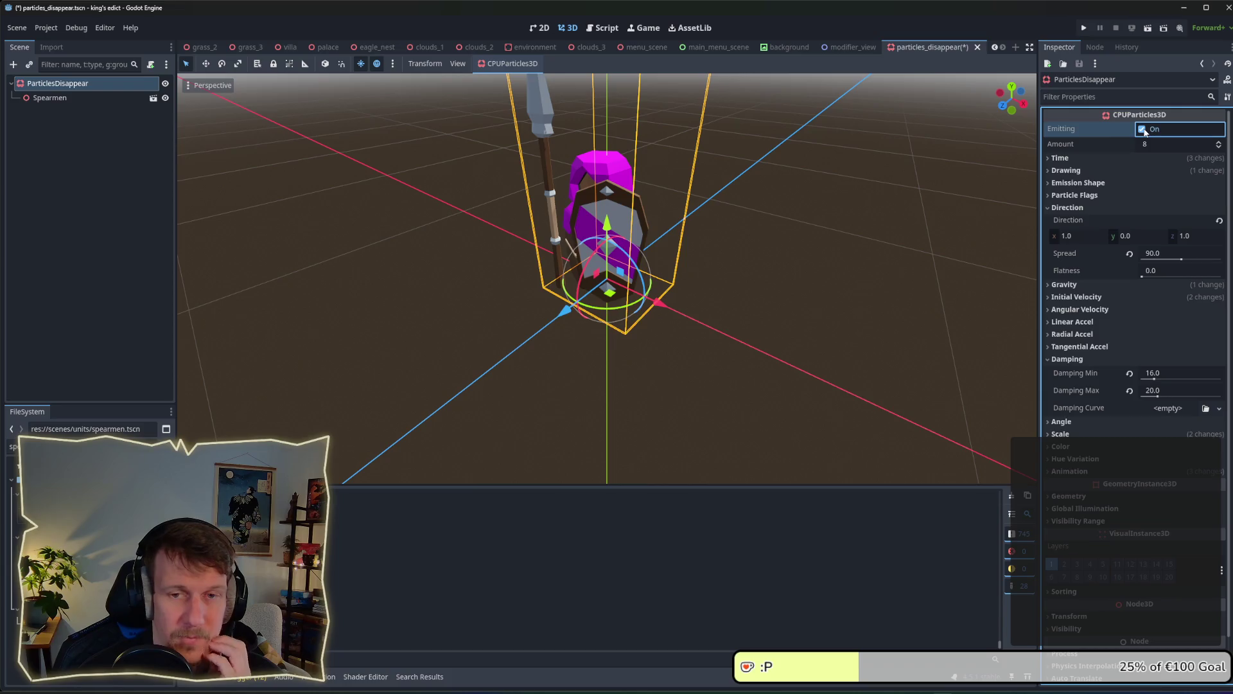
pyautogui.moveTo(894, 235); pyautogui.dragTo(760, 228)
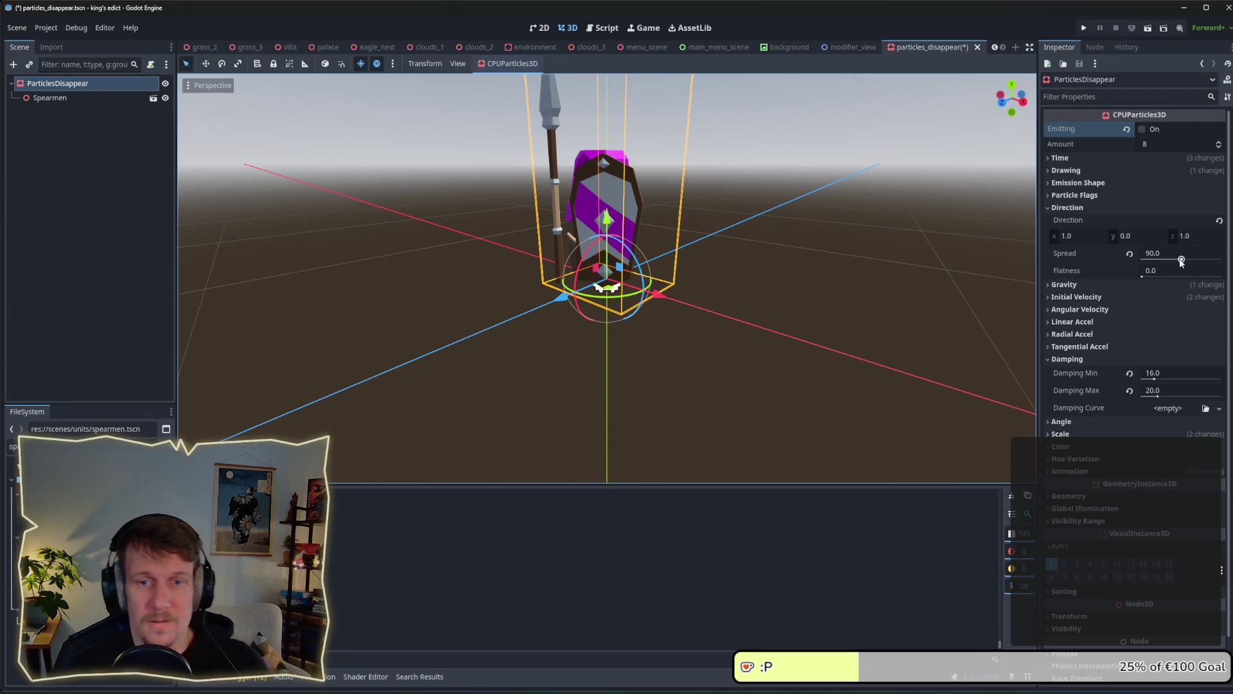
pyautogui.click(1156, 237)
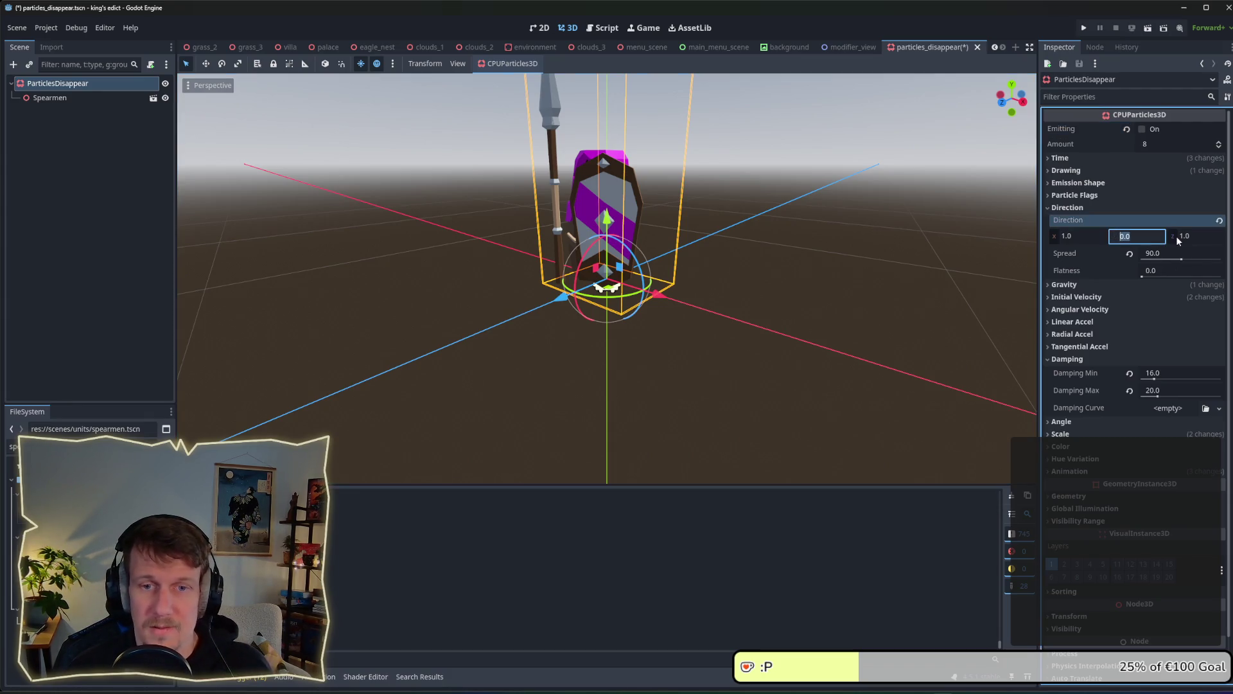
pyautogui.click(1081, 237)
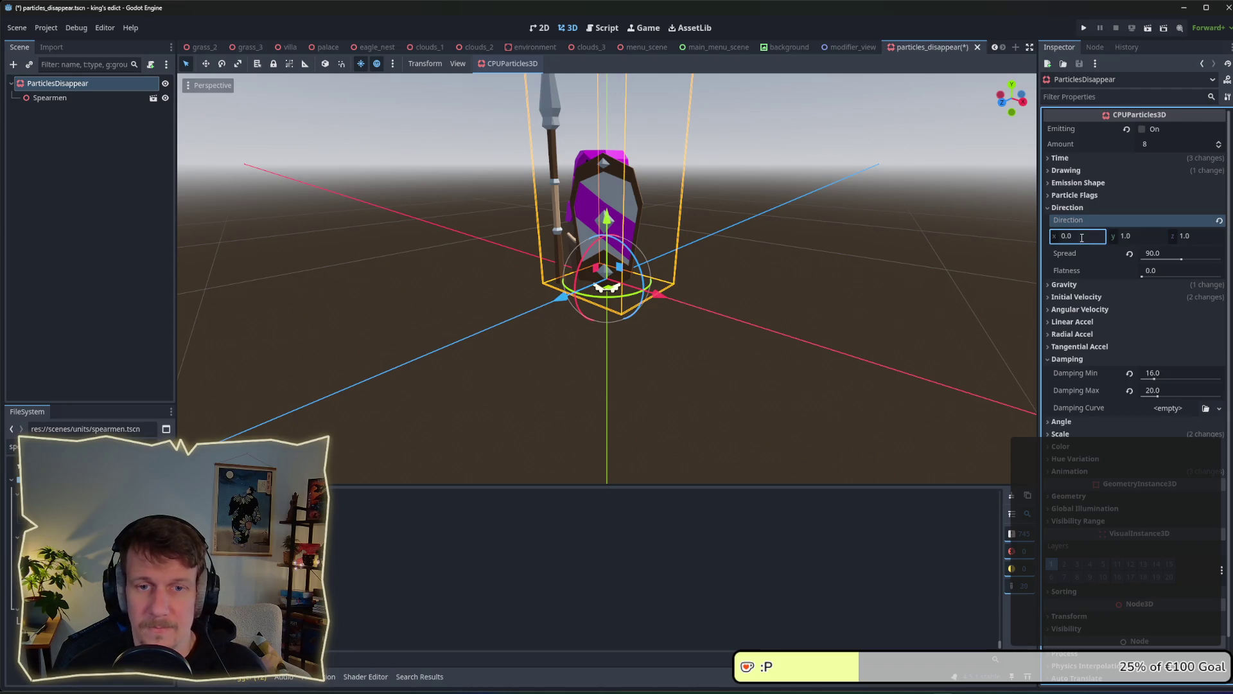
pyautogui.click(1144, 131)
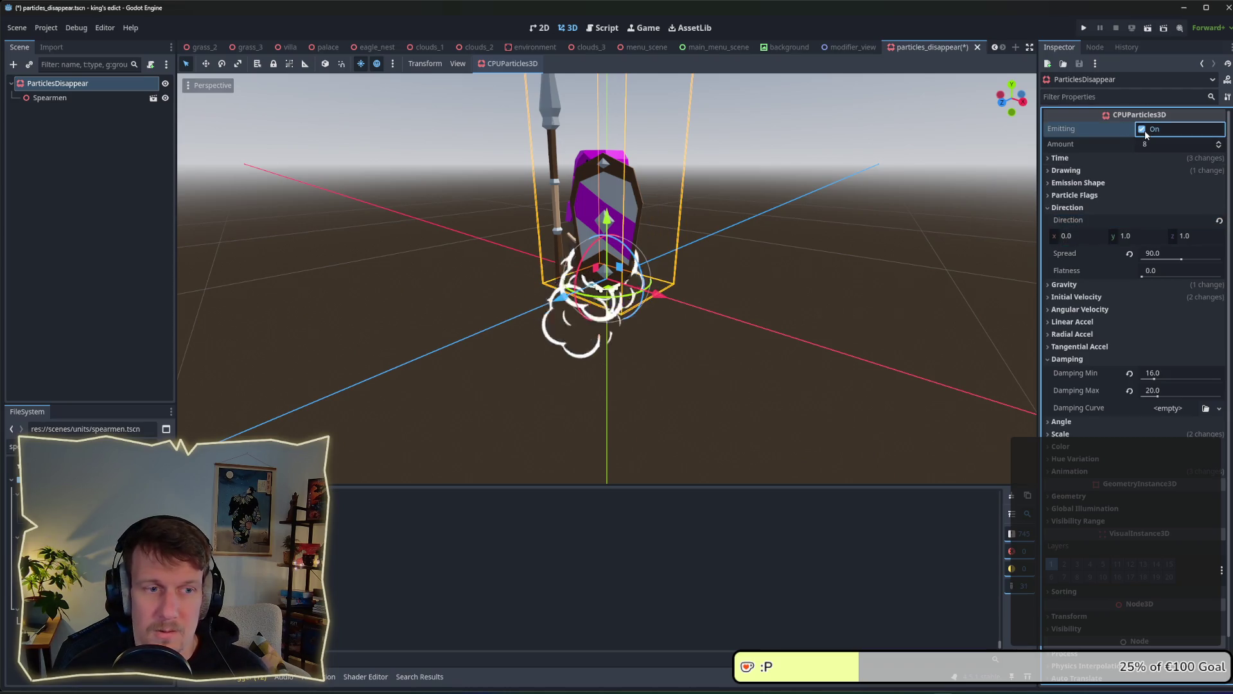
pyautogui.click(1162, 259)
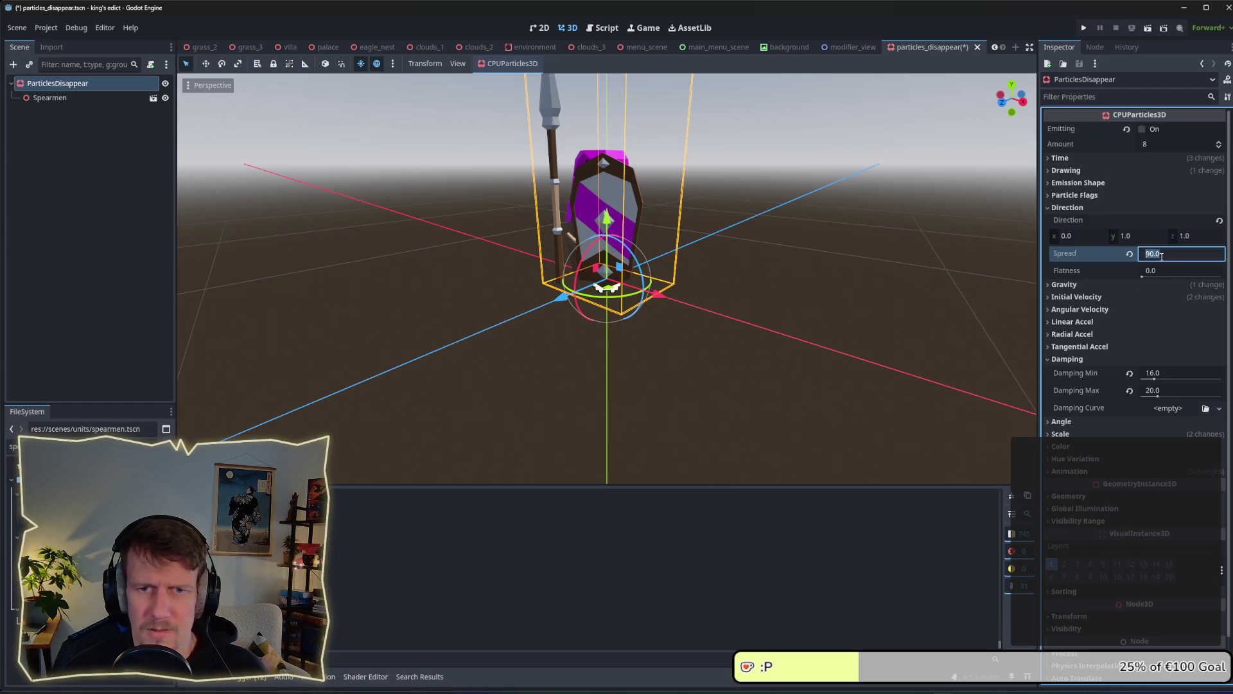
pyautogui.click(1143, 129)
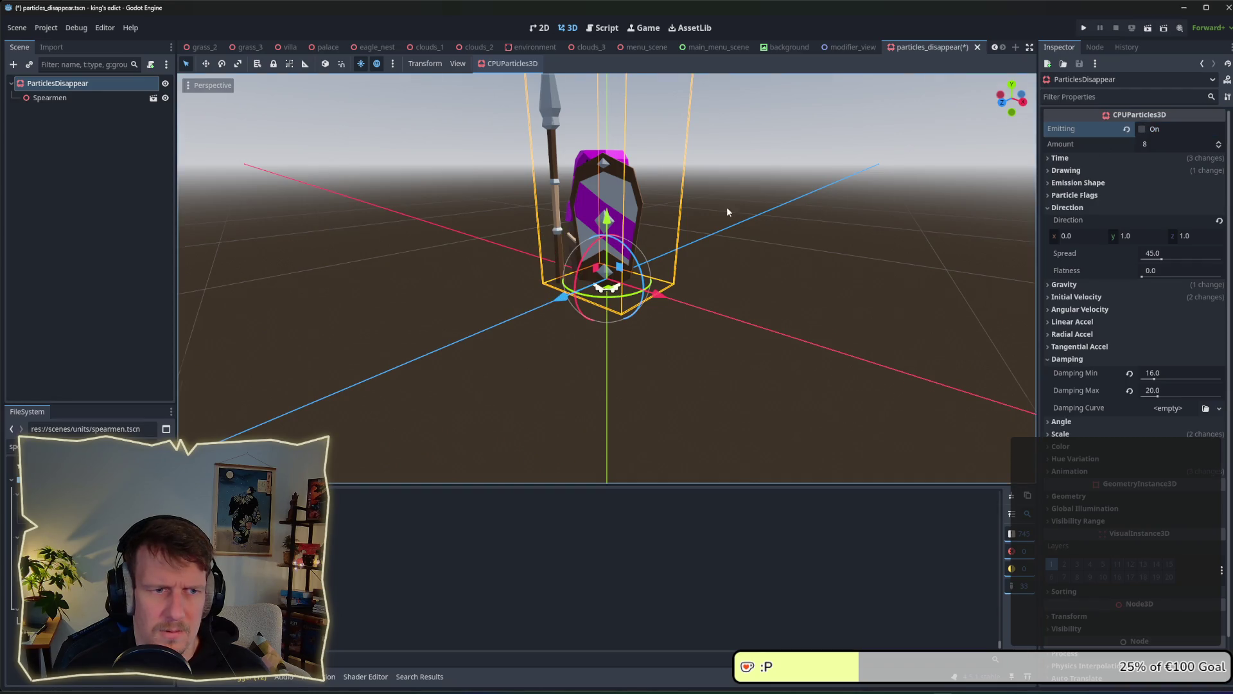
# Step: Replay the burst repeatedly from several orbit angles around the spearman
pyautogui.moveTo(1011, 97); pyautogui.dragTo(1014, 108)
pyautogui.click(1144, 131)
pyautogui.moveTo(758, 270)
pyautogui.mouseDown()
pyautogui.moveTo(765, 242)
pyautogui.moveTo(723, 240)
pyautogui.mouseUp()
pyautogui.click(1141, 129)
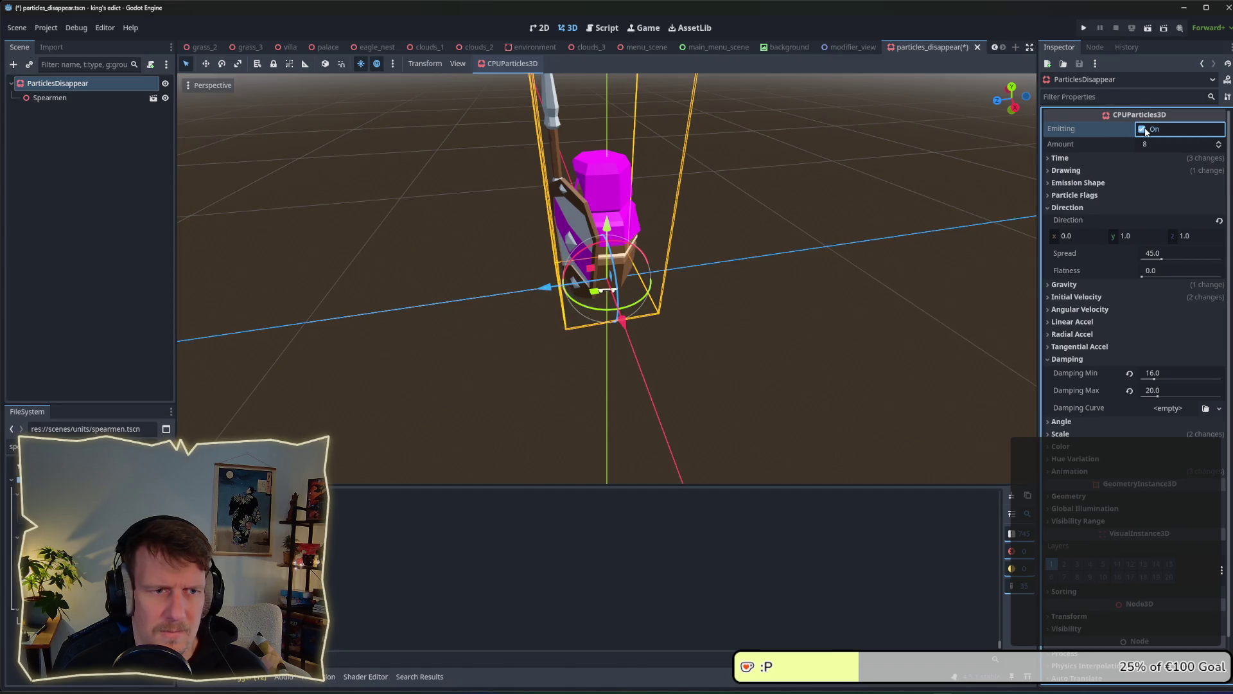
pyautogui.click(1145, 131)
pyautogui.click(1147, 131)
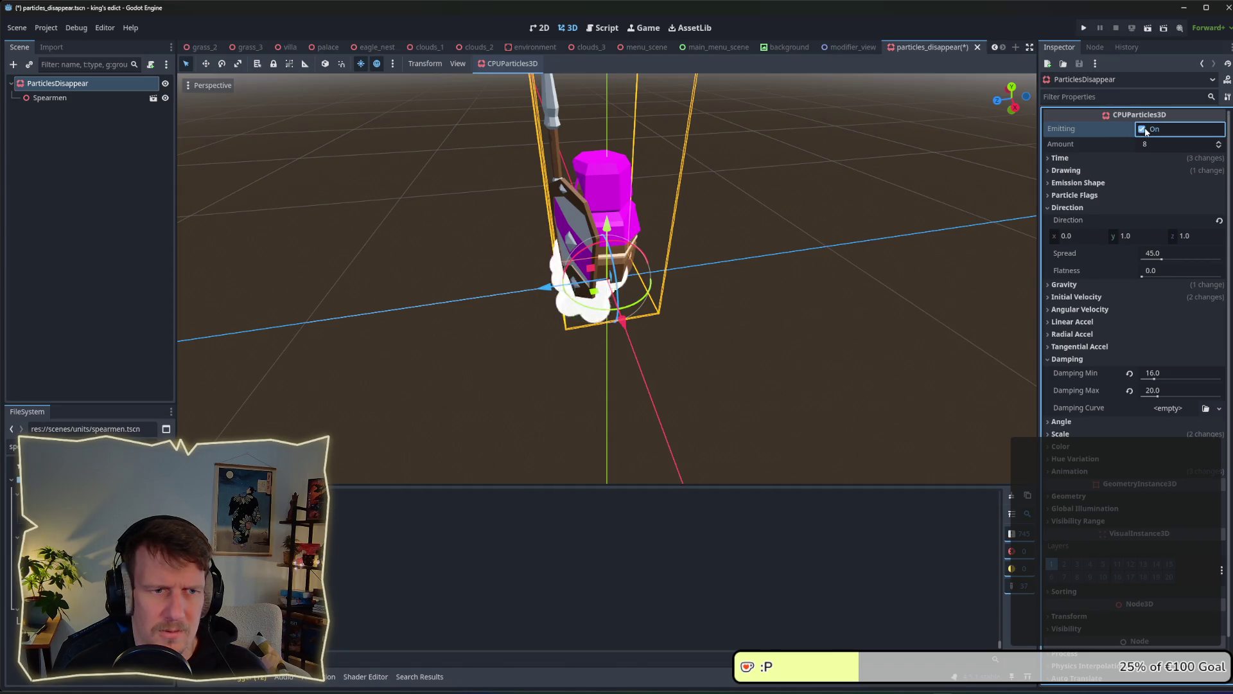
pyautogui.moveTo(758, 264); pyautogui.dragTo(725, 196)
pyautogui.click(1142, 130)
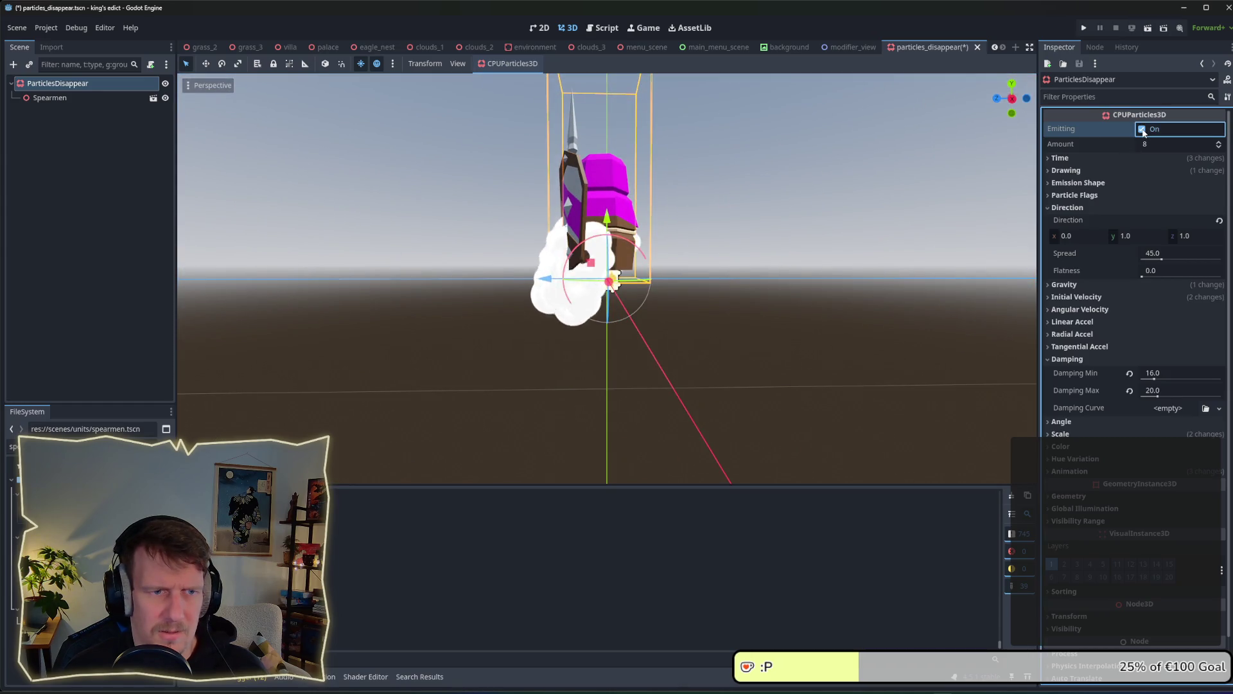
pyautogui.click(1142, 130)
pyautogui.moveTo(753, 204); pyautogui.dragTo(761, 212)
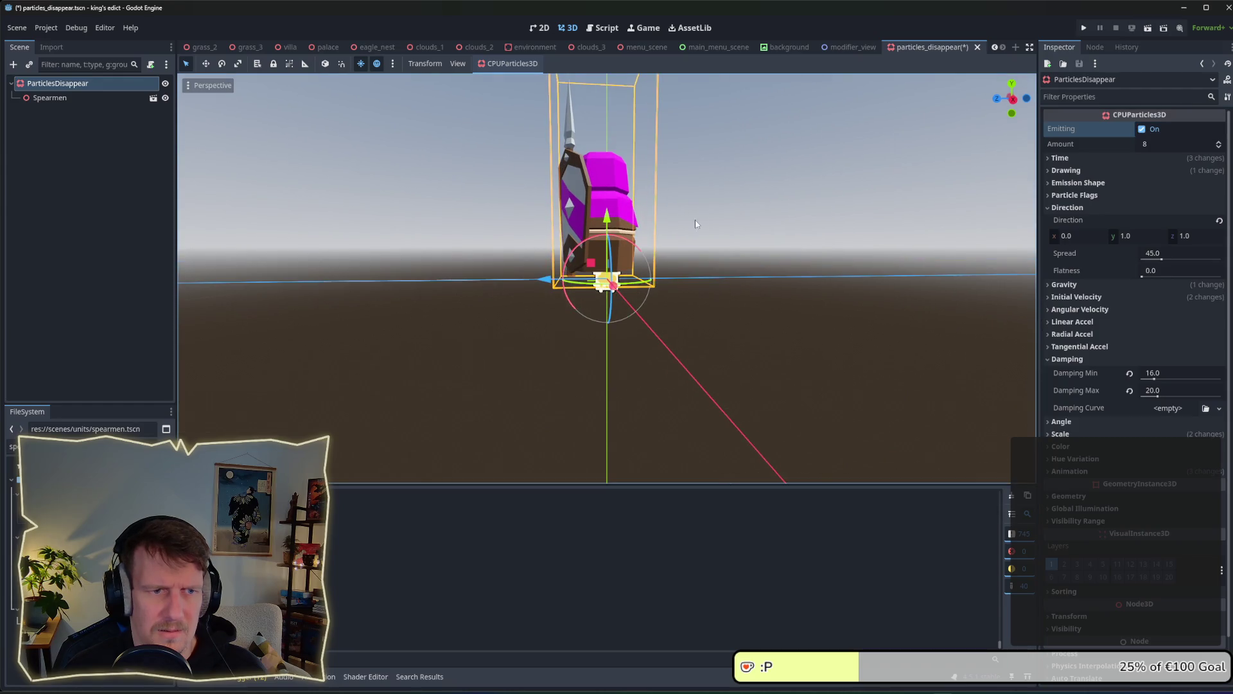
# Step: Set spread to 0.0 and replay the burst from higher and lower angles
pyautogui.click(1163, 253)
pyautogui.press('Return')
pyautogui.click(1125, 130)
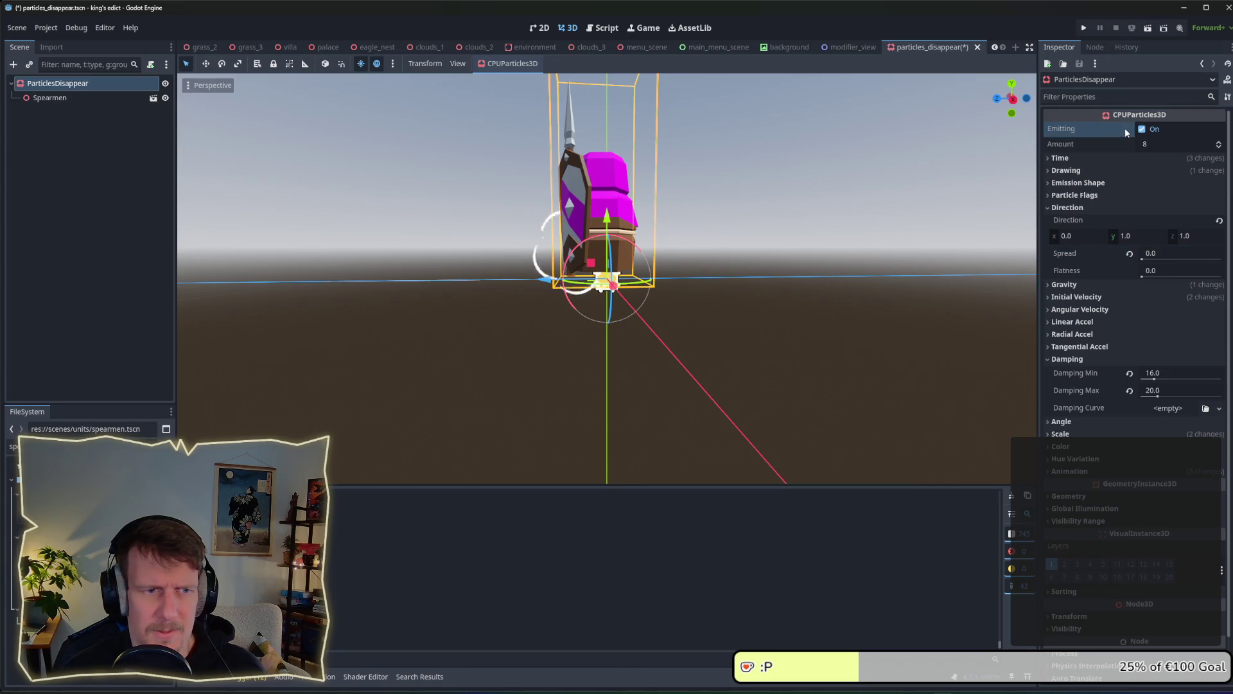
pyautogui.moveTo(668, 289); pyautogui.dragTo(745, 308)
pyautogui.click(1142, 130)
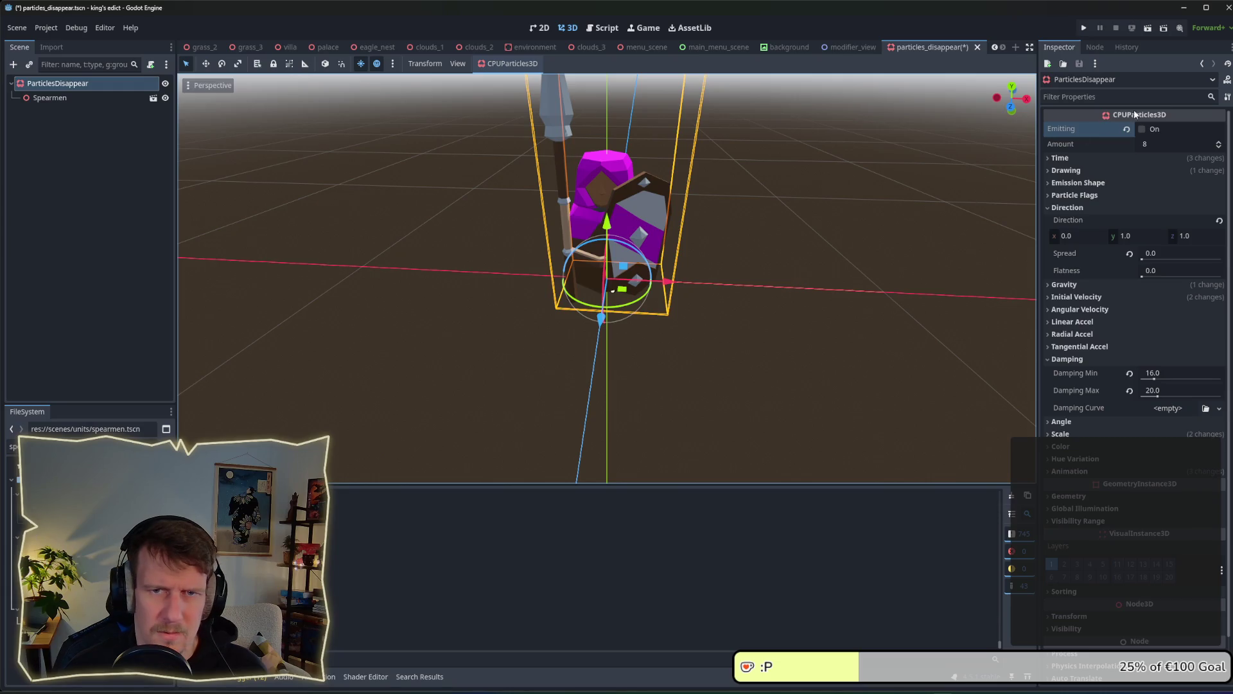
pyautogui.click(1142, 129)
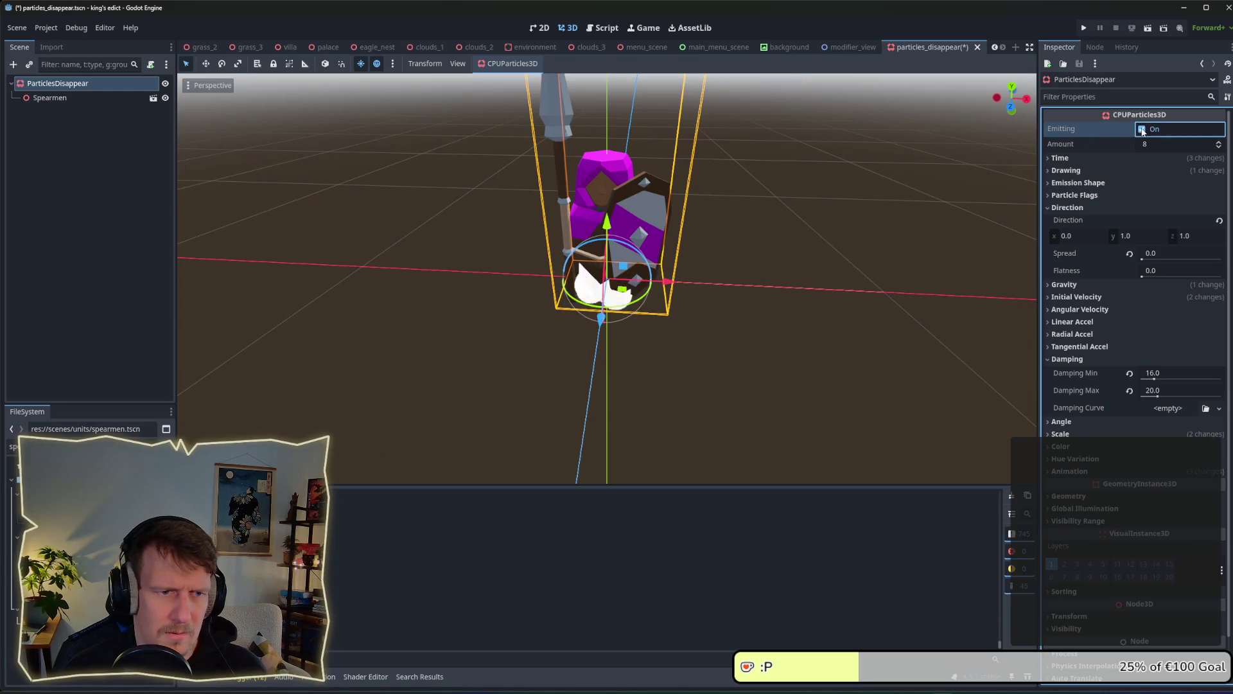
pyautogui.moveTo(899, 251)
pyautogui.mouseDown()
pyautogui.moveTo(726, 284)
pyautogui.moveTo(636, 273)
pyautogui.mouseUp()
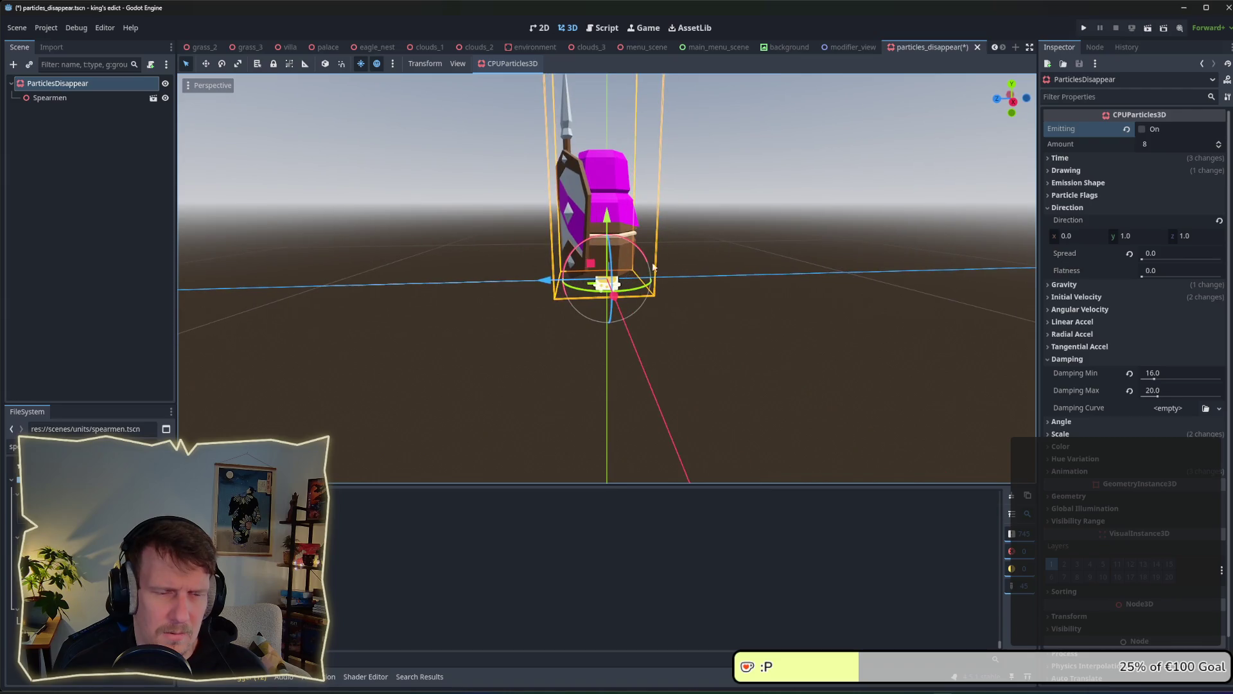
pyautogui.click(1142, 129)
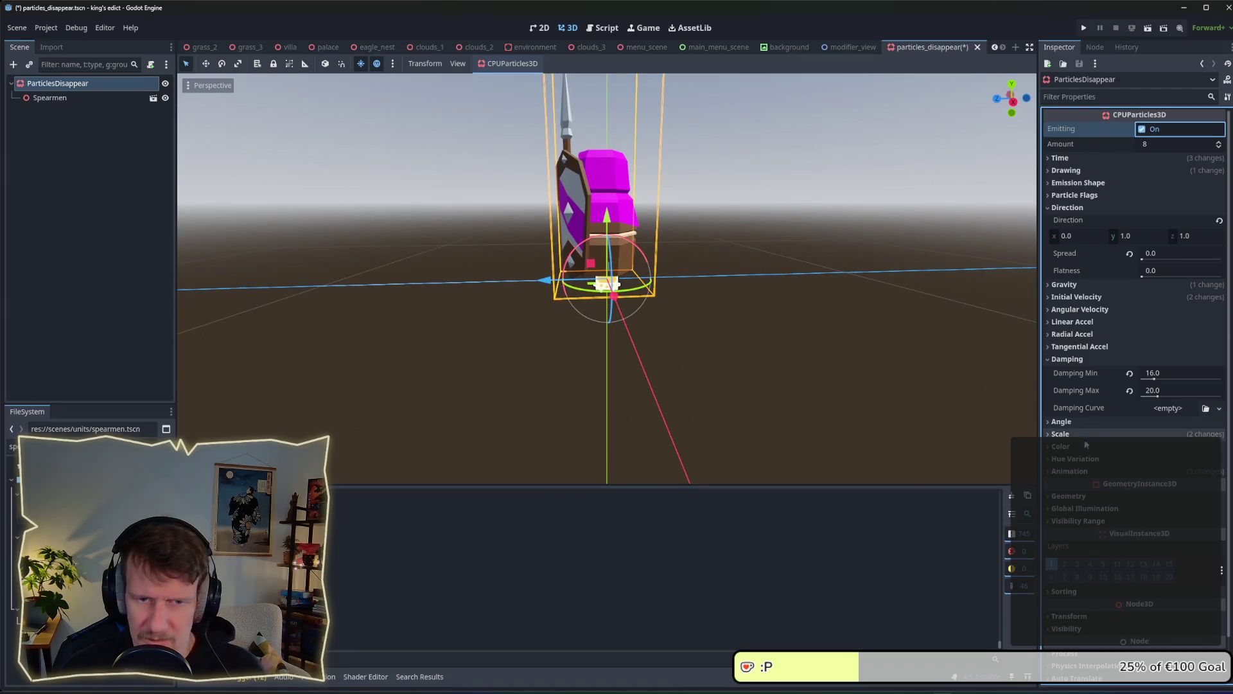
# Step: Try a minimum damping of 12 and preview the burst from several angles
pyautogui.click(1163, 376)
pyautogui.write('1')
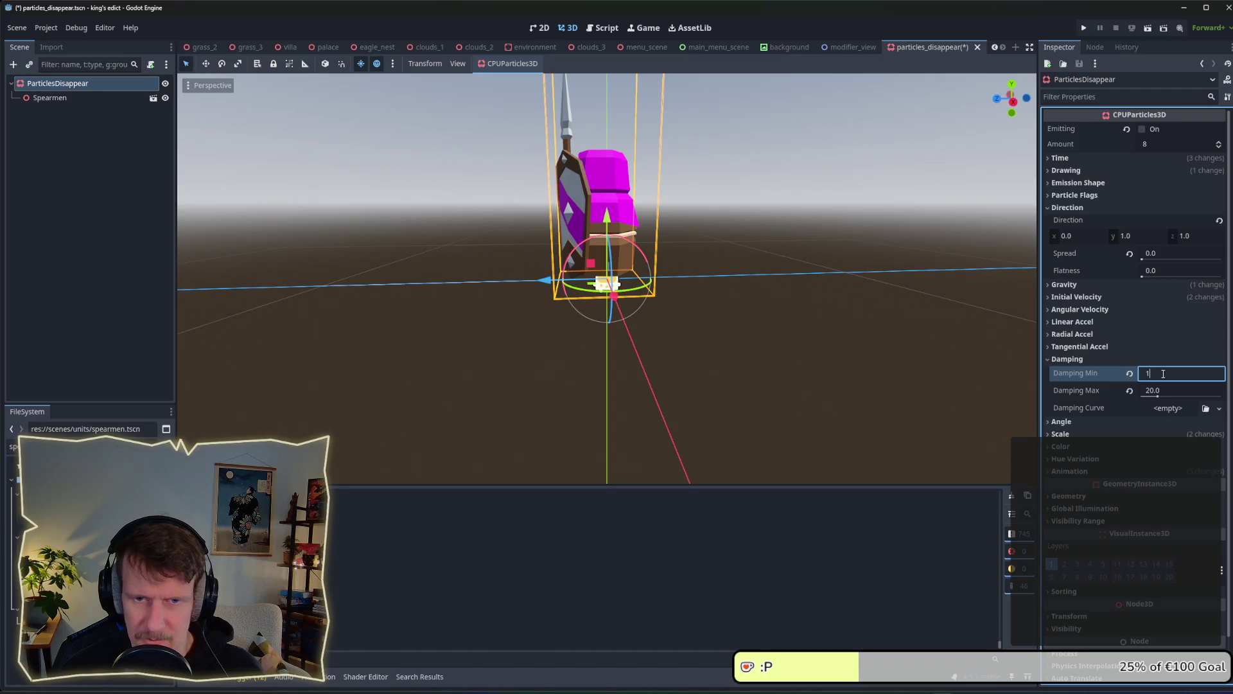
pyautogui.click(1154, 389)
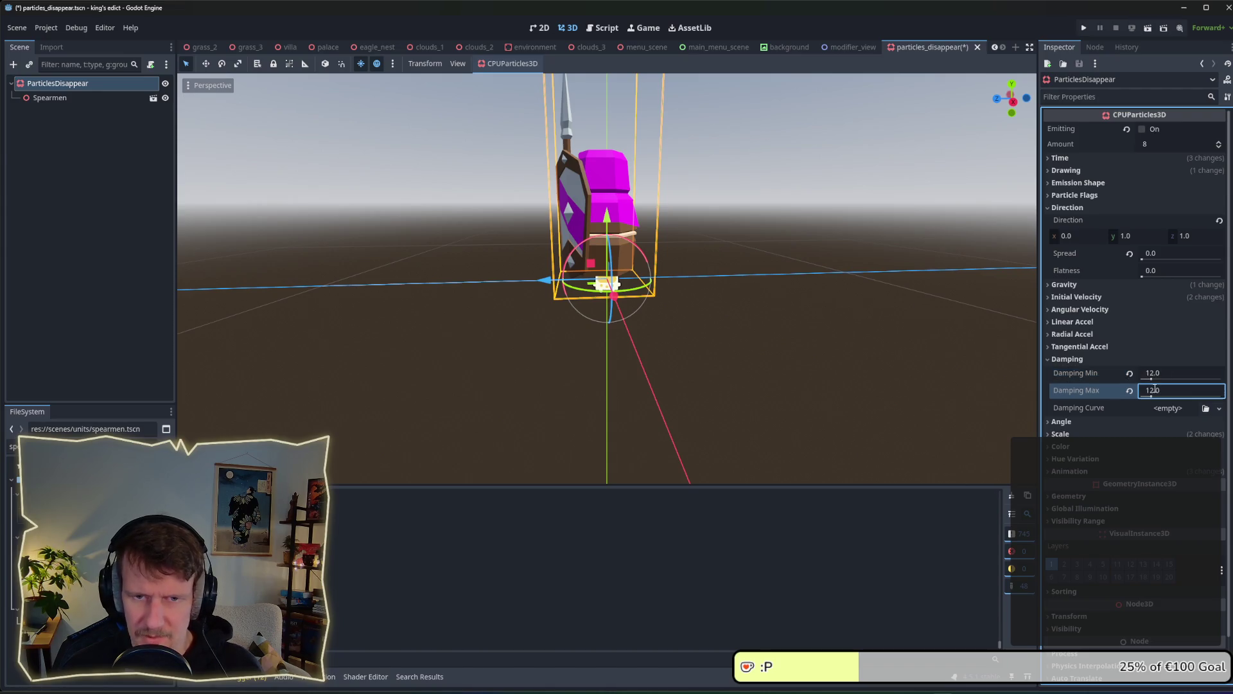
pyautogui.click(1158, 373)
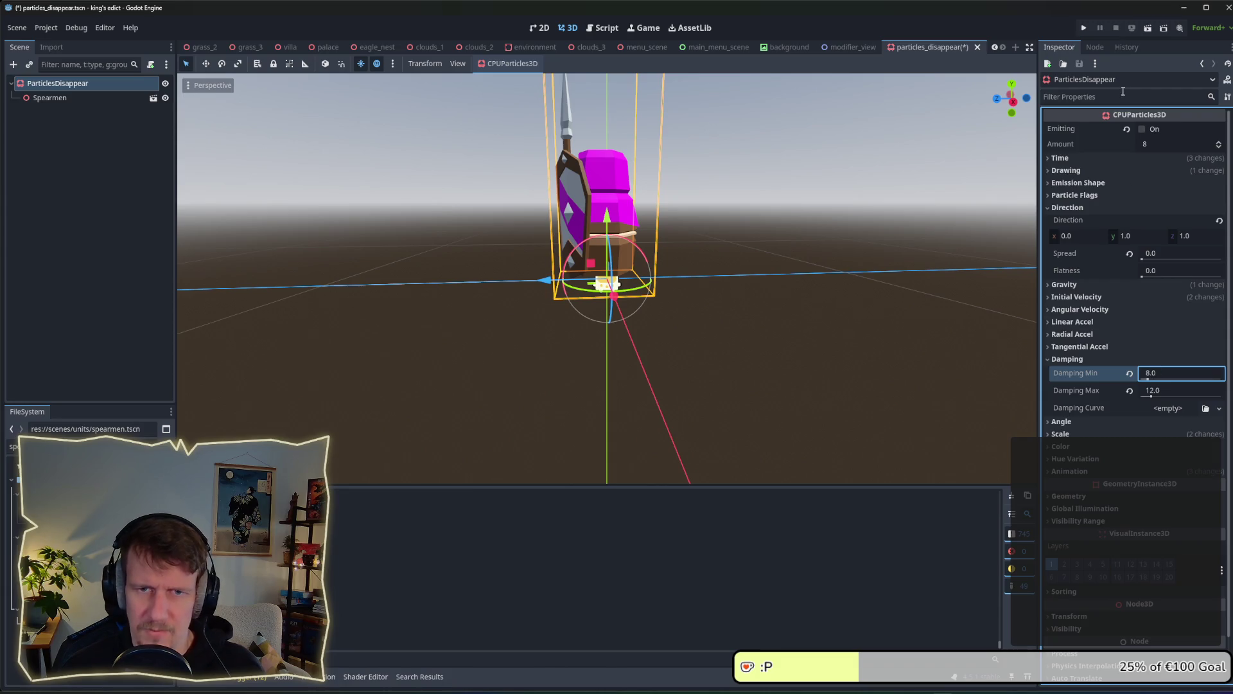
pyautogui.click(1142, 131)
pyautogui.moveTo(1002, 122); pyautogui.dragTo(1016, 164)
pyautogui.click(1142, 131)
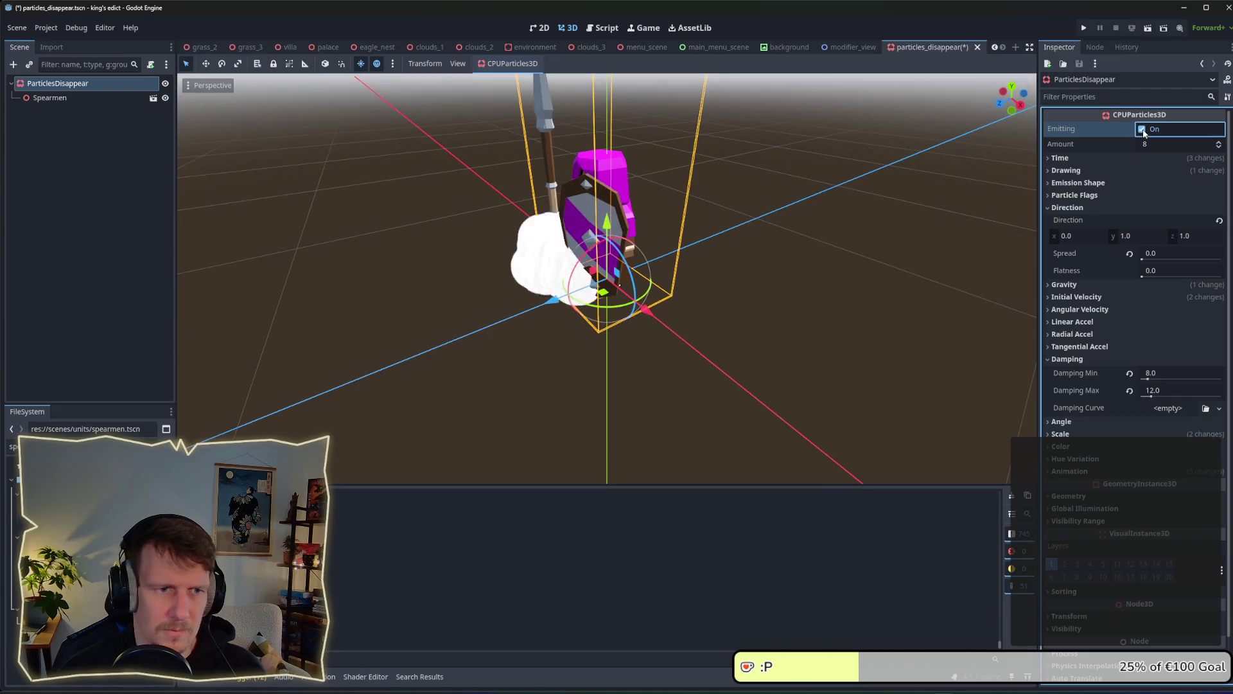
pyautogui.click(1144, 131)
pyautogui.moveTo(1009, 97); pyautogui.dragTo(1021, 96)
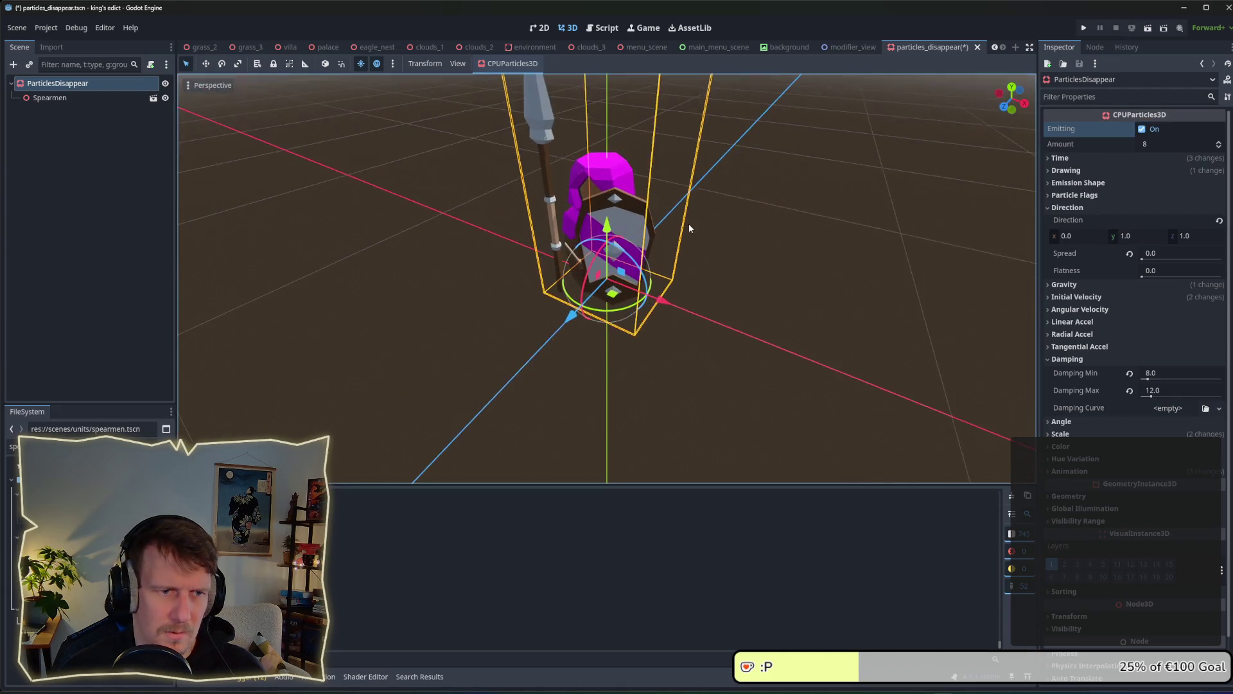
pyautogui.click(1141, 129)
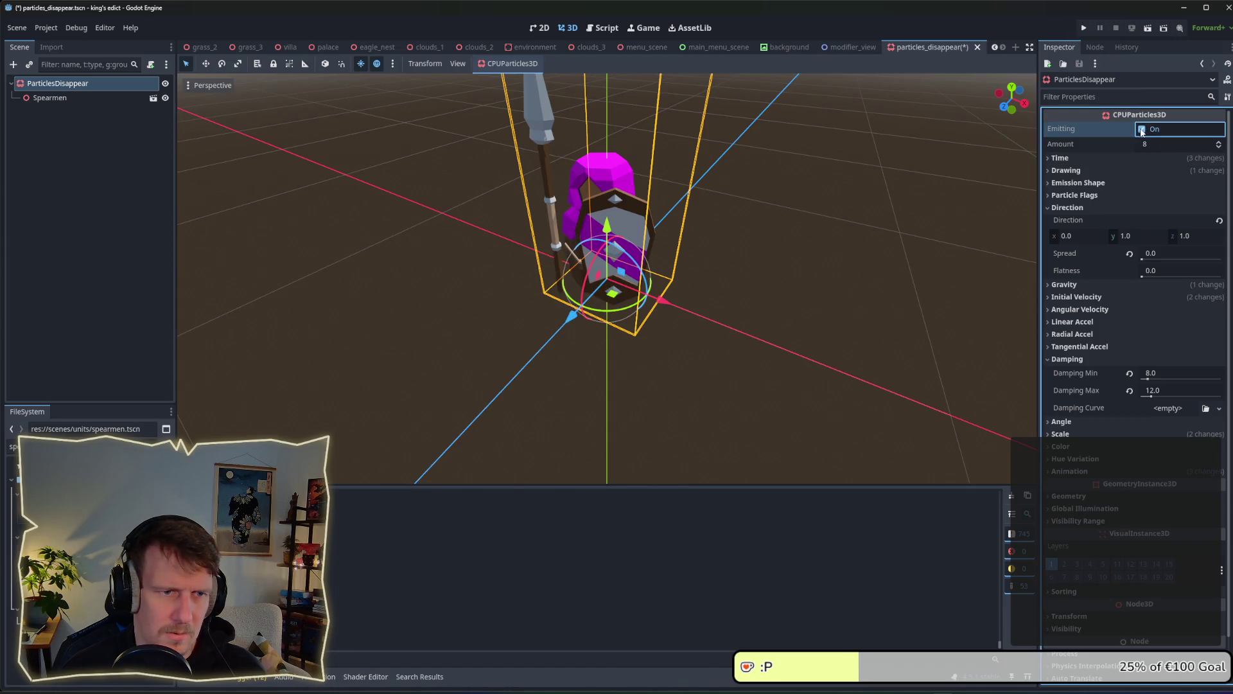
pyautogui.click(1141, 130)
pyautogui.moveTo(705, 246); pyautogui.dragTo(770, 244)
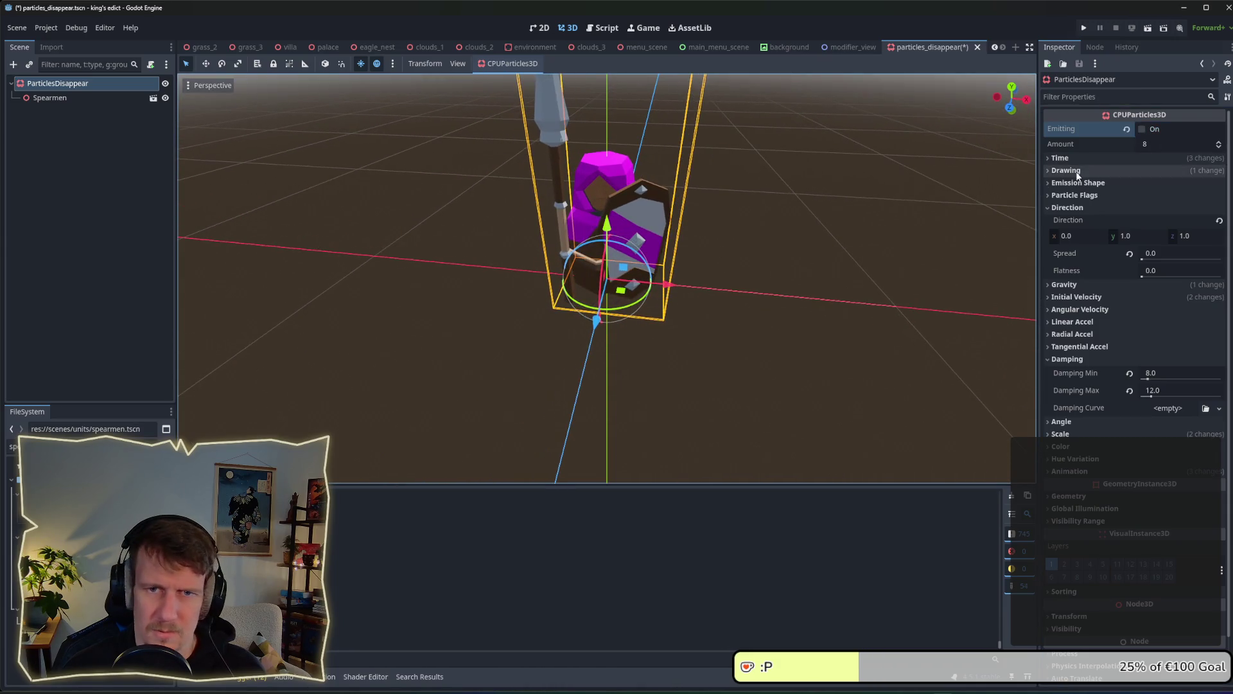
pyautogui.click(1142, 130)
pyautogui.click(1143, 130)
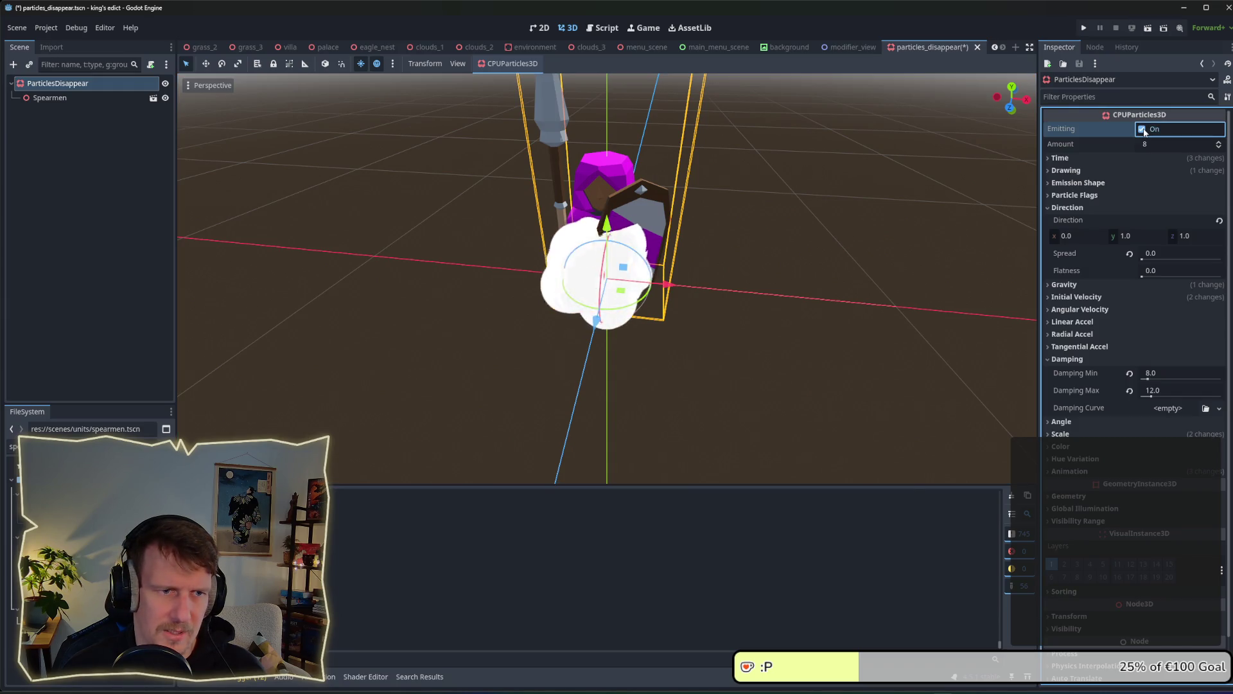
# Step: Set damping Min 6 and Max 14, then preview the burst
pyautogui.click(1167, 391)
pyautogui.click(1149, 375)
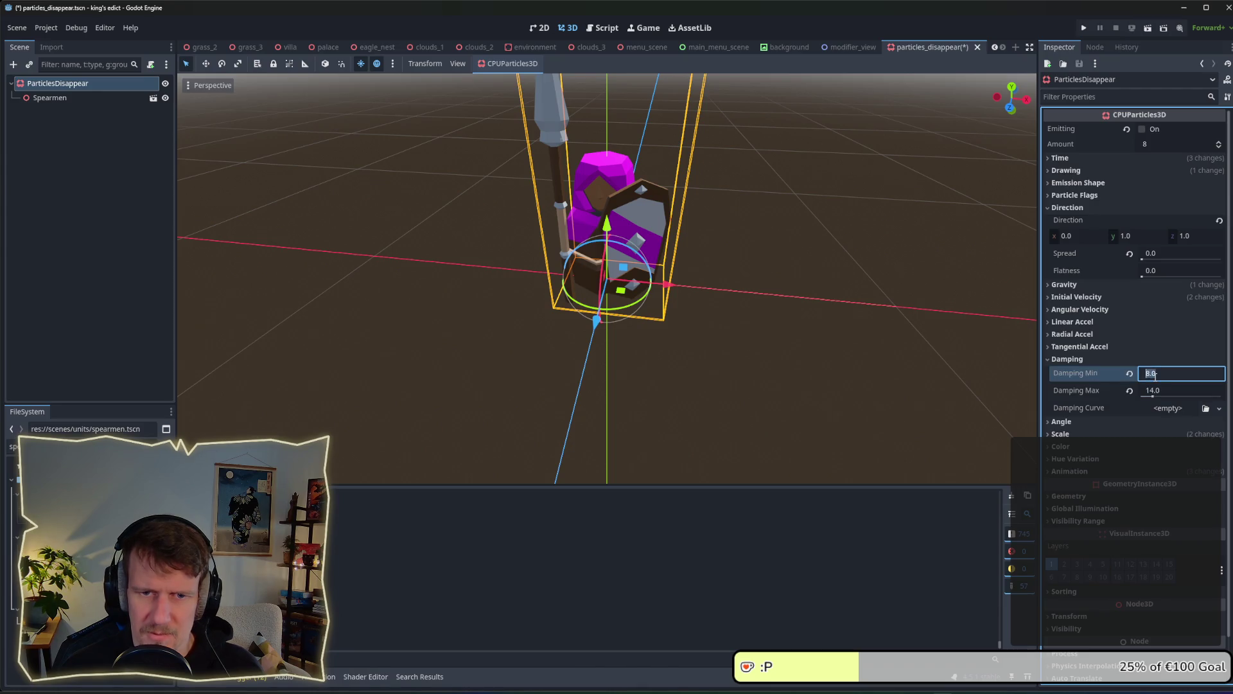
pyautogui.click(1141, 130)
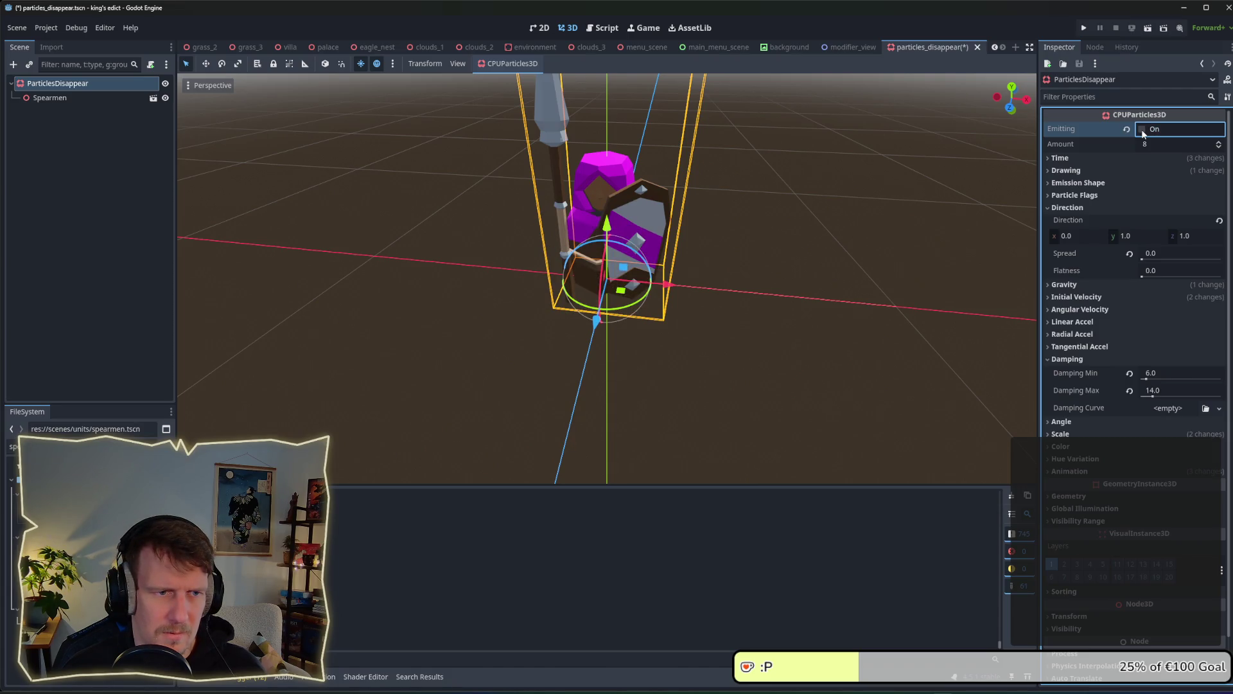
pyautogui.click(1142, 130)
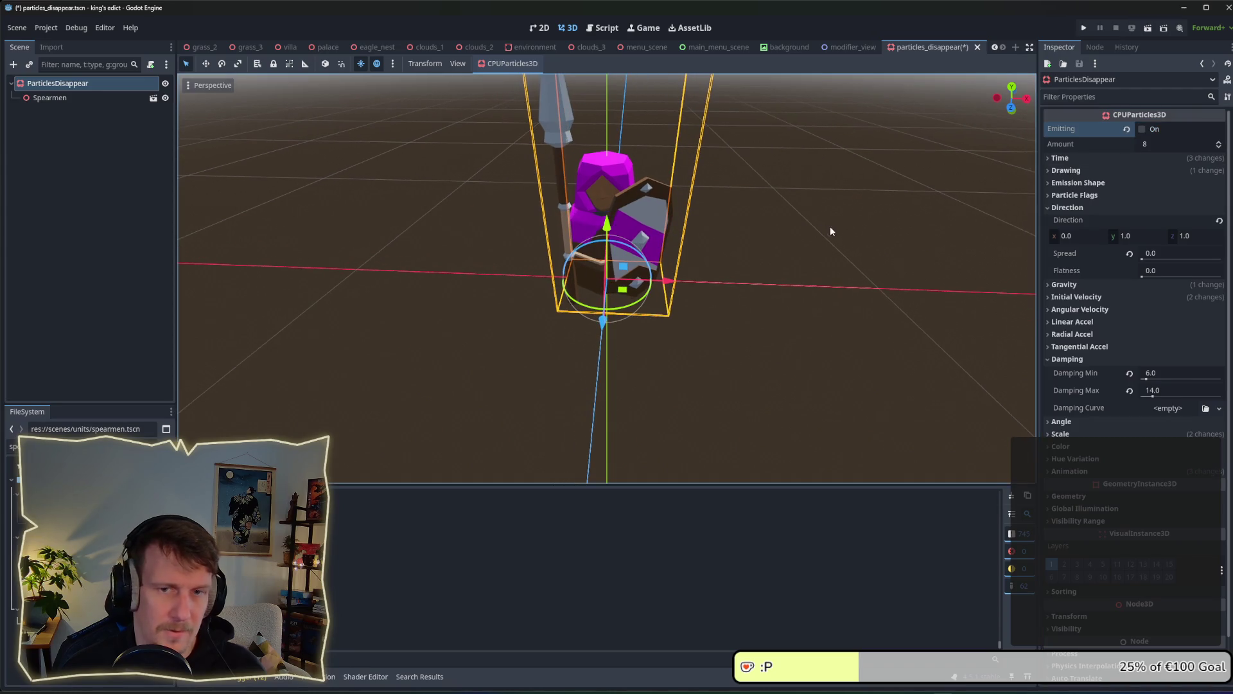
# Step: Set spread to 20, replay the burst repeatedly, then save and run the project
pyautogui.click(1164, 255)
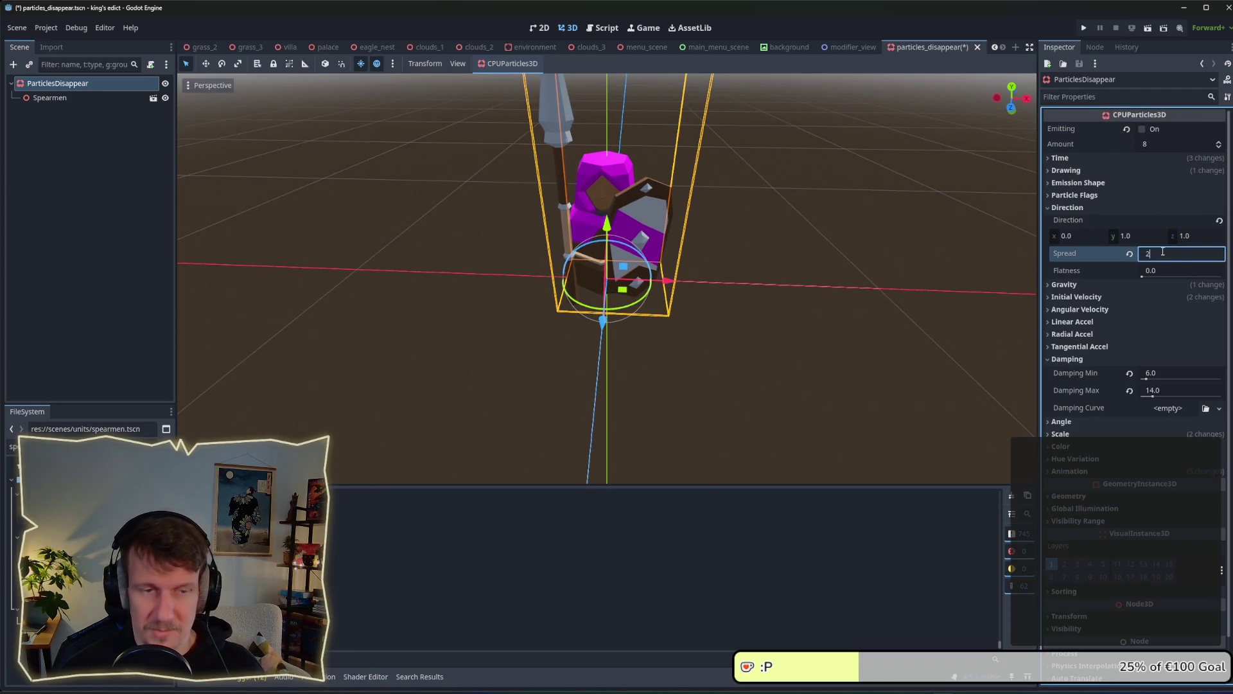
pyautogui.click(1143, 130)
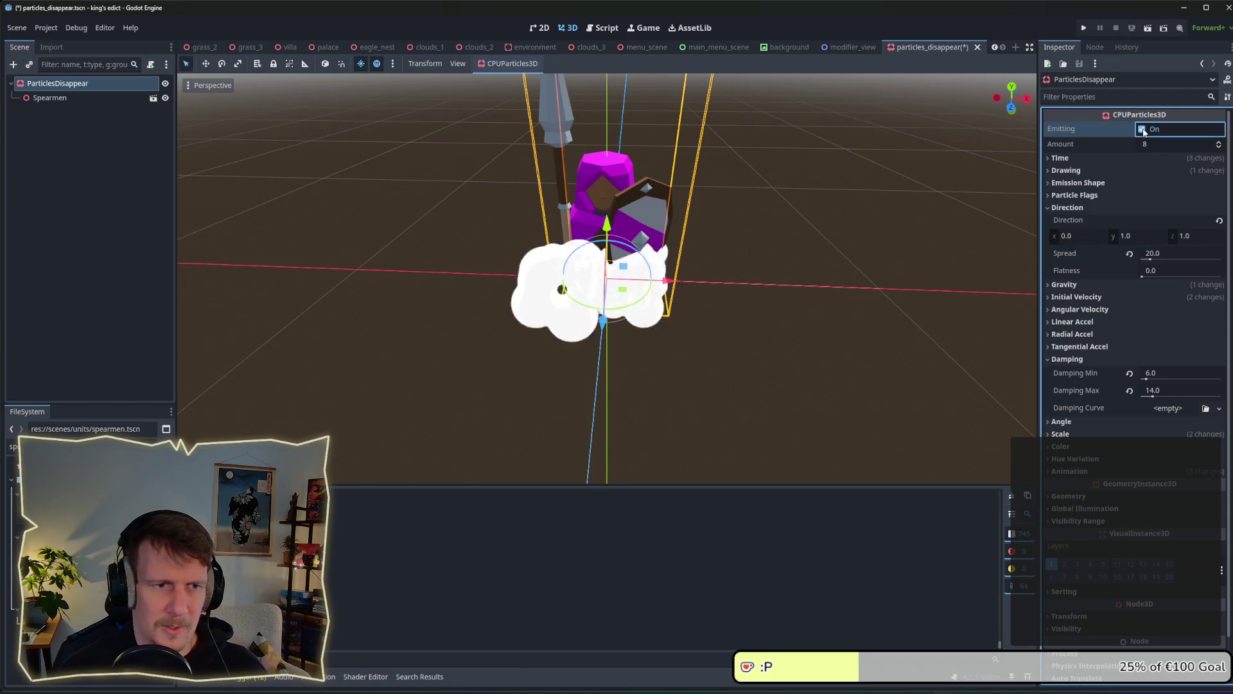
pyautogui.click(1143, 130)
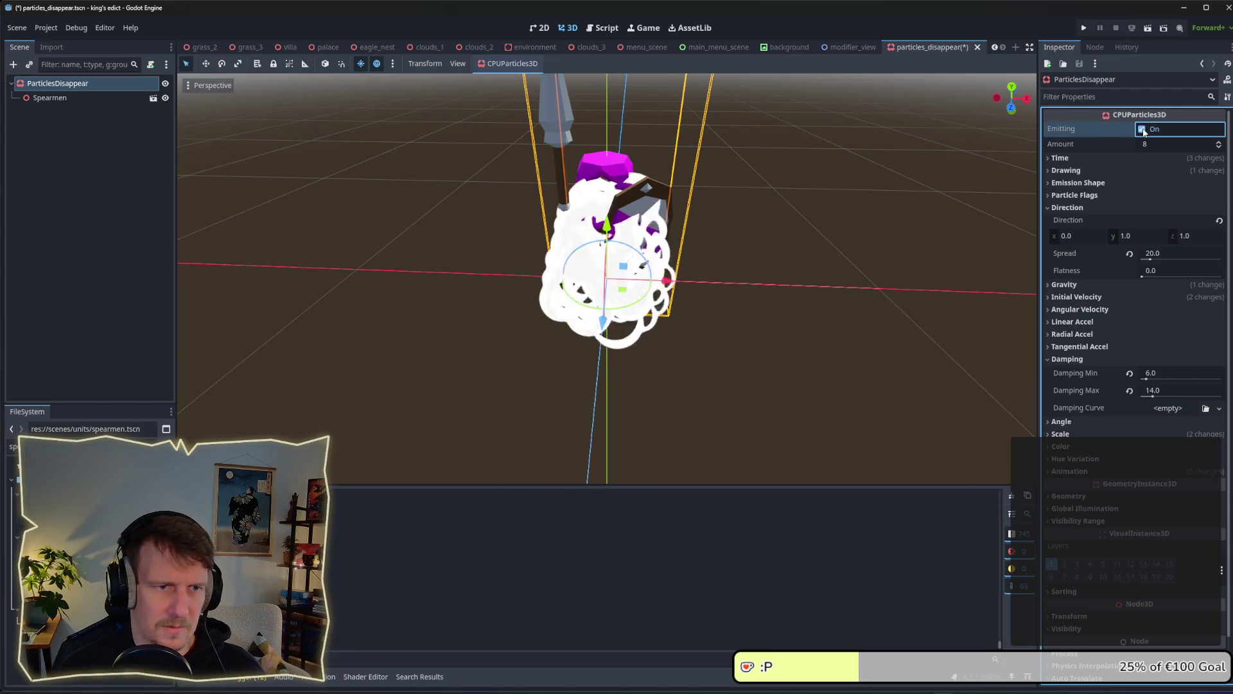
pyautogui.click(1143, 131)
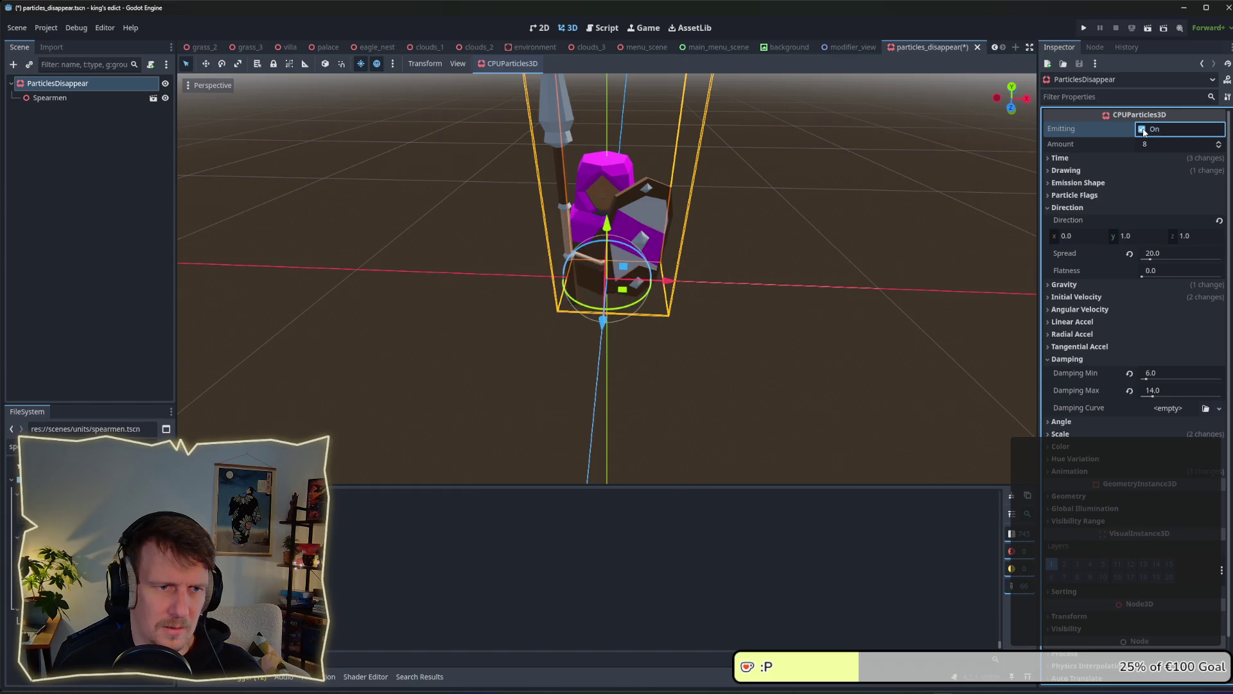
pyautogui.click(1143, 131)
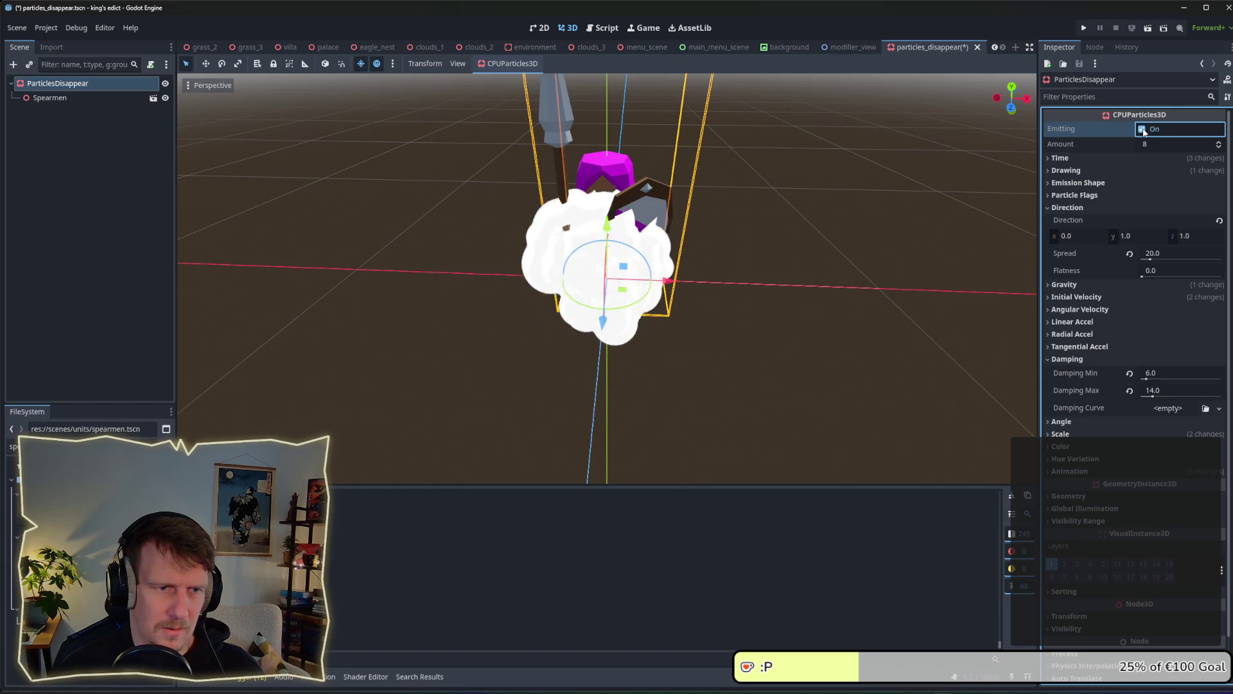
pyautogui.click(1143, 130)
pyautogui.click(1144, 130)
pyautogui.click(1144, 130)
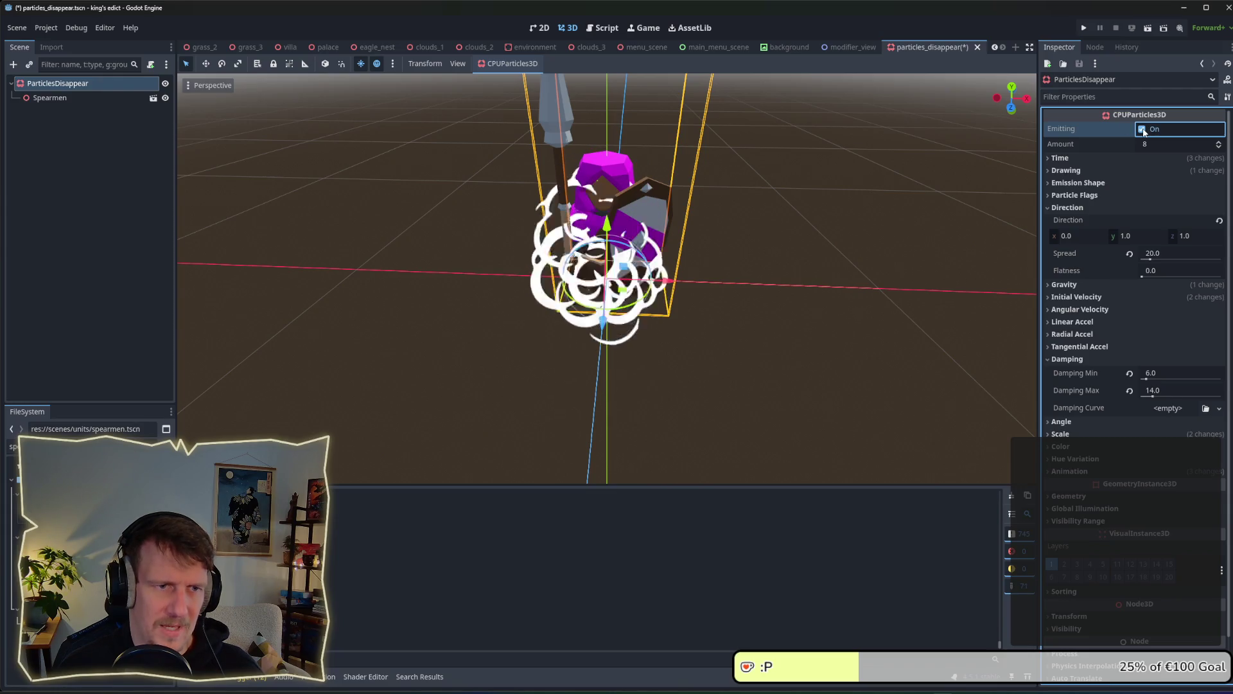
pyautogui.click(1144, 130)
pyautogui.click(1144, 130)
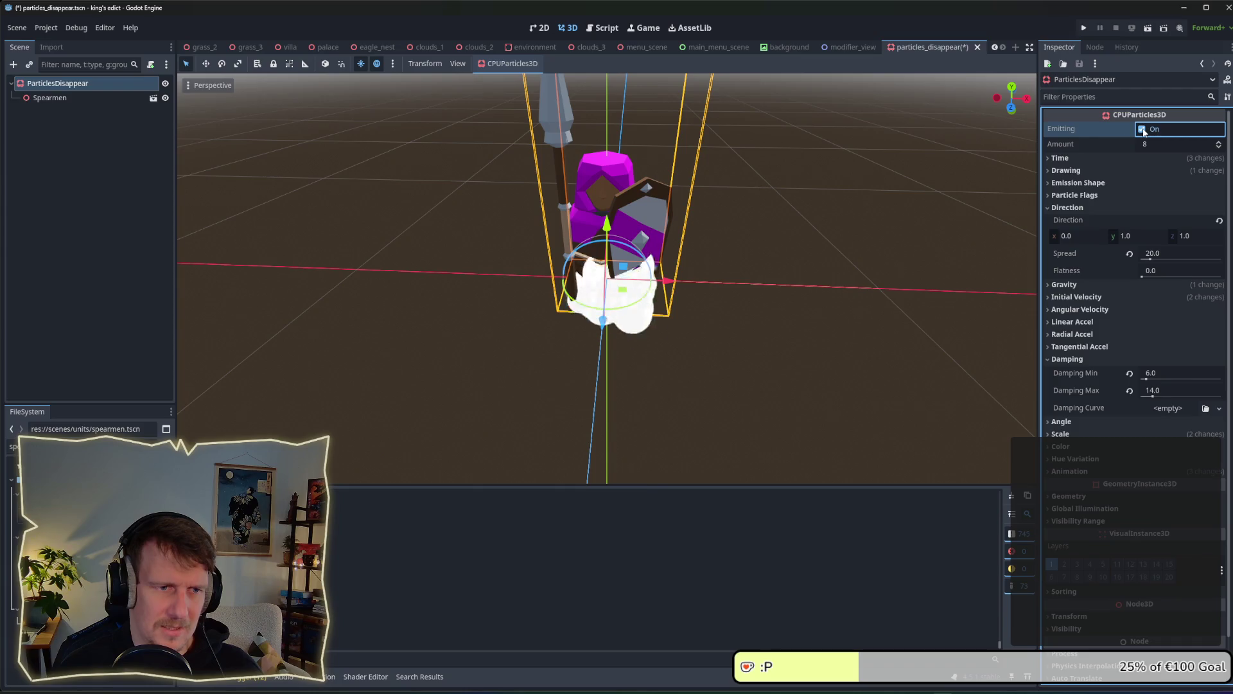
pyautogui.click(1143, 130)
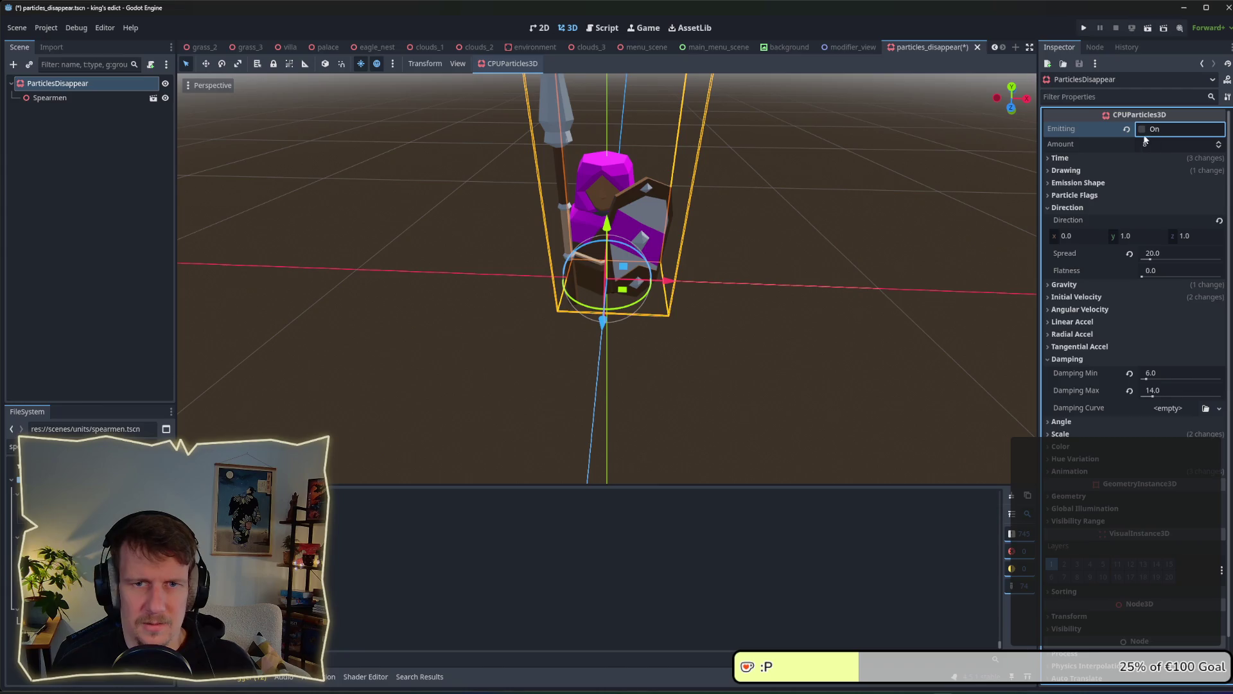
pyautogui.click(1081, 28)
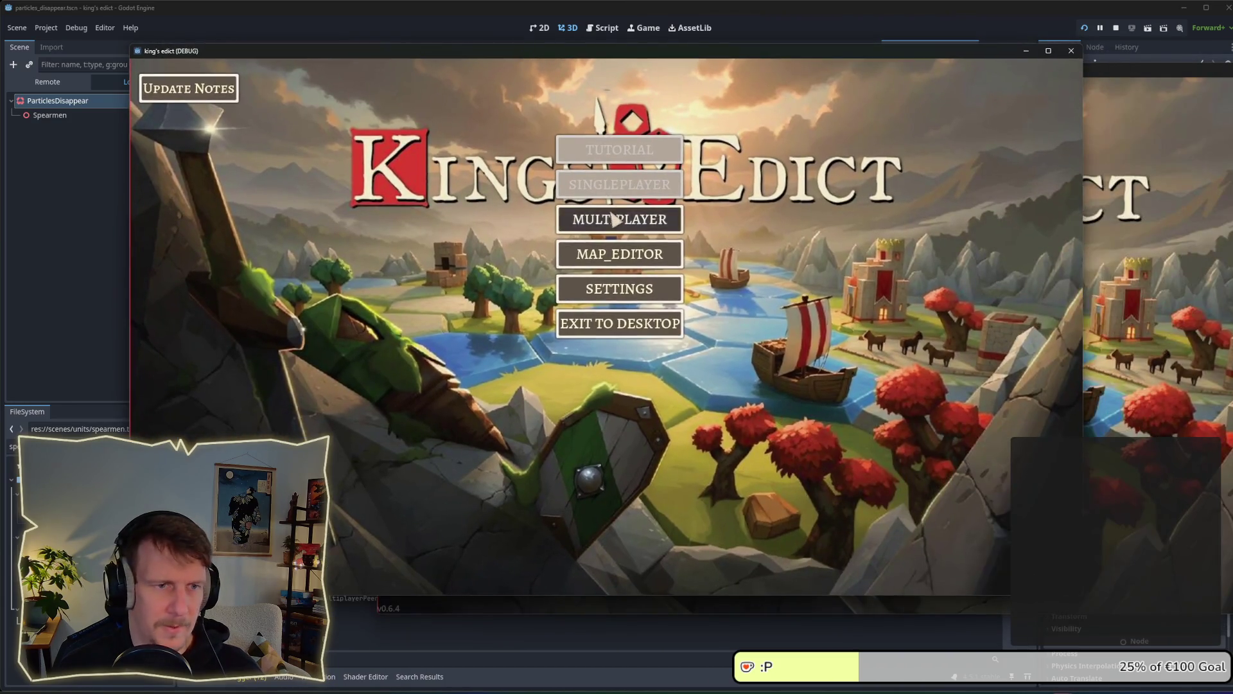
# Step: Start a multiplayer match on i_know_this_place.map and end the first turn
pyautogui.click(611, 219)
pyautogui.click(686, 221)
pyautogui.click(729, 114)
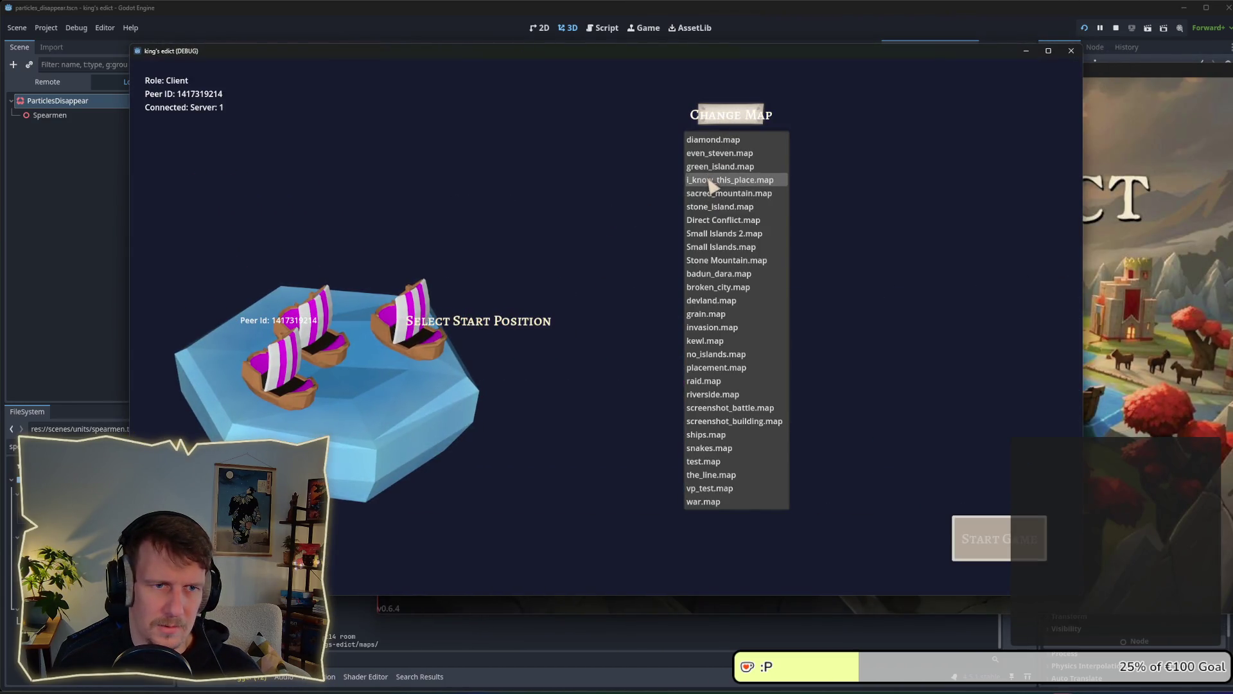
pyautogui.click(711, 182)
pyautogui.click(421, 375)
pyautogui.click(999, 538)
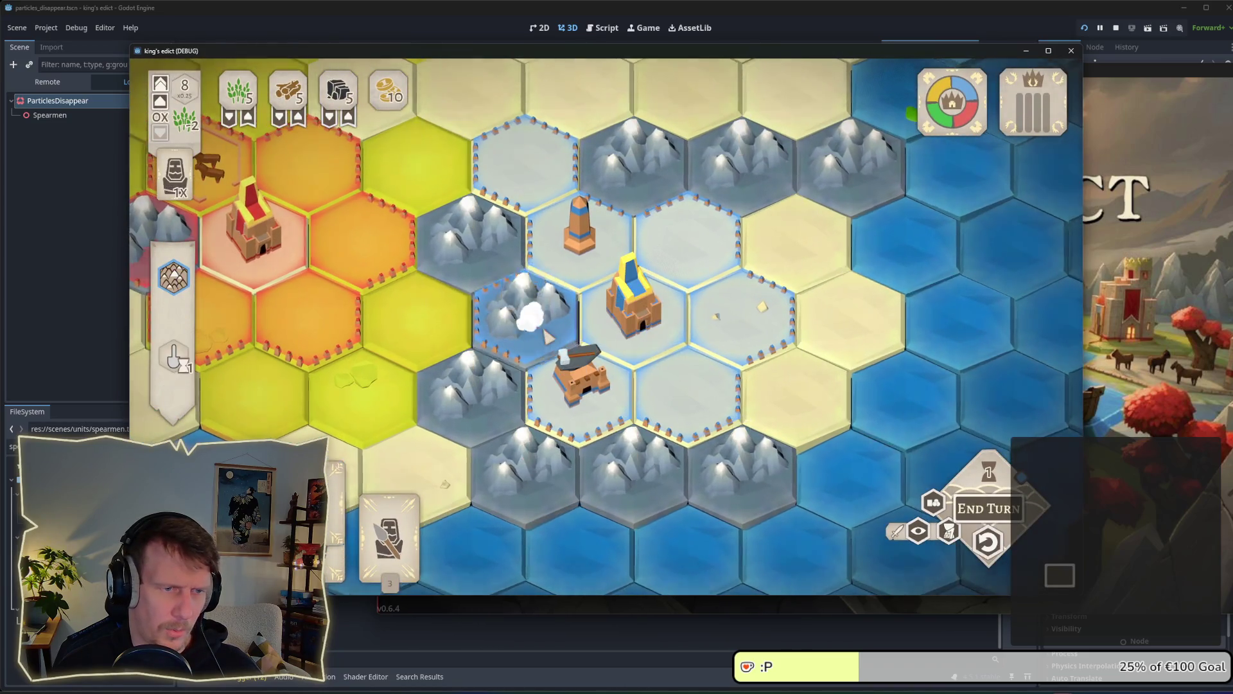
pyautogui.click(1009, 513)
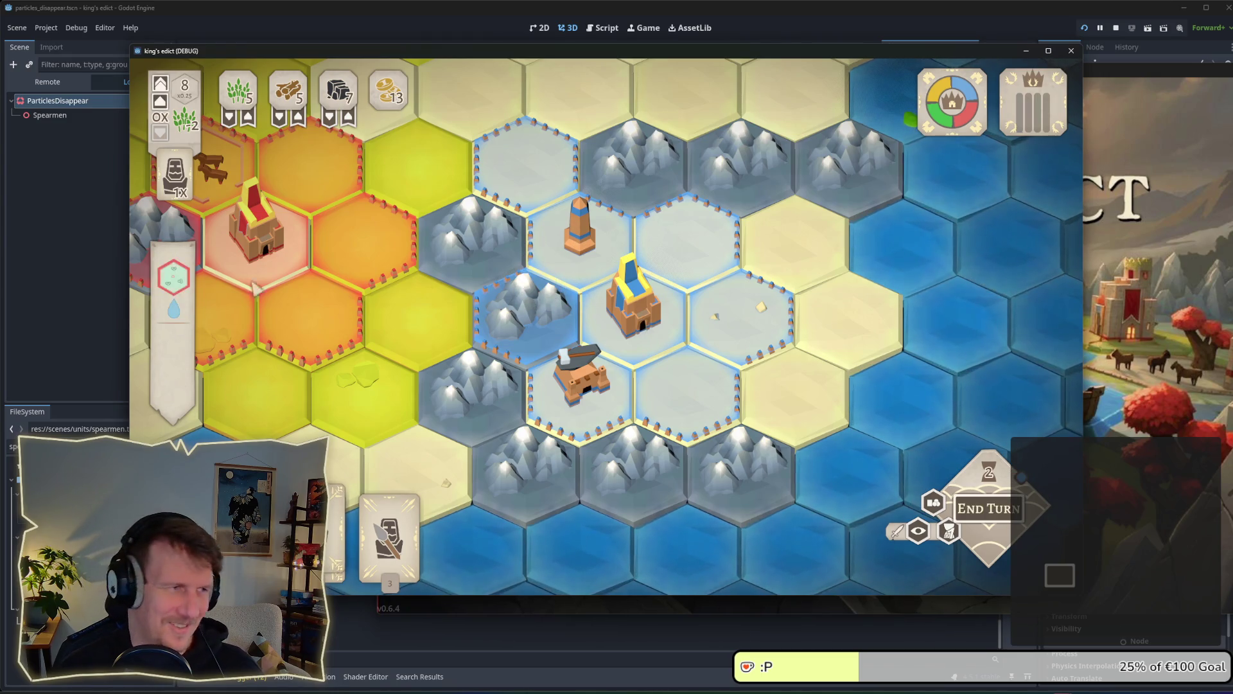
# Step: Hide the Spearmen preview model in the editor, then place a spearman on the mountain hex
pyautogui.click(59, 163)
pyautogui.click(165, 116)
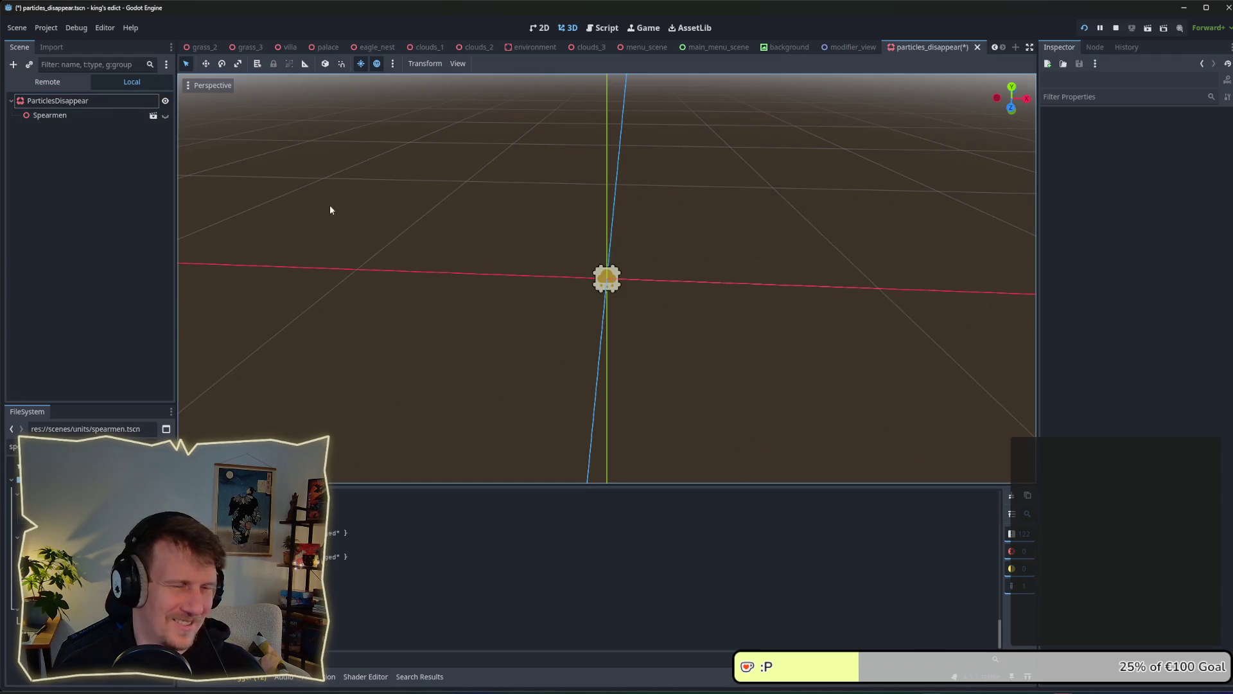
pyautogui.hotkey('alt', 'Tab')
pyautogui.click(574, 326)
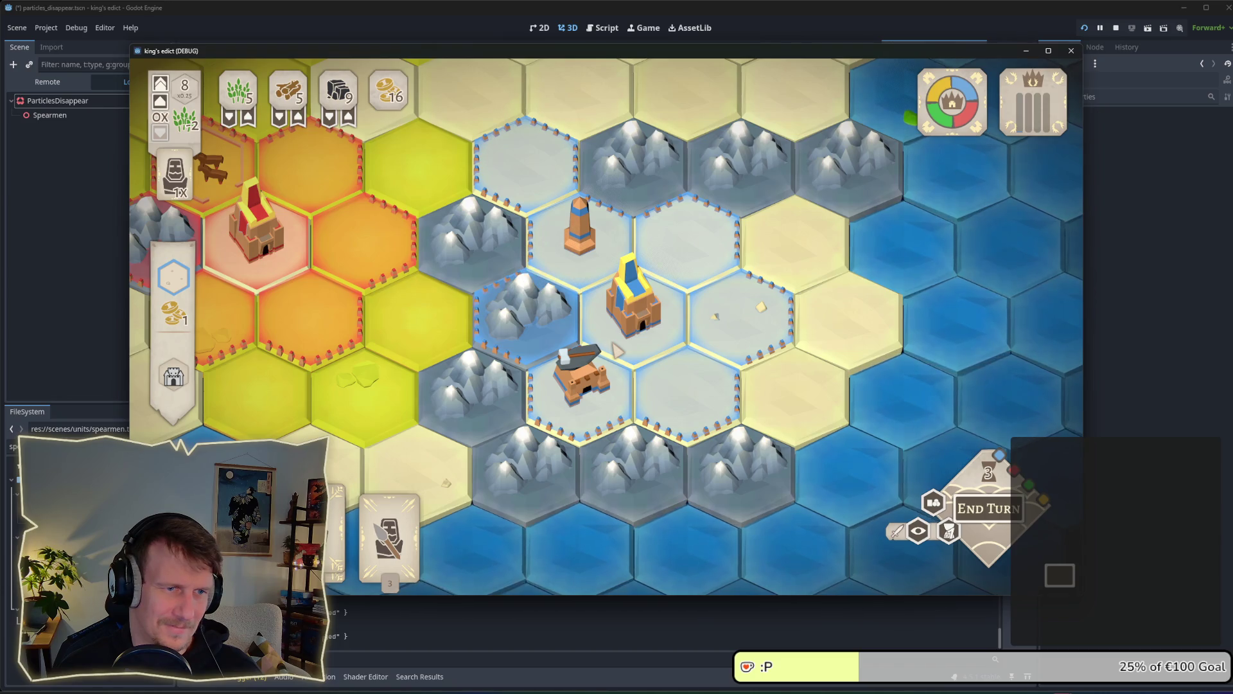
# Step: Delete the Spearmen node from the particles scene and close the game
pyautogui.click(60, 117)
pyautogui.press('Delete')
pyautogui.press('Return')
pyautogui.hotkey('alt', 'Tab')
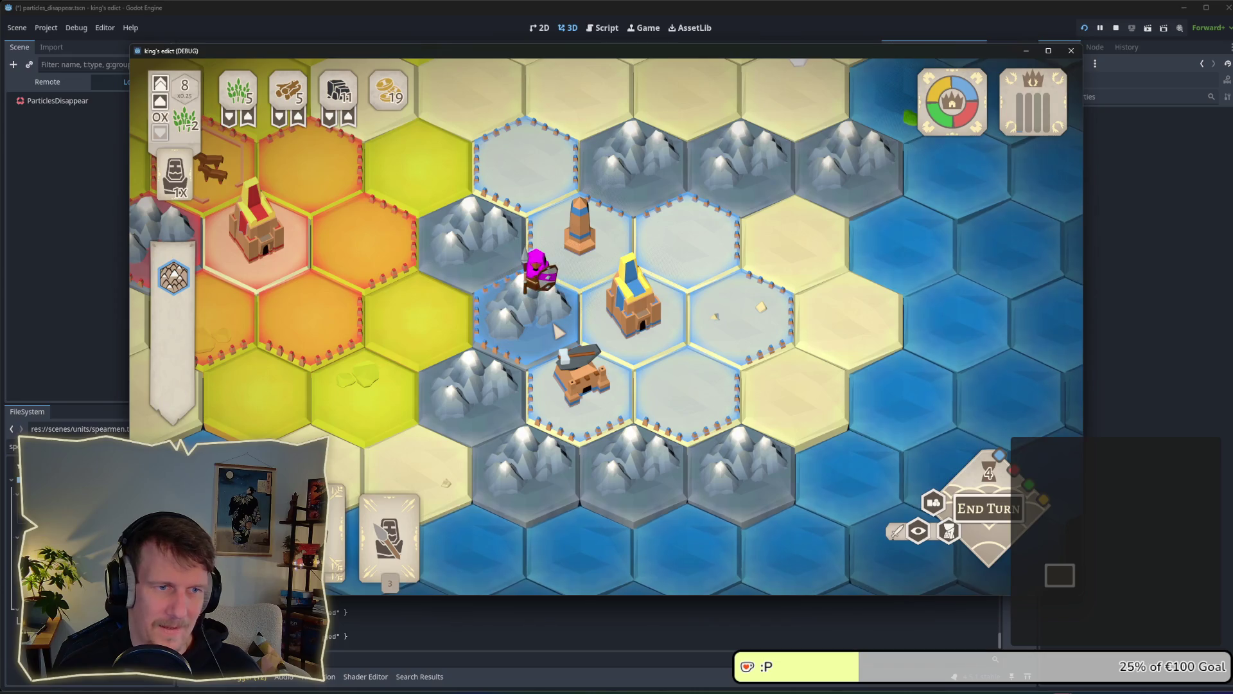
pyautogui.click(1115, 28)
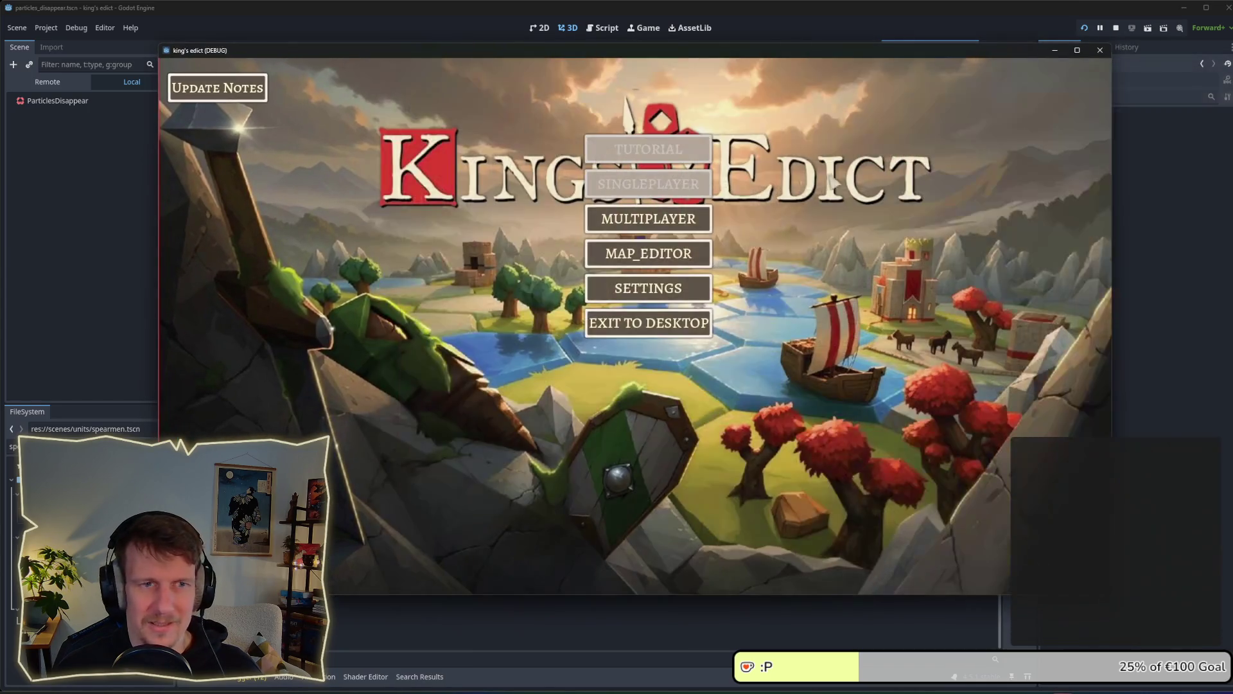
# Step: Create a multiplayer game on i_know_this_place.map, choose start position 0, and start it
pyautogui.click(649, 218)
pyautogui.click(733, 225)
pyautogui.click(754, 114)
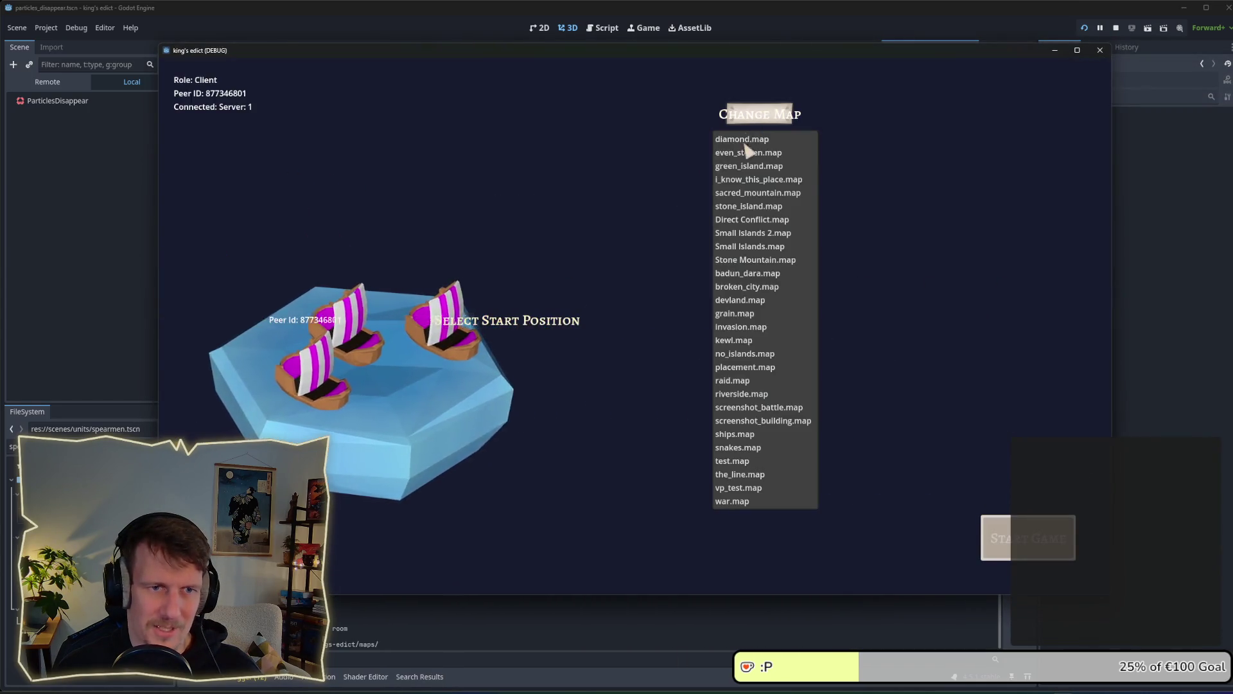
pyautogui.click(745, 180)
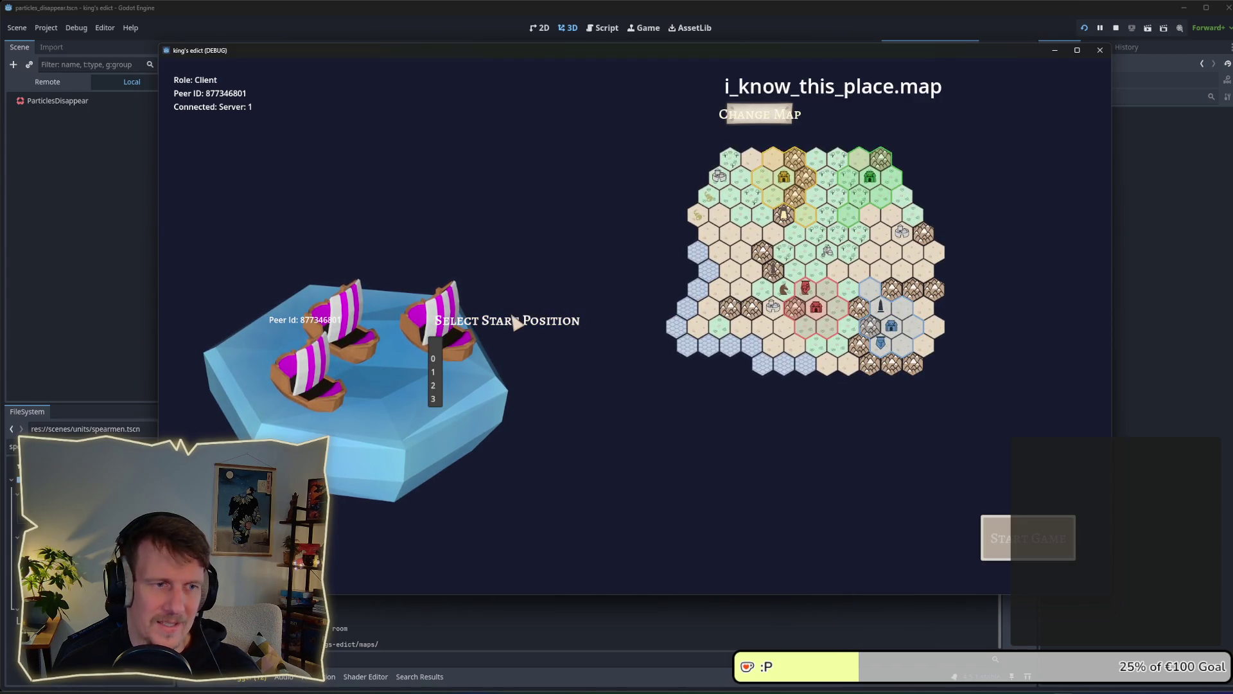
pyautogui.click(438, 359)
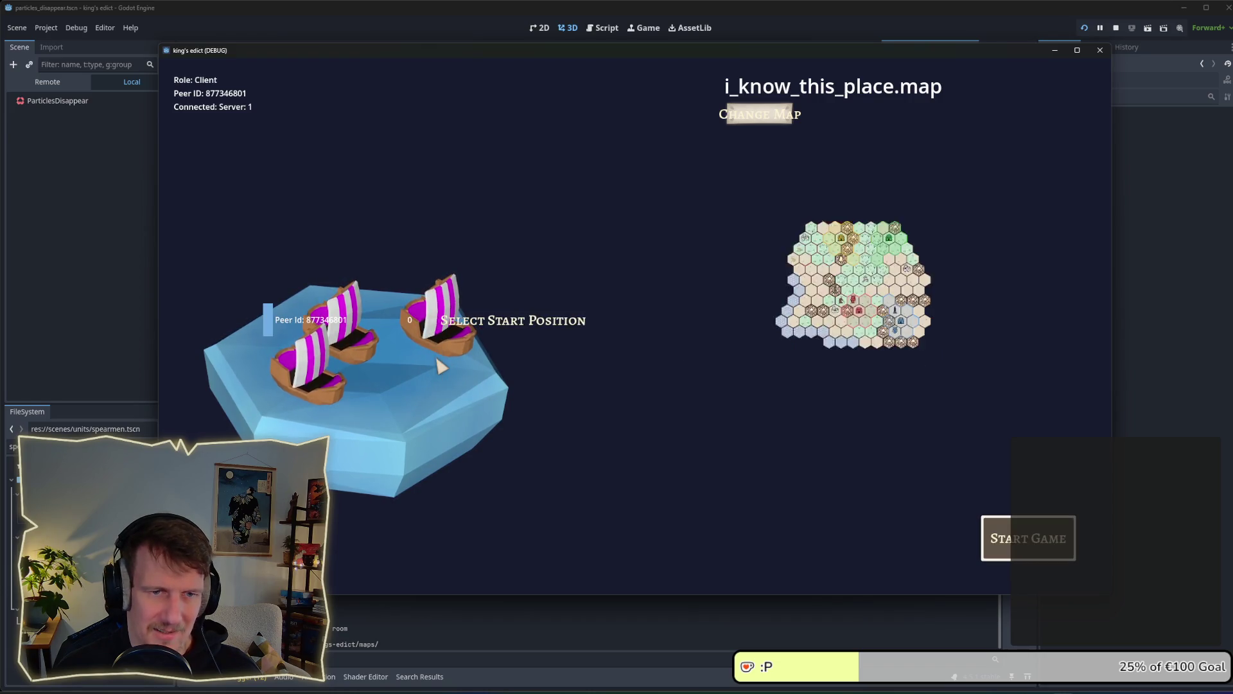
pyautogui.click(1028, 538)
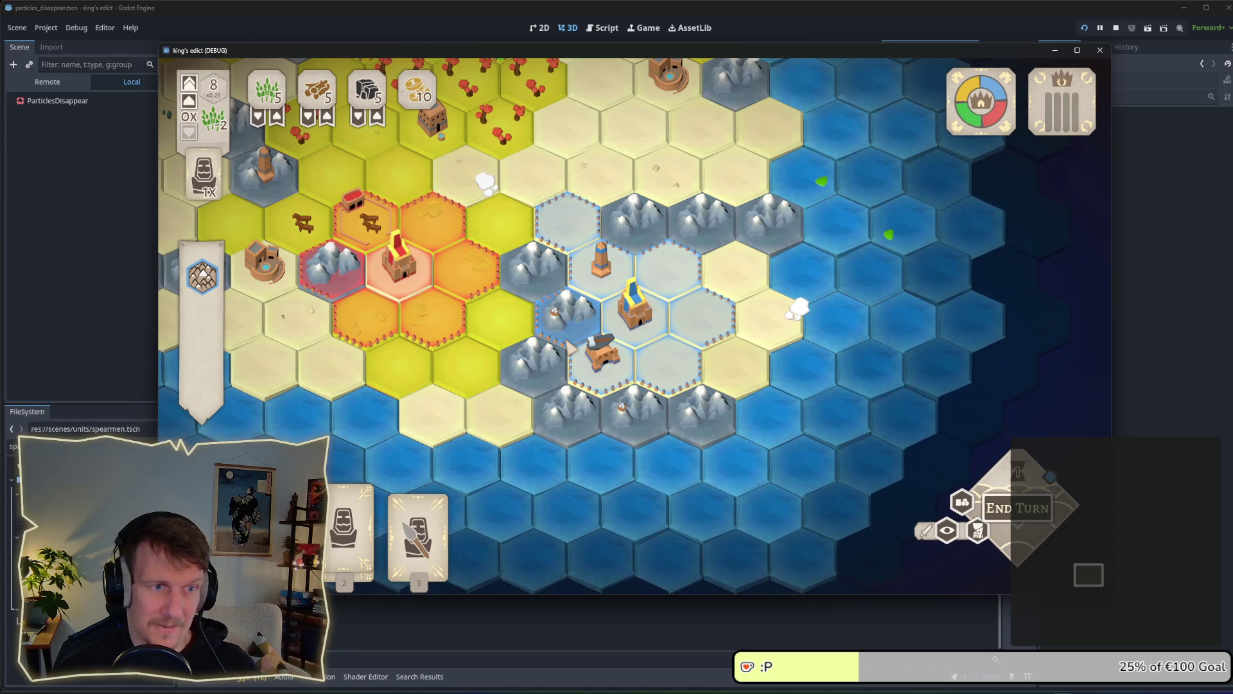
# Step: Place serfs and a spearmen unit over two turns, ending each turn
pyautogui.press('1')
pyautogui.scroll(2, 568, 347)
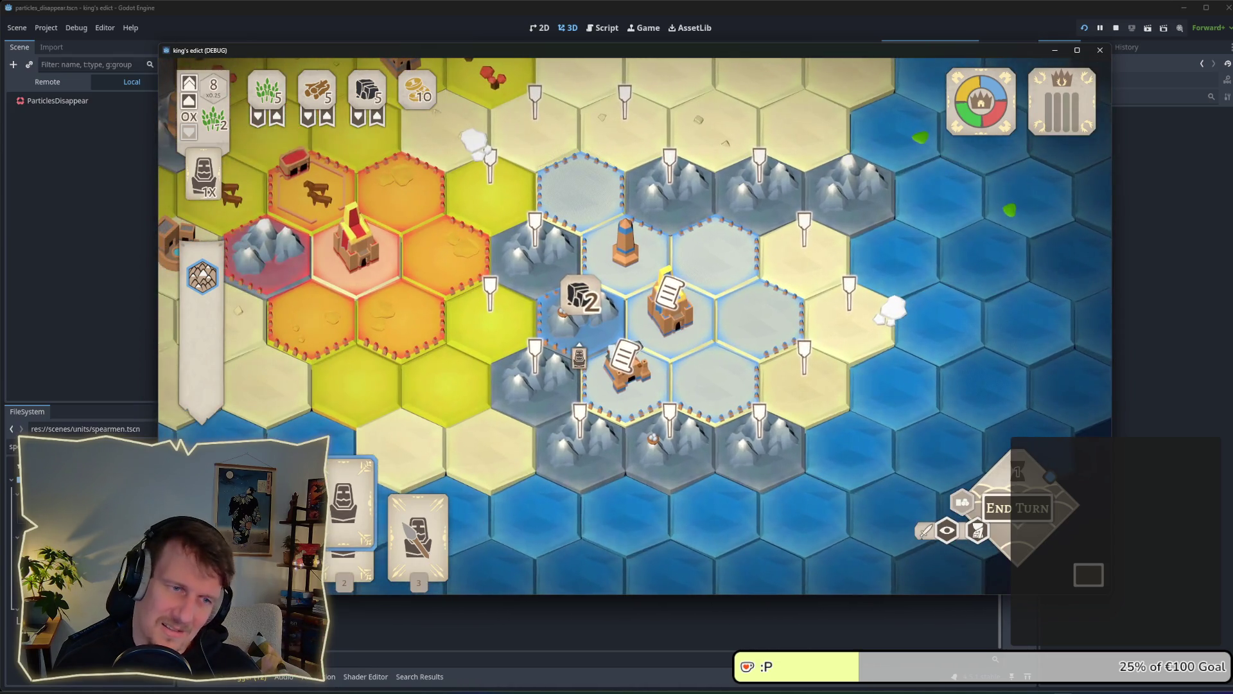
pyautogui.click(580, 350)
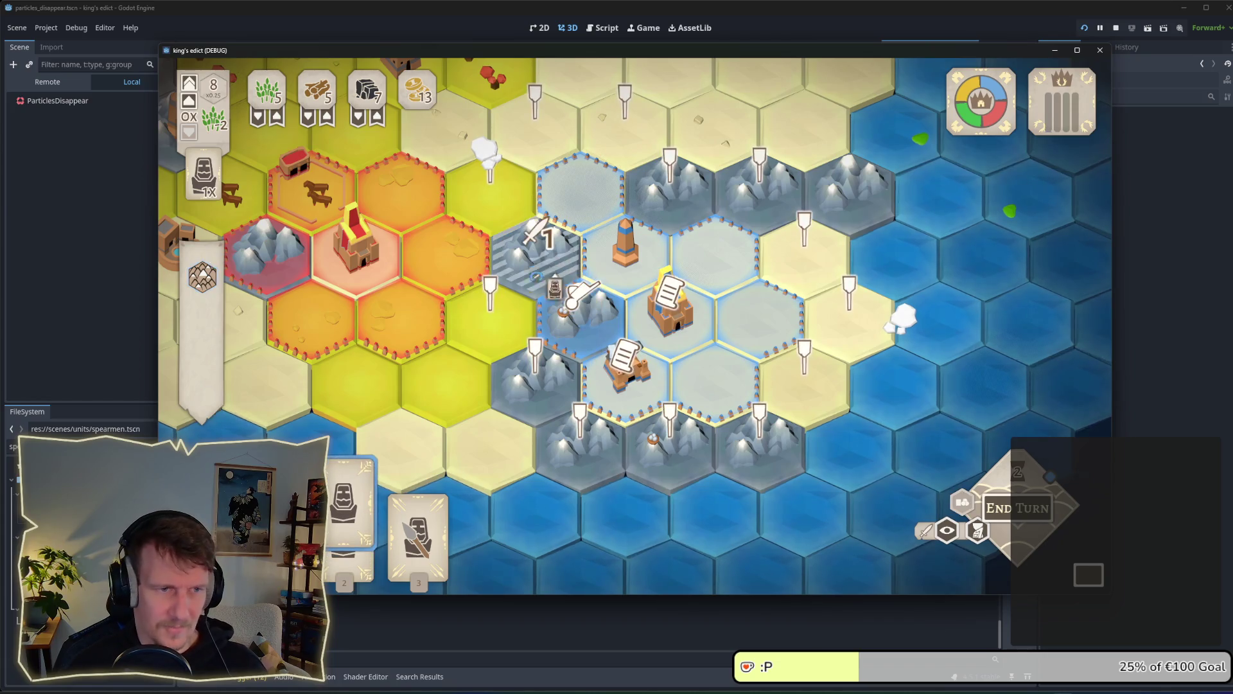
pyautogui.click(1018, 508)
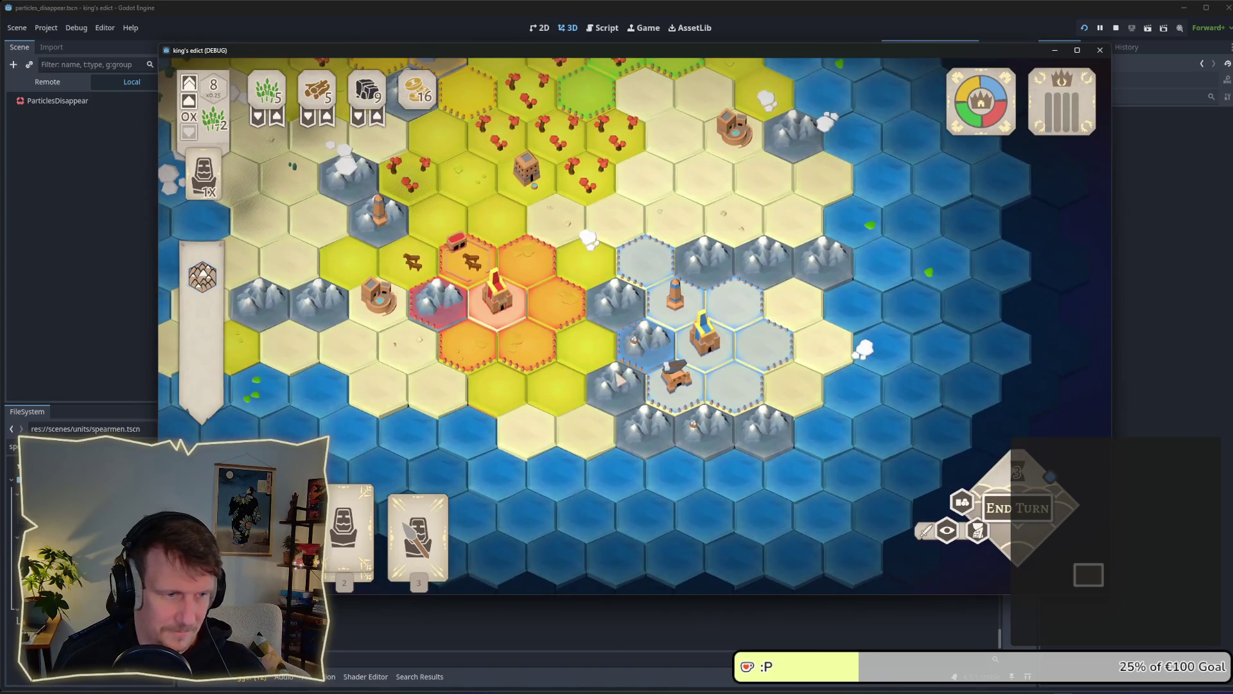
pyautogui.click(705, 327)
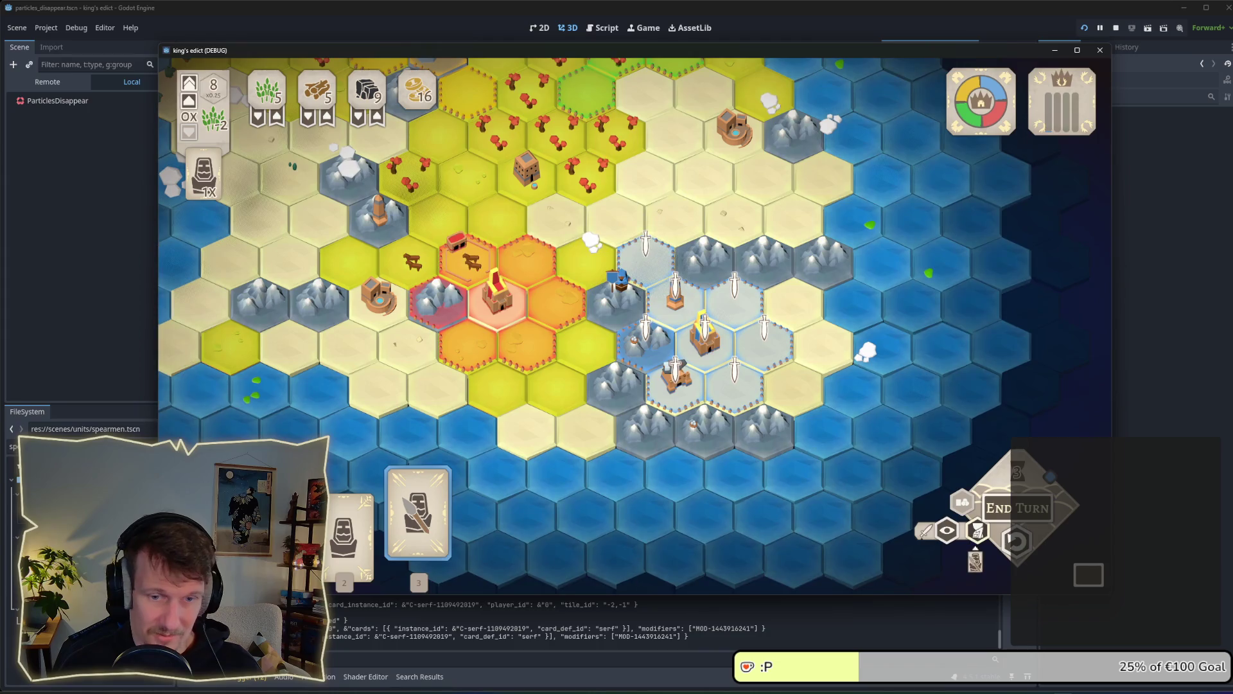
pyautogui.click(641, 276)
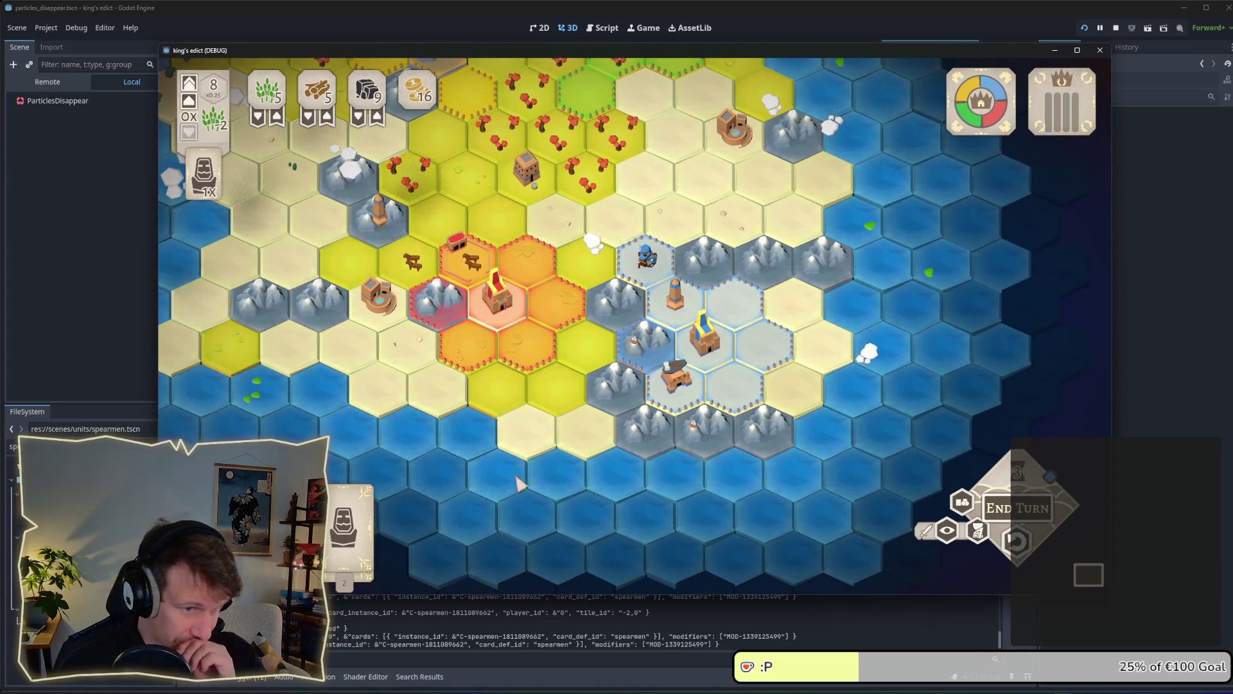
pyautogui.click(1019, 507)
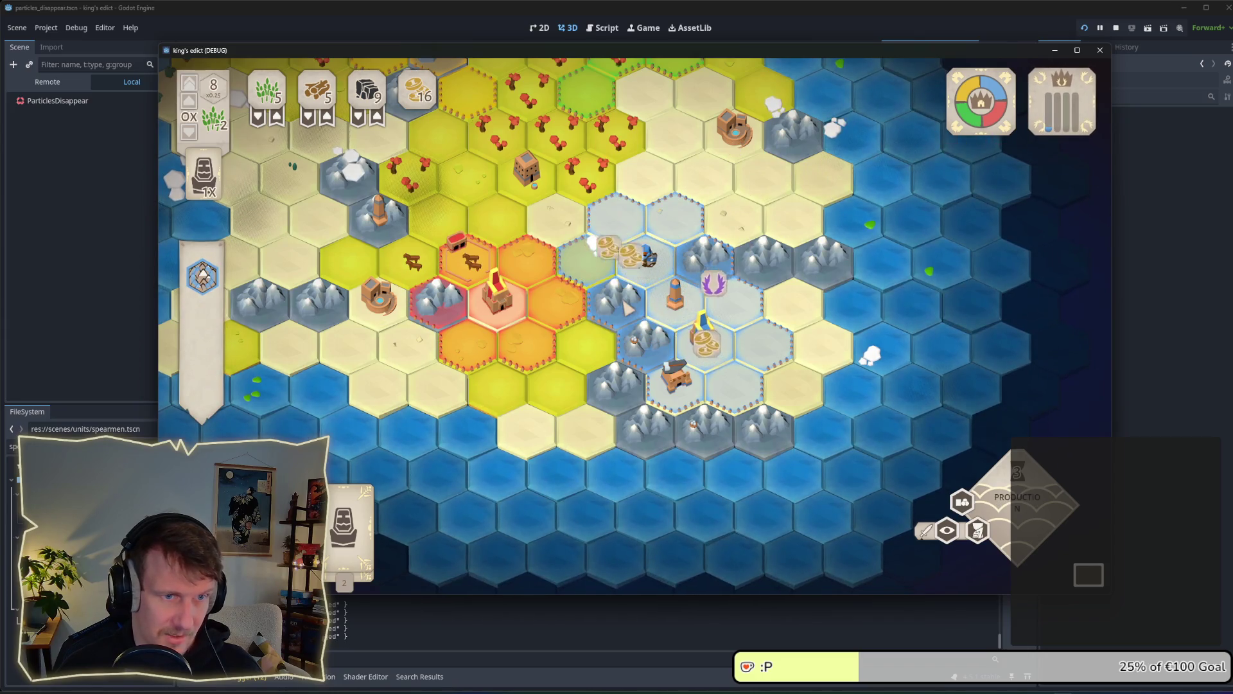
# Step: Place the blue unit on the mountain hex, undo and re-place it, remove it, then stop
pyautogui.scroll(5, 628, 309)
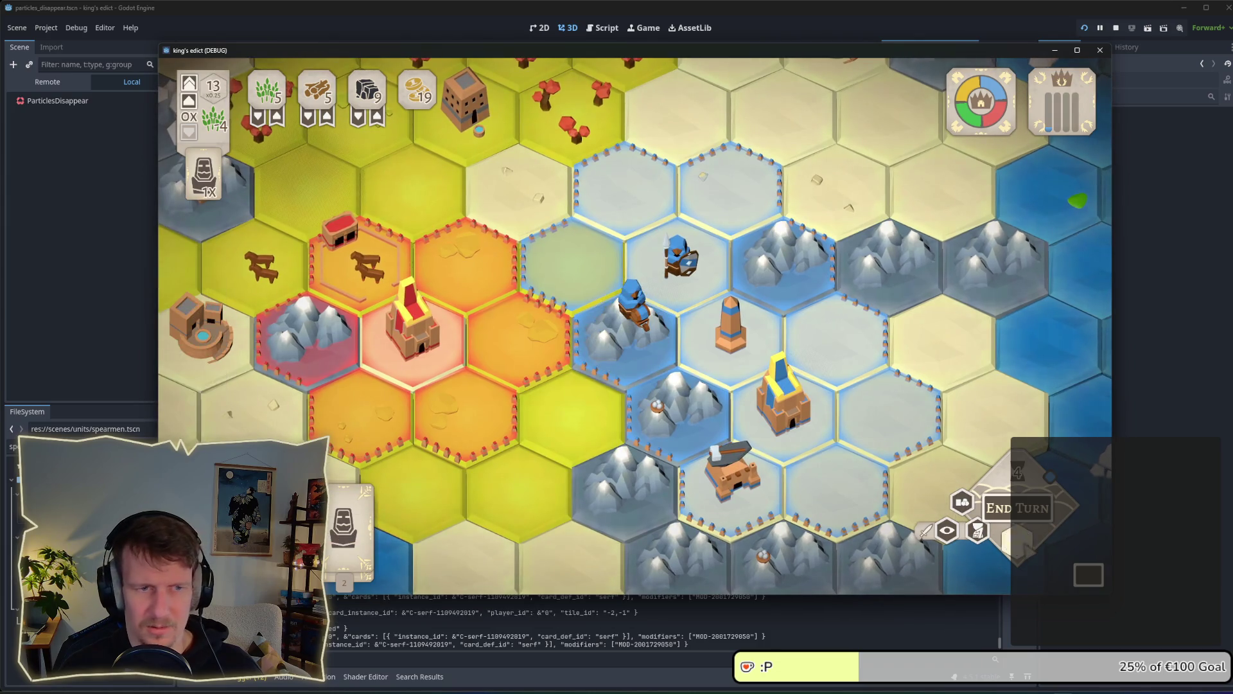
pyautogui.click(640, 365)
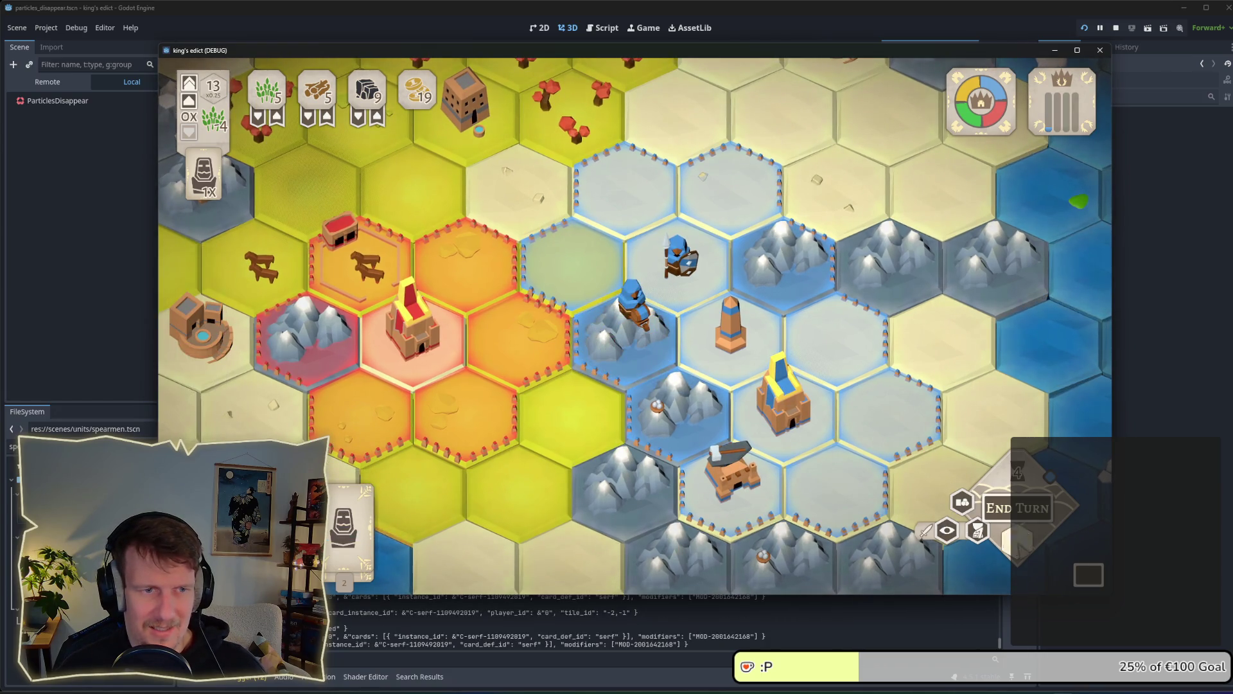
pyautogui.hotkey('ctrl', 'z')
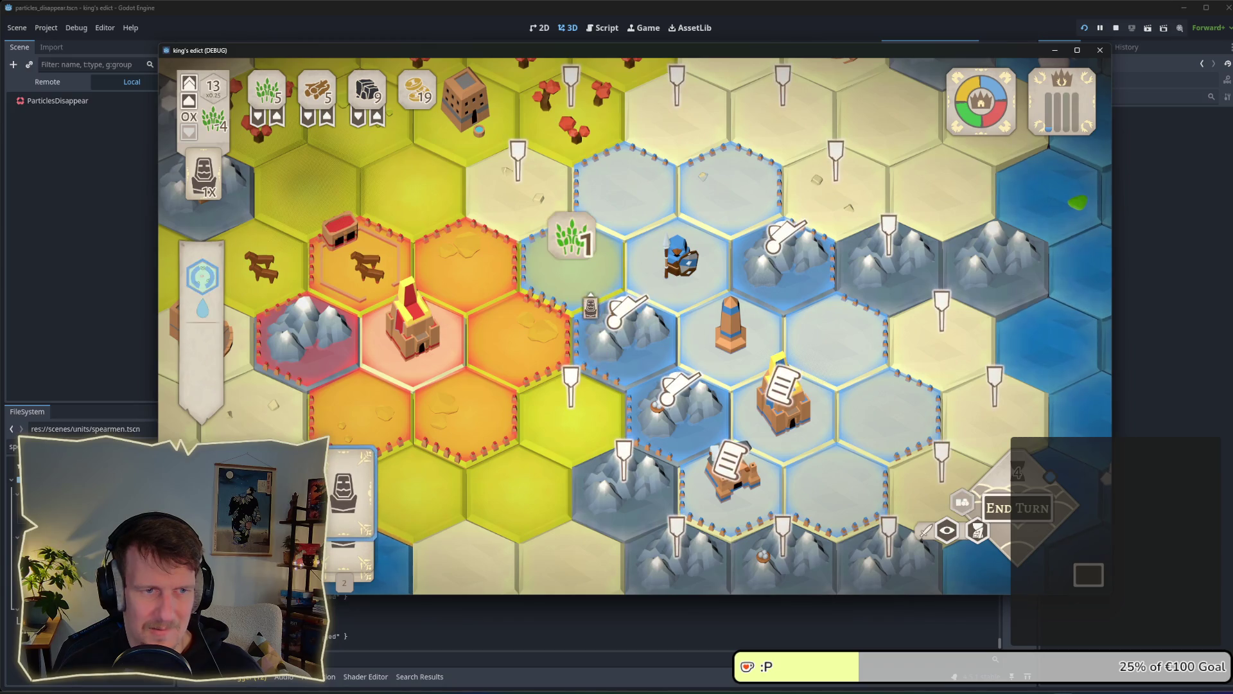
pyautogui.click(636, 347)
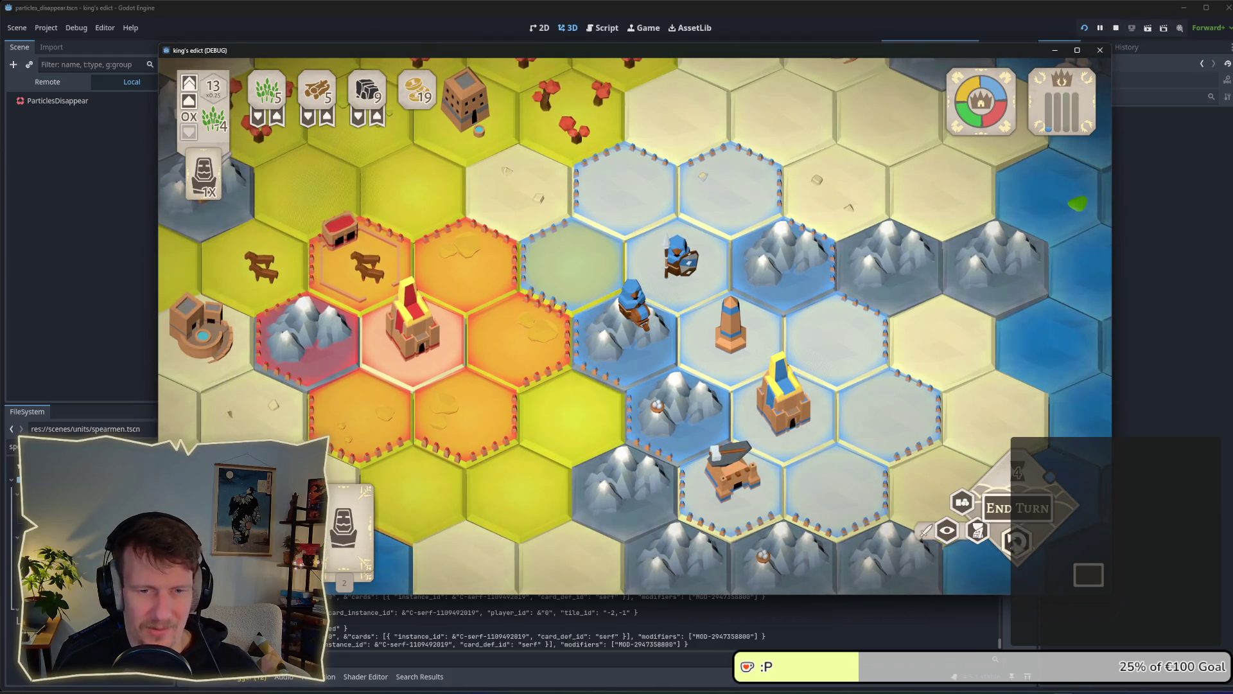
pyautogui.click(600, 303)
pyautogui.press('F8')
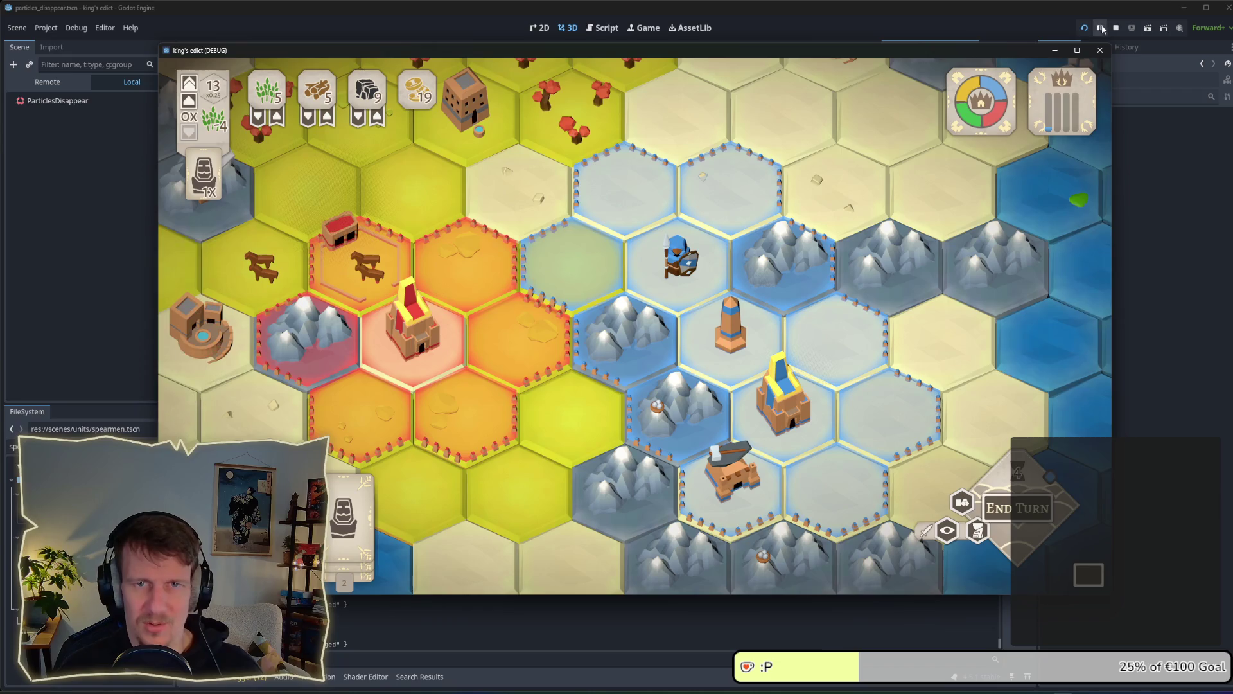
# Step: Restore the cleanup delay in tile_node_3d.gd to randf_range(0, 0.4) and save
pyautogui.click(605, 29)
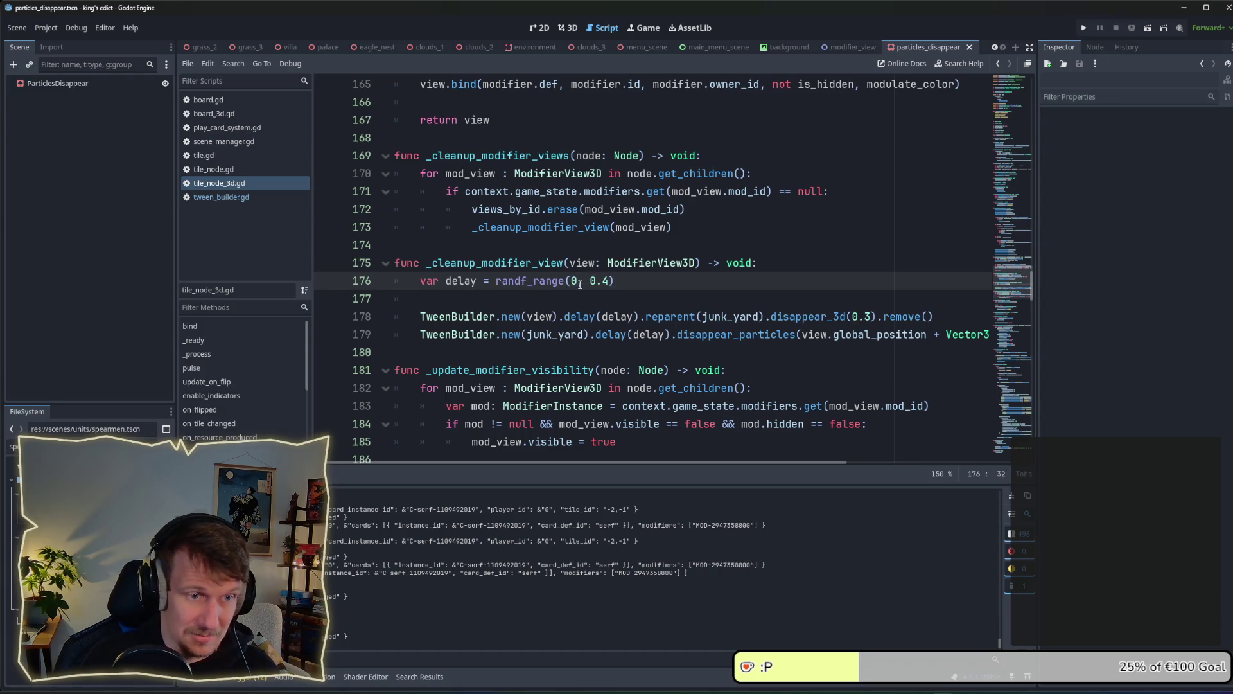
pyautogui.write('3')
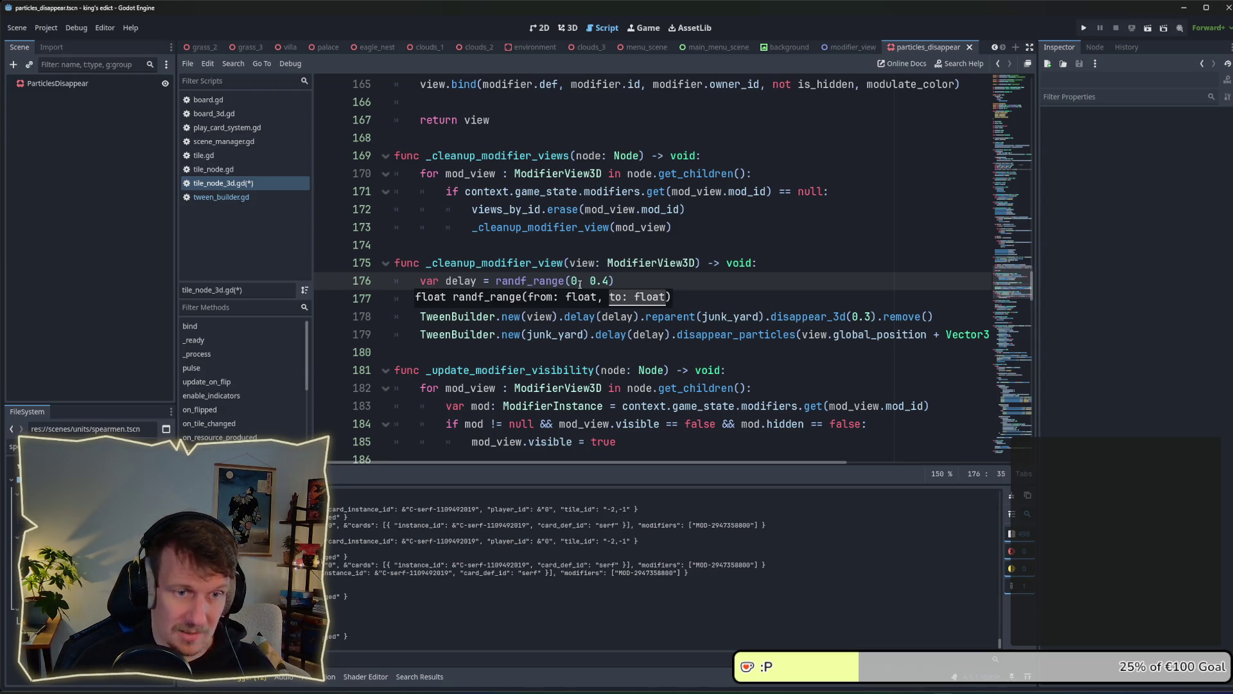
pyautogui.press('End')
pyautogui.hotkey('ctrl', 's')
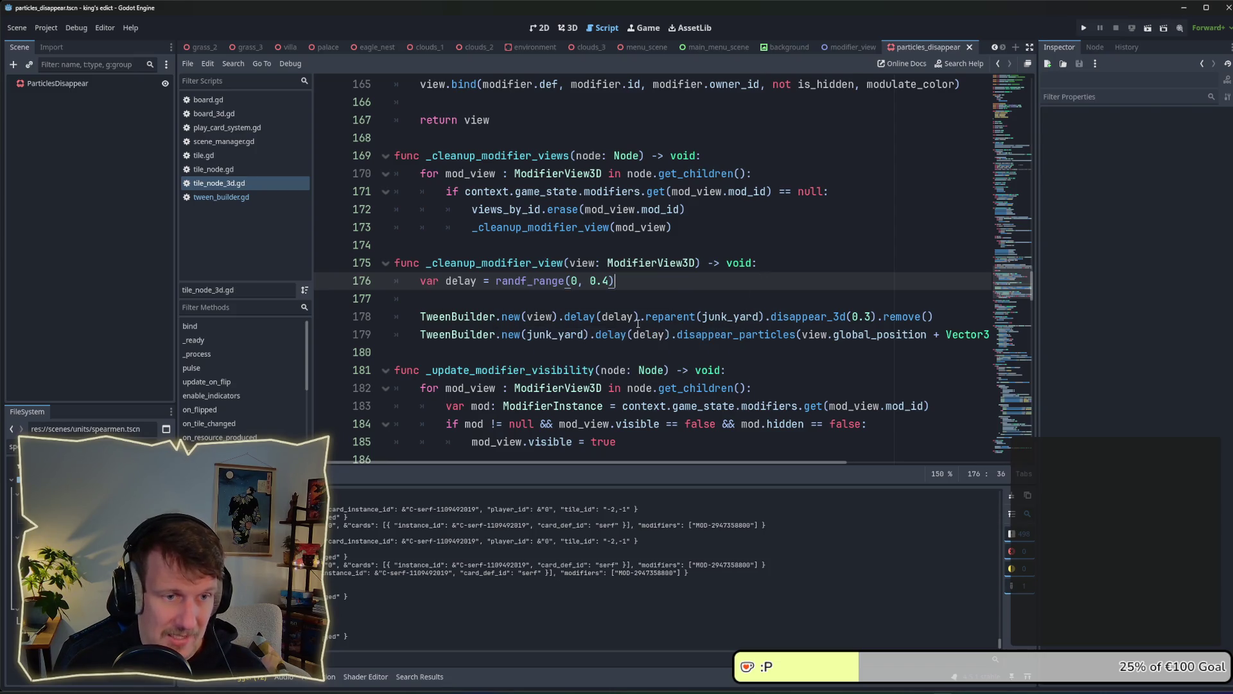
# Step: Jump from the disappear_particles call to its definition in tween_builder.gd
pyautogui.click(820, 335)
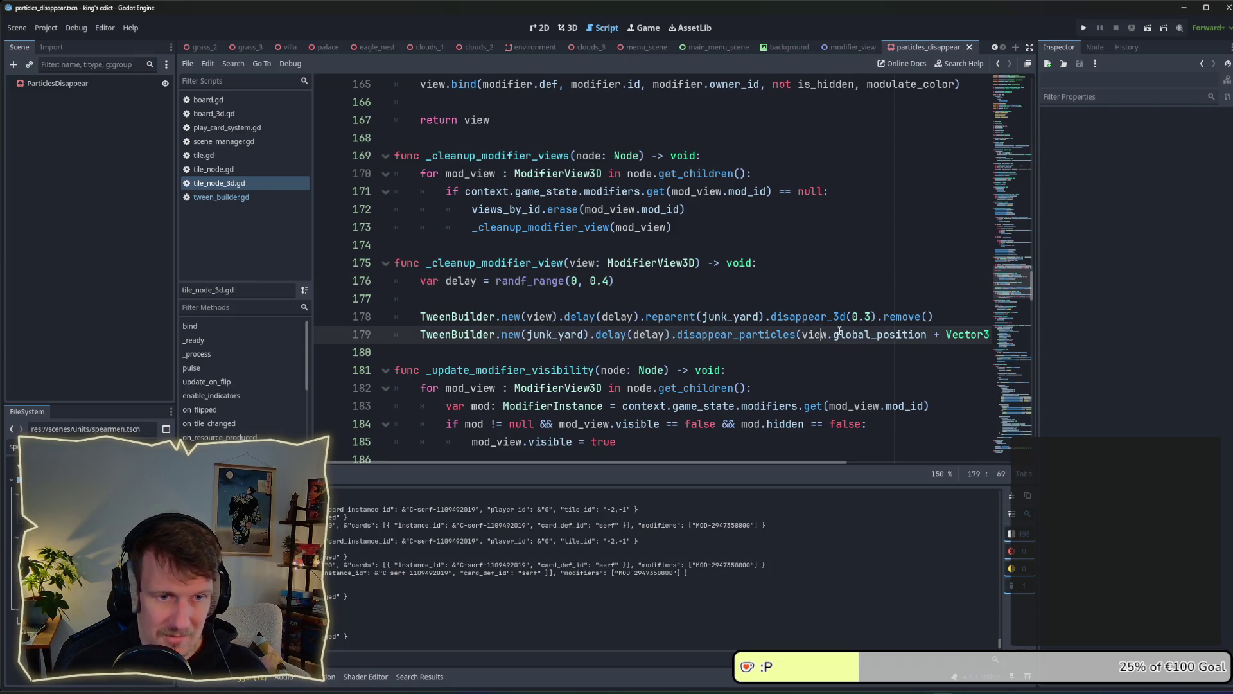
pyautogui.moveTo(753, 461); pyautogui.dragTo(850, 475)
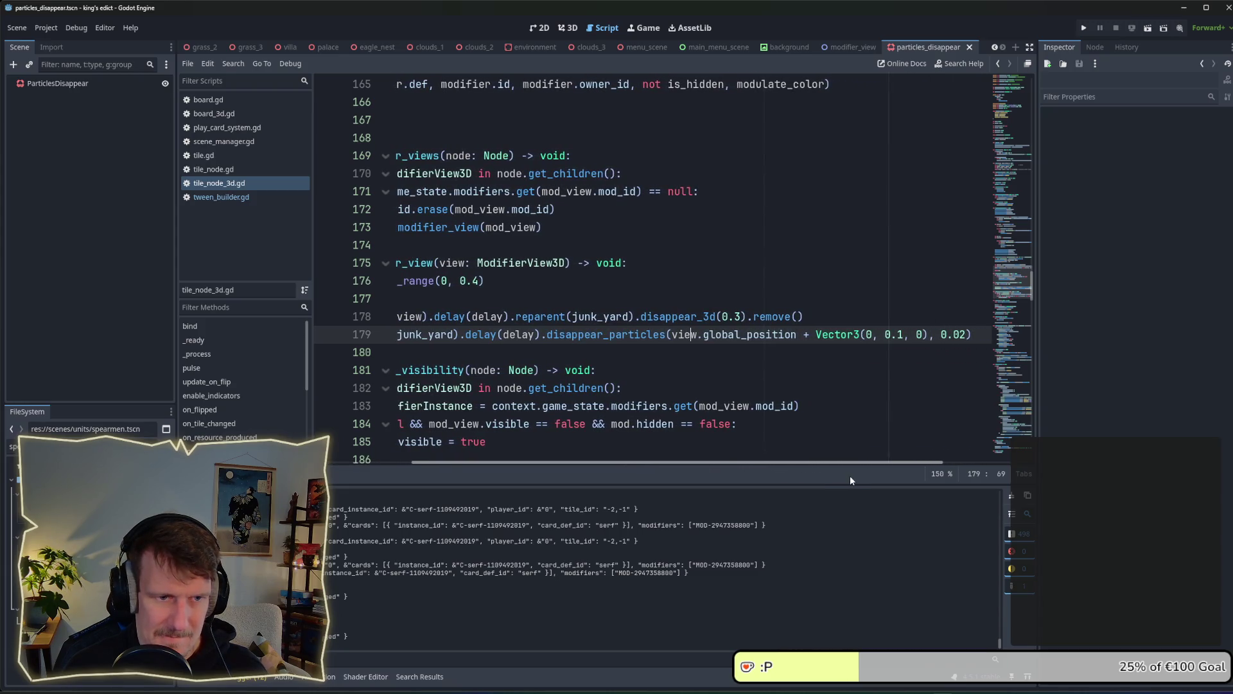
pyautogui.keyDown('ctrl'); pyautogui.click(604, 334); pyautogui.keyUp('ctrl')
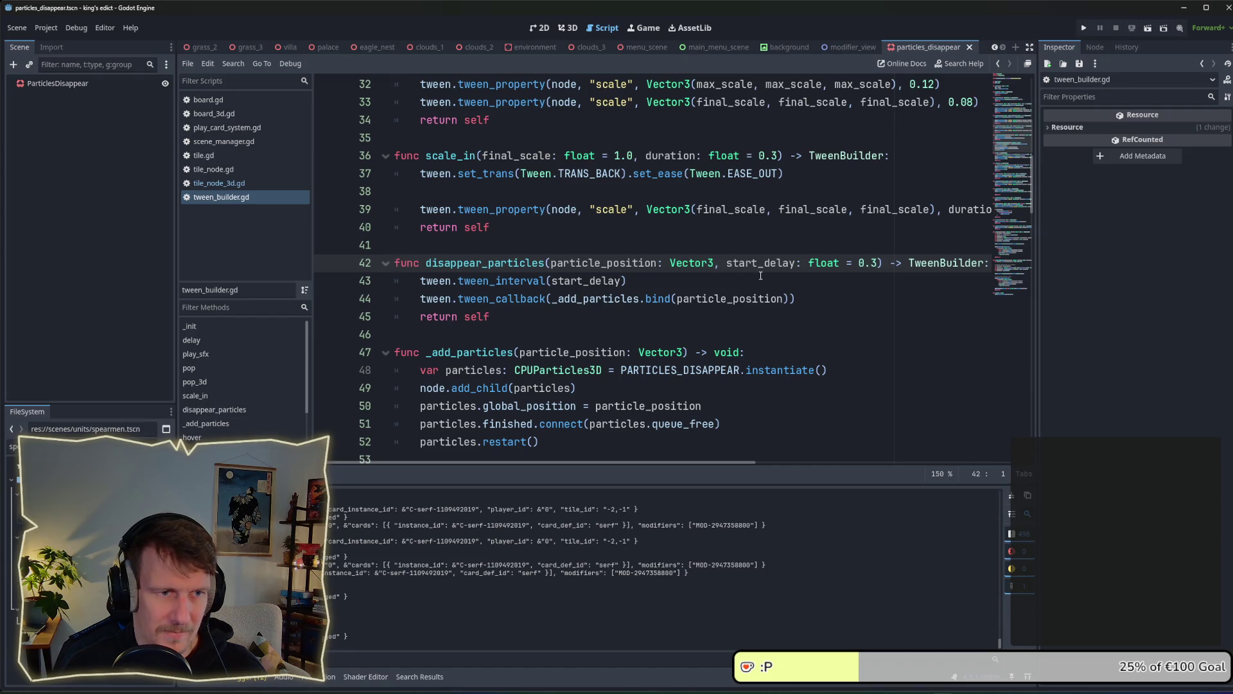
# Step: Change disappear_particles' default start delay from 0.3 to 0
pyautogui.hotkey('alt', 'Left')
pyautogui.hscroll(3, 825, 462)
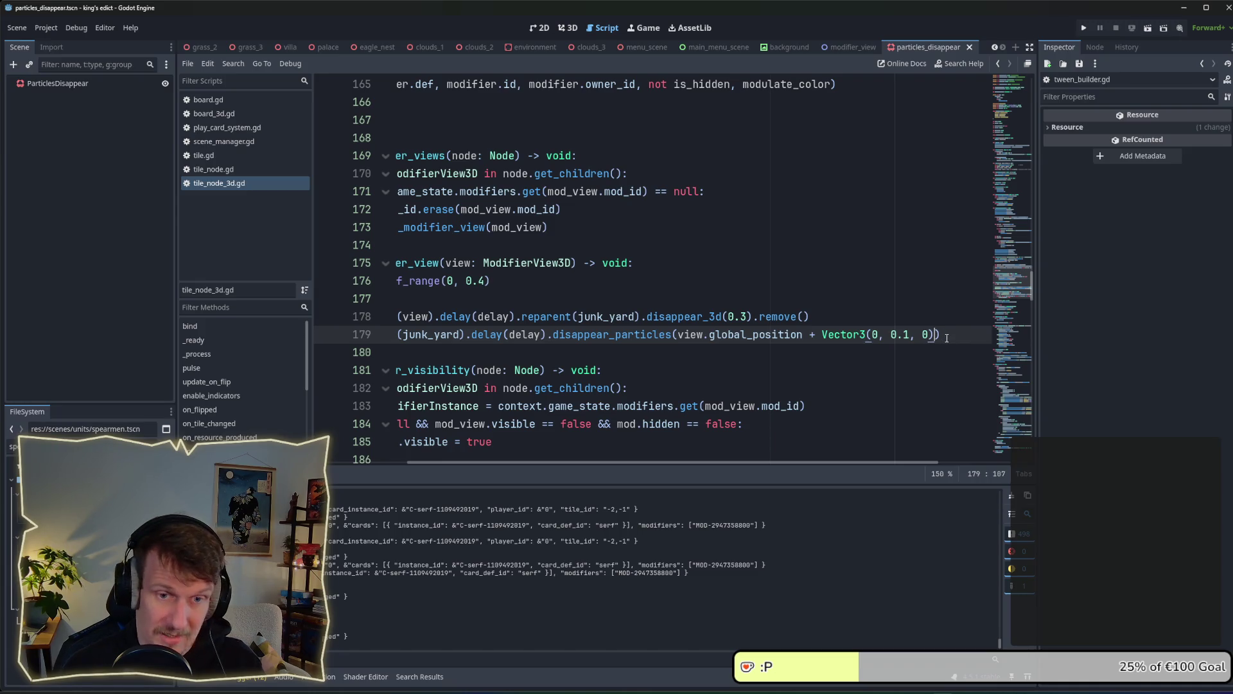
pyautogui.keyDown('ctrl'); pyautogui.click(655, 337); pyautogui.keyUp('ctrl')
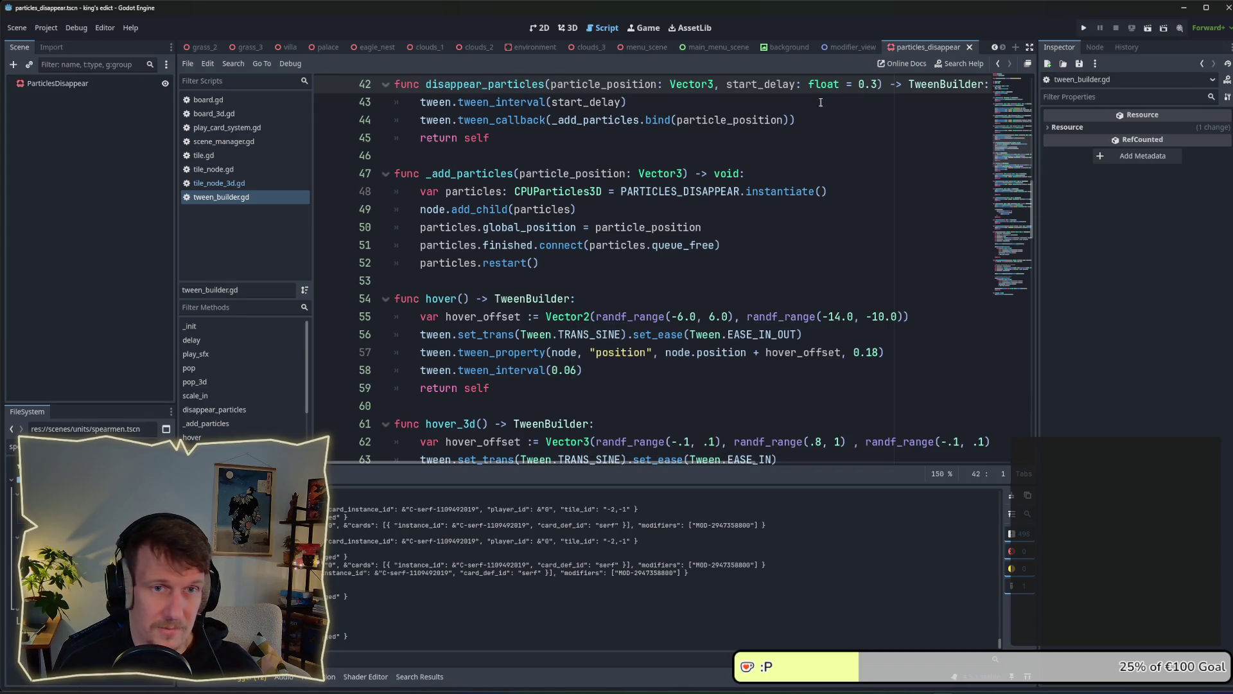
pyautogui.doubleClick(870, 84)
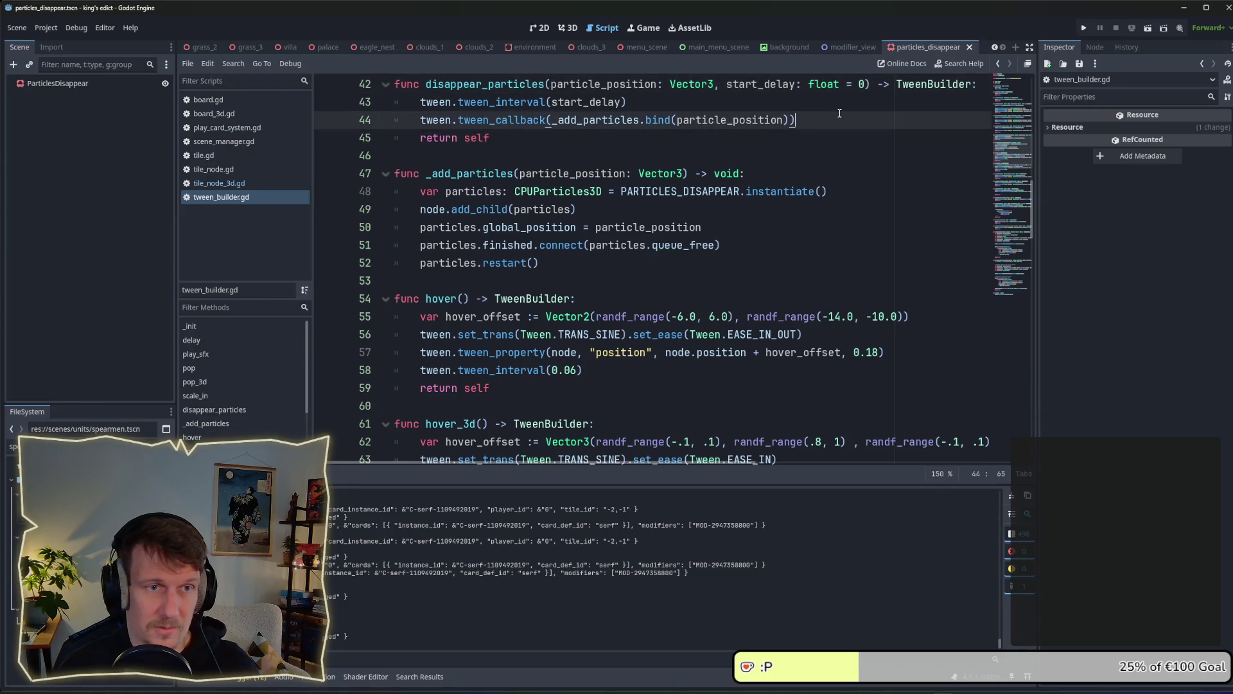
pyautogui.hotkey('alt', 'Left')
# Step: Make line 178's view removal wait delay + 0.05, save both scripts, and relaunch the game
pyautogui.click(693, 262)
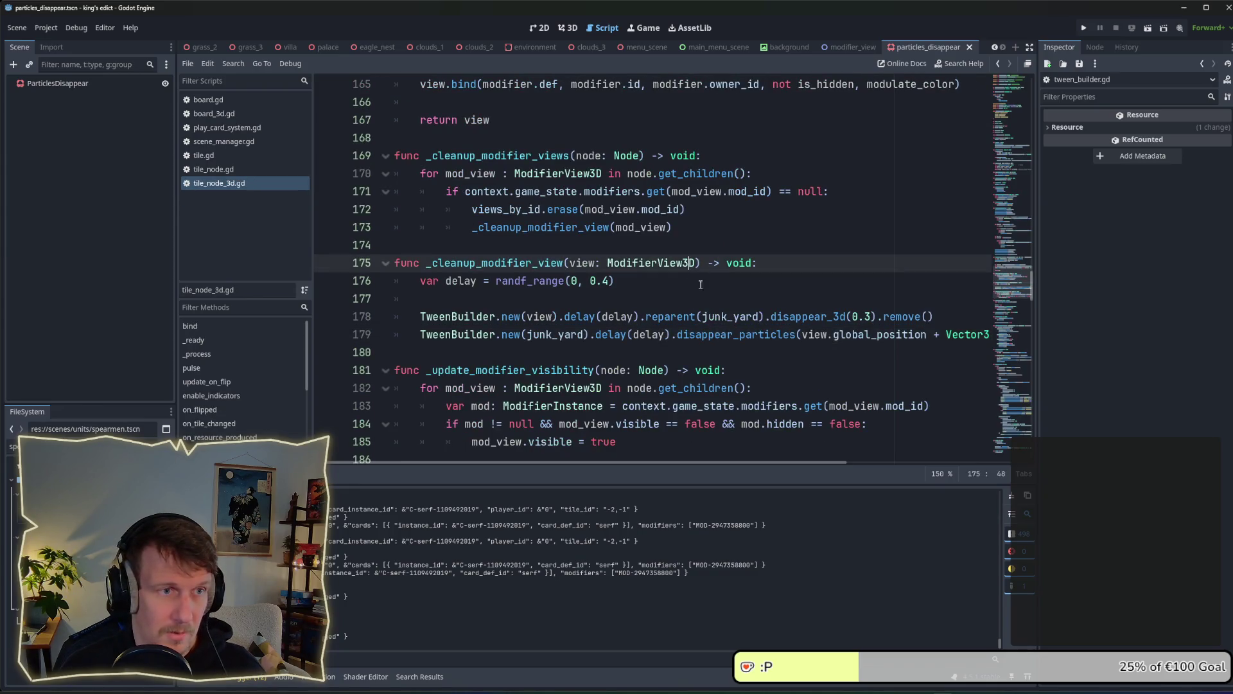
pyautogui.moveTo(632, 460); pyautogui.dragTo(694, 462)
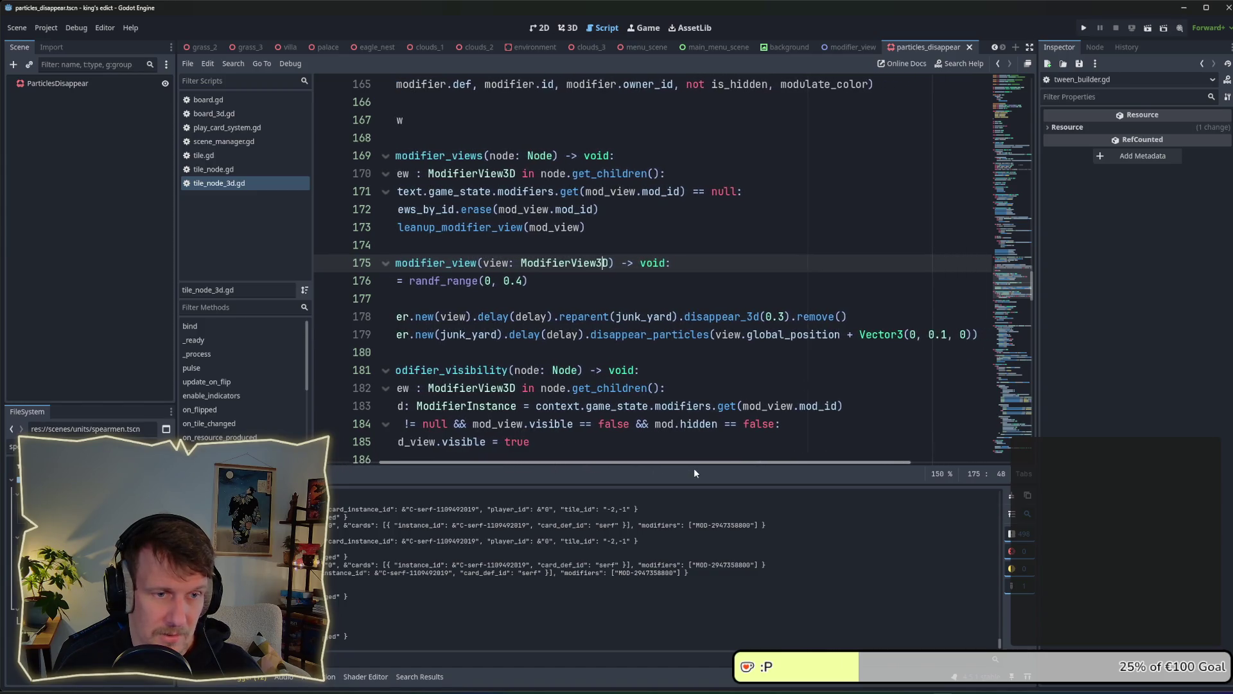
pyautogui.click(549, 317)
pyautogui.write('+ 0')
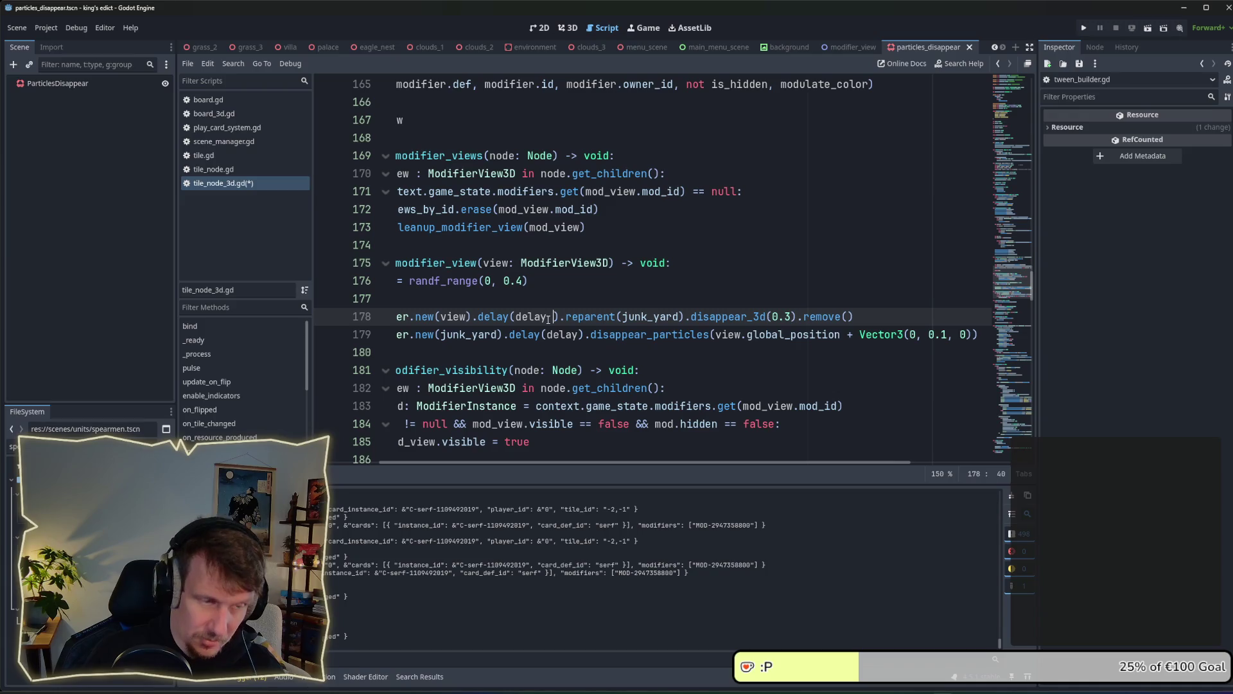
pyautogui.write('.')
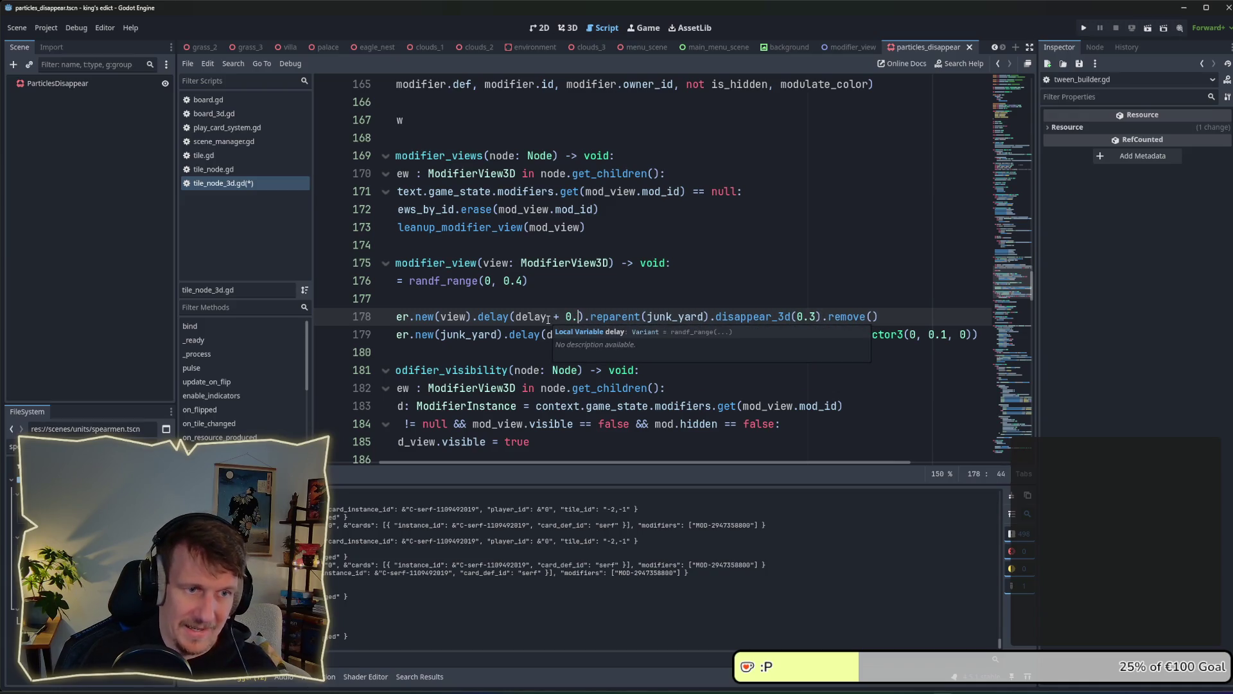
pyautogui.write('04')
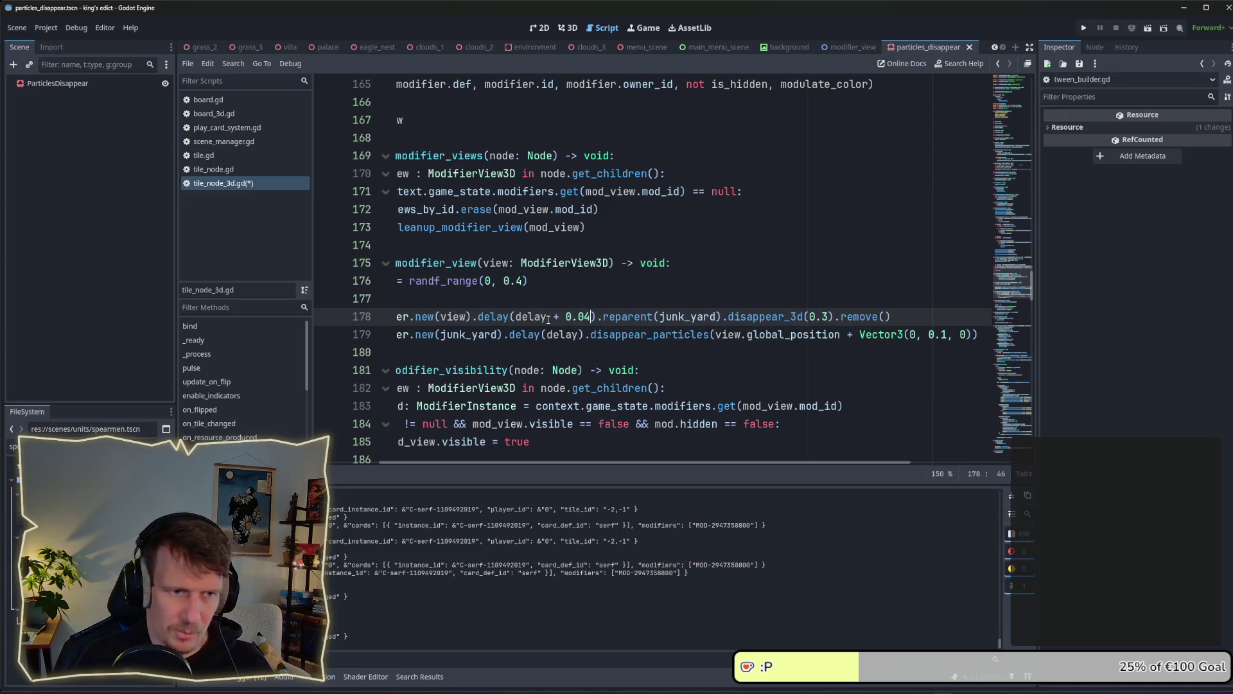
pyautogui.hotkey('ctrl', 's')
pyautogui.click(583, 300)
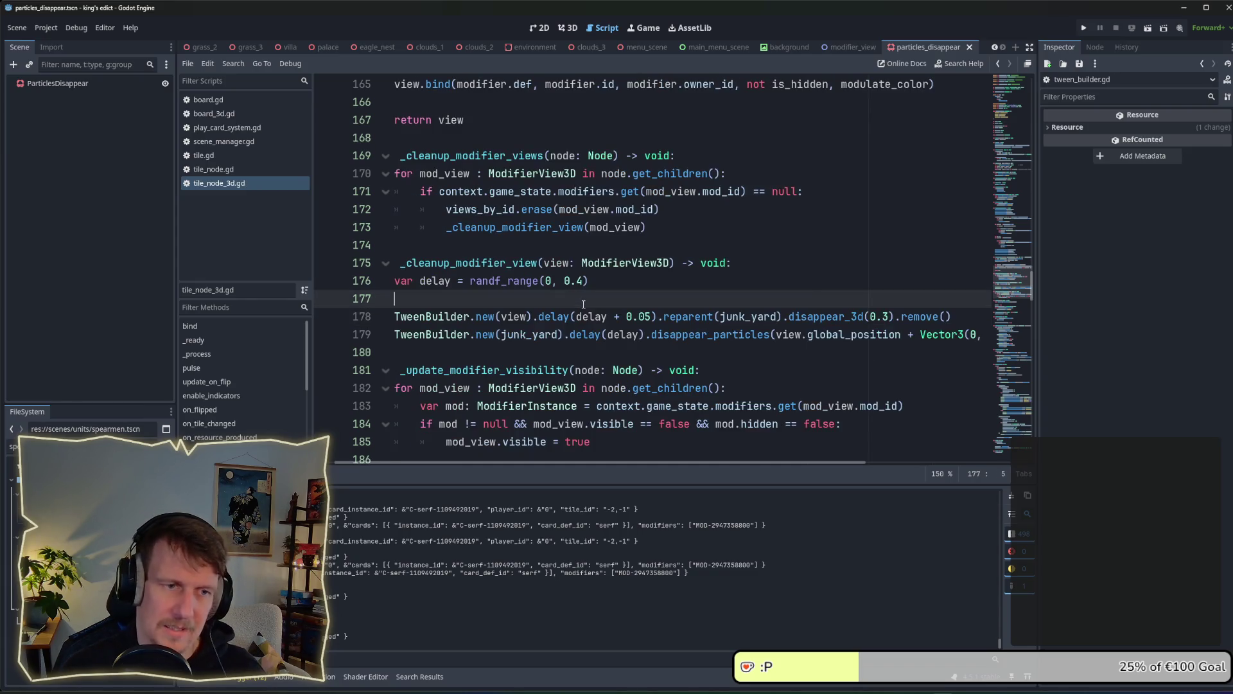
pyautogui.click(1085, 27)
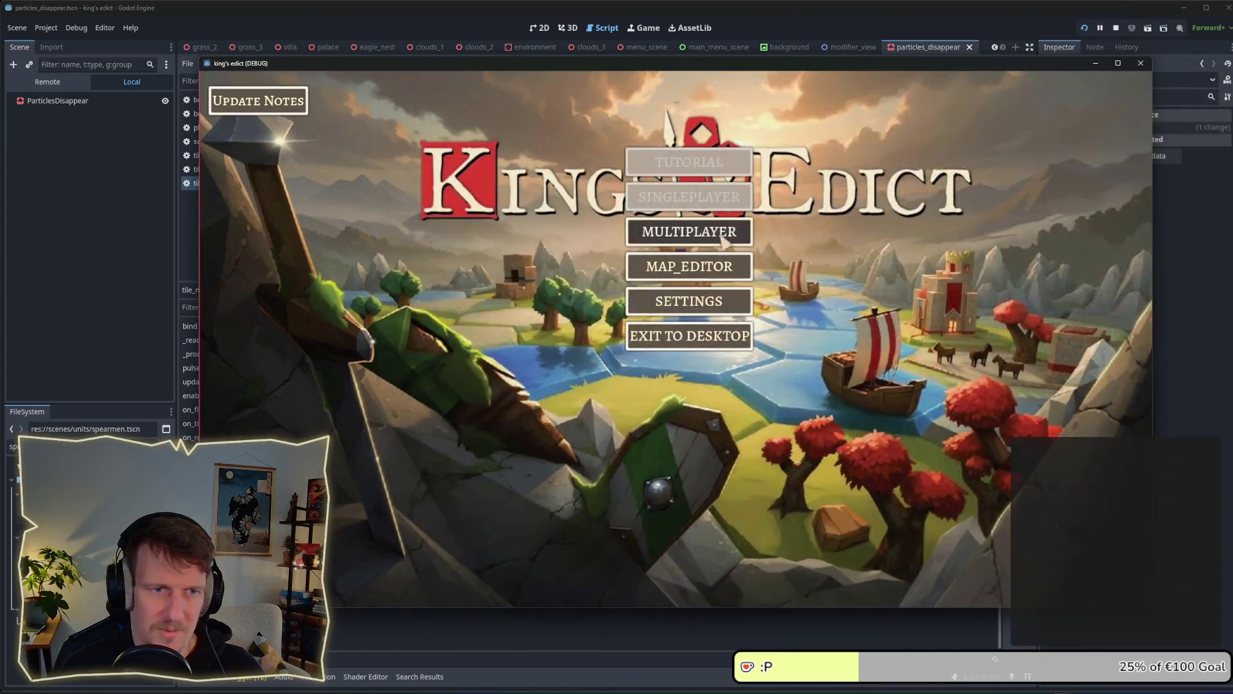
# Step: Start a multiplayer game on the i_know_this_place map
pyautogui.click(749, 231)
pyautogui.click(750, 224)
pyautogui.click(796, 129)
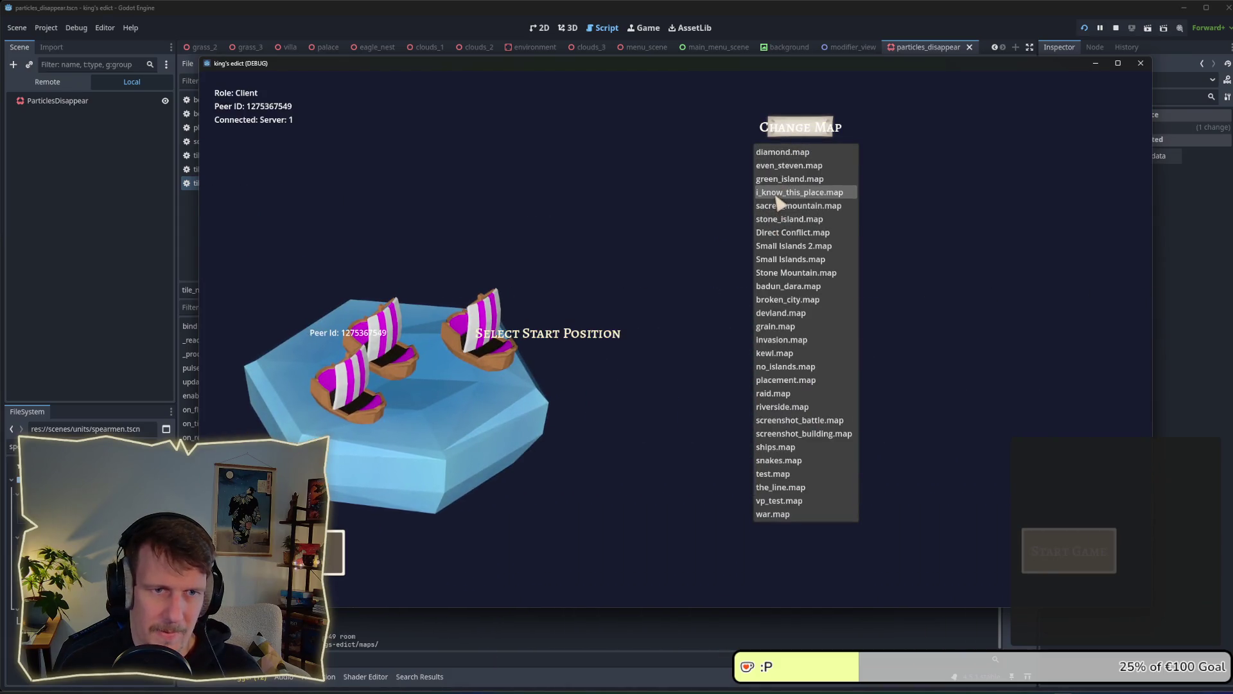
pyautogui.click(777, 194)
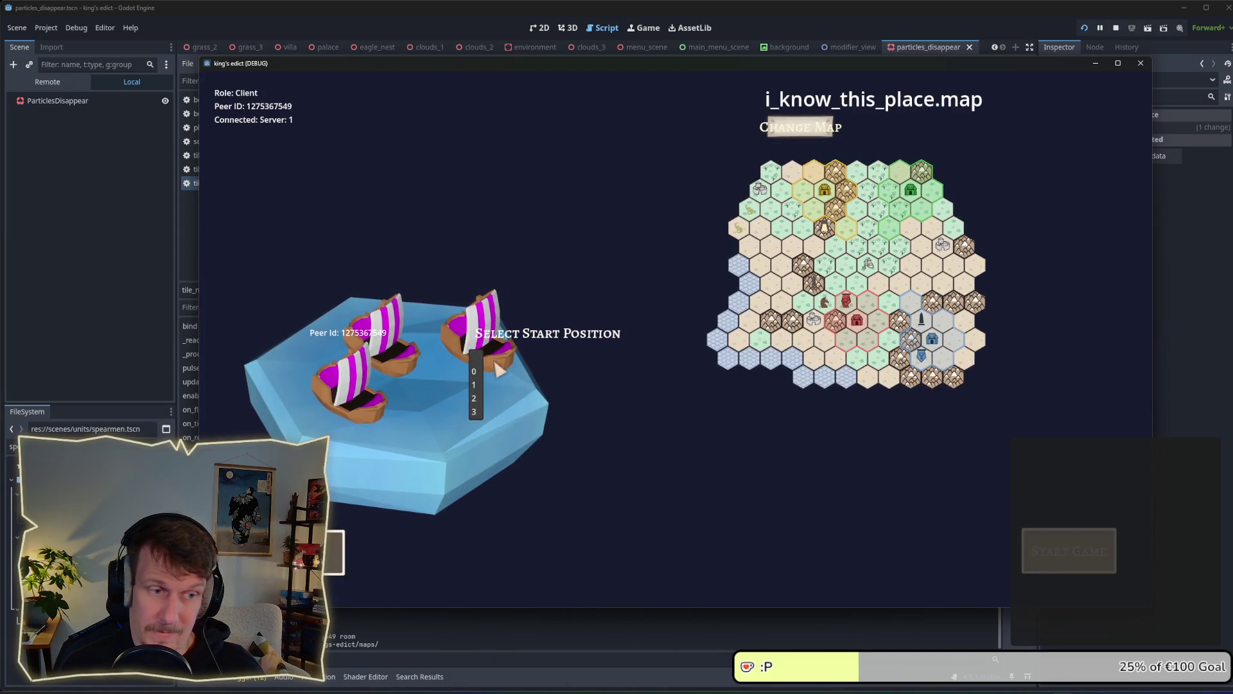
pyautogui.click(1066, 552)
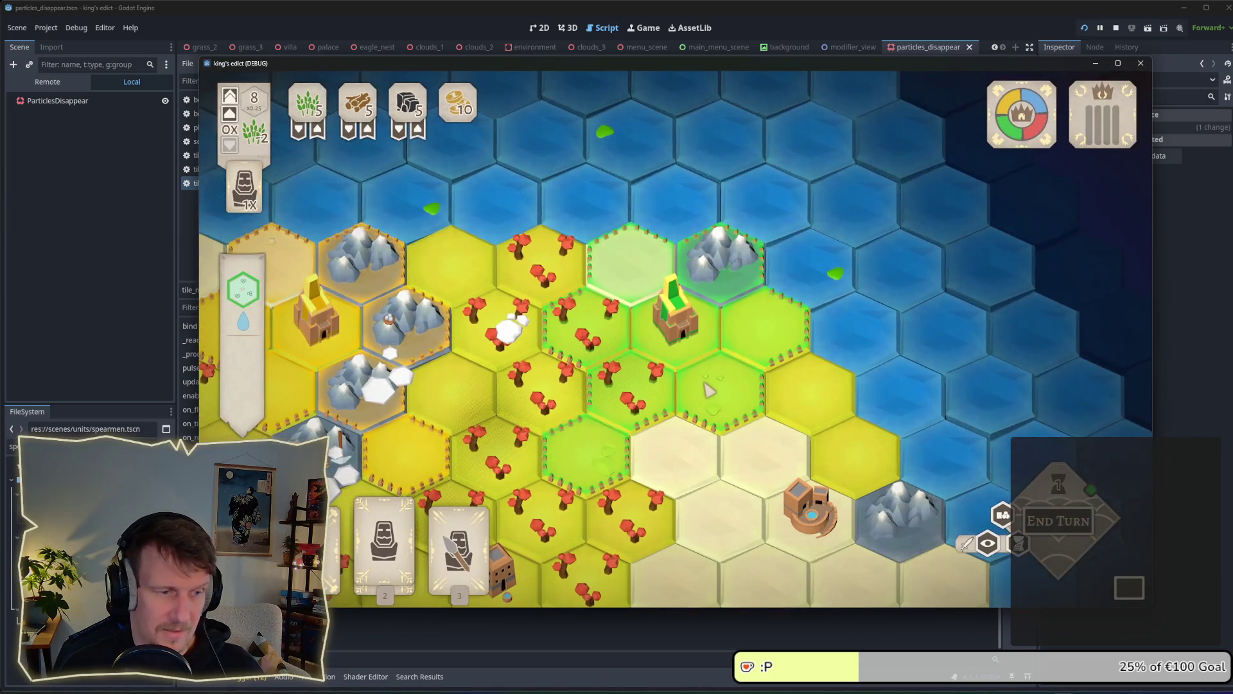
# Step: Place two serfs and a spearman beside the palace, then undo the placements
pyautogui.click(713, 391)
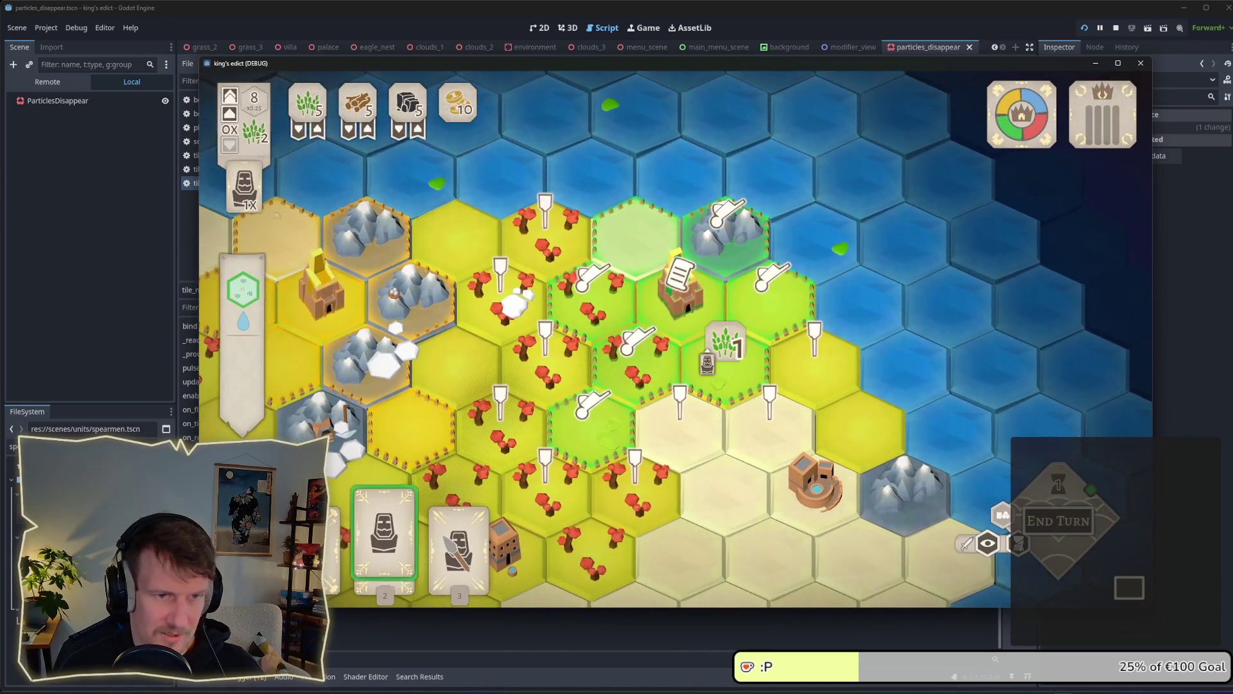
pyautogui.click(771, 292)
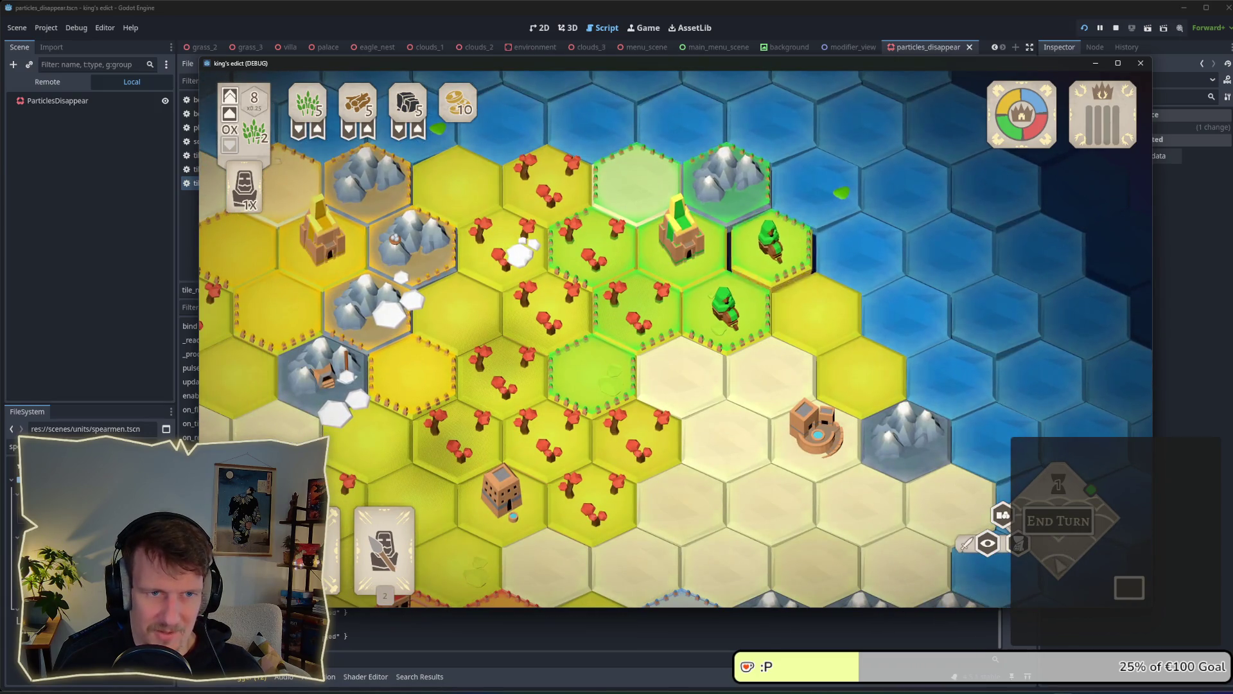
pyautogui.press('2')
pyautogui.click(779, 285)
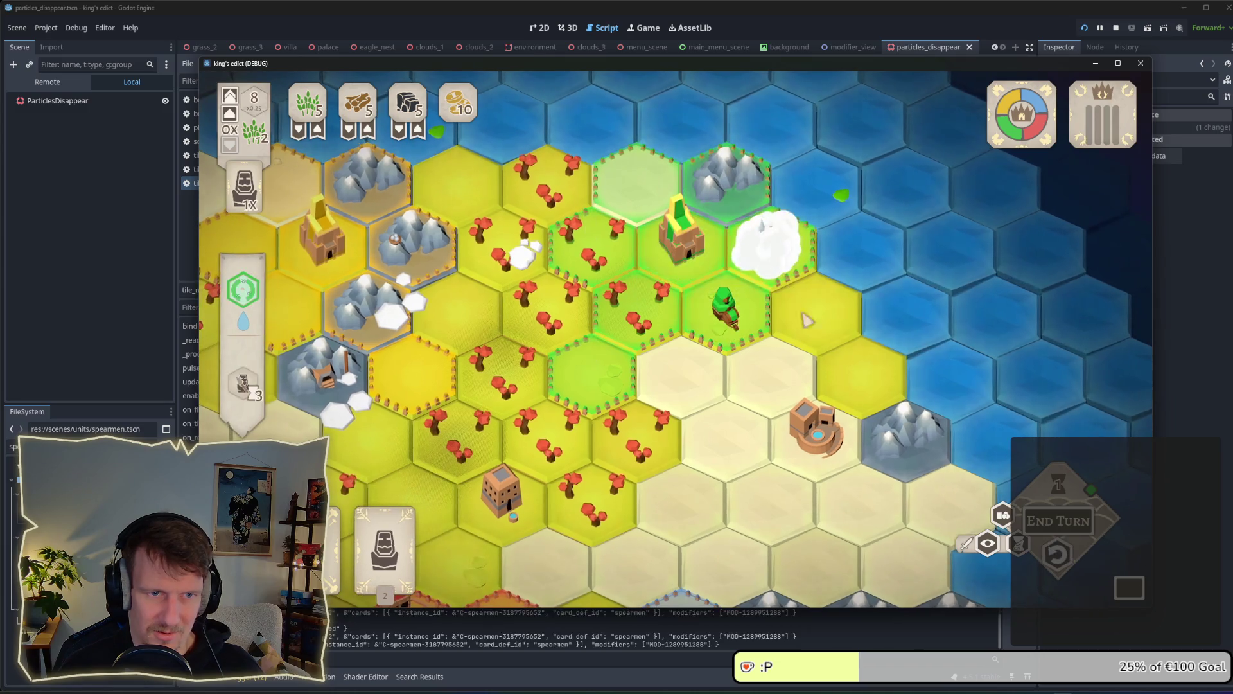
pyautogui.hotkey('ctrl', 'z')
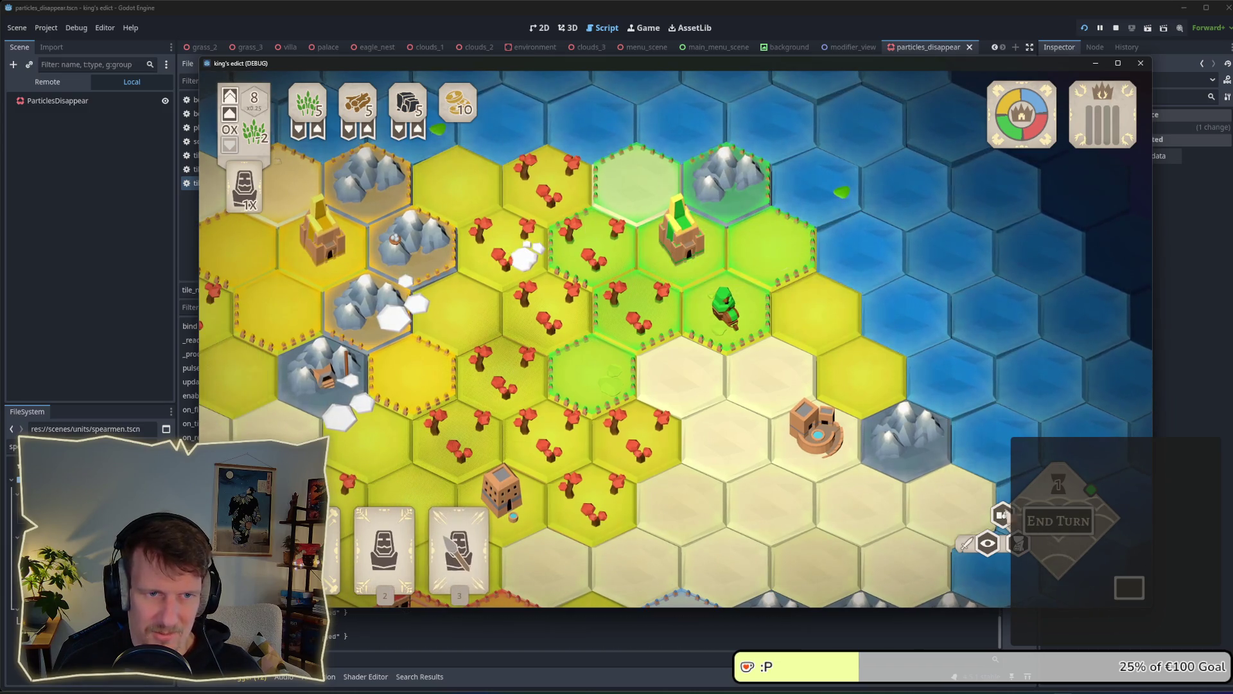
pyautogui.press('3')
pyautogui.press('Escape')
pyautogui.moveTo(777, 343)
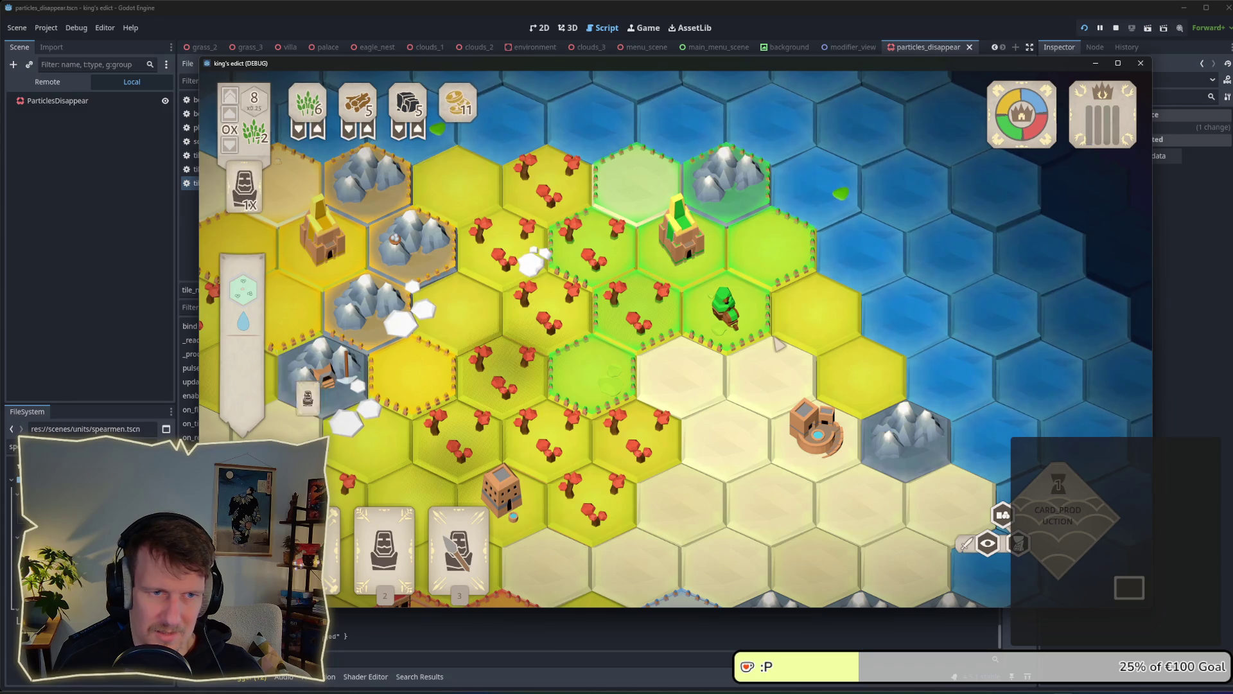
pyautogui.hotkey('ctrl', 'z')
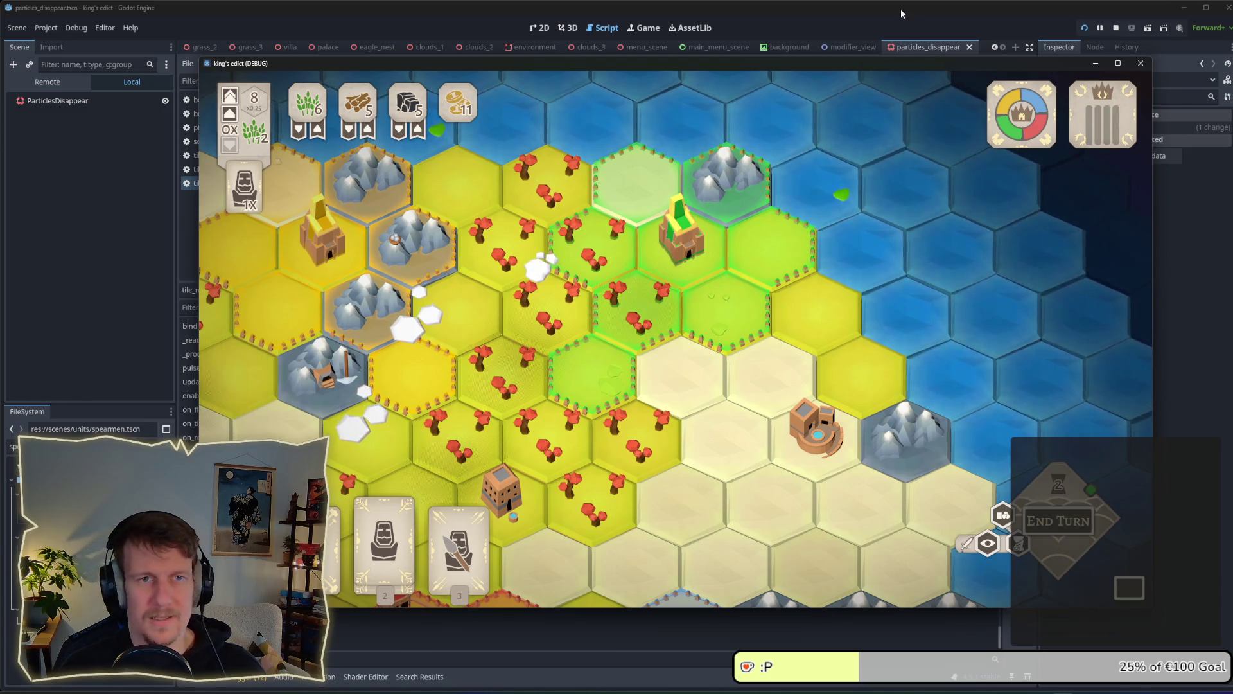
# Step: Raise line 178's removal offset from delay + 0.05 to delay + 0.1 and save
pyautogui.press('F8')
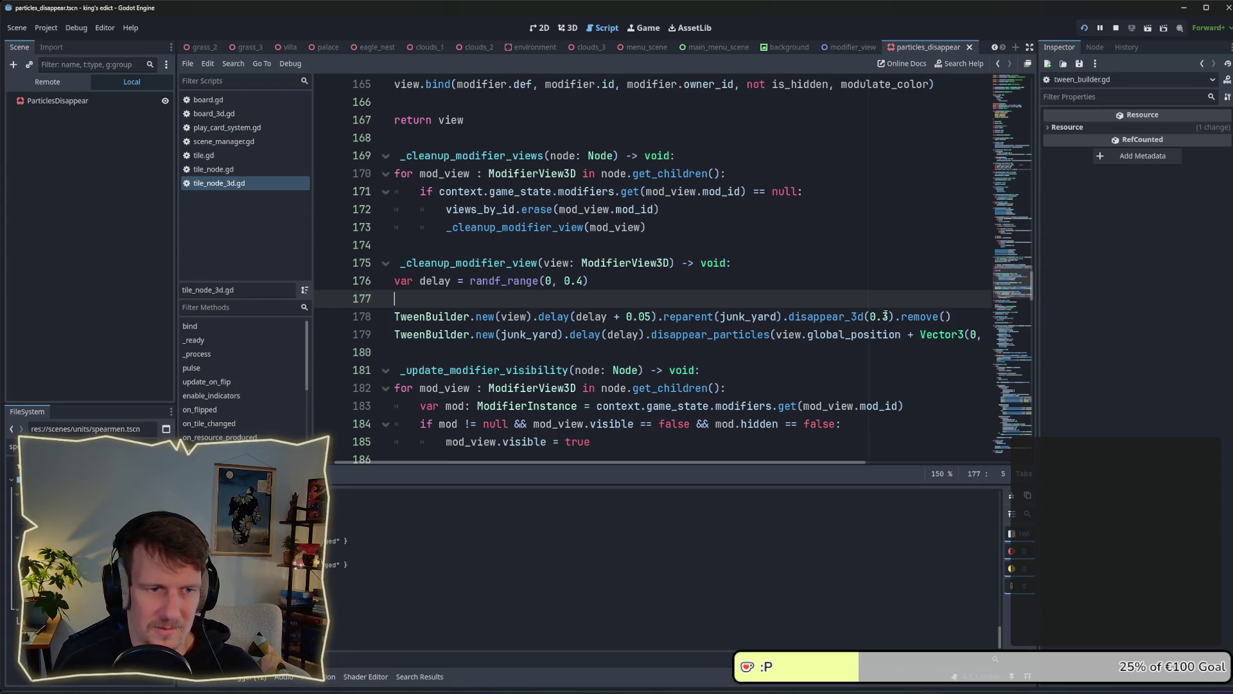
pyautogui.doubleClick(641, 317)
pyautogui.write('1')
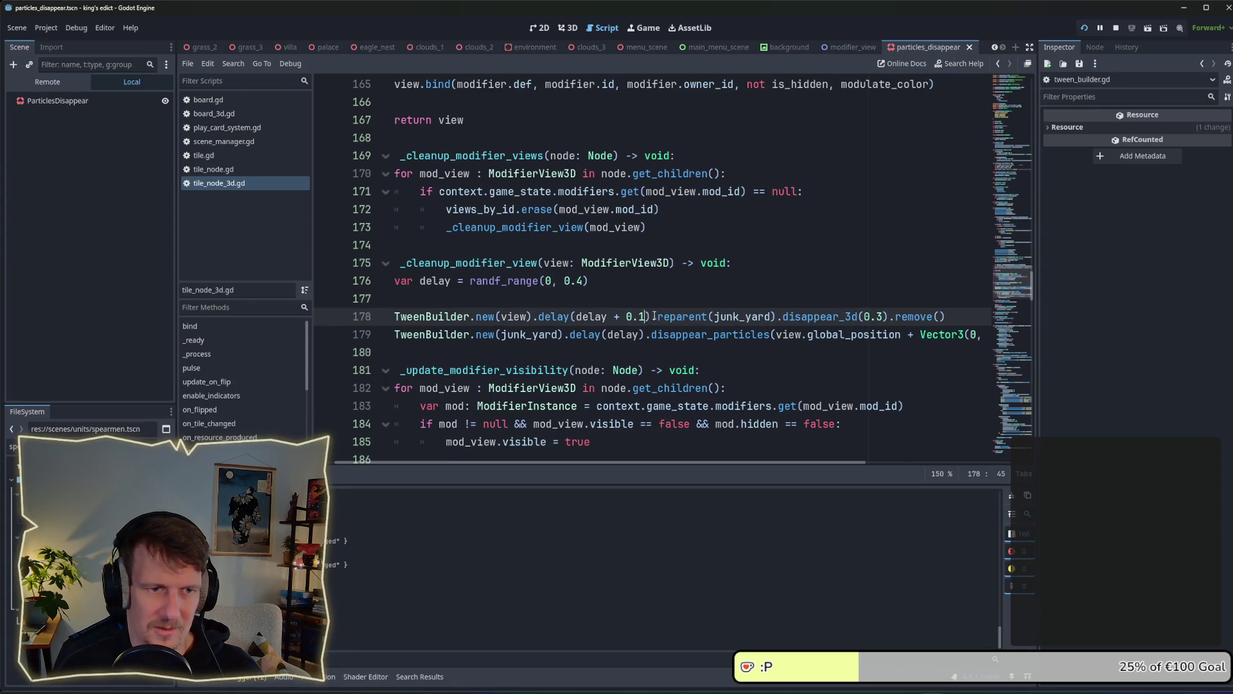
pyautogui.press('Up')
pyautogui.hotkey('alt', 'Tab')
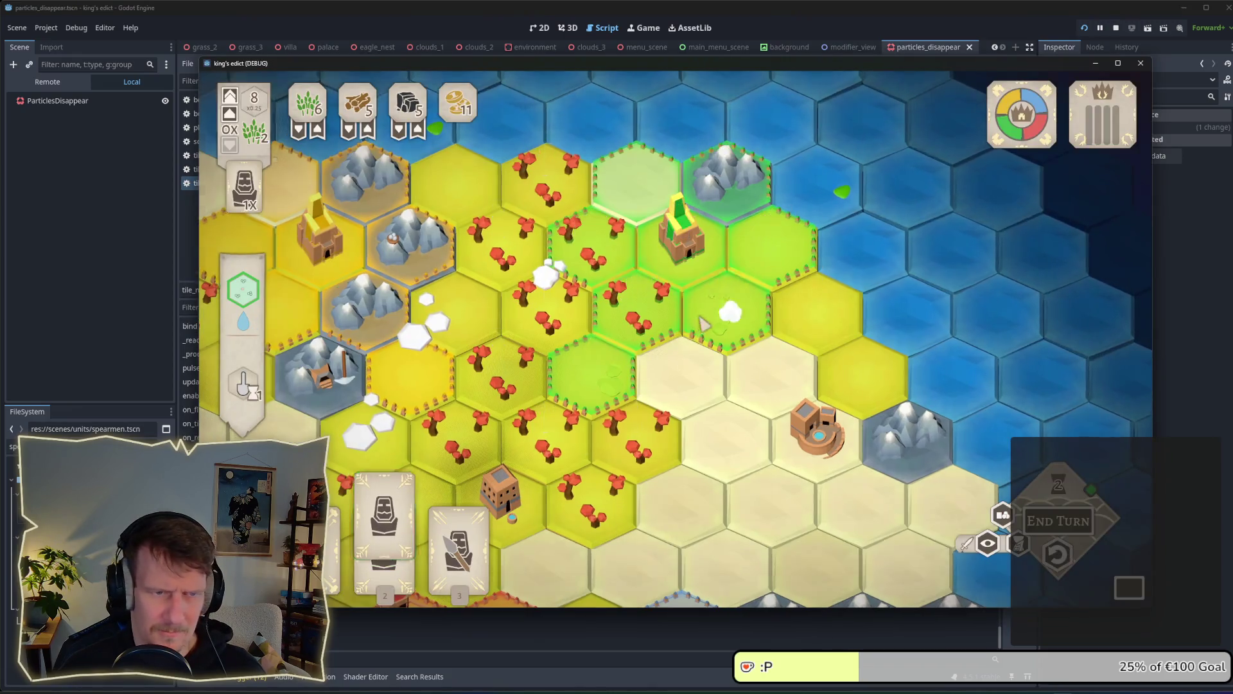
# Step: Place three servants, a serf, a spearman and another serf on board hexes
pyautogui.click(726, 311)
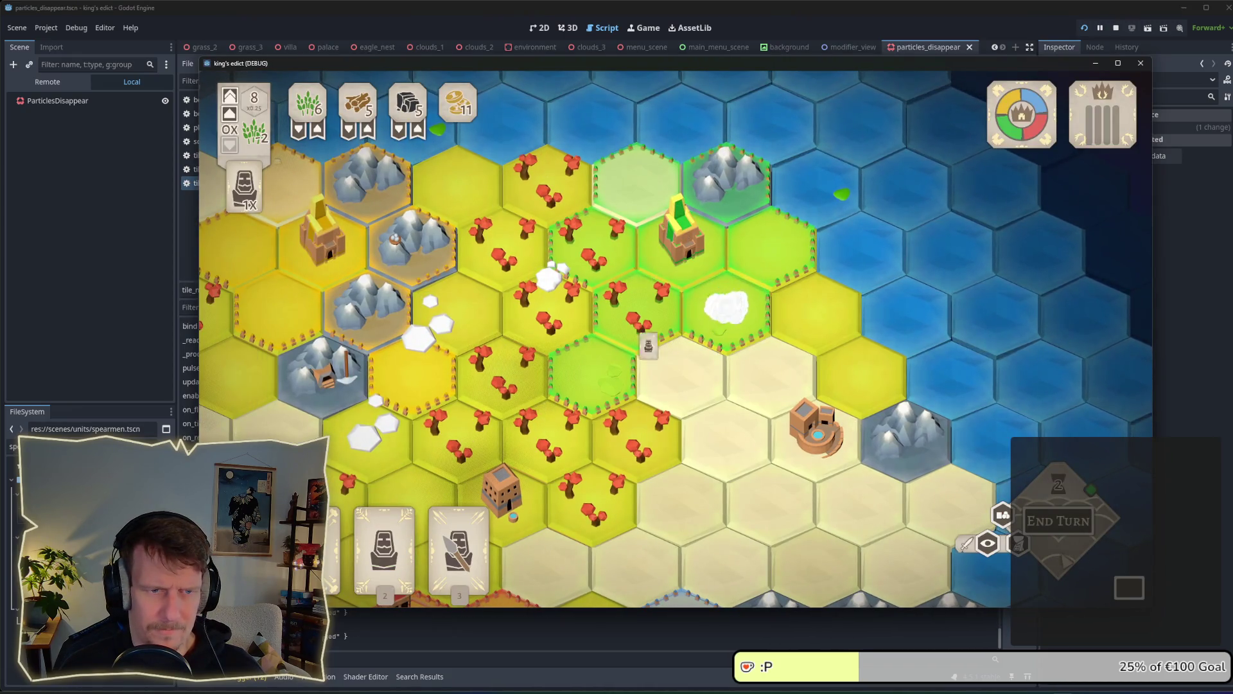
pyautogui.press('2')
pyautogui.click(726, 302)
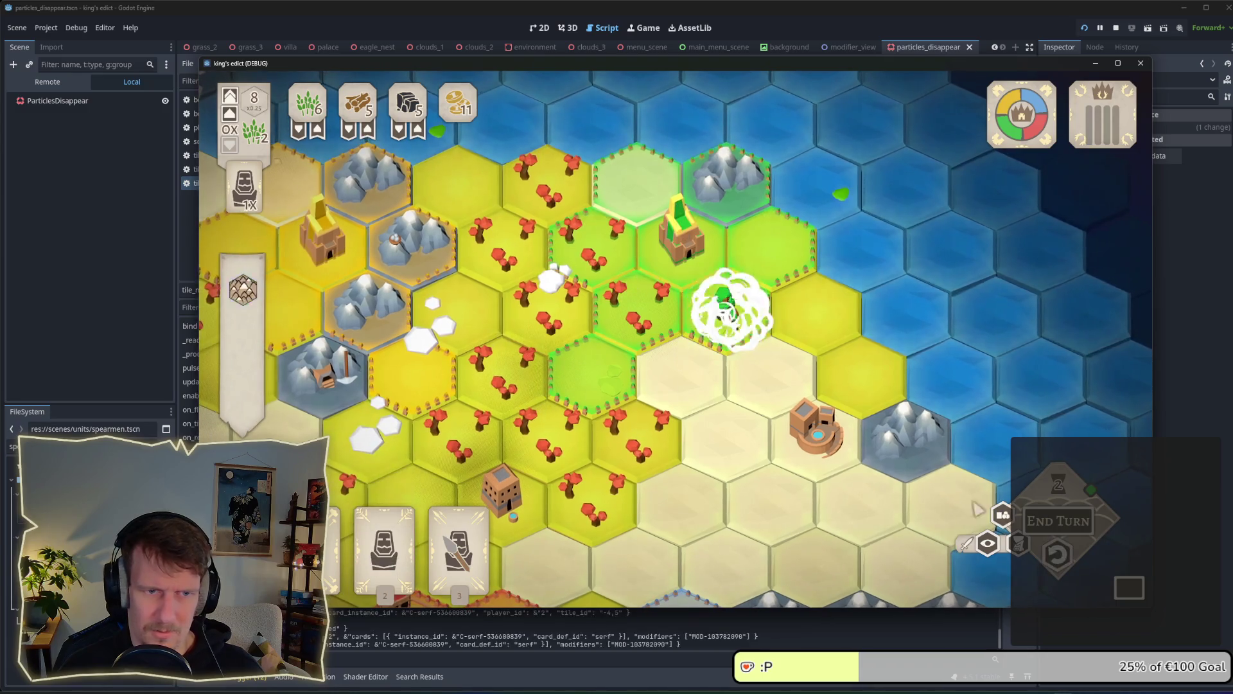
pyautogui.press('2')
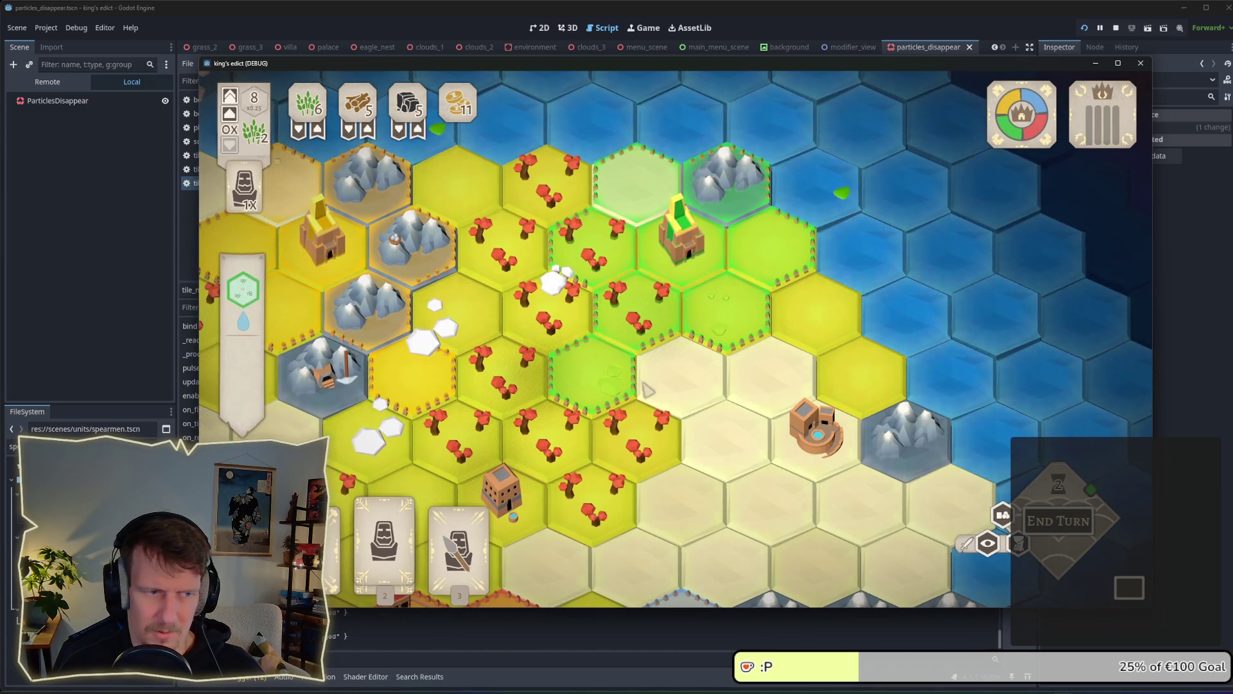
pyautogui.click(771, 239)
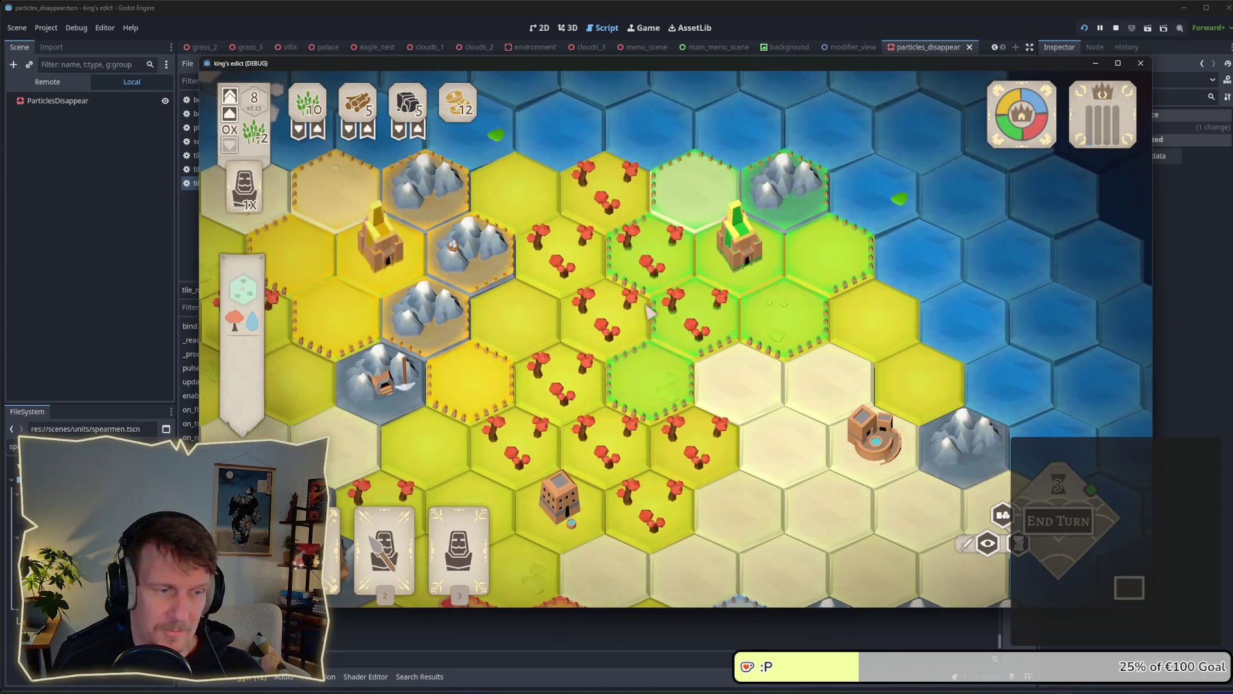
pyautogui.press('2')
pyautogui.press('3')
pyautogui.click(780, 312)
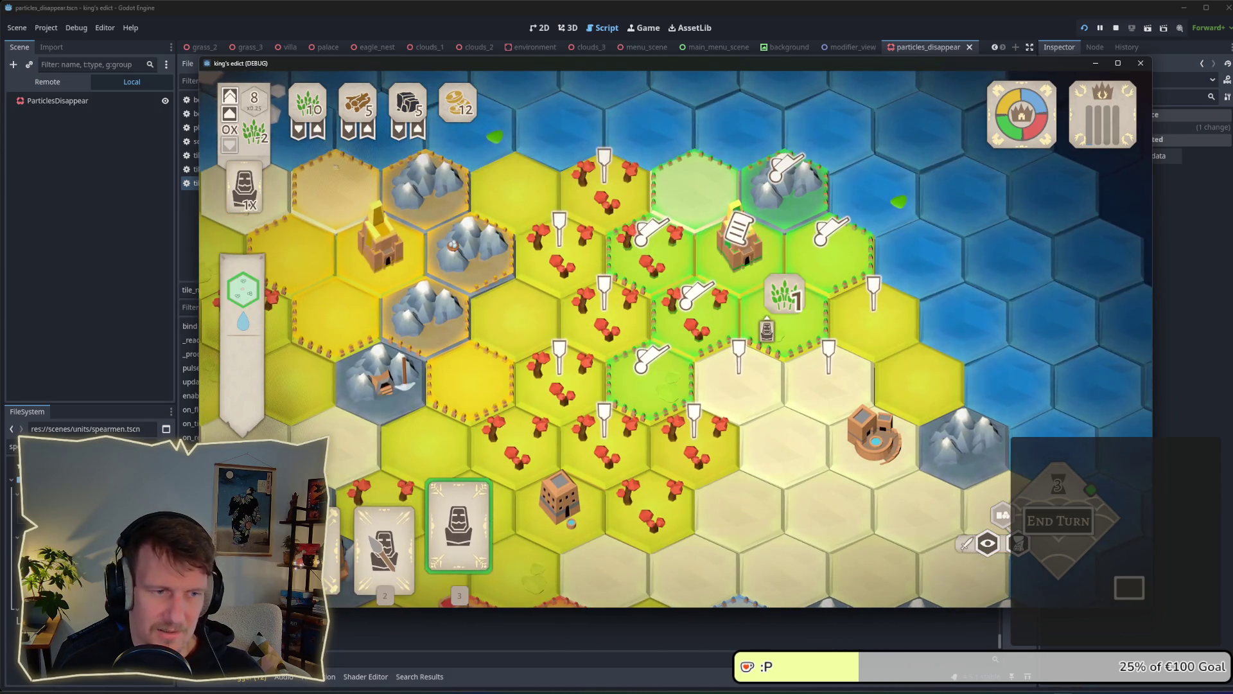
pyautogui.press('2')
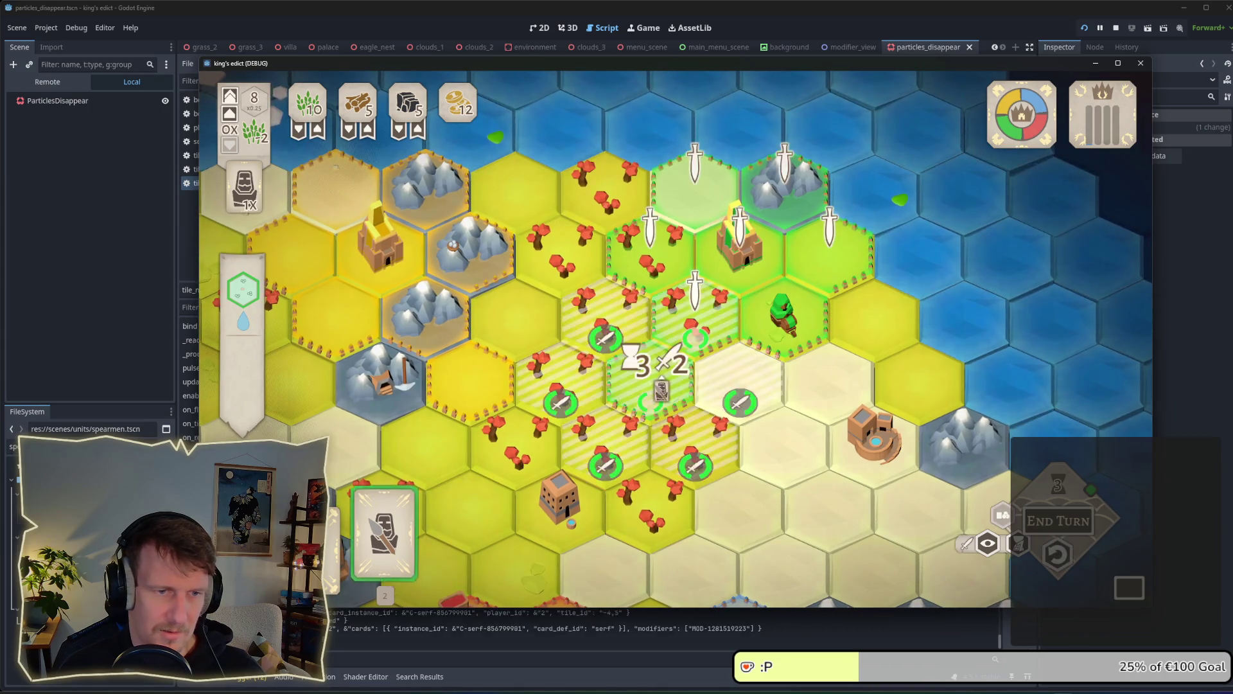
pyautogui.click(670, 383)
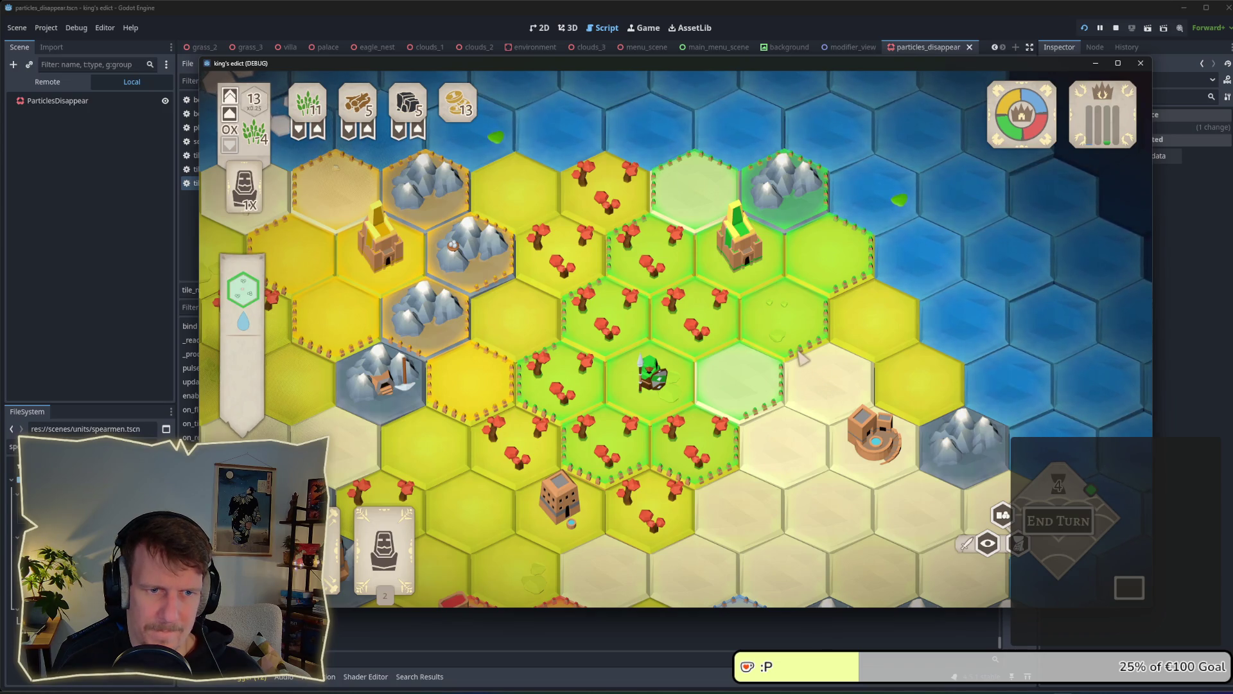
pyautogui.press('1')
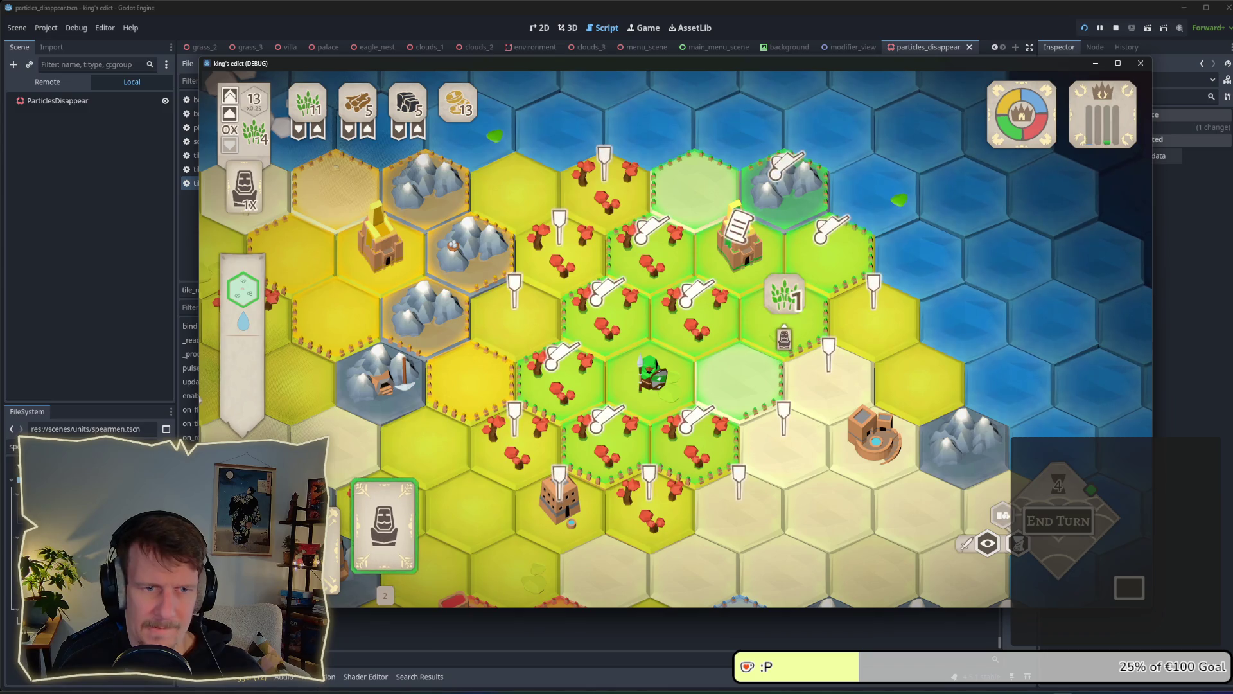
pyautogui.click(785, 321)
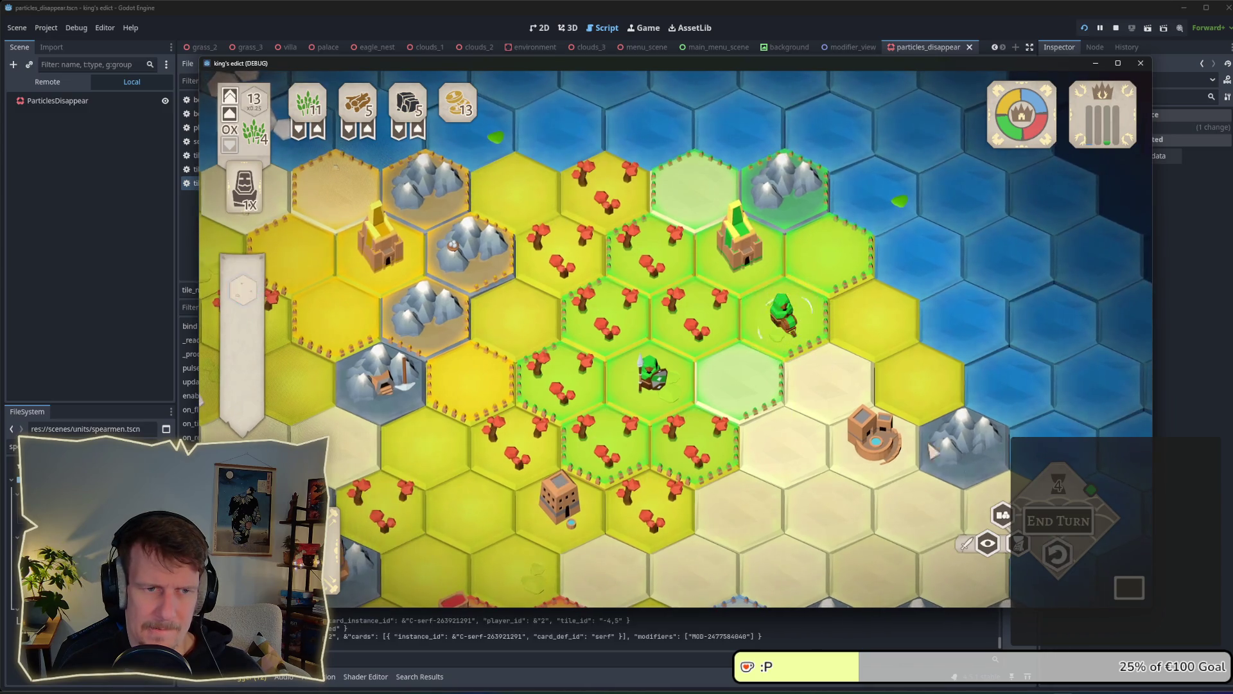
# Step: End the turn, place another unit, and construct a building with the builder
pyautogui.click(1057, 525)
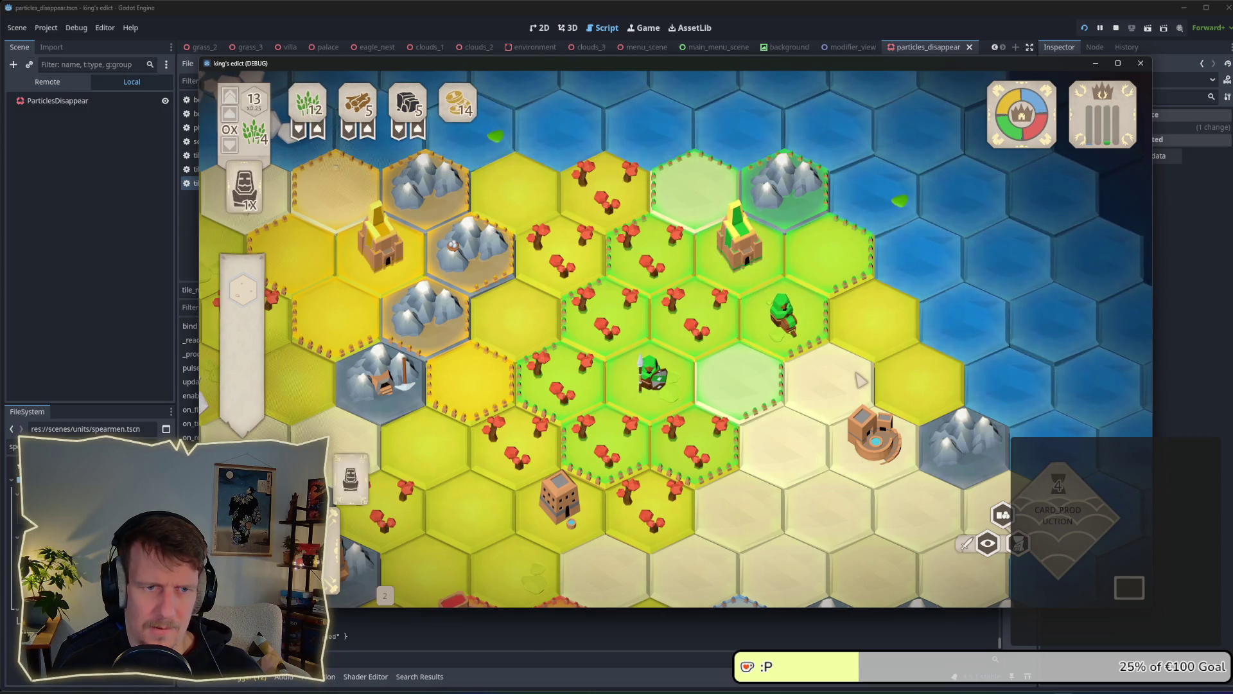
pyautogui.scroll(-5, 807, 373)
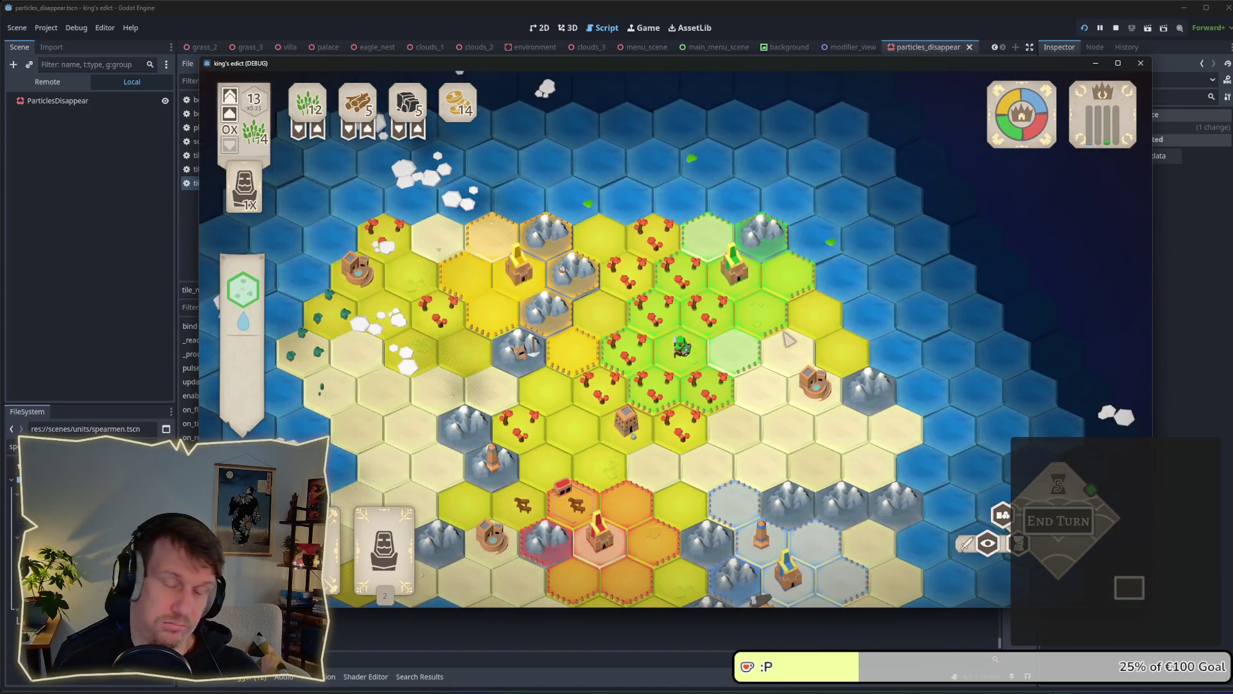
pyautogui.press('2')
pyautogui.click(761, 309)
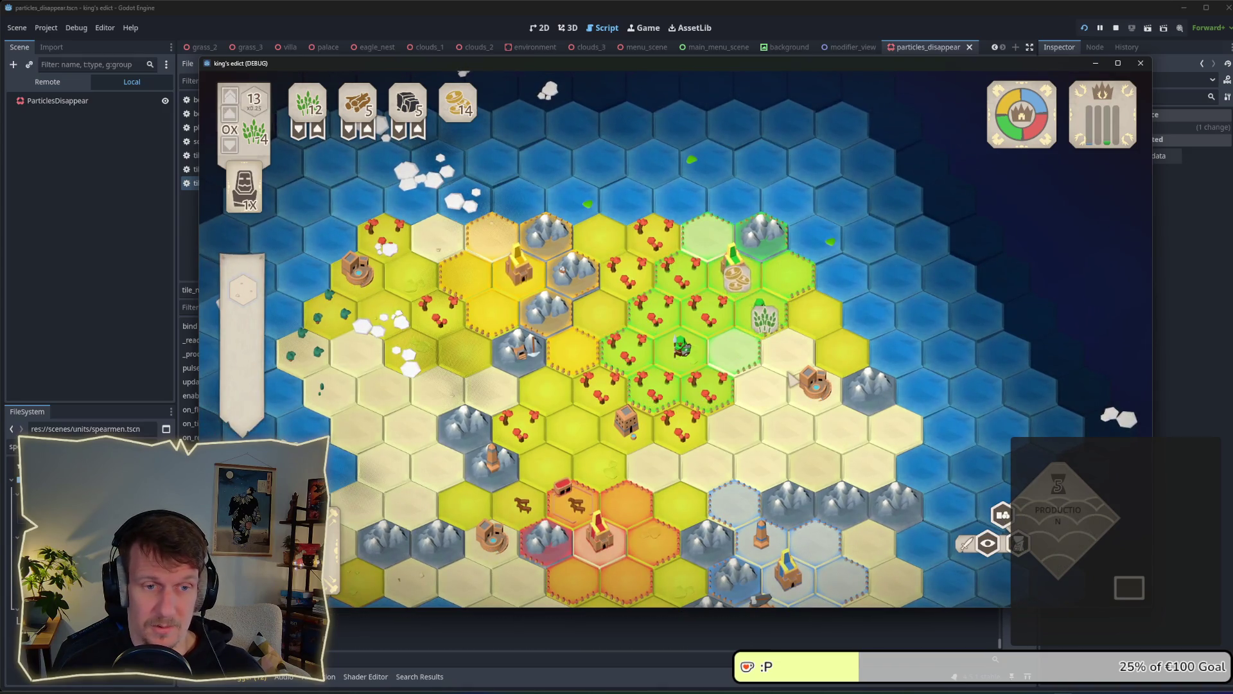
pyautogui.scroll(2, 792, 378)
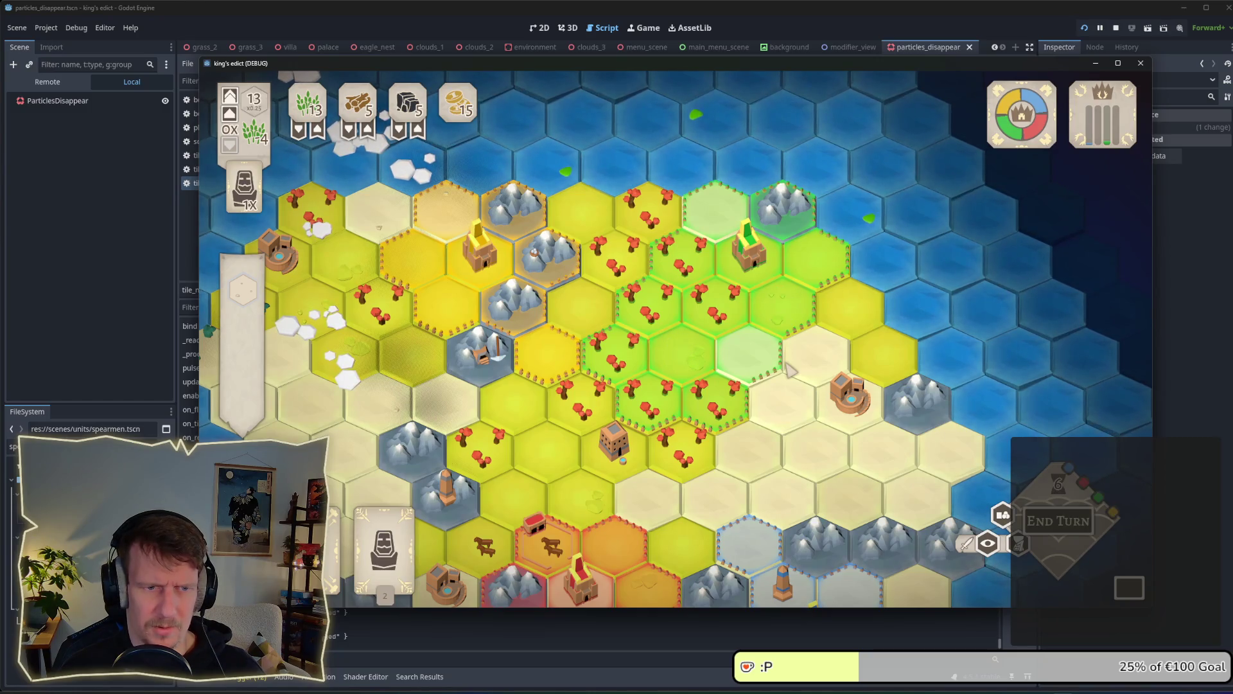
pyautogui.click(384, 549)
pyautogui.click(682, 351)
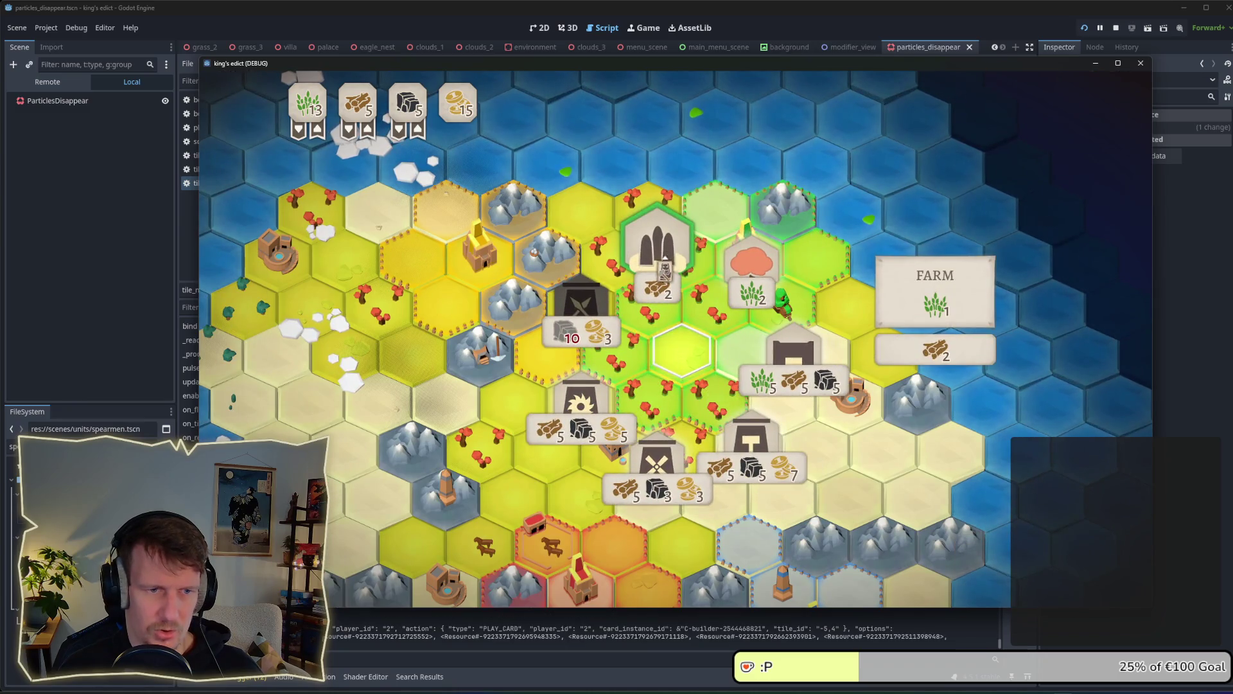
pyautogui.click(606, 432)
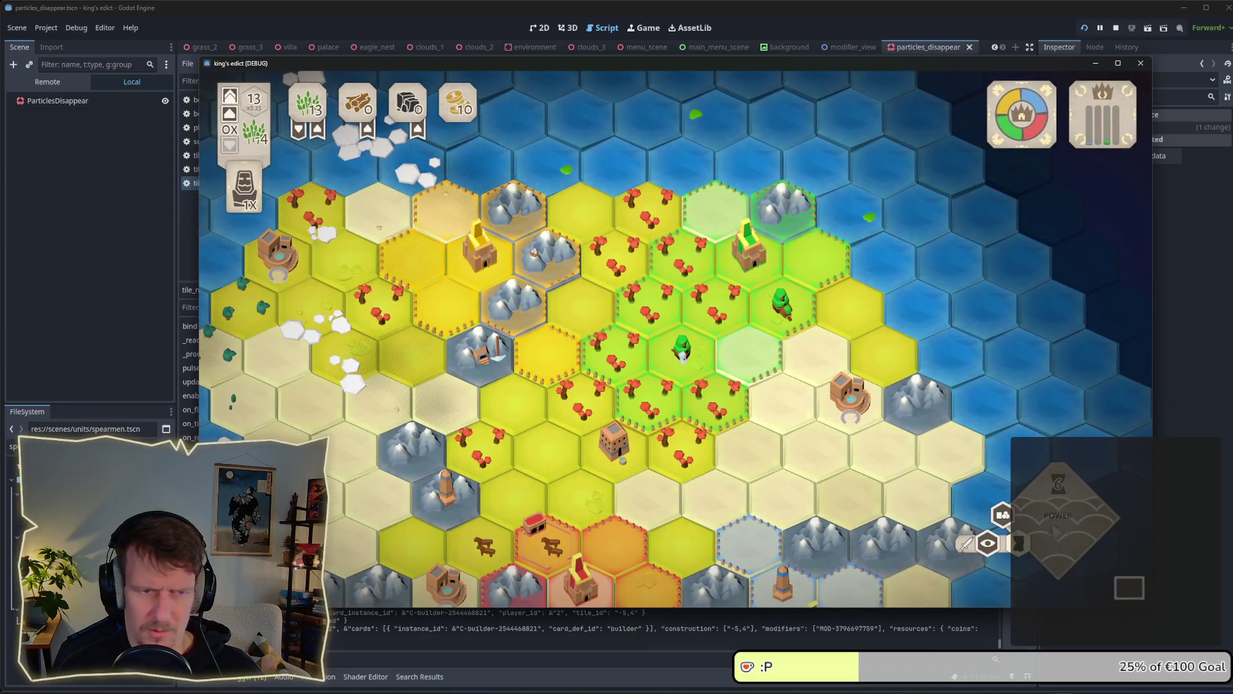
# Step: Re-place a unit on the +1 food hex, then close the game
pyautogui.scroll(1, 756, 391)
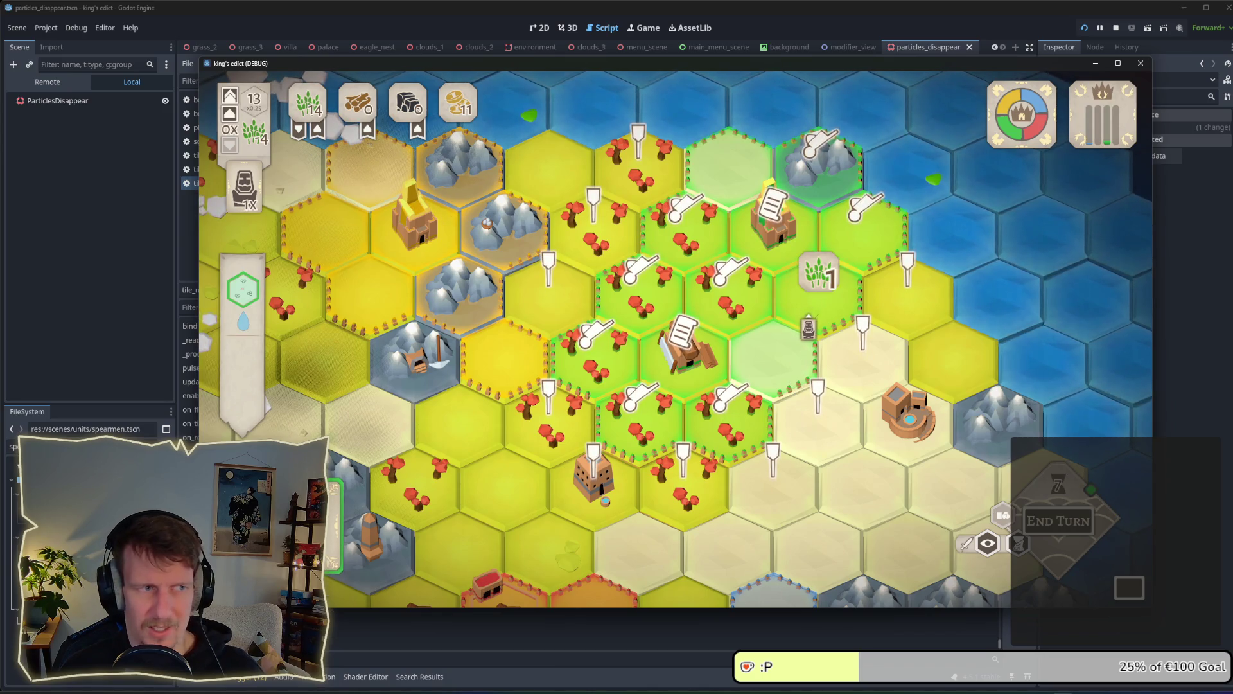
pyautogui.rightClick(808, 324)
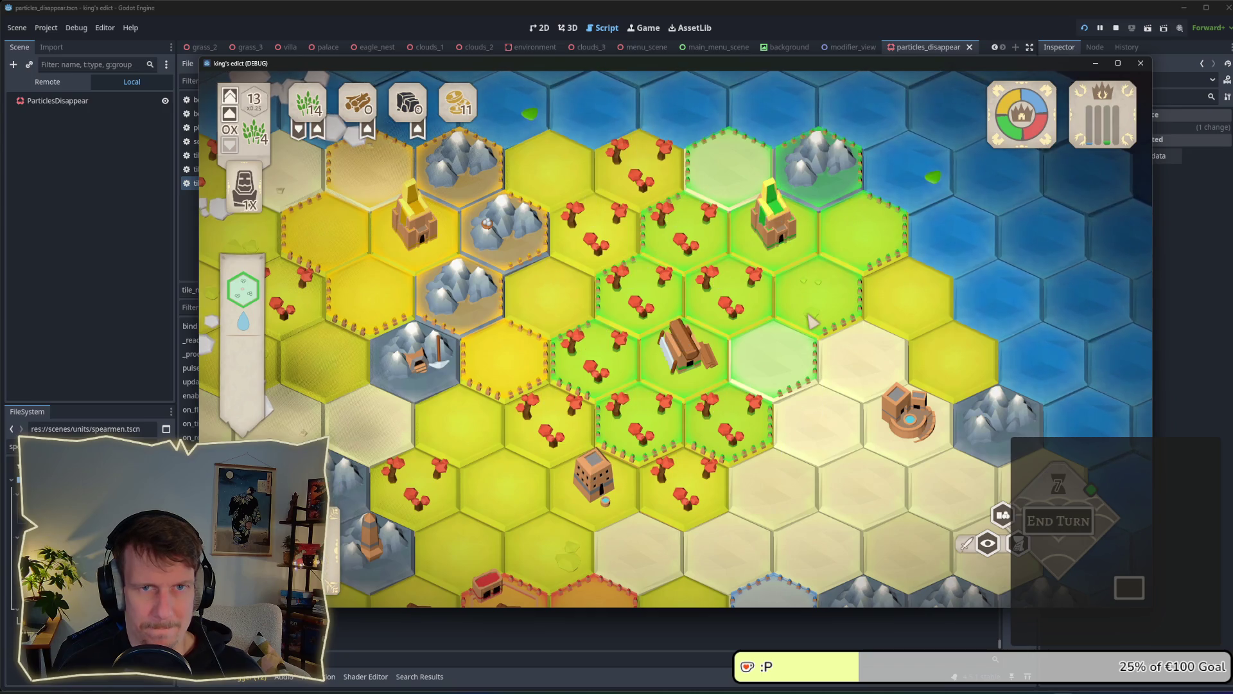
pyautogui.click(811, 321)
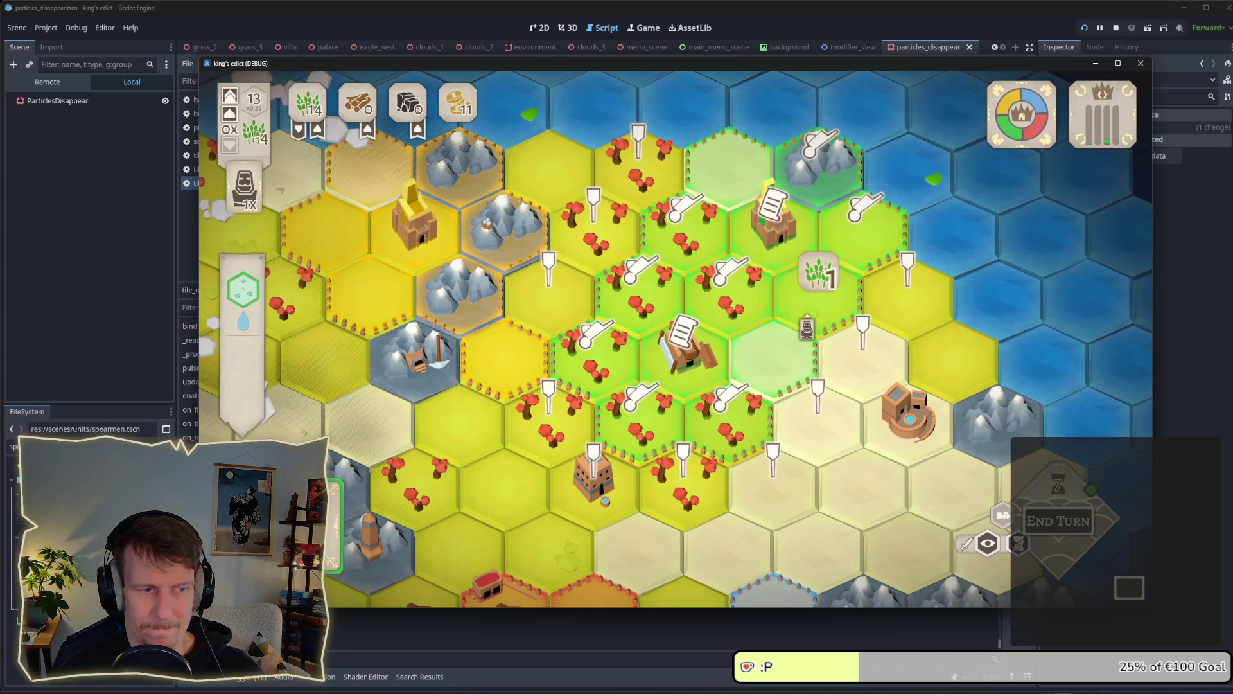
pyautogui.click(817, 283)
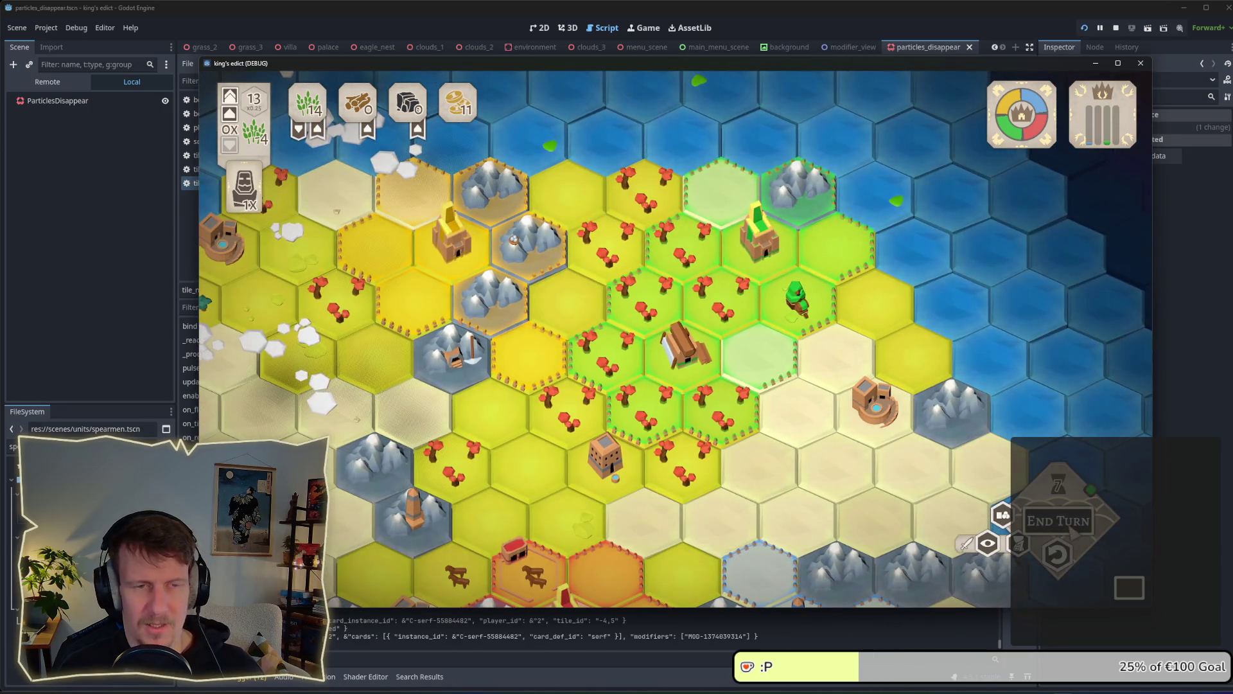
pyautogui.press('F8')
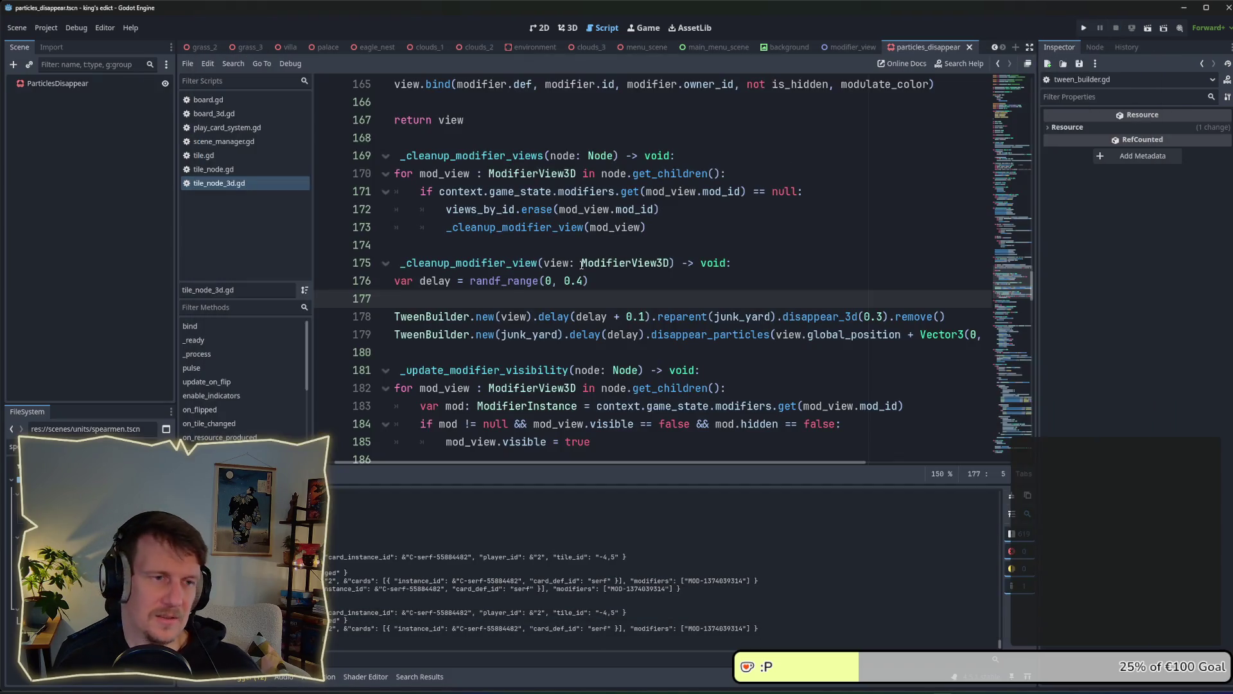
pyautogui.click(608, 281)
pyautogui.moveTo(609, 281); pyautogui.dragTo(396, 279)
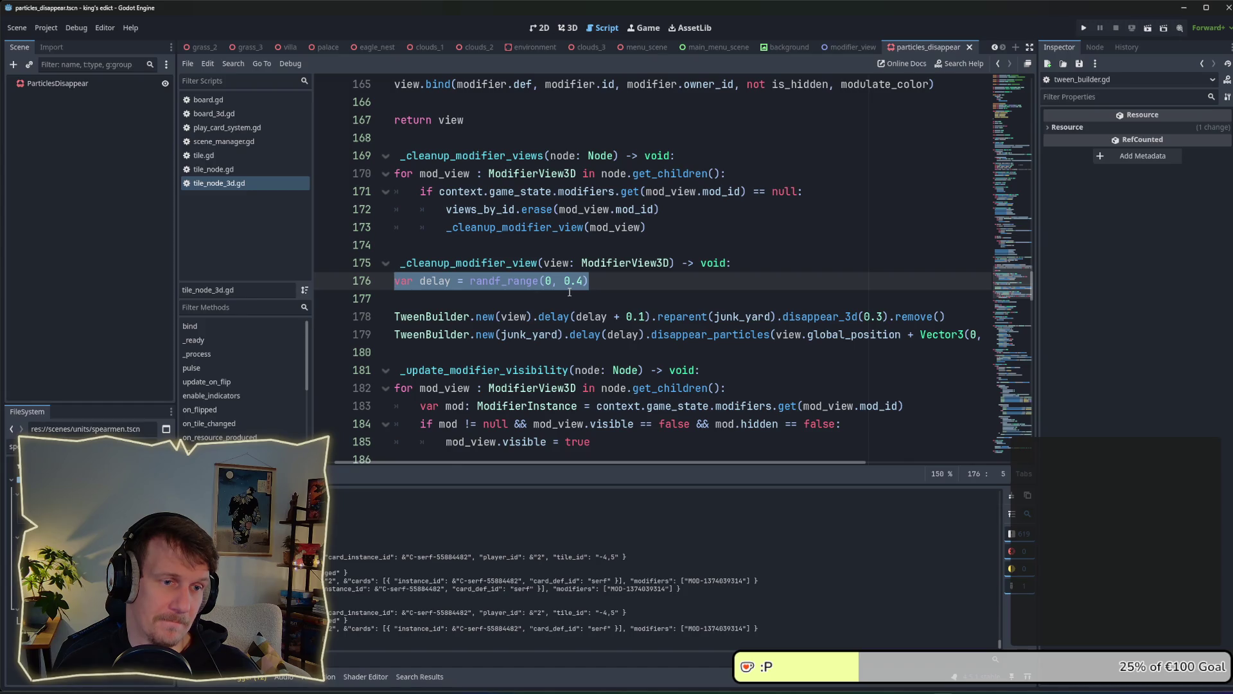
pyautogui.click(602, 289)
pyautogui.moveTo(586, 281); pyautogui.dragTo(398, 277)
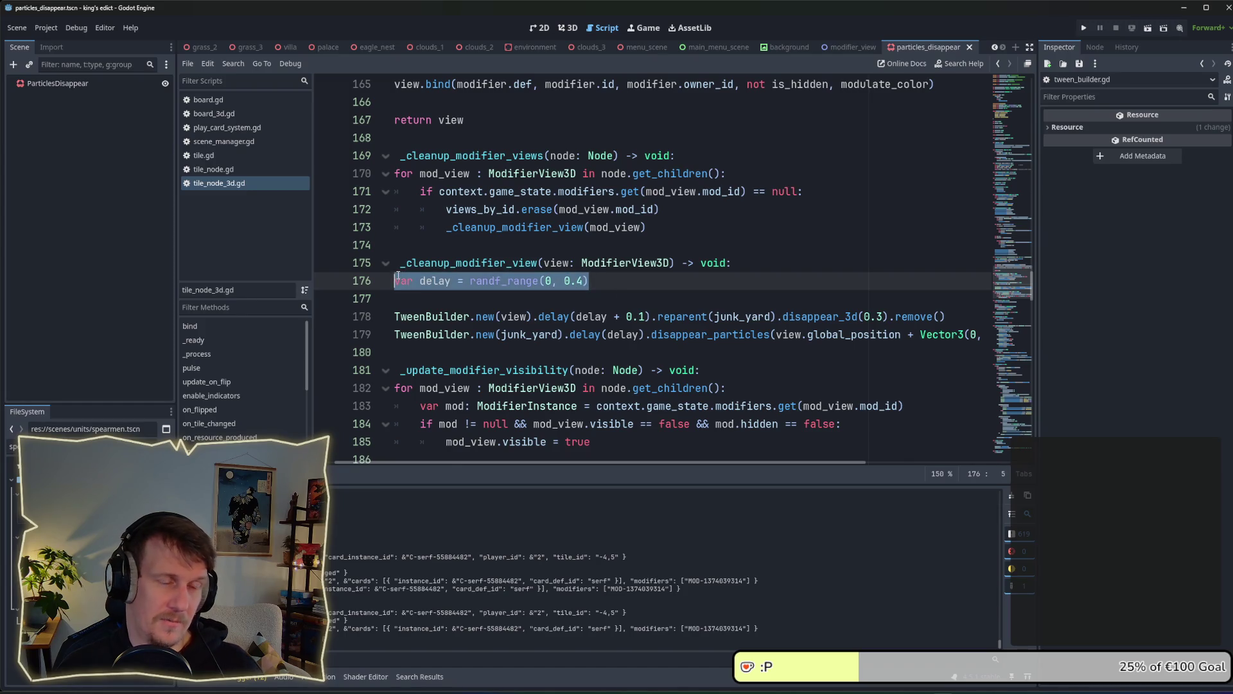
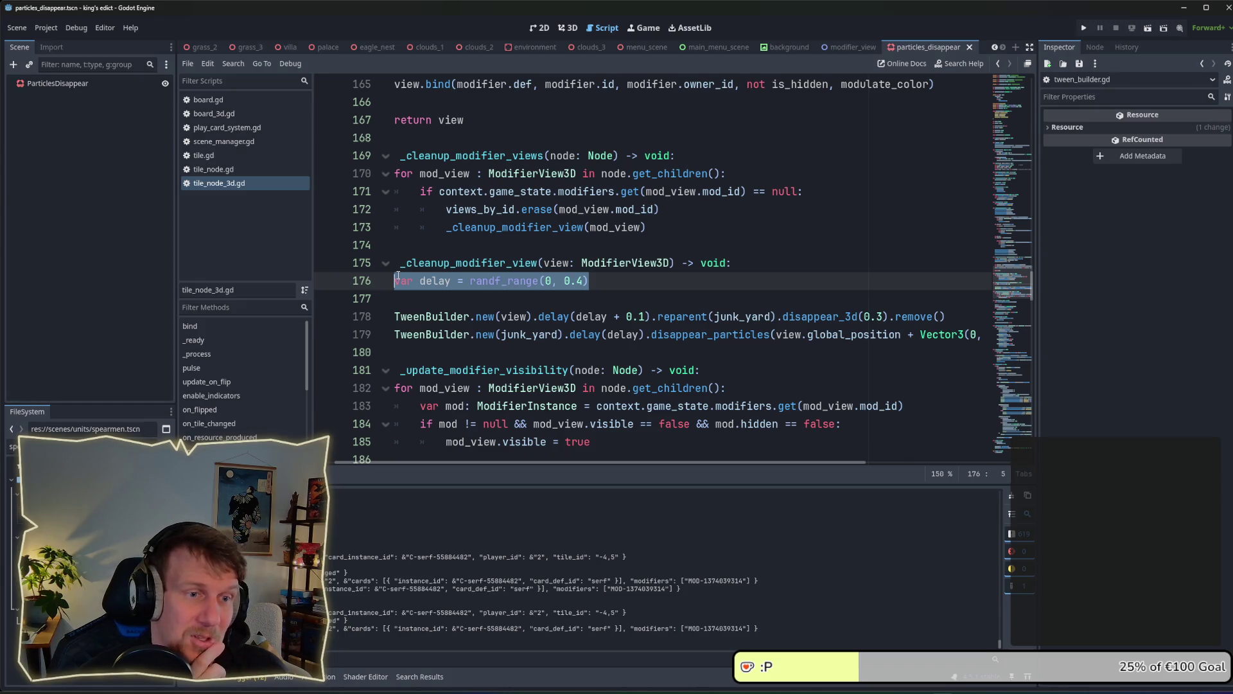
# Step: Cut line 176's randf_range delay and paste the EffectsManager class name from effects_manager.gd in its place
pyautogui.hotkey('ctrl', 'x')
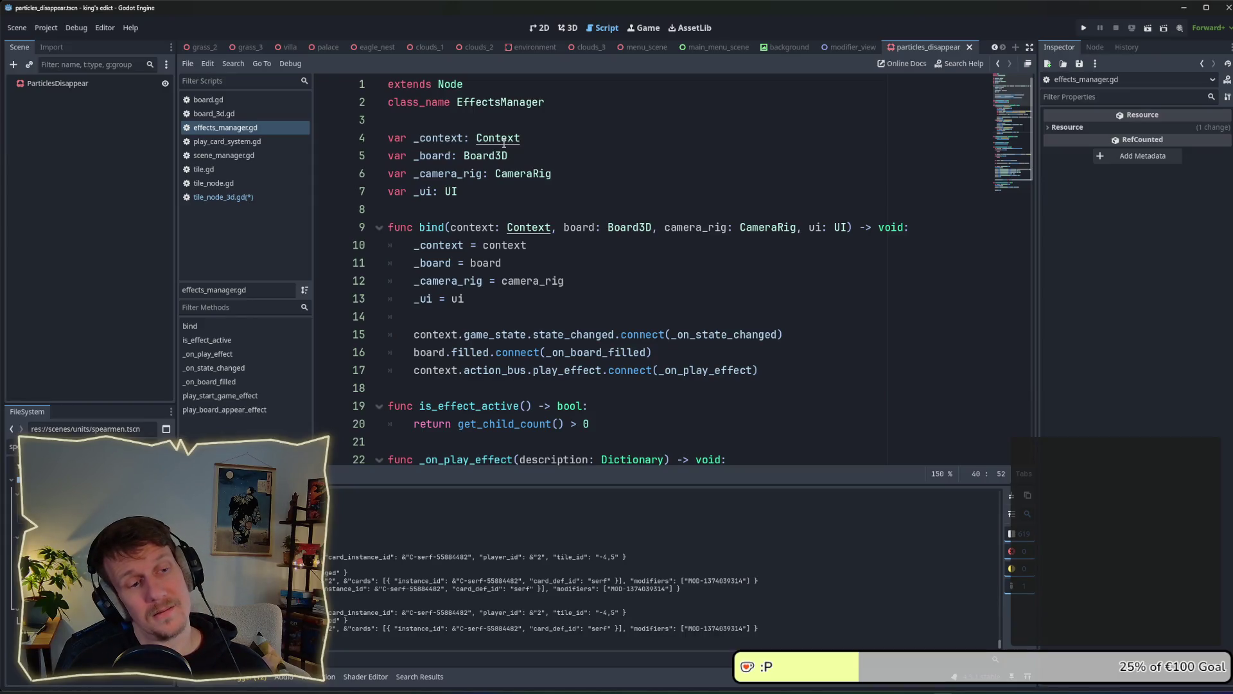
pyautogui.scroll(-1, 504, 142)
pyautogui.scroll(1, 504, 142)
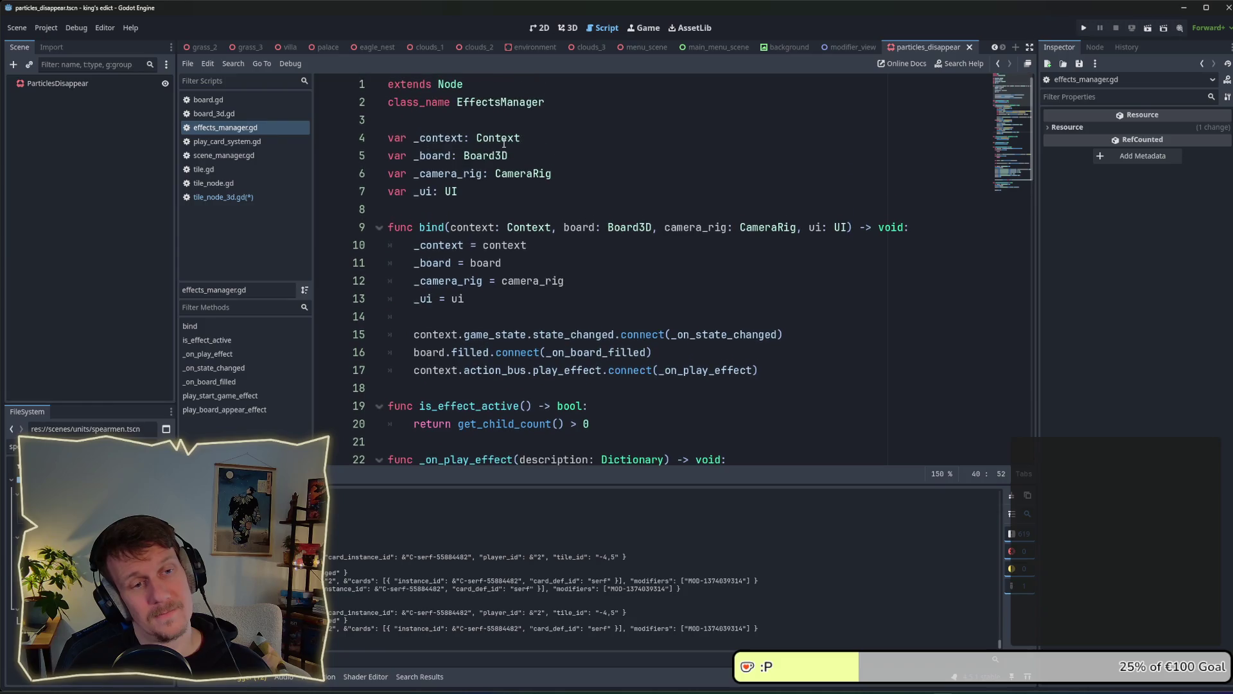
pyautogui.doubleClick(501, 102)
pyautogui.hotkey('ctrl', 'c')
pyautogui.click(225, 196)
pyautogui.hotkey('ctrl', 'v')
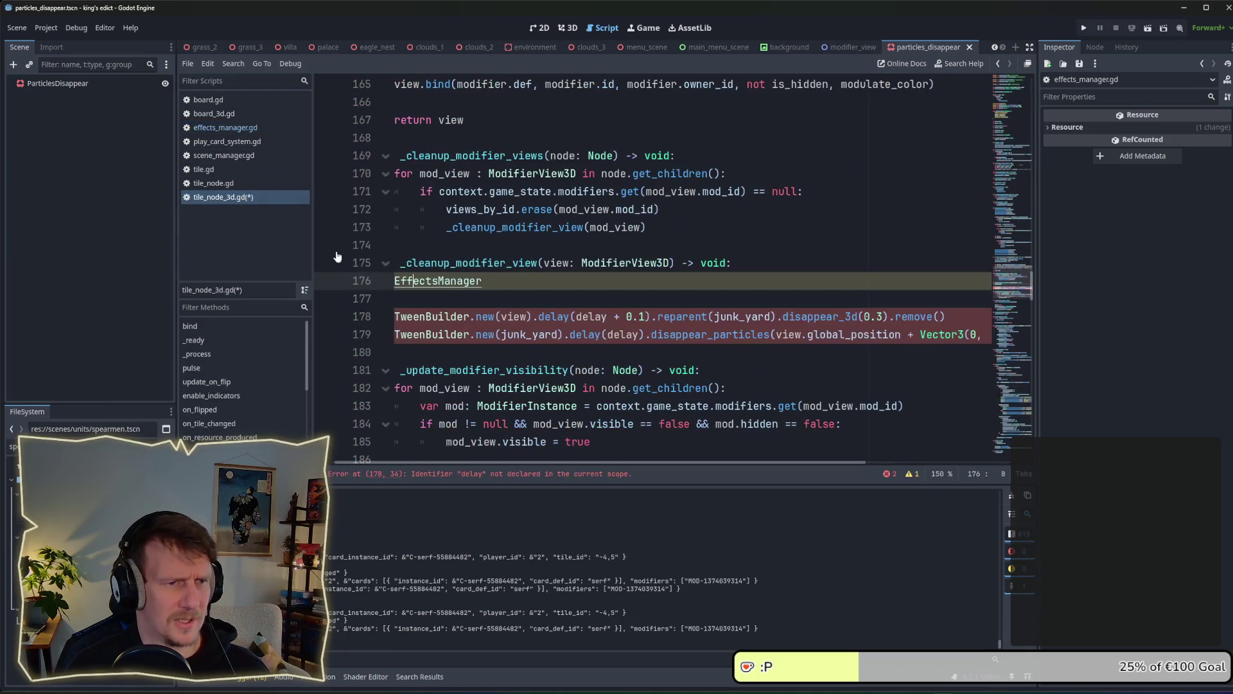
# Step: Rewrite line 176 as 'var delay = context' using autocomplete, then go to context's definition
pyautogui.moveTo(549, 284); pyautogui.dragTo(390, 283)
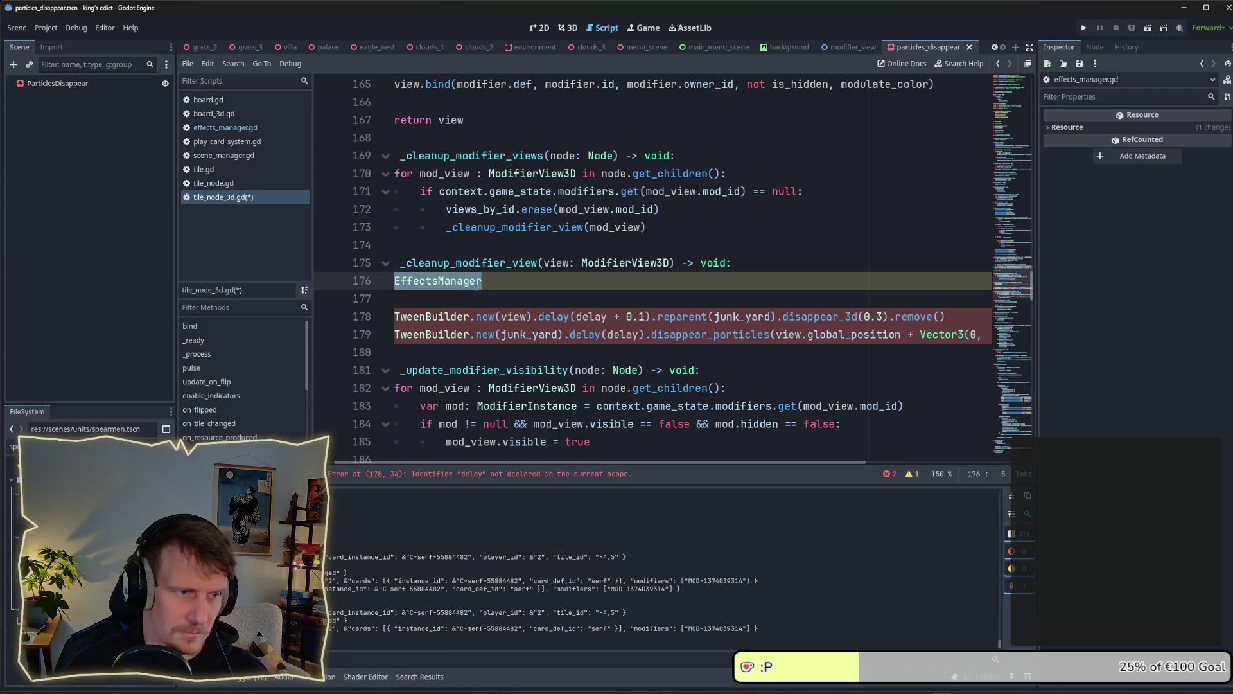
pyautogui.moveTo(477, 287)
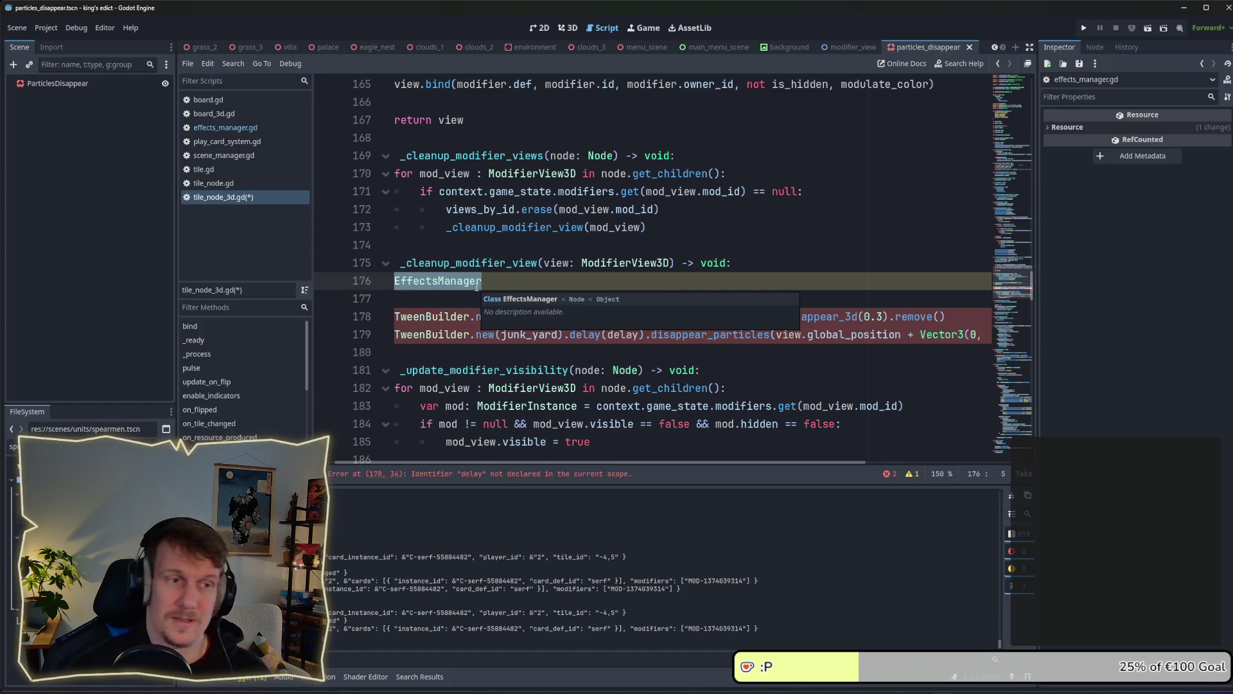
pyautogui.press('Right')
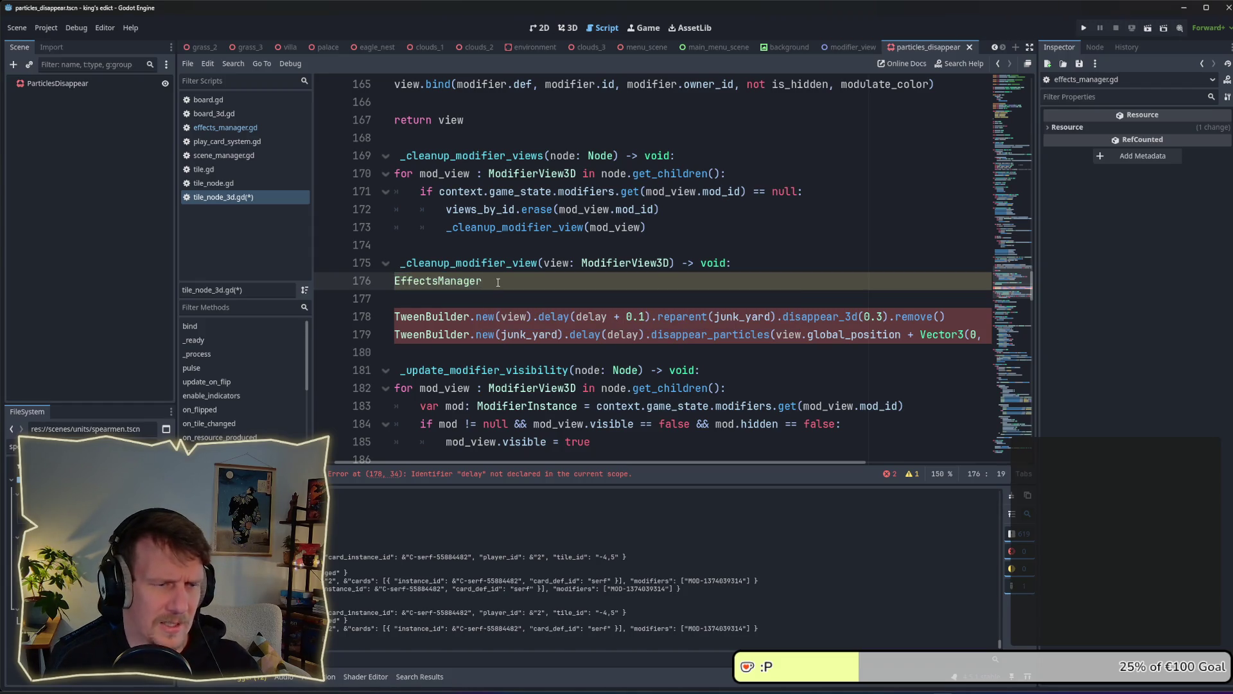
pyautogui.moveTo(498, 282); pyautogui.dragTo(391, 284)
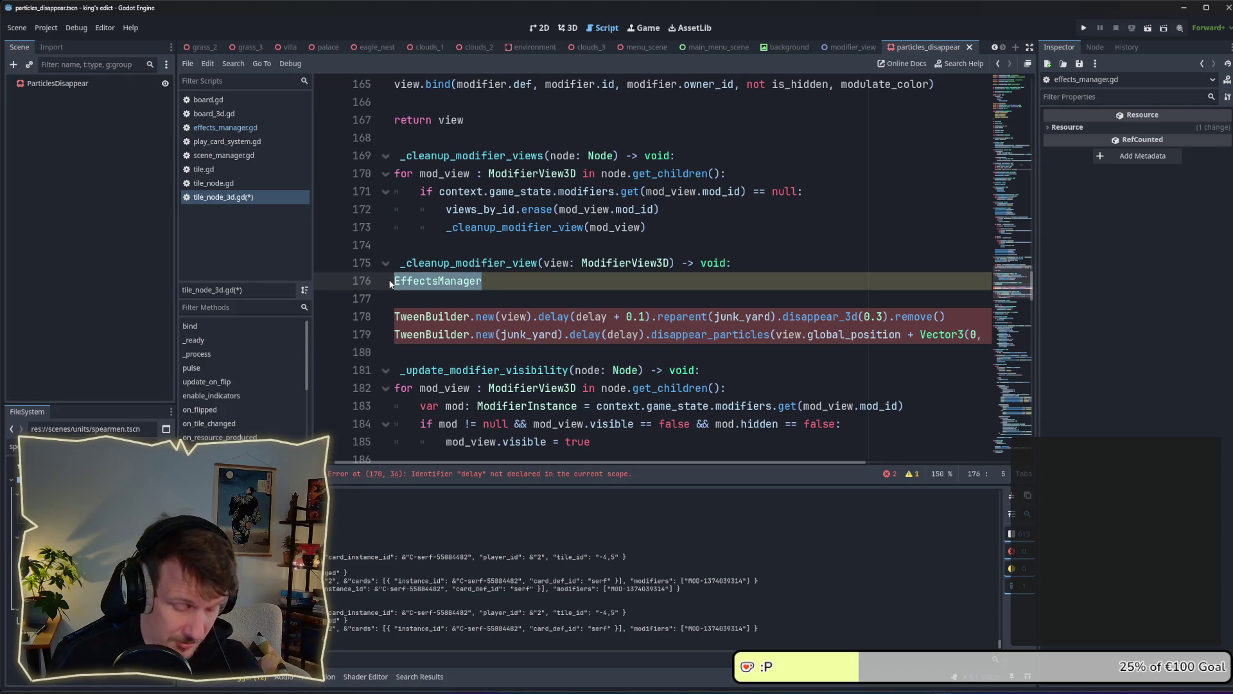
pyautogui.write('var delay =')
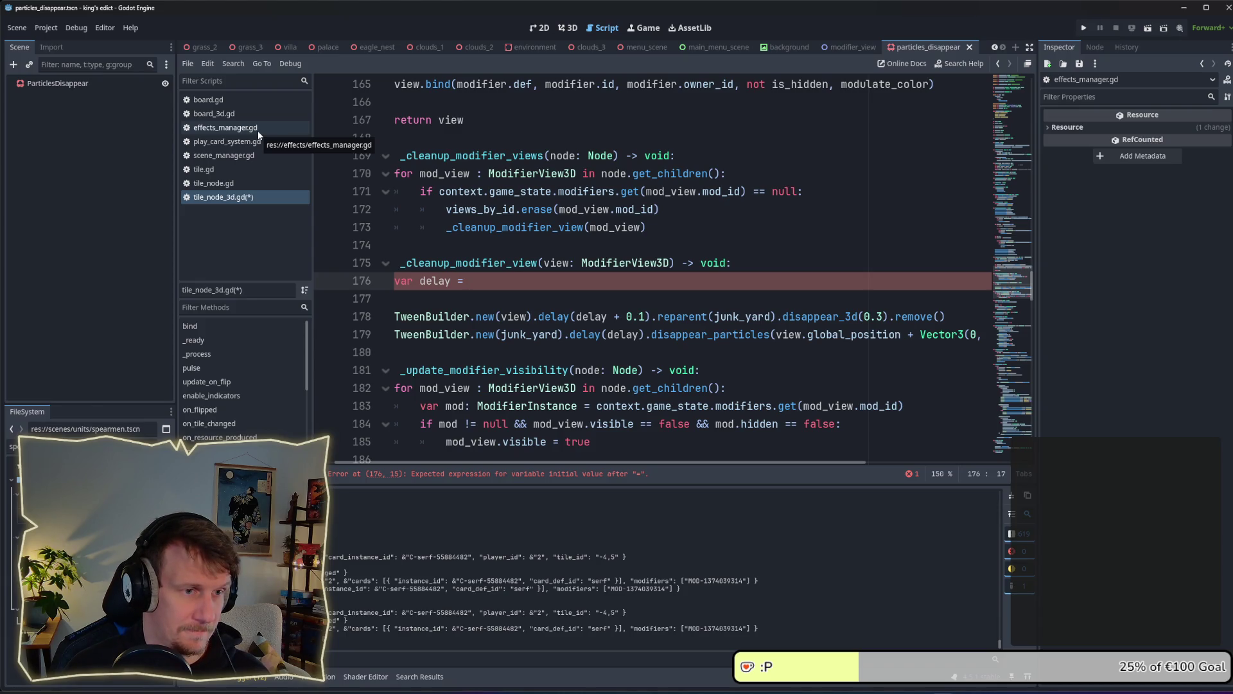
pyautogui.write('con')
pyautogui.press('Down')
pyautogui.press('Down')
pyautogui.press('Return')
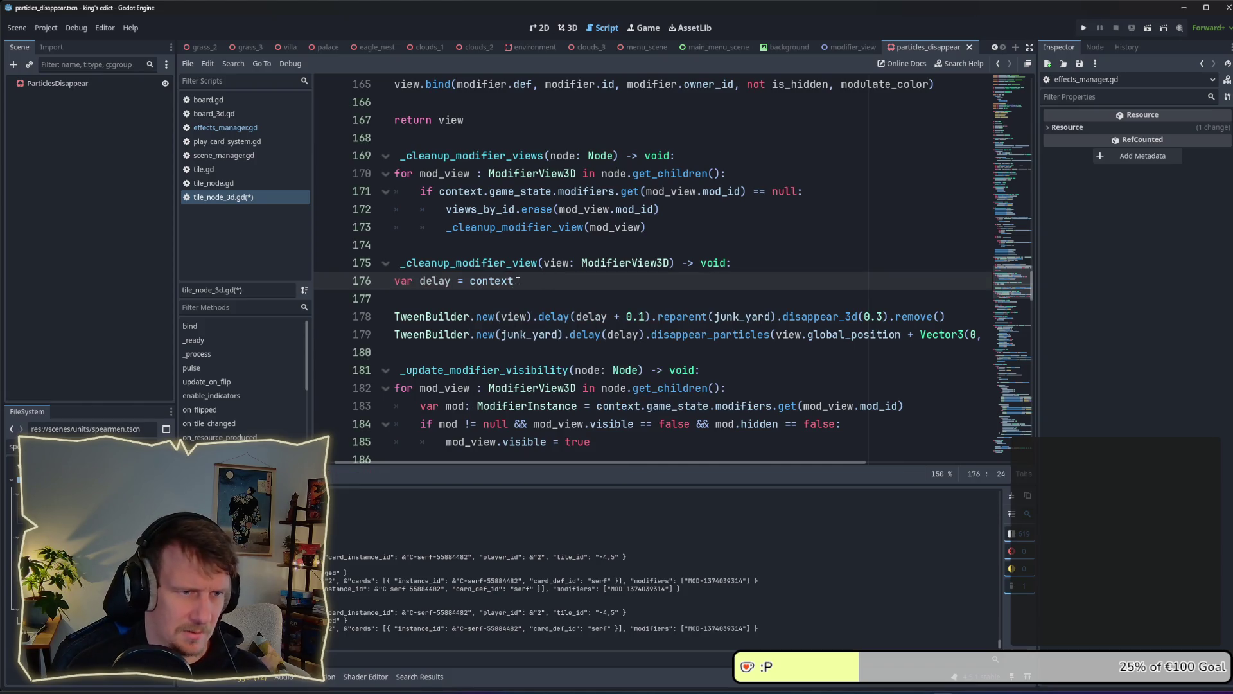
pyautogui.keyDown('ctrl'); pyautogui.click(507, 281); pyautogui.keyUp('ctrl')
pyautogui.keyDown('ctrl'); pyautogui.click(510, 257); pyautogui.keyUp('ctrl')
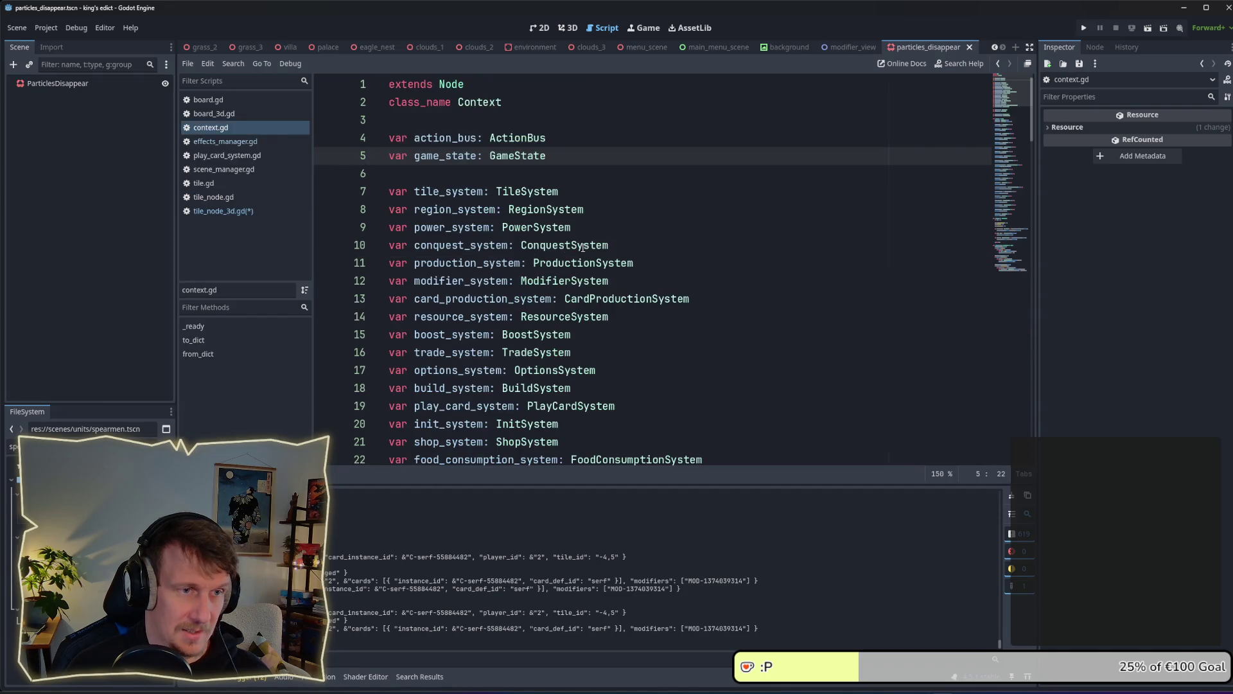
pyautogui.scroll(-4, 537, 231)
pyautogui.scroll(-3, 541, 252)
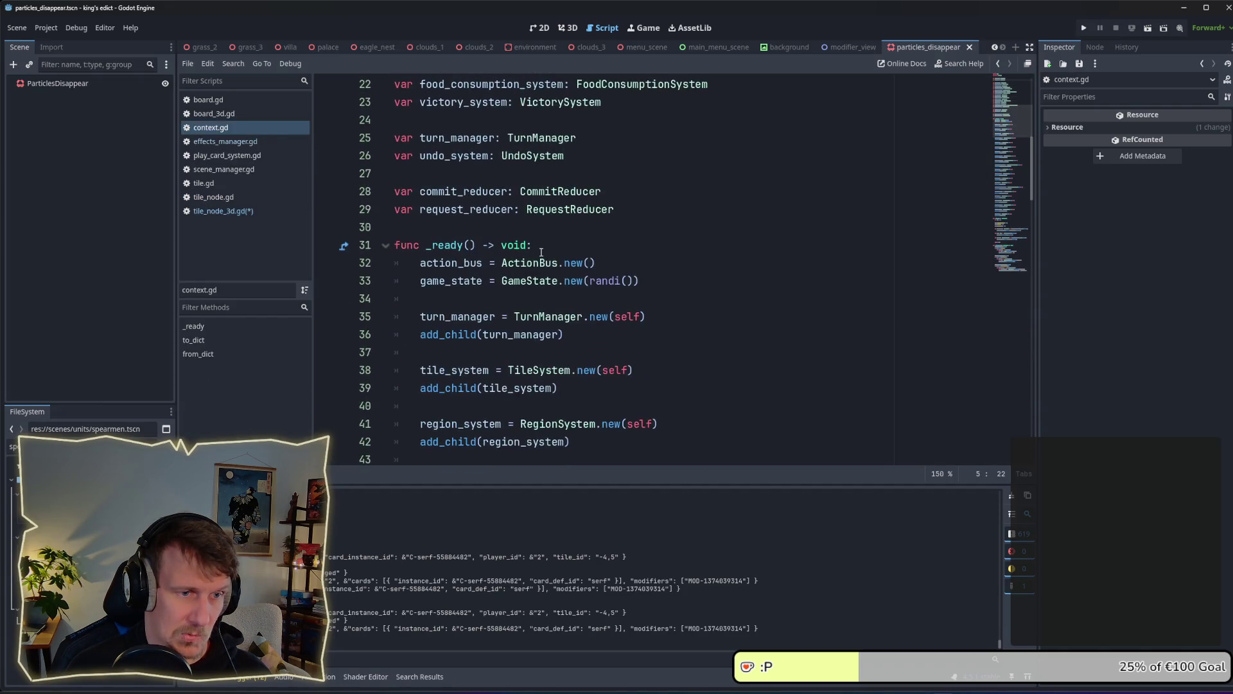
pyautogui.scroll(7, 540, 252)
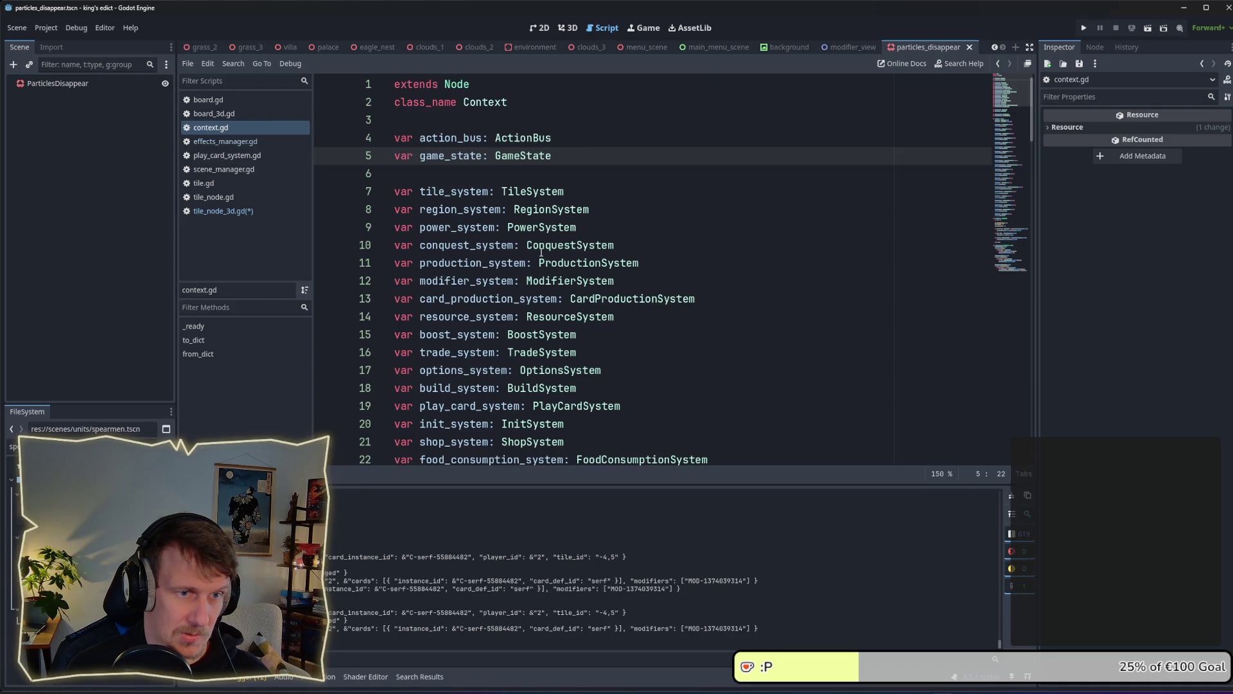
pyautogui.scroll(-5, 541, 252)
pyautogui.click(670, 323)
pyautogui.press('Return')
pyautogui.press('Return')
pyautogui.write('var ')
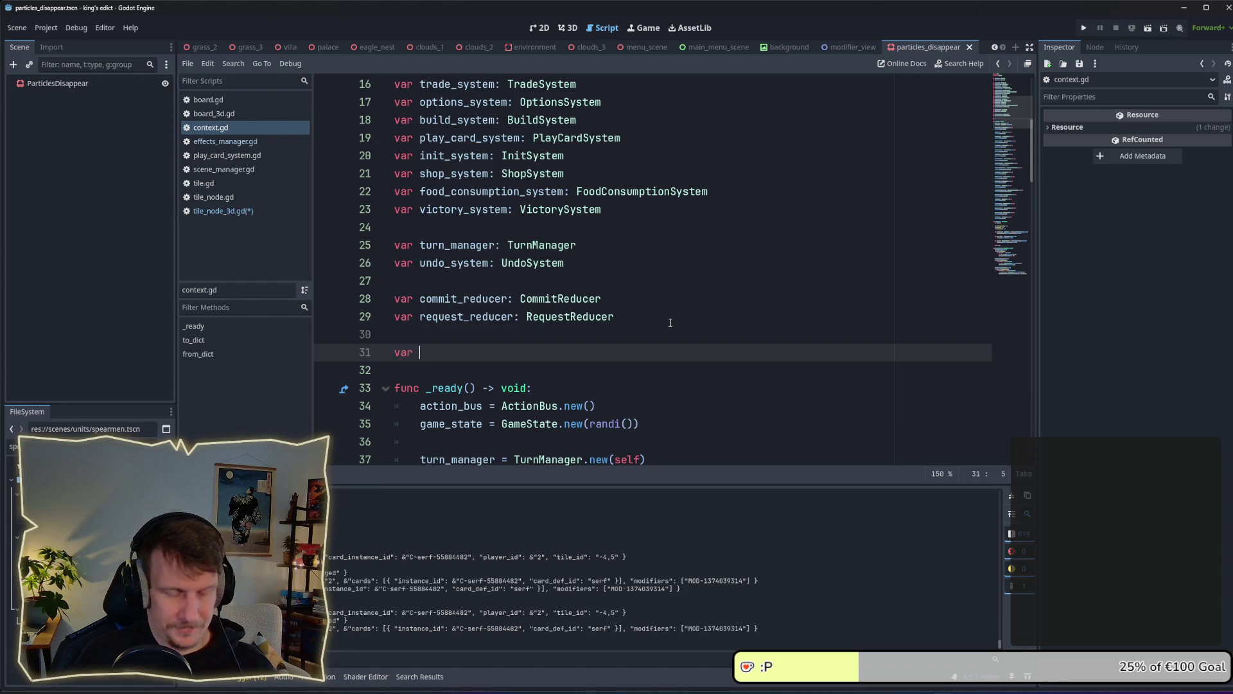
pyautogui.write('delay_')
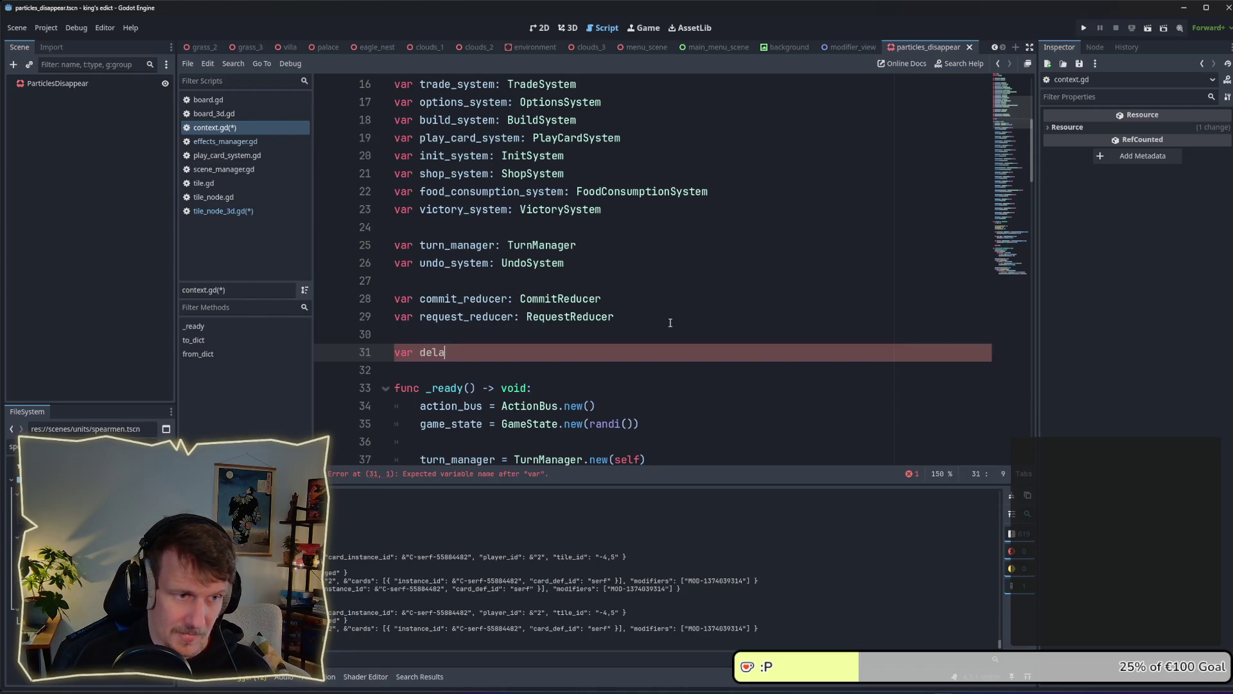
pyautogui.hotkey('ctrl', 'BackSpace')
pyautogui.hotkey('ctrl', 'BackSpace')
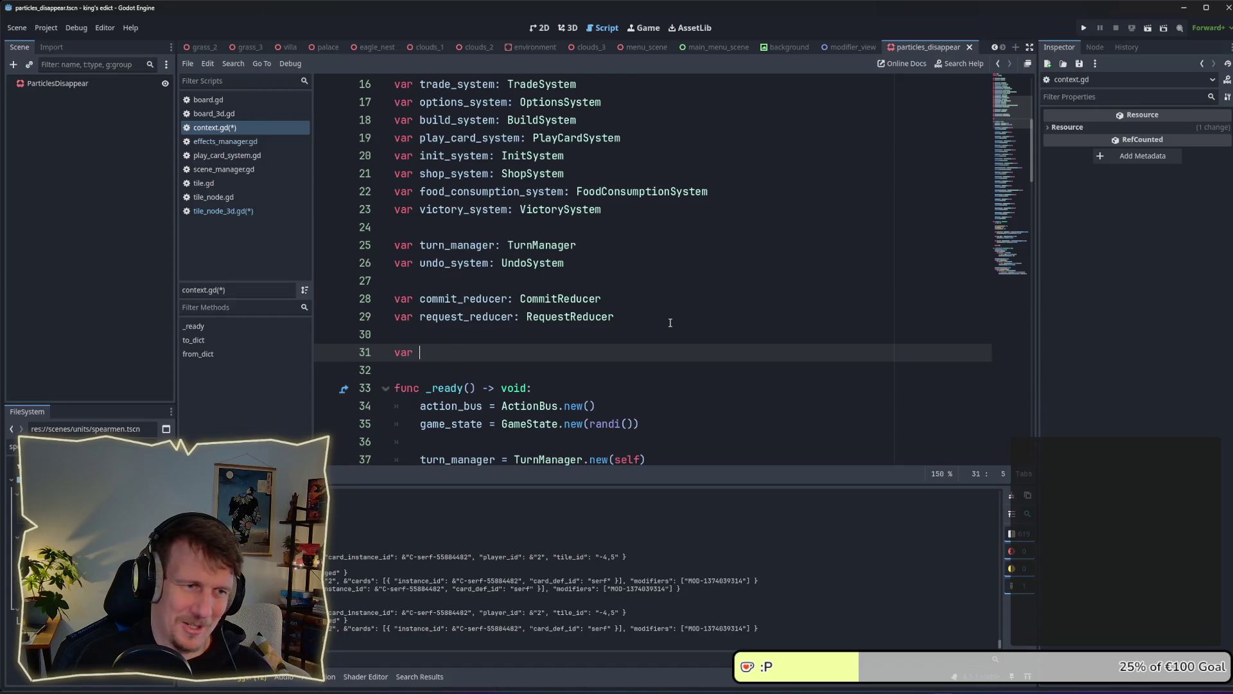
pyautogui.write('var')
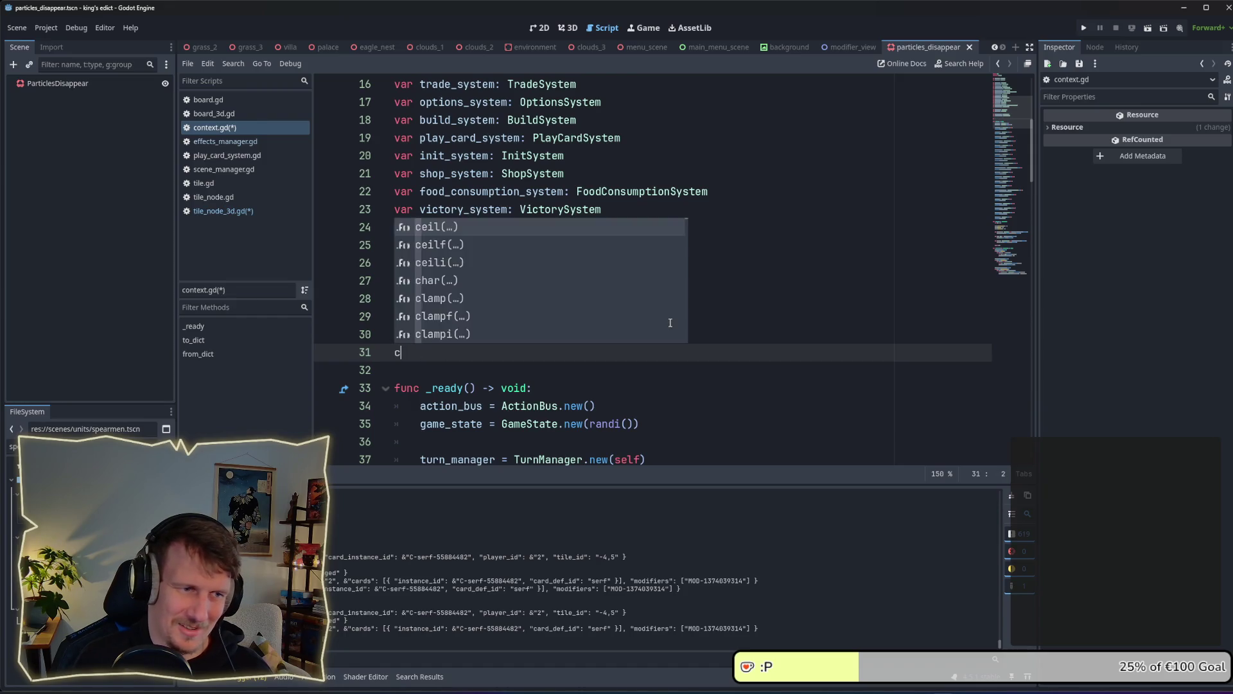
pyautogui.hotkey('ctrl', 'BackSpace')
pyautogui.hotkey('ctrl', 'BackSpace')
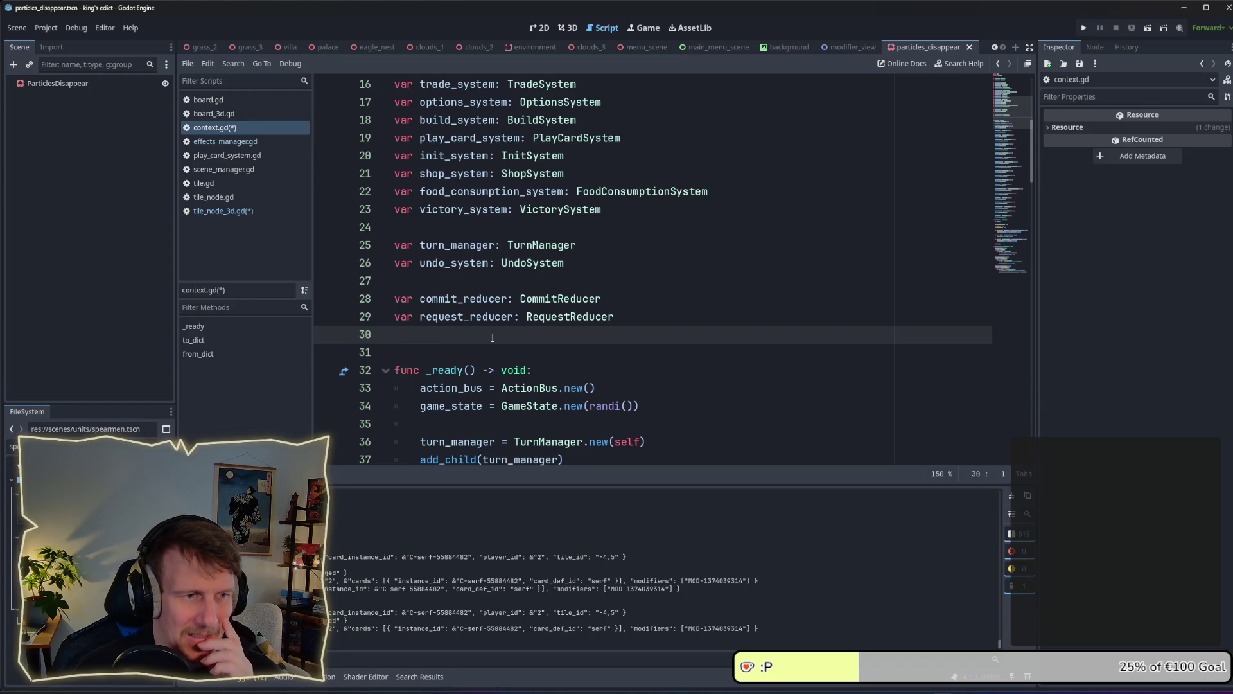
pyautogui.press('BackSpace')
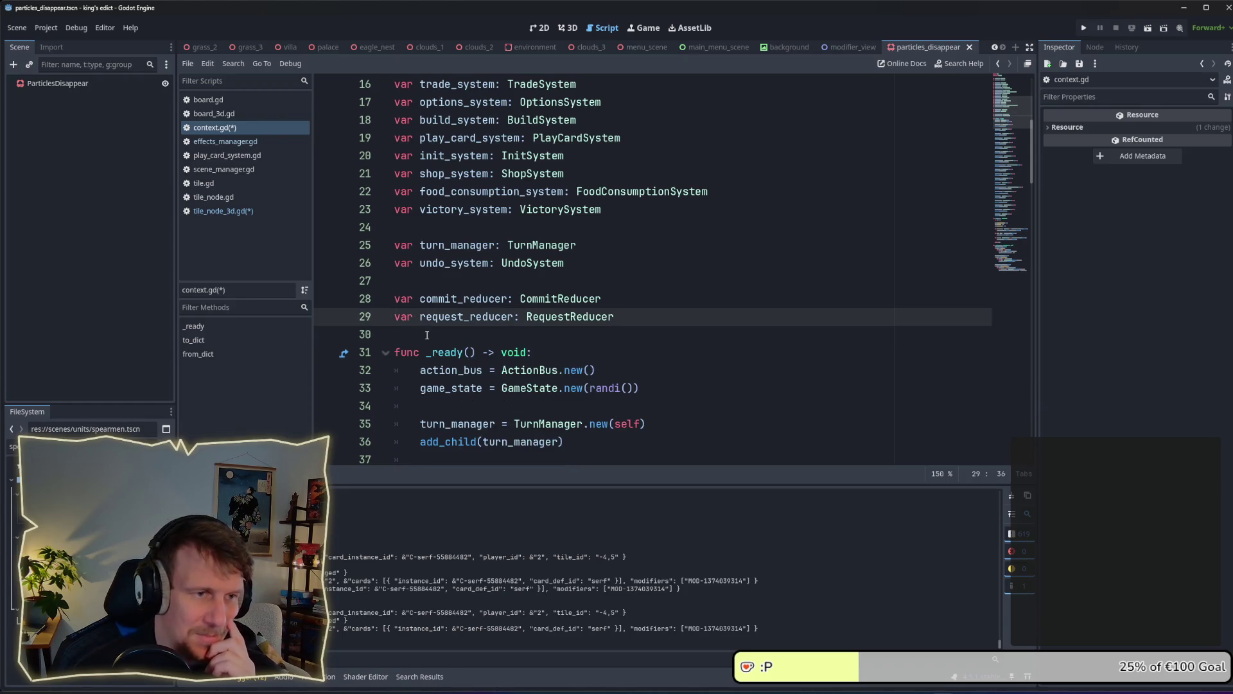
pyautogui.scroll(3, 427, 334)
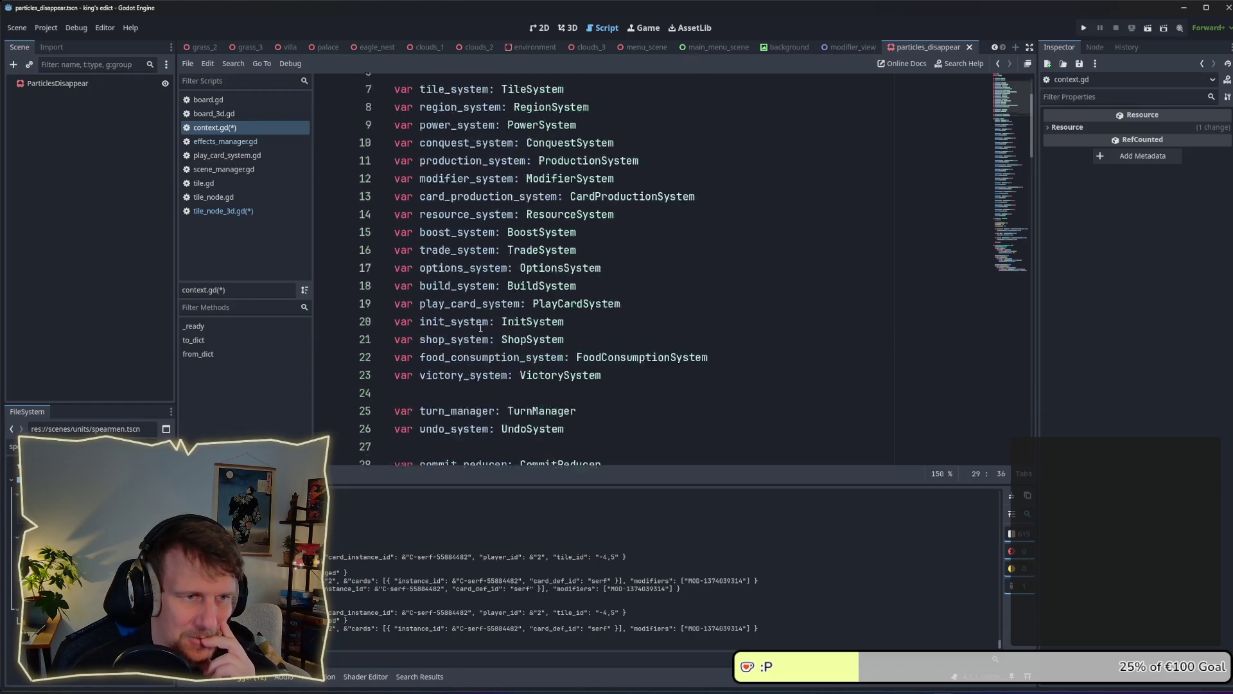
pyautogui.scroll(2, 628, 137)
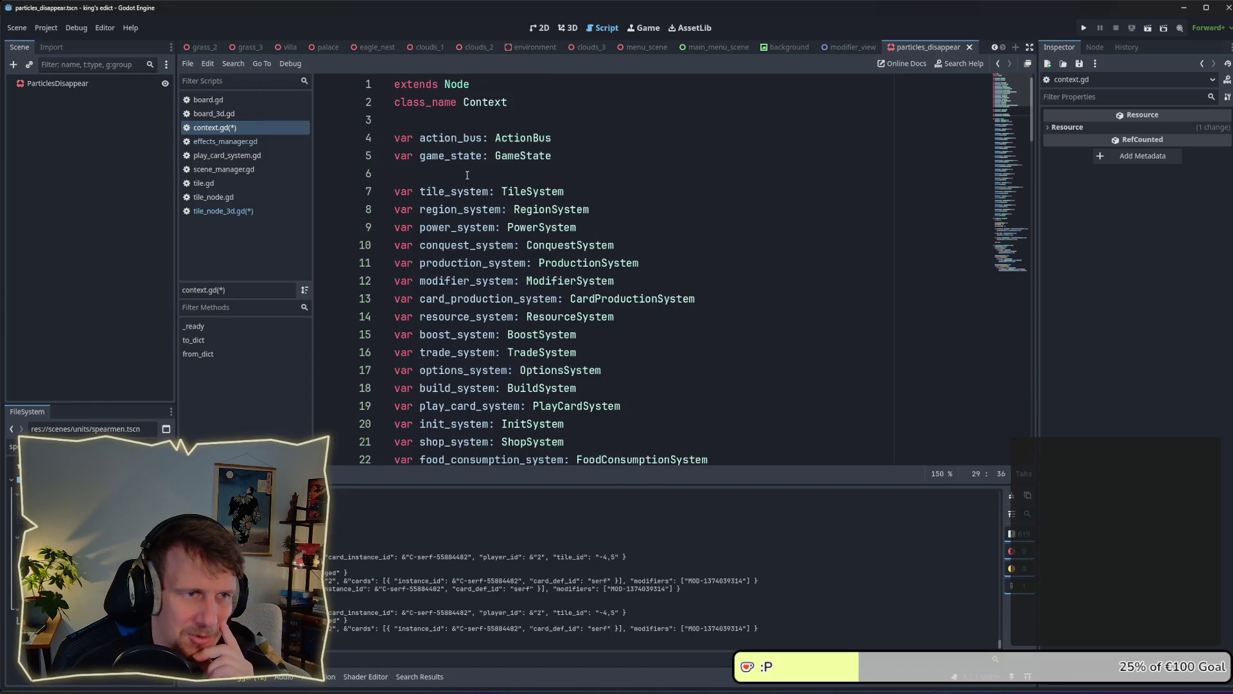
pyautogui.scroll(-4, 467, 174)
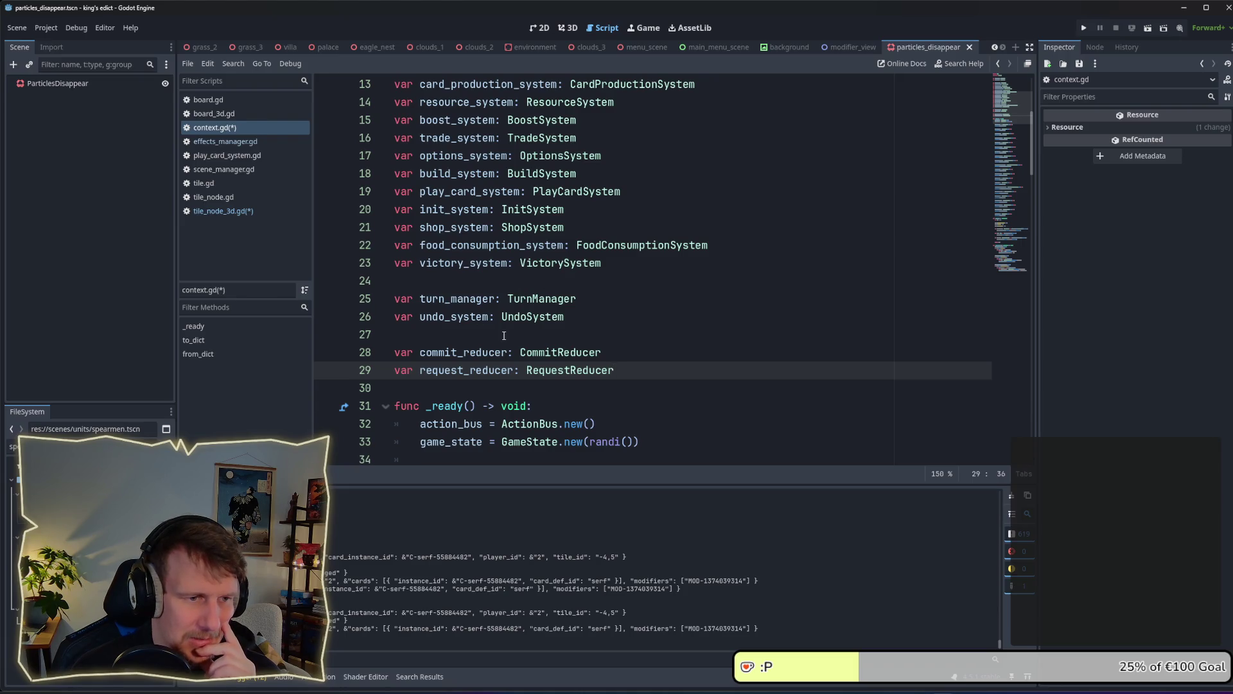
pyautogui.scroll(-7, 504, 335)
pyautogui.scroll(2, 505, 335)
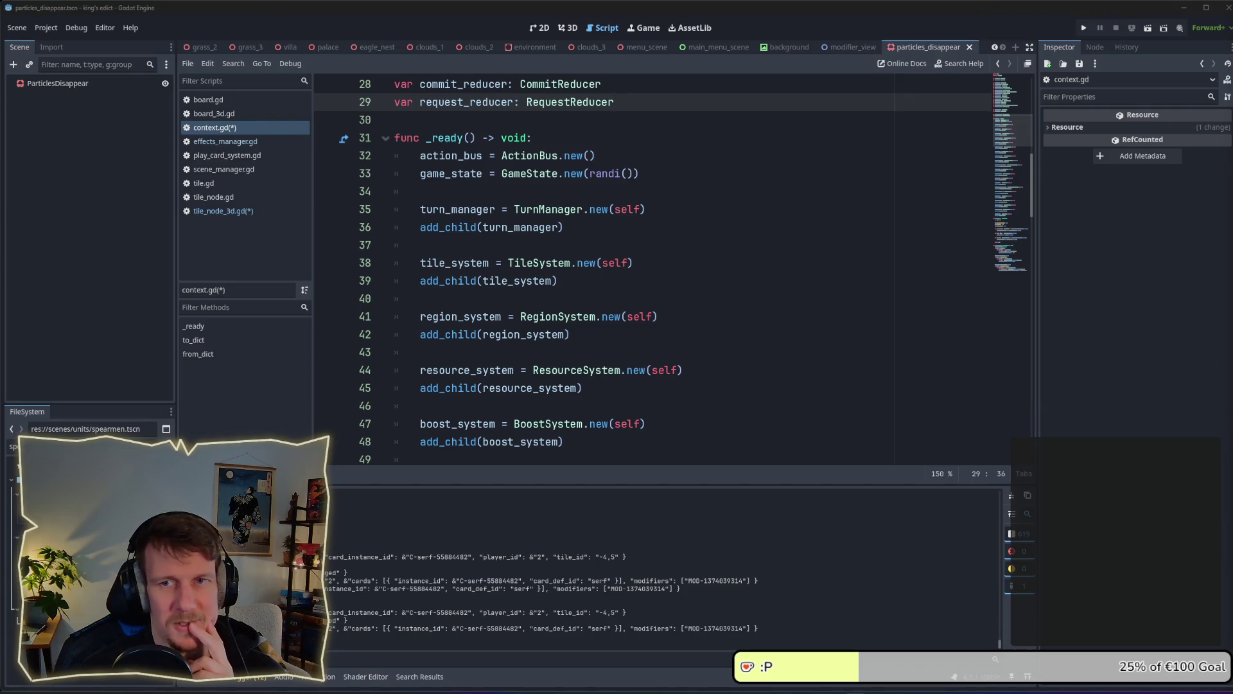
pyautogui.click(478, 122)
pyautogui.press('Return')
pyautogui.press('Return')
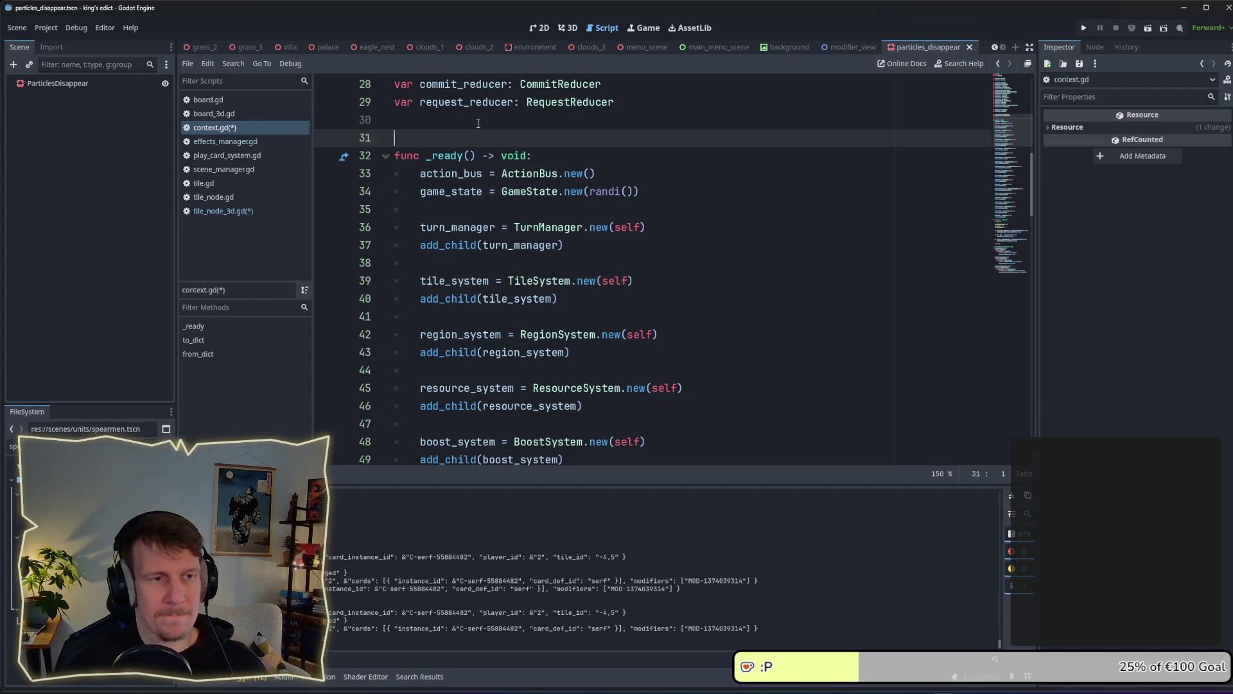
pyautogui.press('Up')
pyautogui.press('BackSpace')
pyautogui.press('BackSpace')
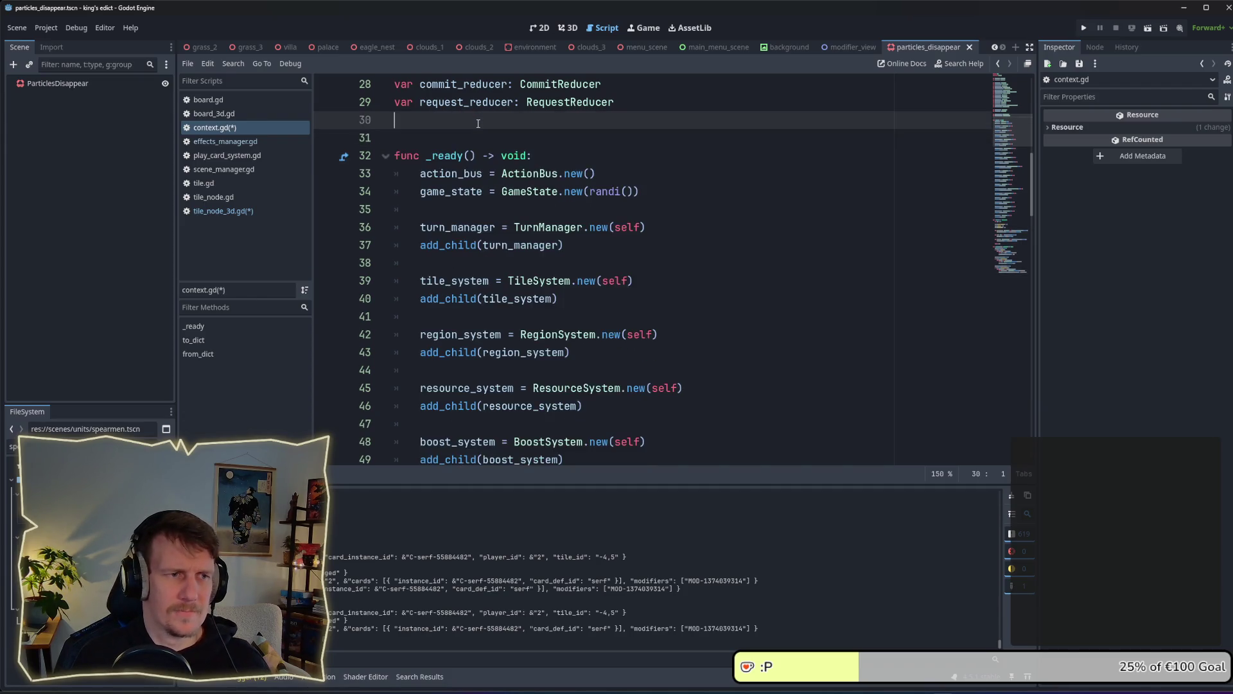
pyautogui.hotkey('ctrl', 's')
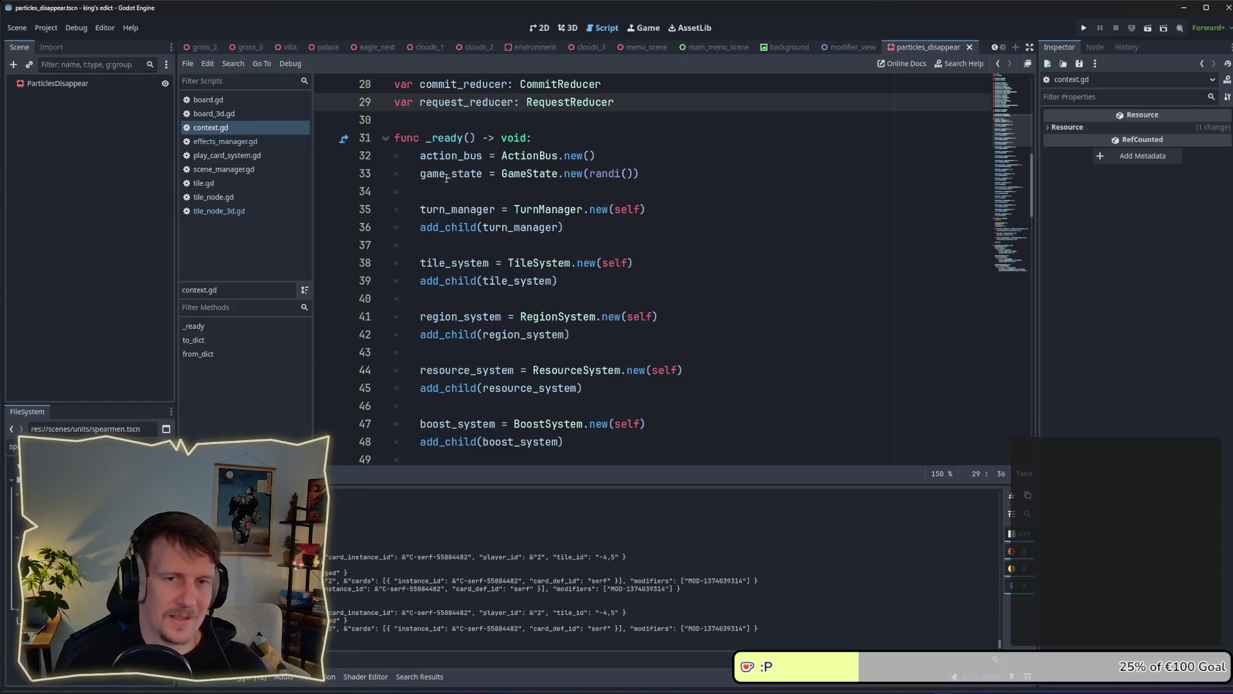
pyautogui.moveTo(446, 179)
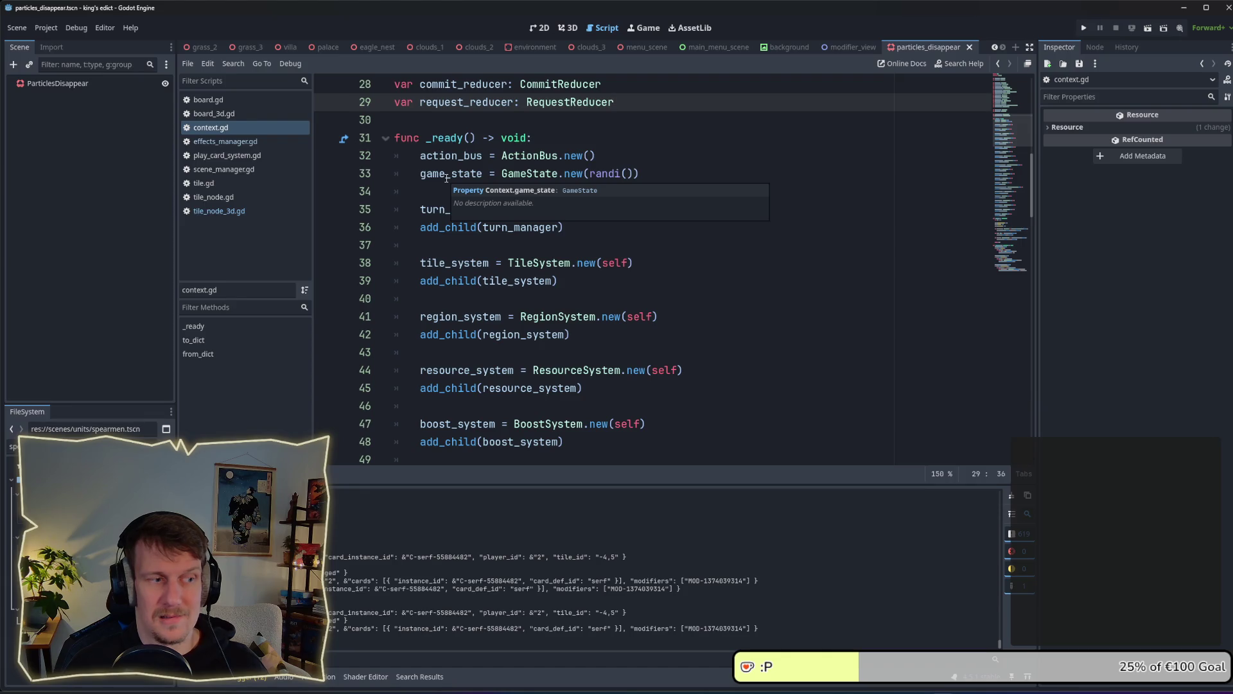
pyautogui.click(90, 446)
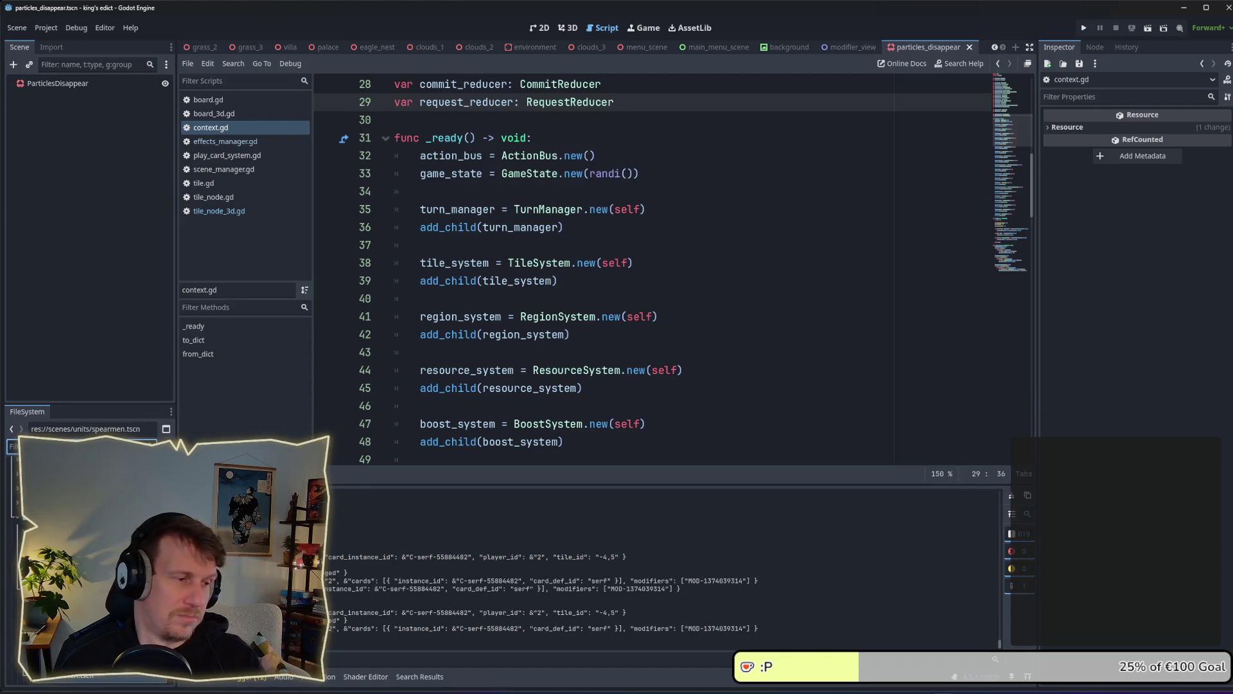
pyautogui.click(90, 513)
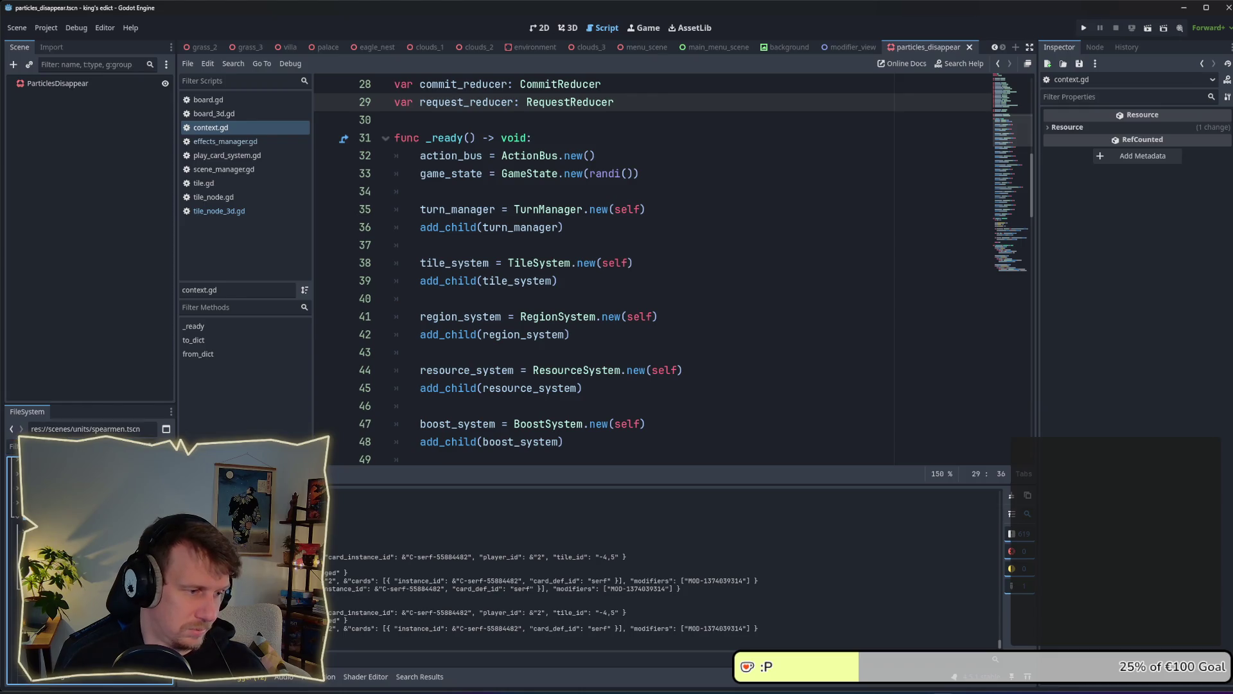
pyautogui.scroll(-3, 89, 559)
pyautogui.scroll(-3, 90, 559)
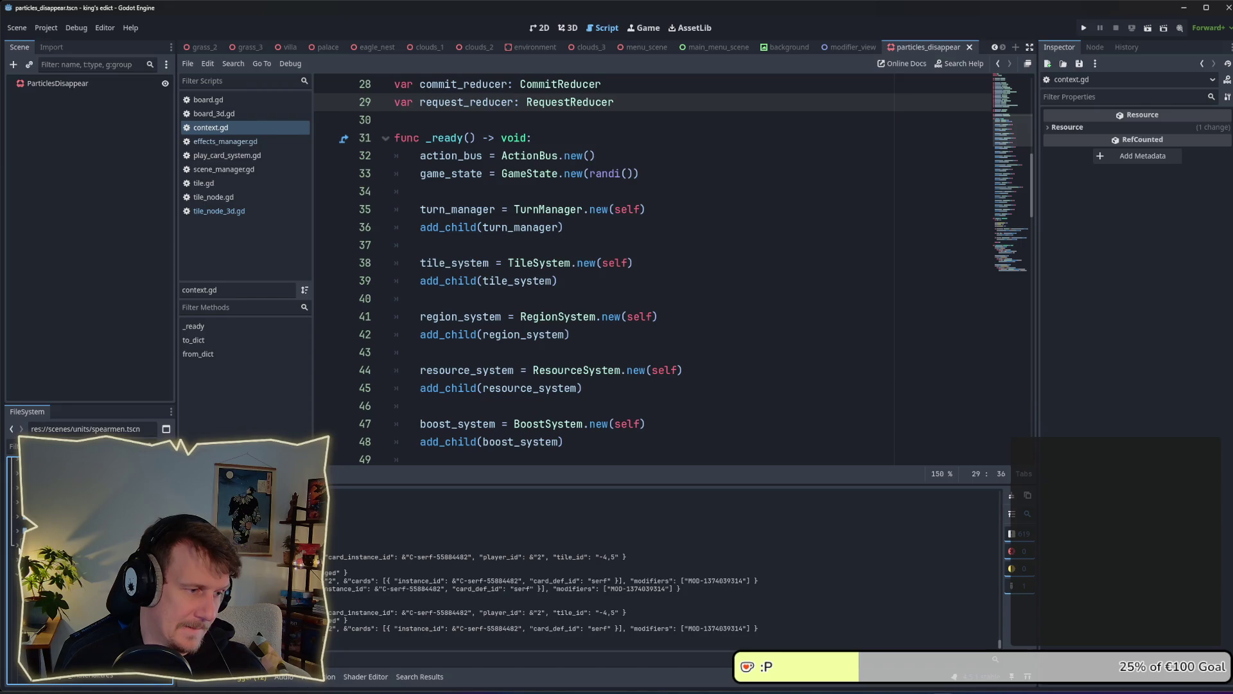
pyautogui.scroll(8, 702, 322)
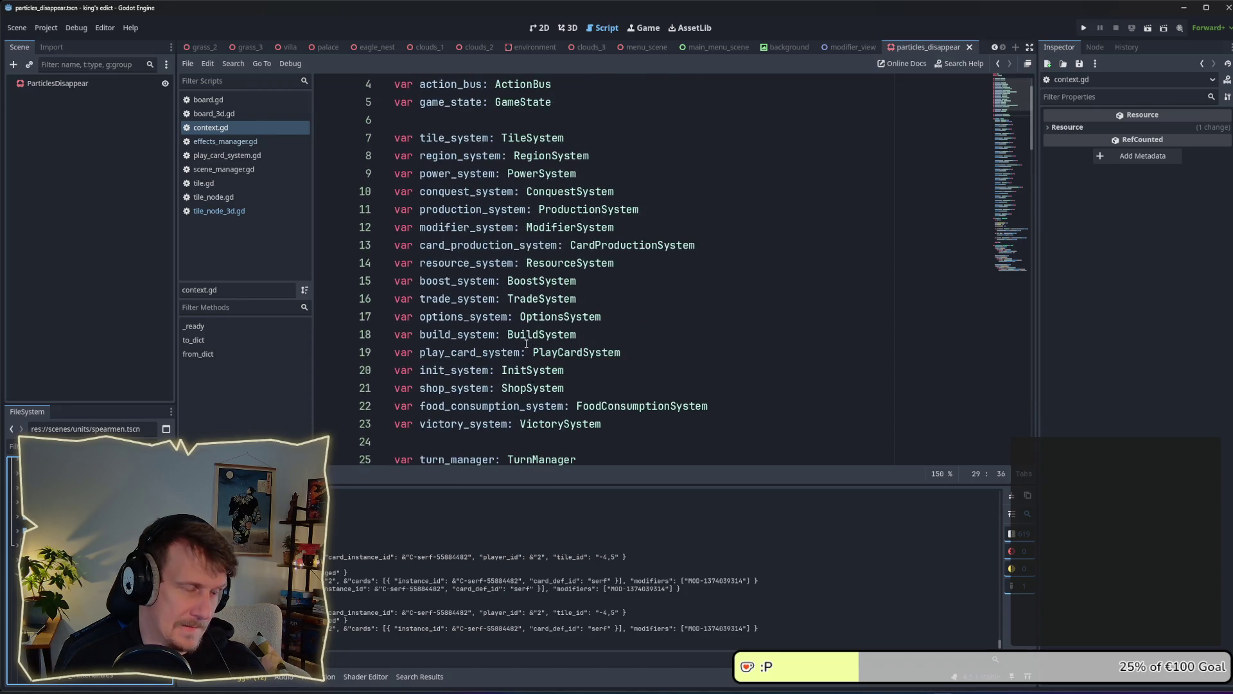
pyautogui.click(702, 321)
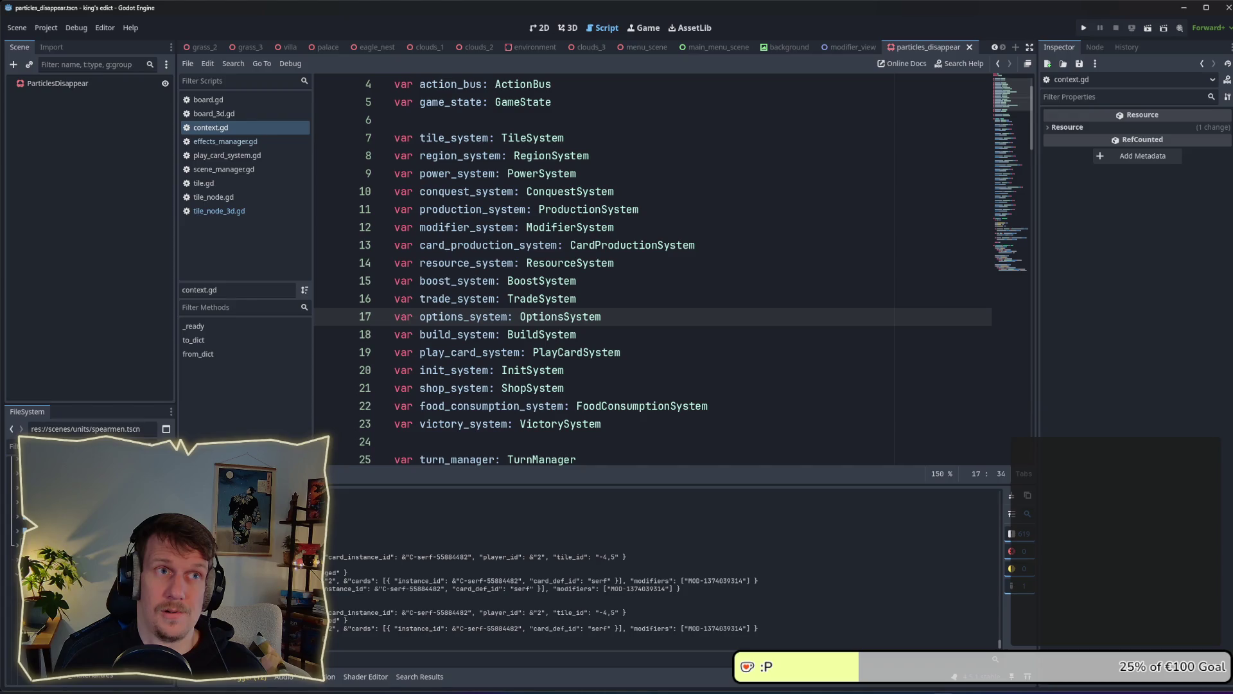
pyautogui.scroll(-4, 610, 329)
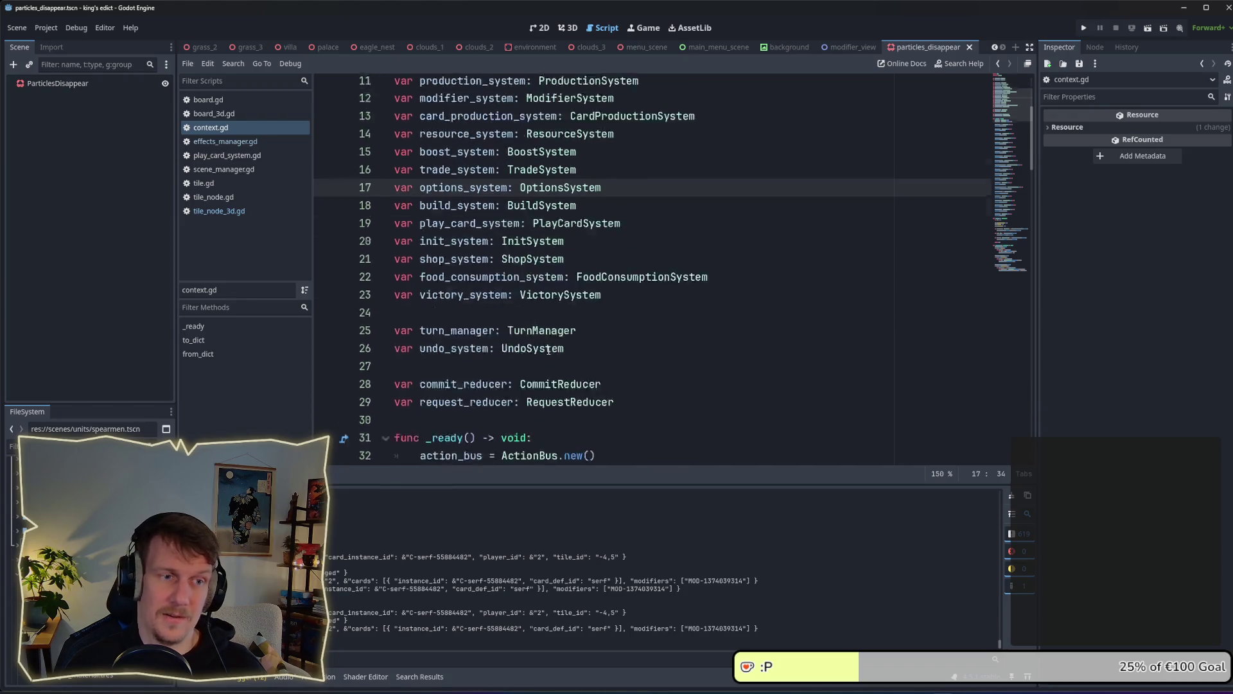
pyautogui.click(610, 331)
# Step: Declare 'var delay_manager: DelayManager' on a new line below request_reducer and save context.gd
pyautogui.press('Return')
pyautogui.press('Return')
pyautogui.press('Up')
pyautogui.write('var ')
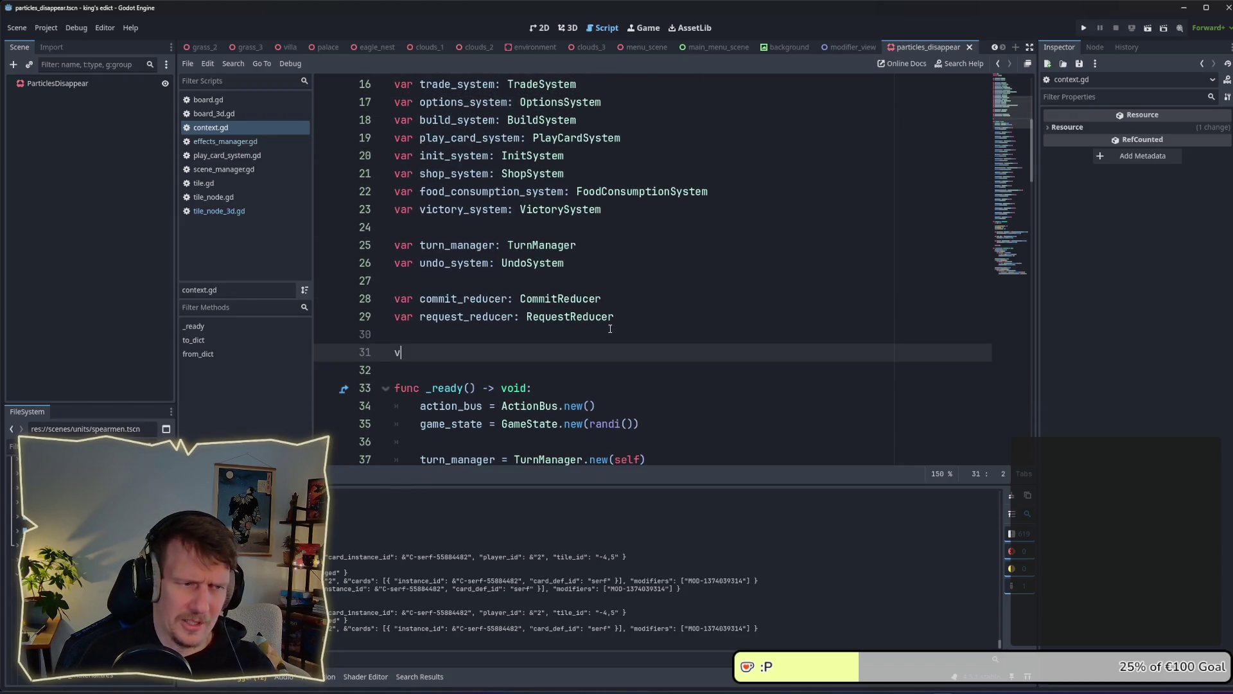
pyautogui.write('e')
pyautogui.press('BackSpace')
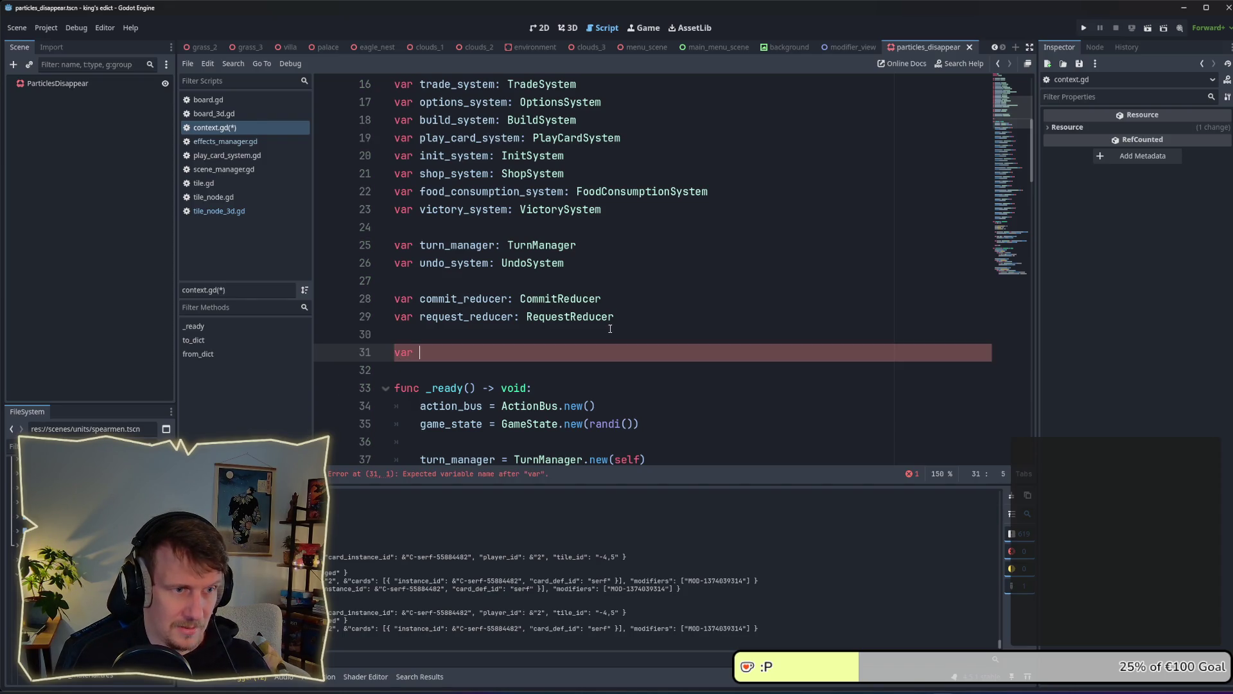
pyautogui.write('c')
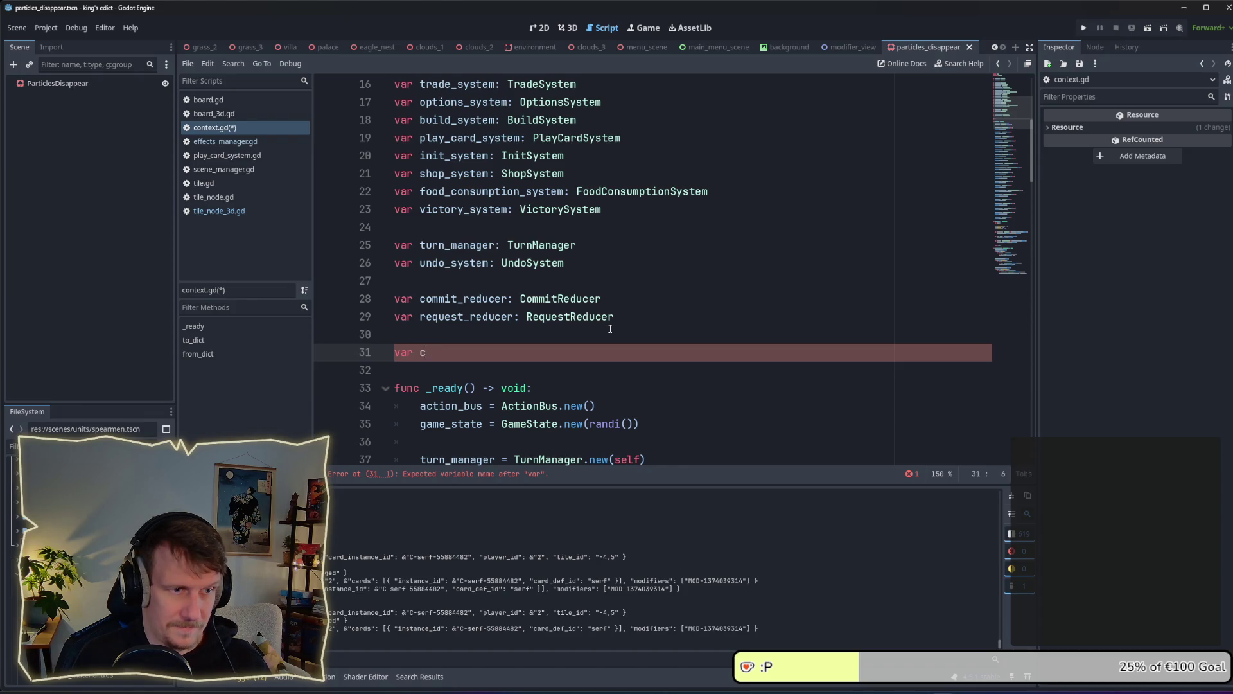
pyautogui.press('BackSpace')
pyautogui.write('delay_coor')
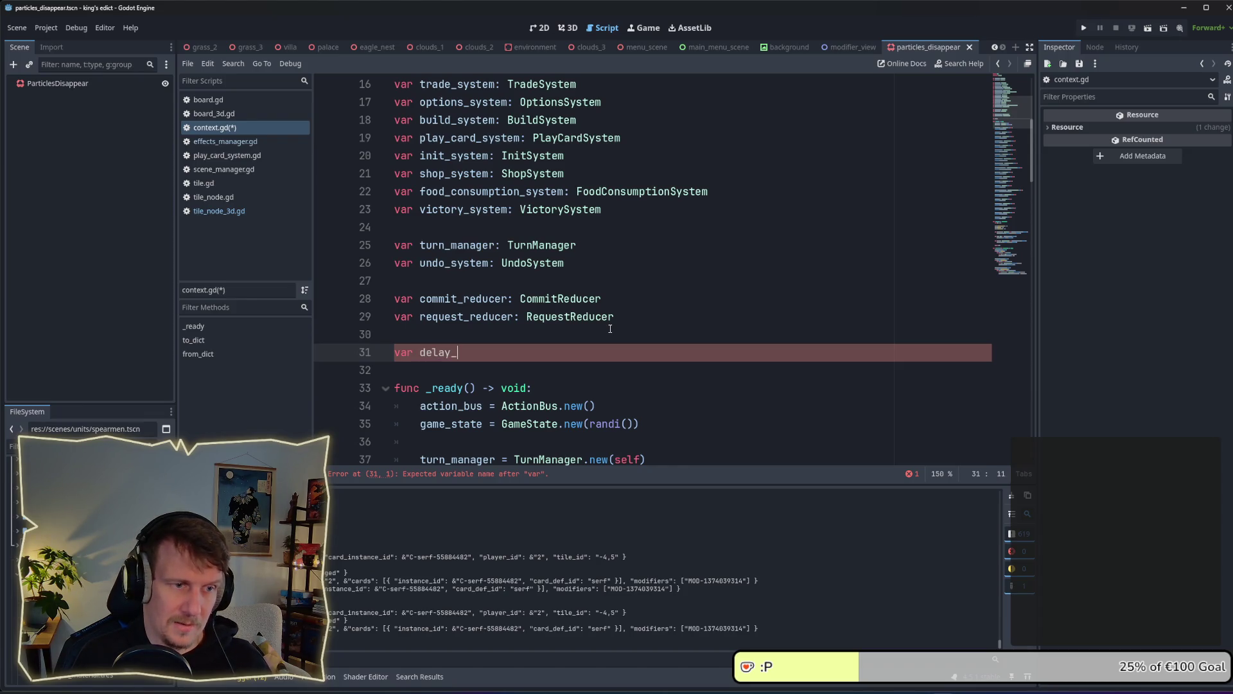
pyautogui.write('d')
pyautogui.press('BackSpace')
pyautogui.press('BackSpace')
pyautogui.press('BackSpace')
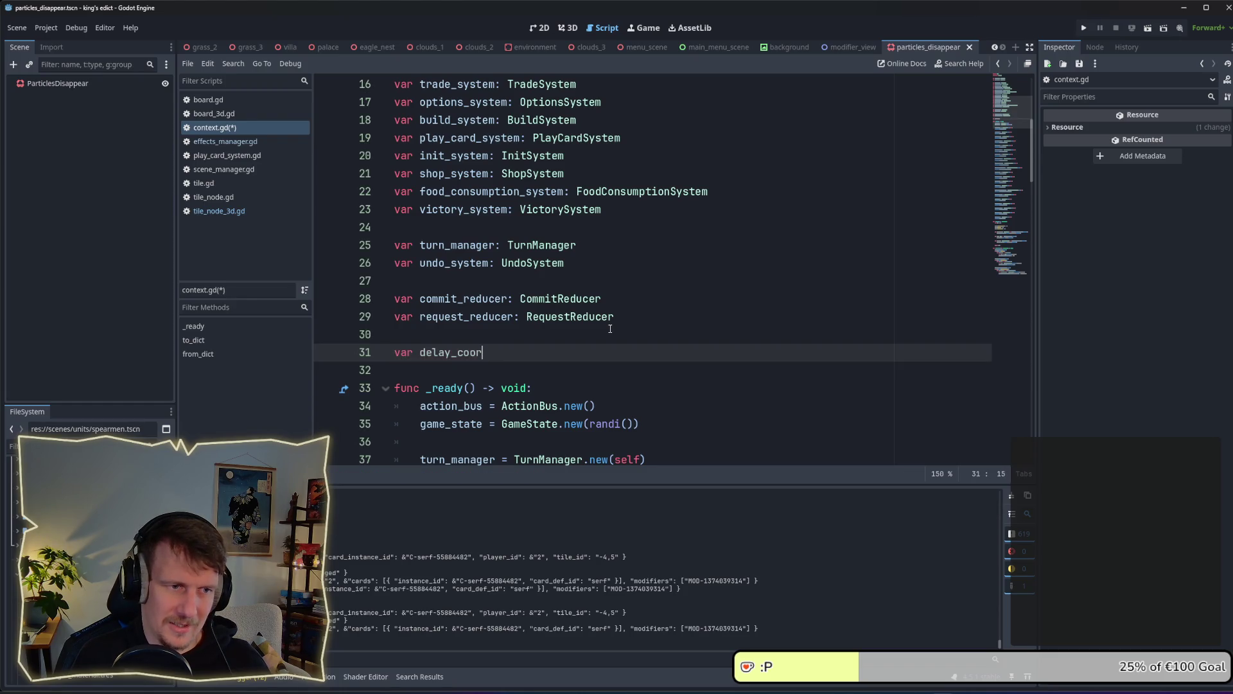
pyautogui.press('BackSpace')
pyautogui.write('manager: ')
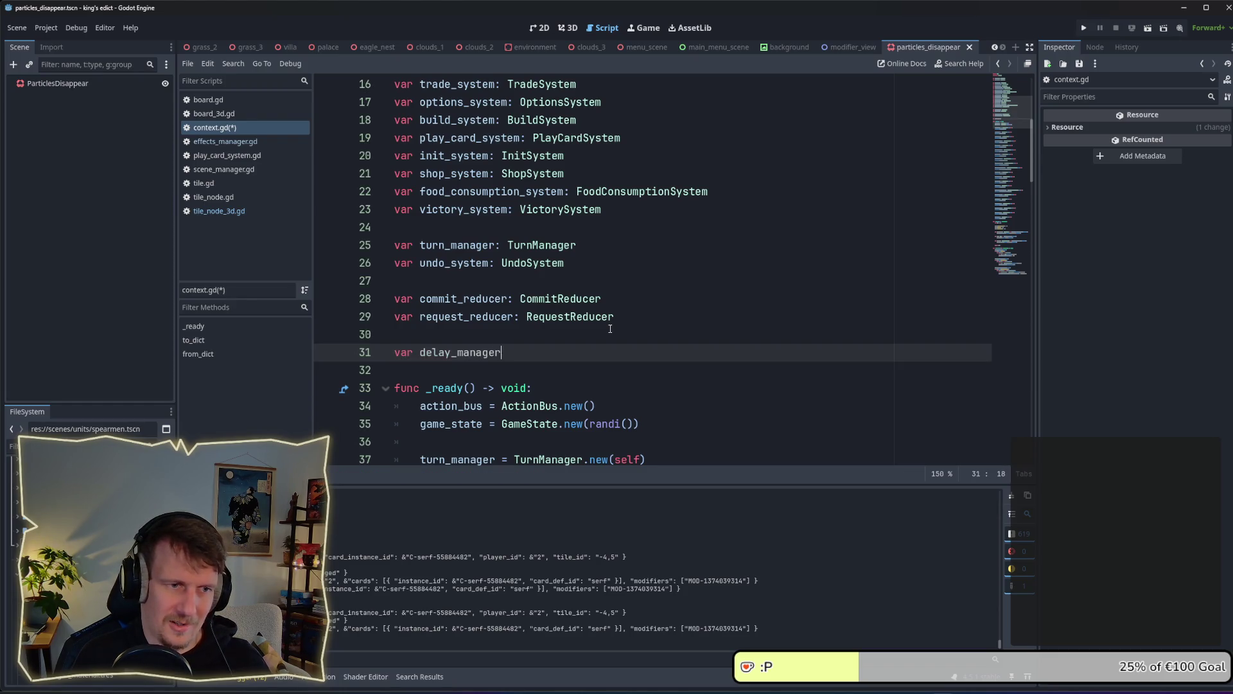
pyautogui.write('DelayMan')
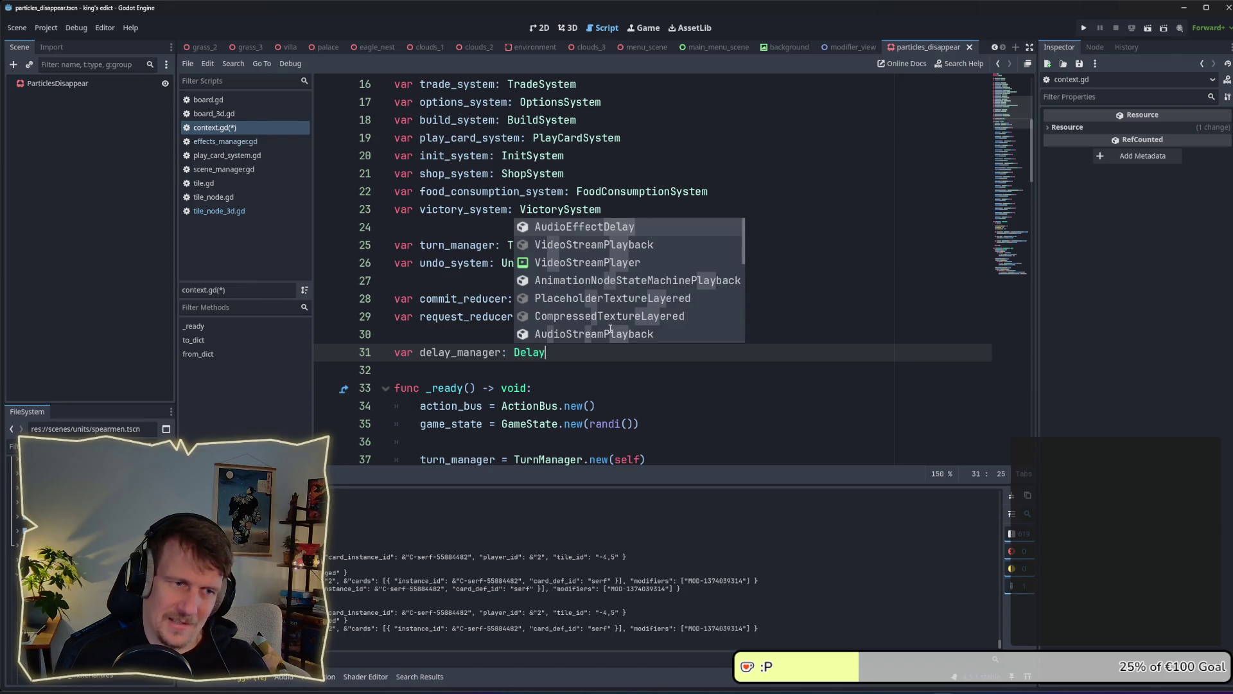
pyautogui.write('ager')
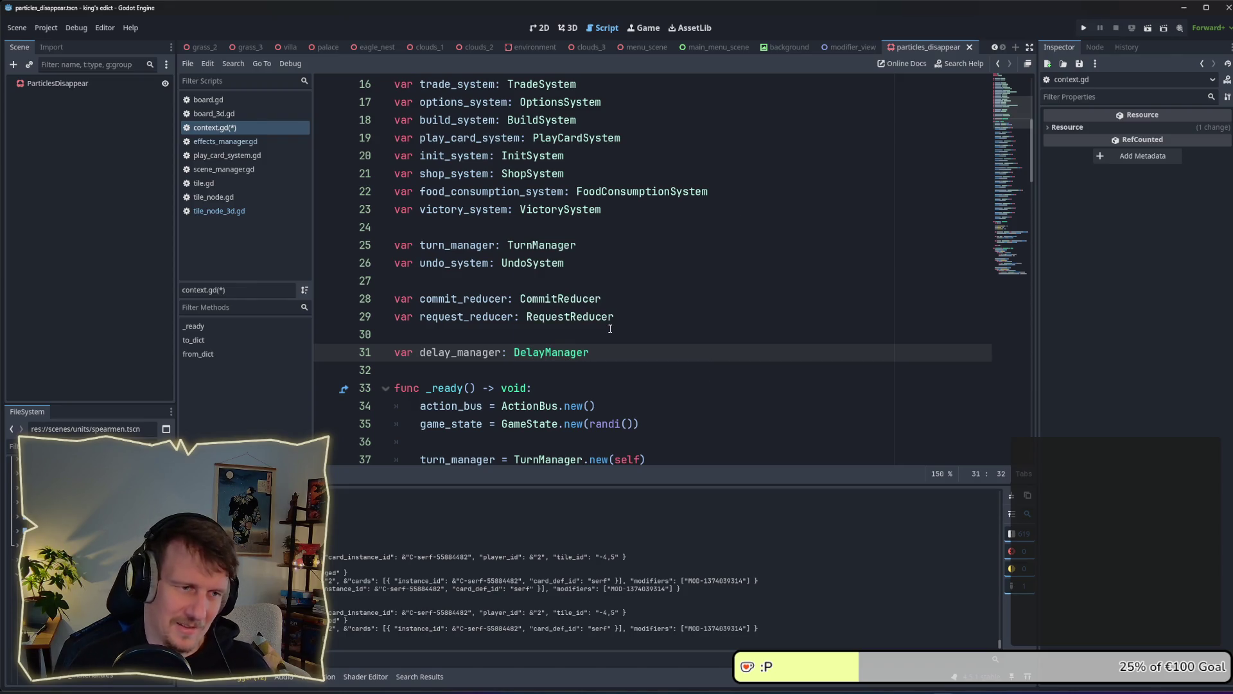
pyautogui.hotkey('ctrl', 's')
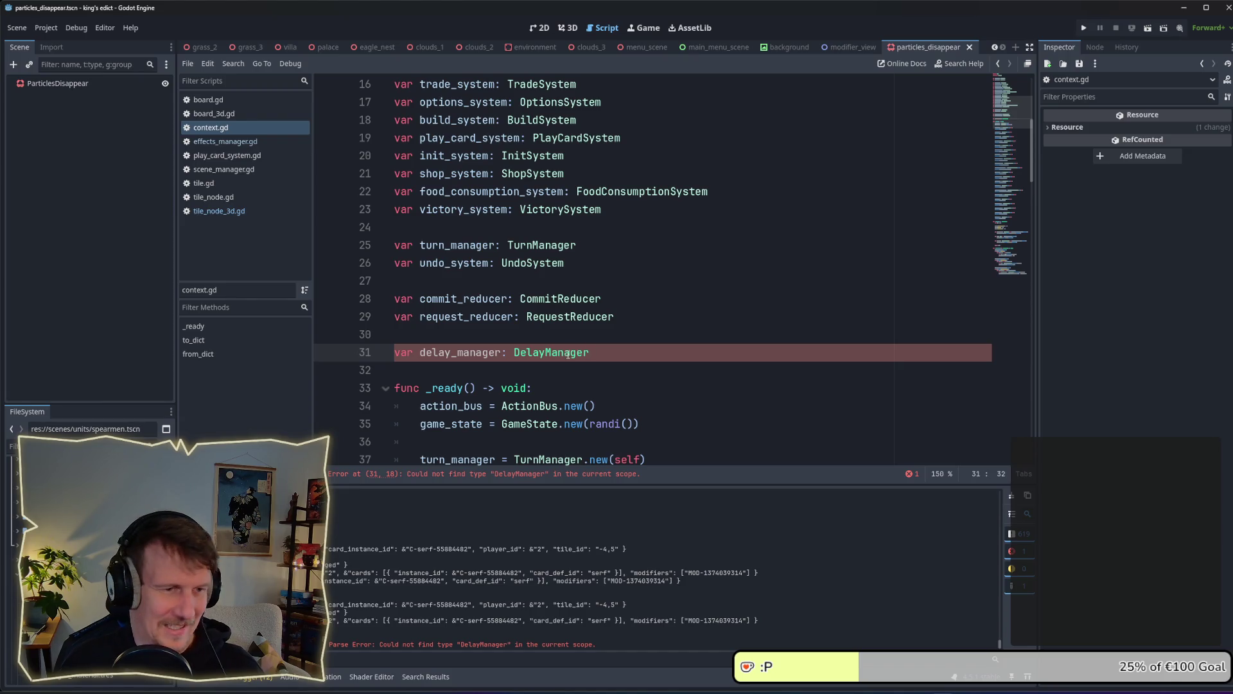
# Step: Select the flagged DelayManager type name, then expand a folder in the FileSystem dock
pyautogui.moveTo(603, 355); pyautogui.dragTo(516, 350)
pyautogui.click(633, 352)
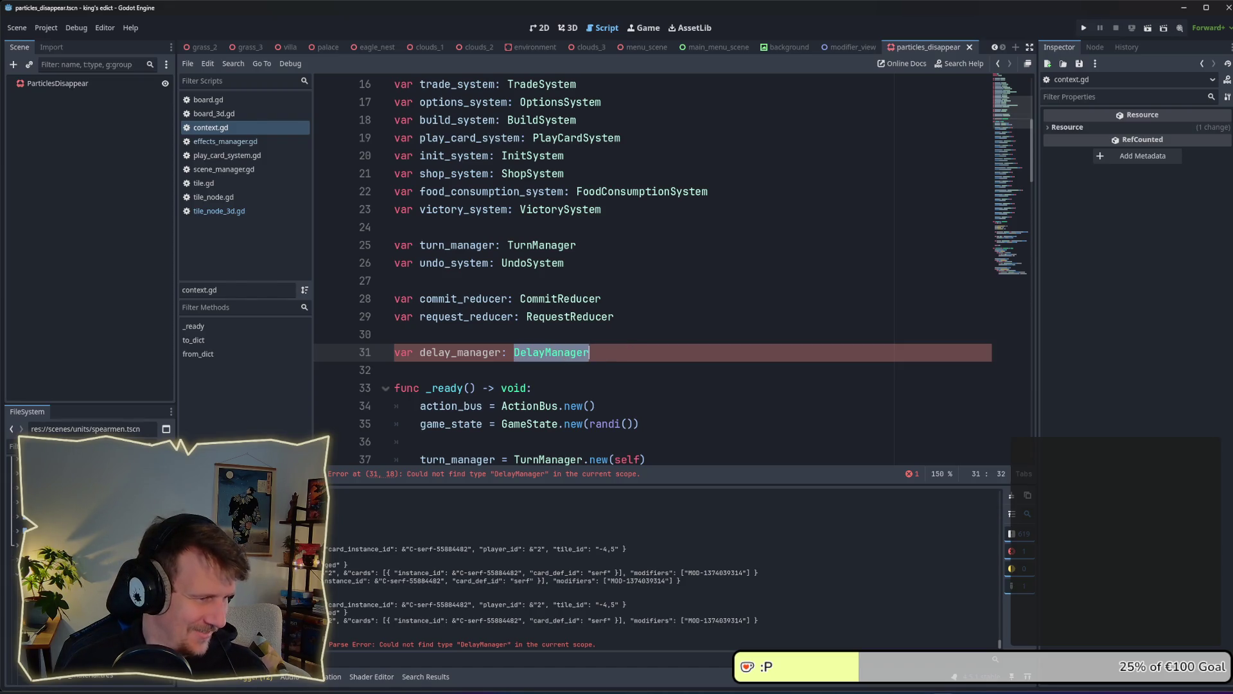
pyautogui.click(14, 538)
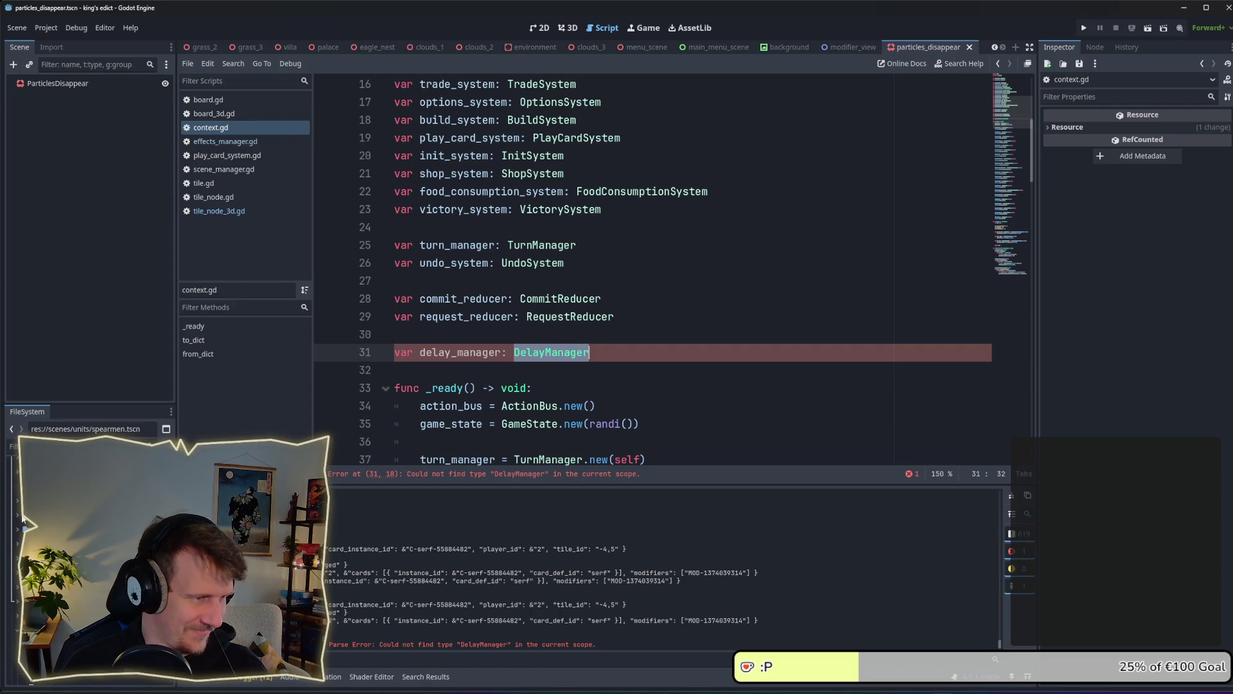
pyautogui.scroll(-1, 90, 565)
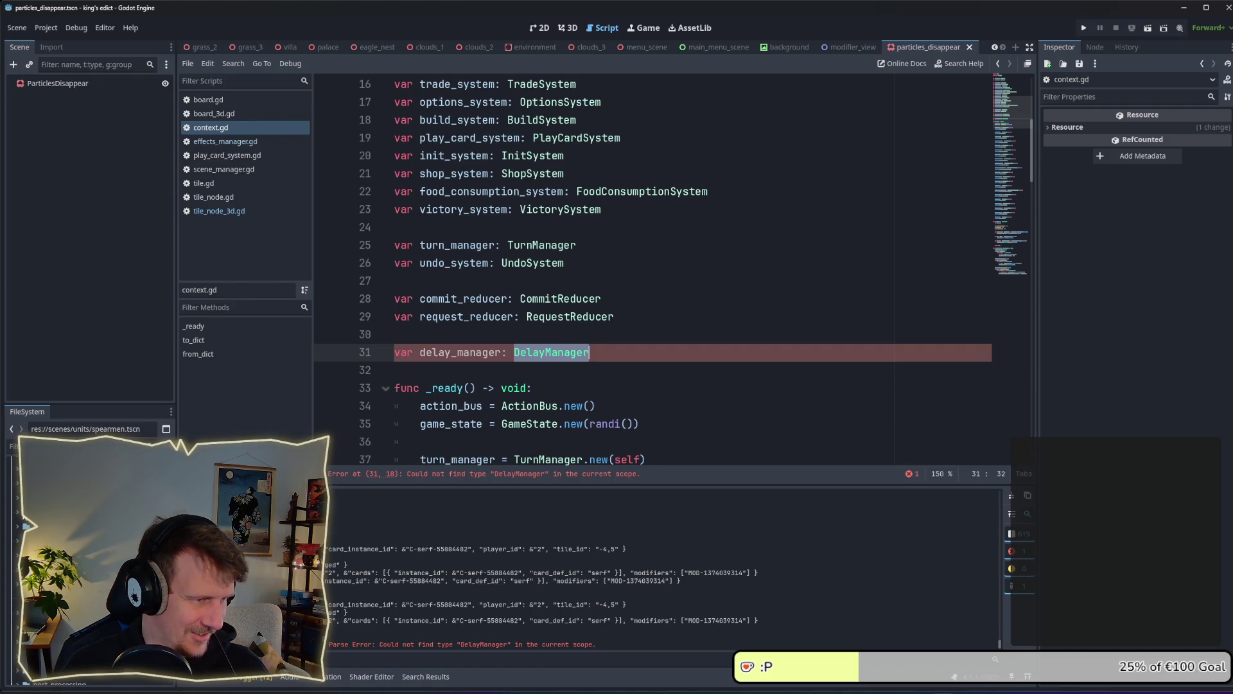
# Step: Browse the FileSystem tree to the effects folder and start a New Script there from its context menu
pyautogui.scroll(1, 90, 565)
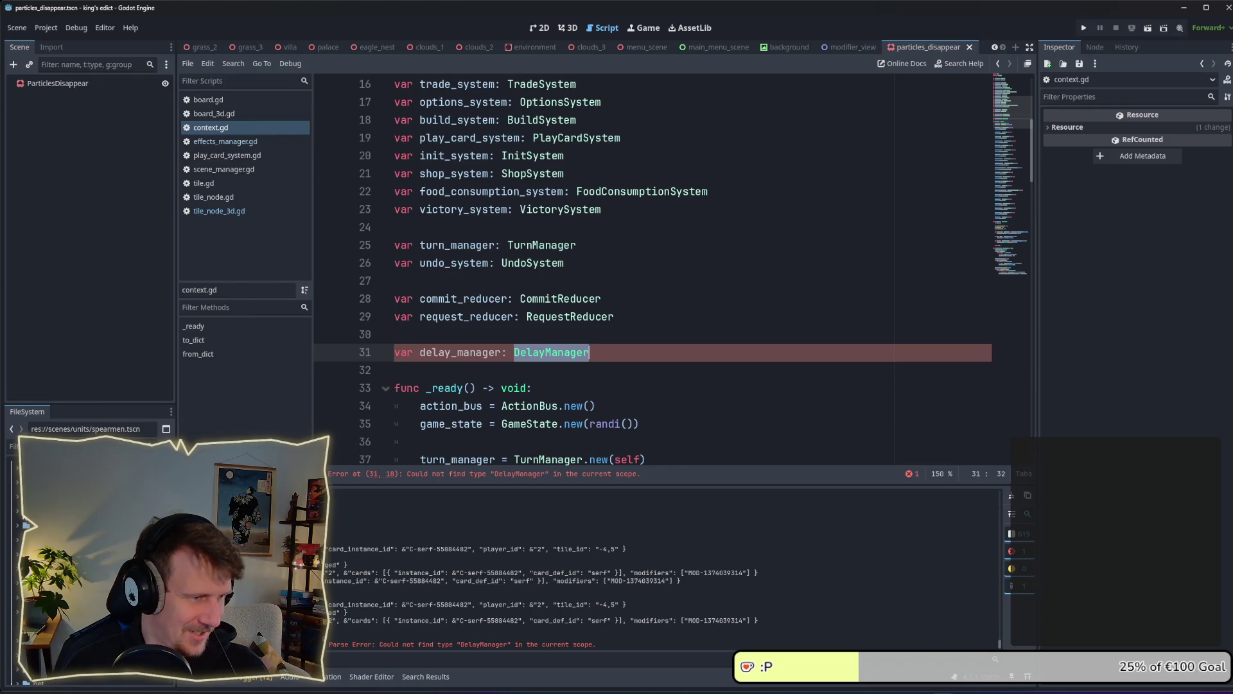
pyautogui.scroll(1, 90, 566)
pyautogui.scroll(-2, 90, 565)
pyautogui.scroll(-1, 24, 523)
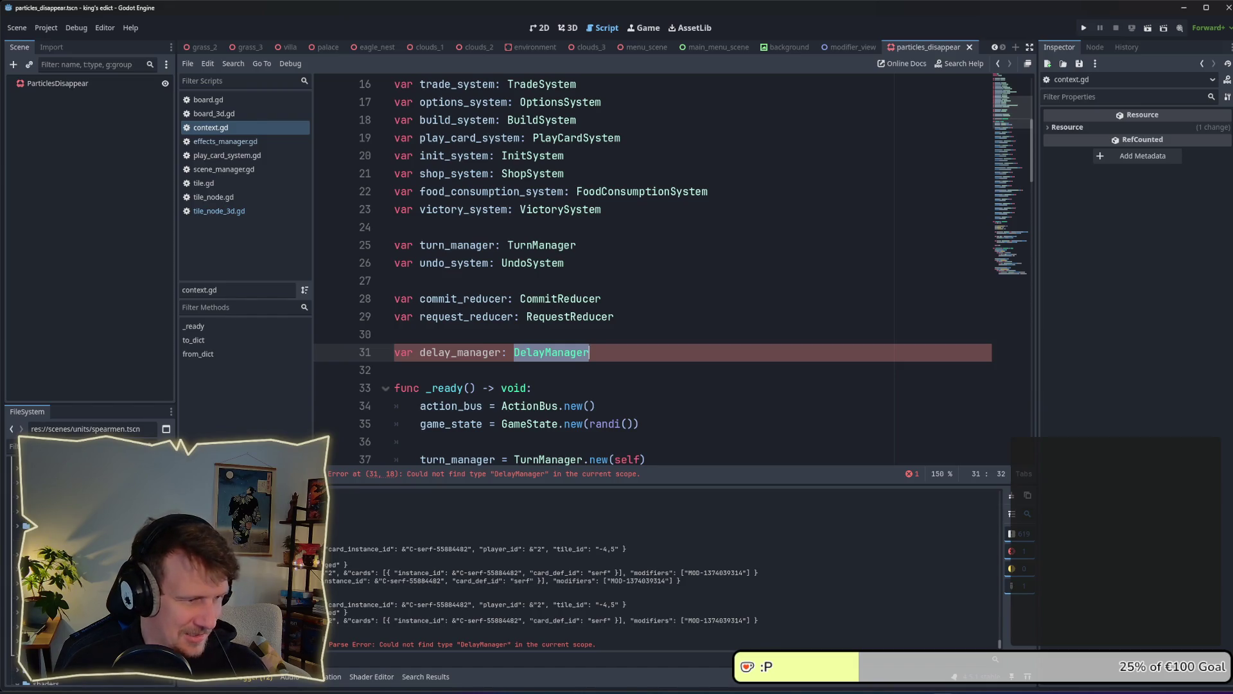
pyautogui.scroll(-1, 24, 523)
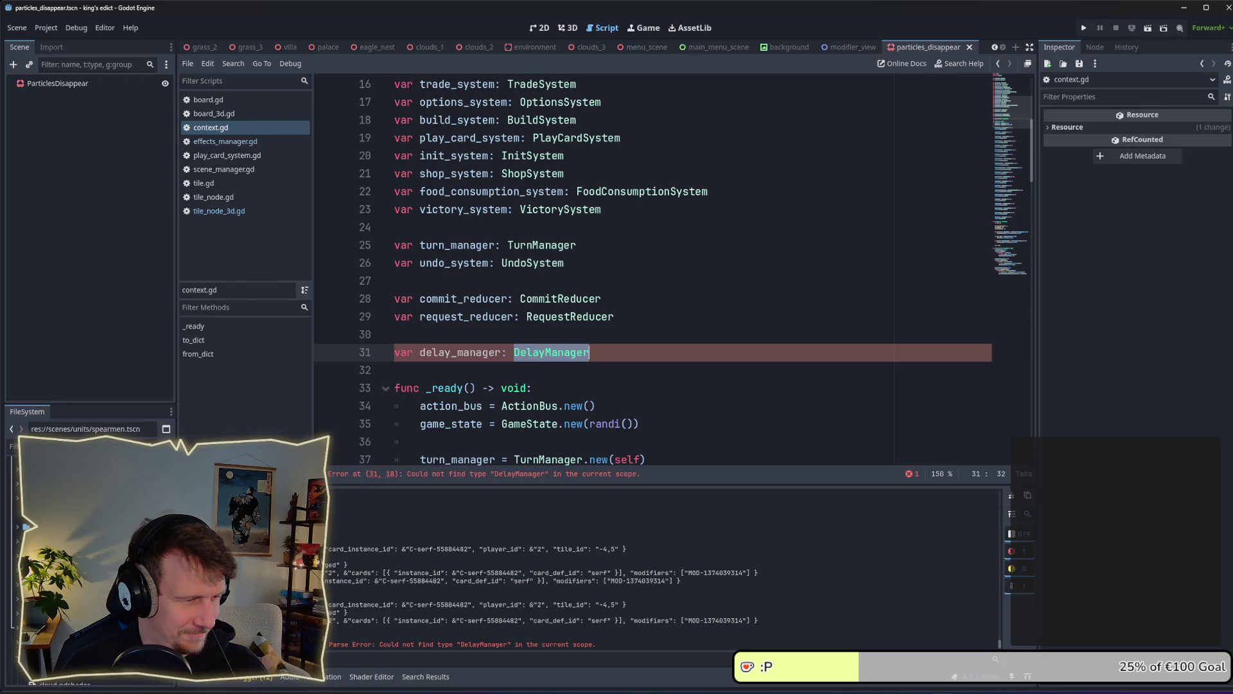
pyautogui.click(26, 526)
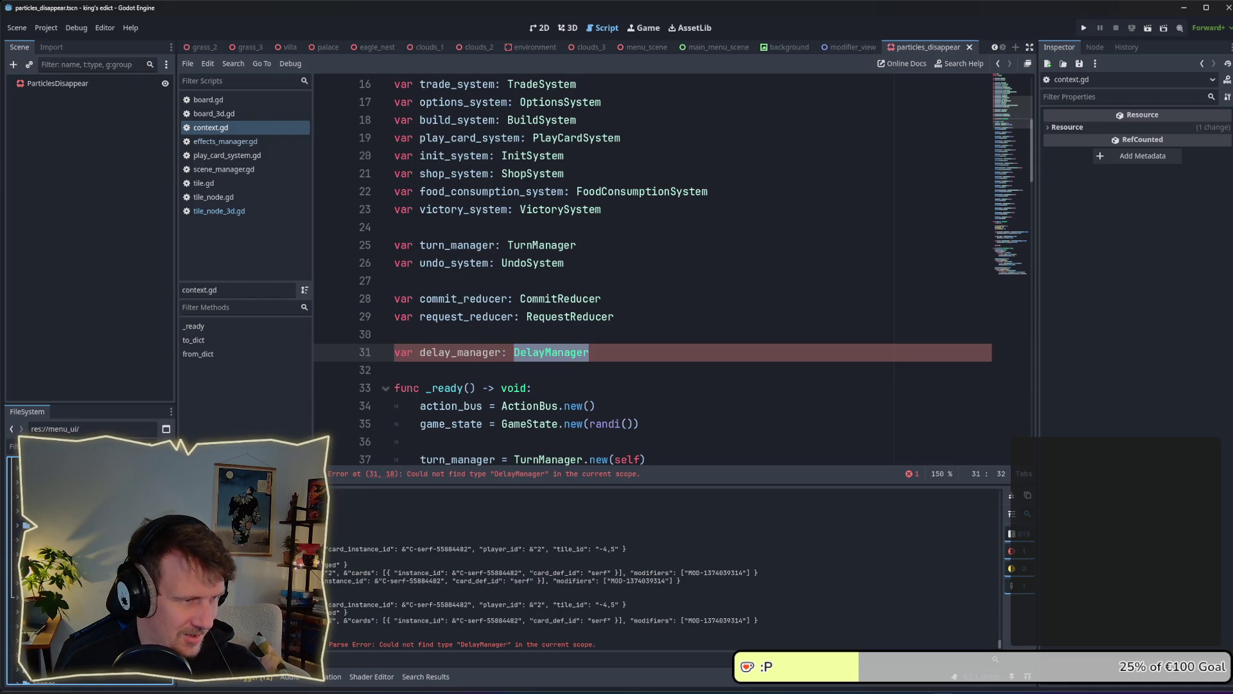
pyautogui.click(18, 514)
pyautogui.scroll(-2, 38, 565)
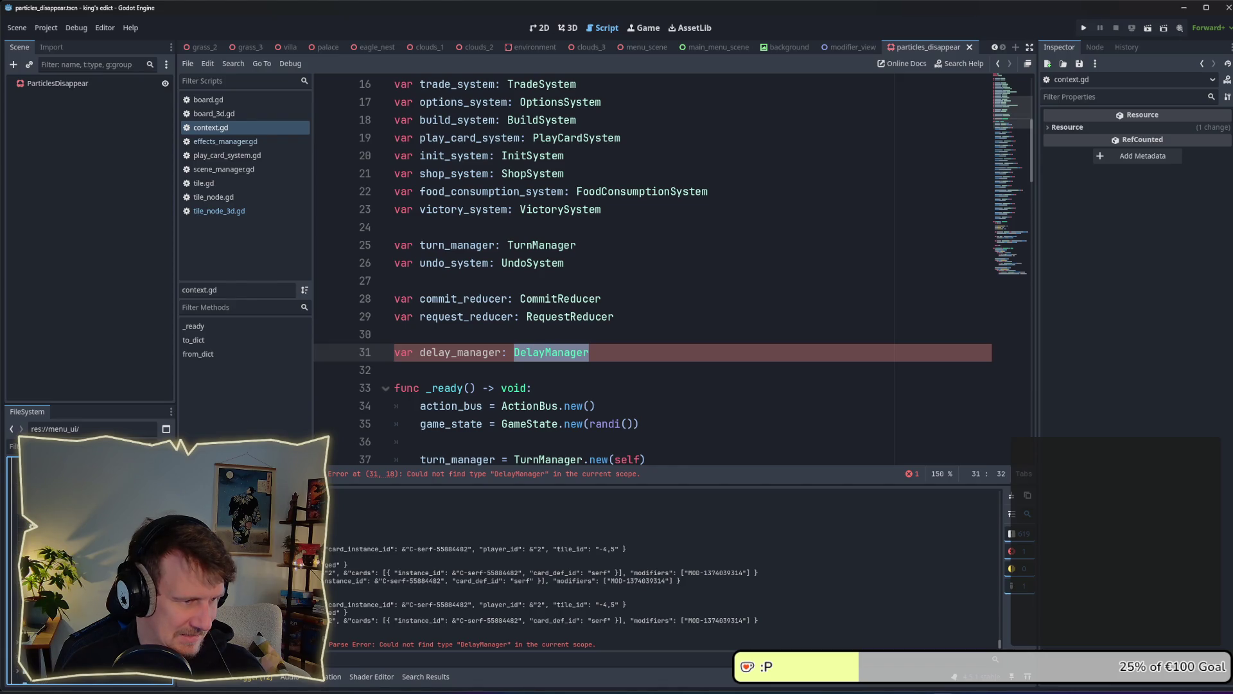
pyautogui.rightClick(57, 514)
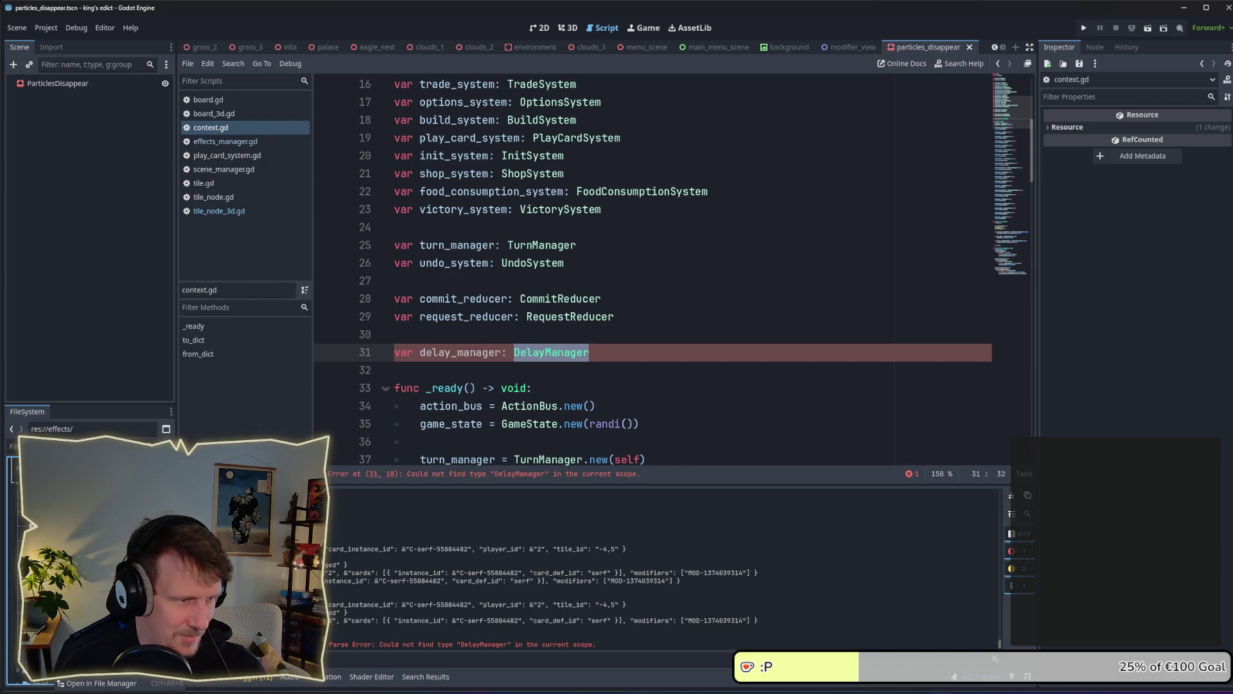
pyautogui.click(97, 633)
# Step: Abandon the delay_manager script dialog and delete the delay_manager declaration on line 31
pyautogui.write('delay')
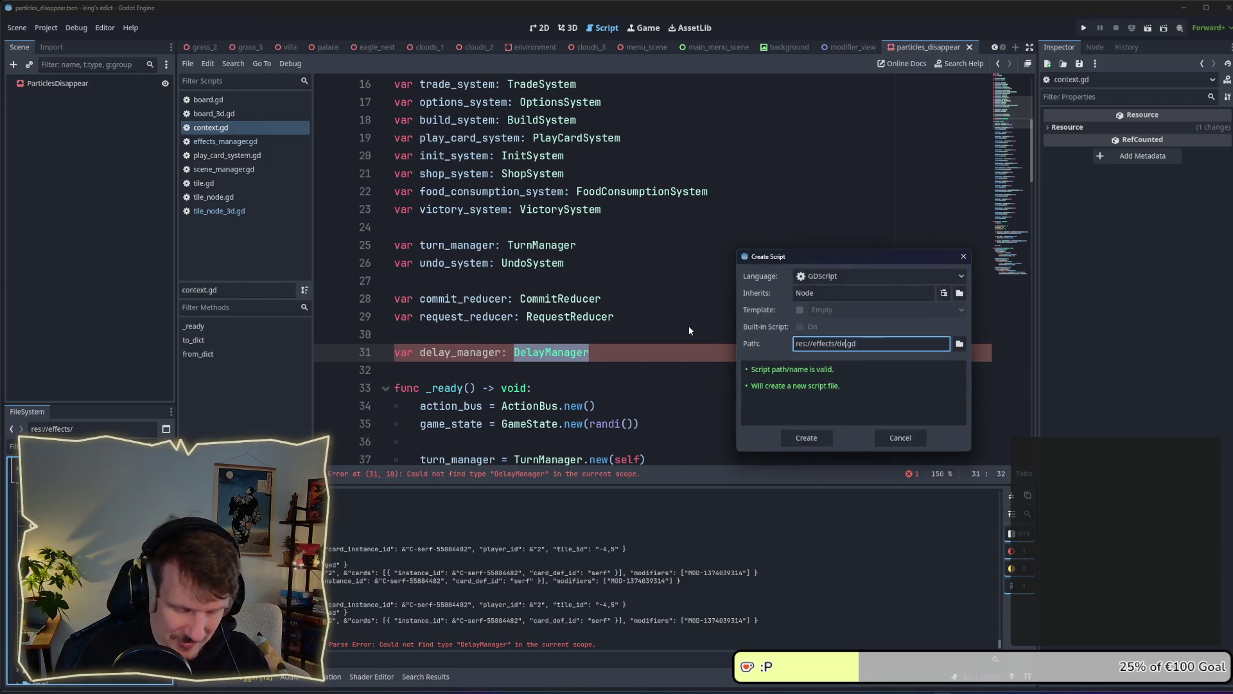
pyautogui.write('_mana')
pyautogui.write('ger')
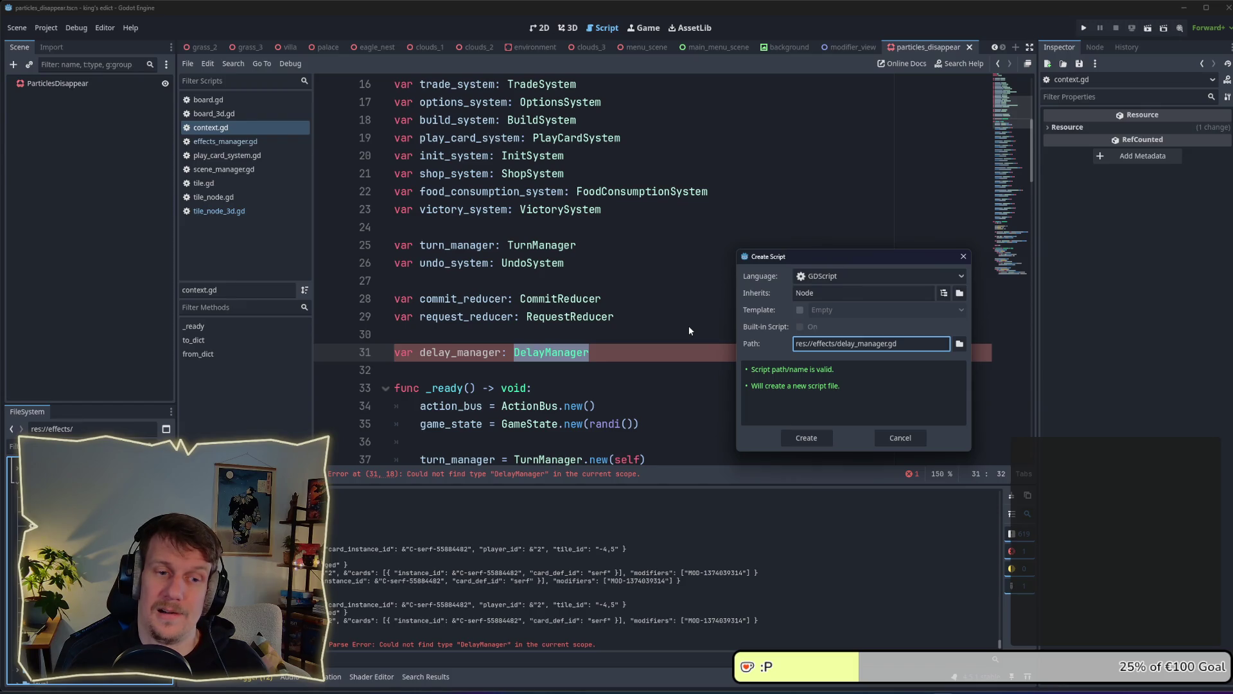
pyautogui.click(964, 256)
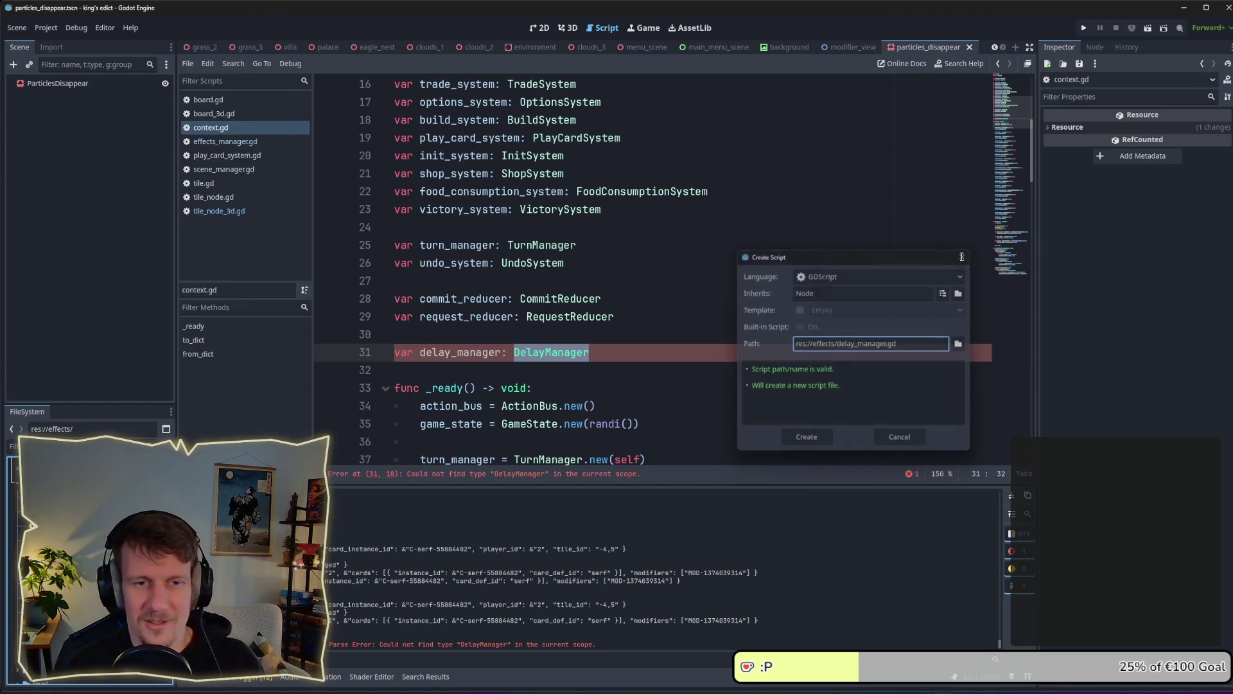
pyautogui.moveTo(594, 352); pyautogui.dragTo(344, 346)
pyautogui.press('BackSpace')
pyautogui.press('BackSpace')
# Step: Filter the project files for 'pla' and open player_colors.gd
pyautogui.click(65, 446)
pyautogui.write('pla')
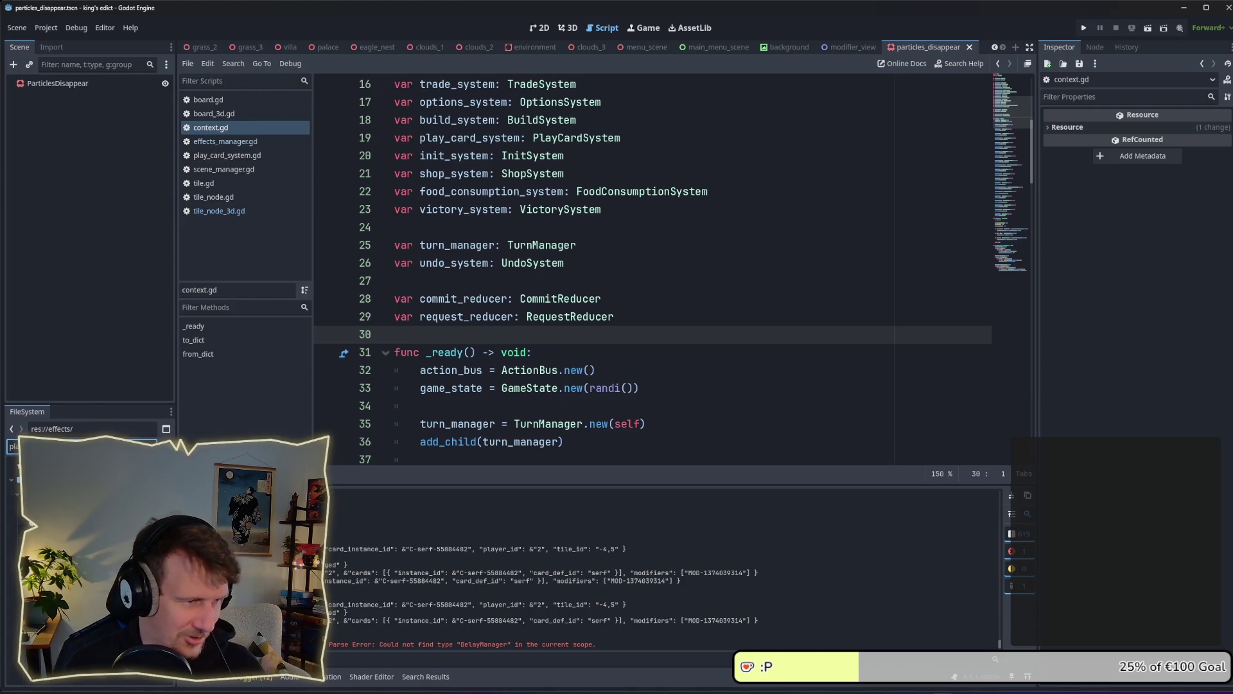
pyautogui.doubleClick(45, 504)
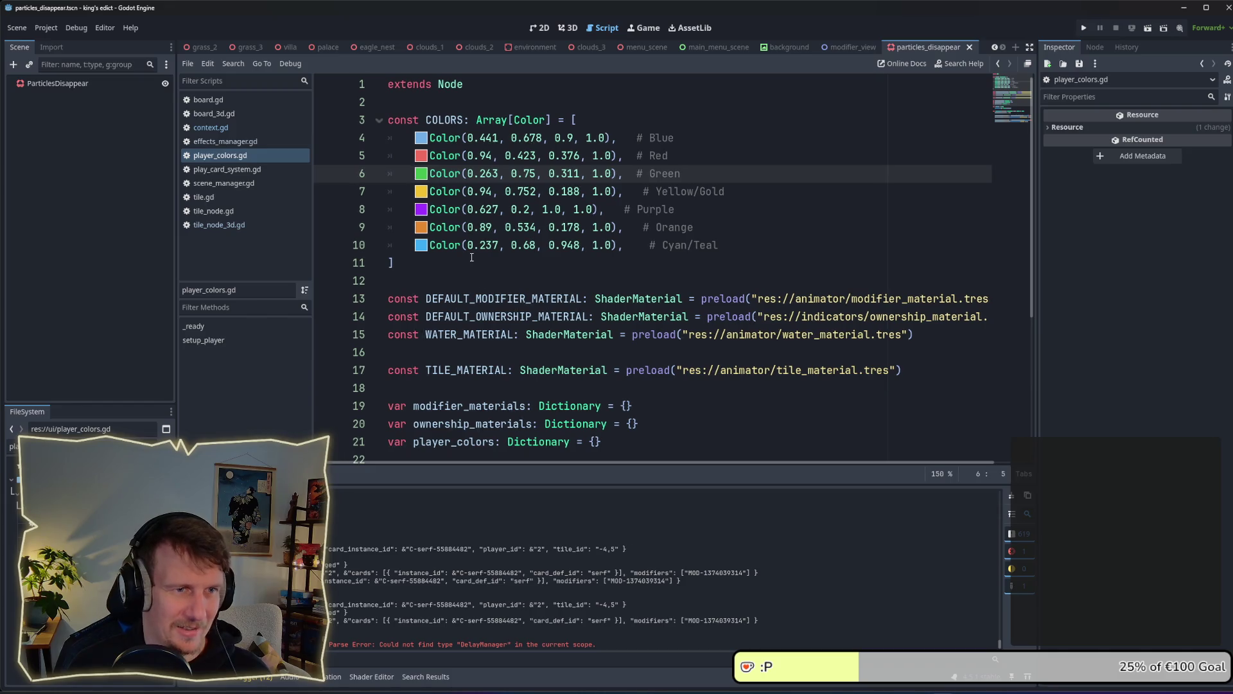
pyautogui.scroll(-3, 471, 259)
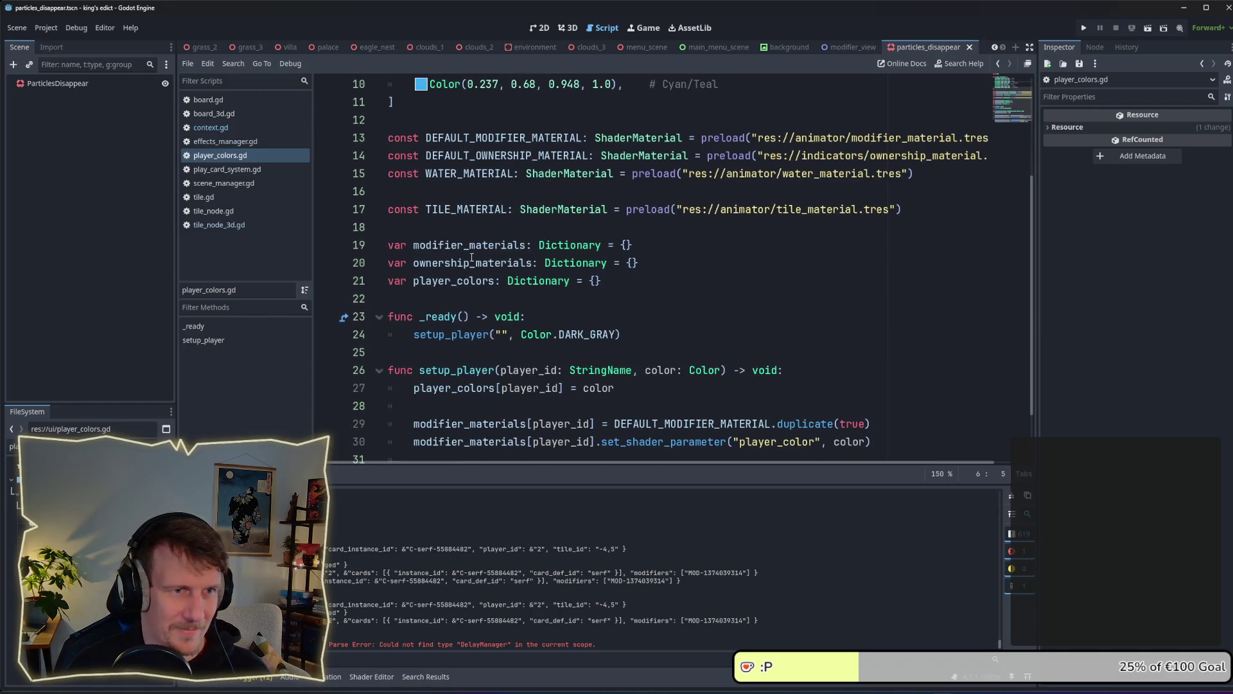
pyautogui.scroll(-2, 471, 257)
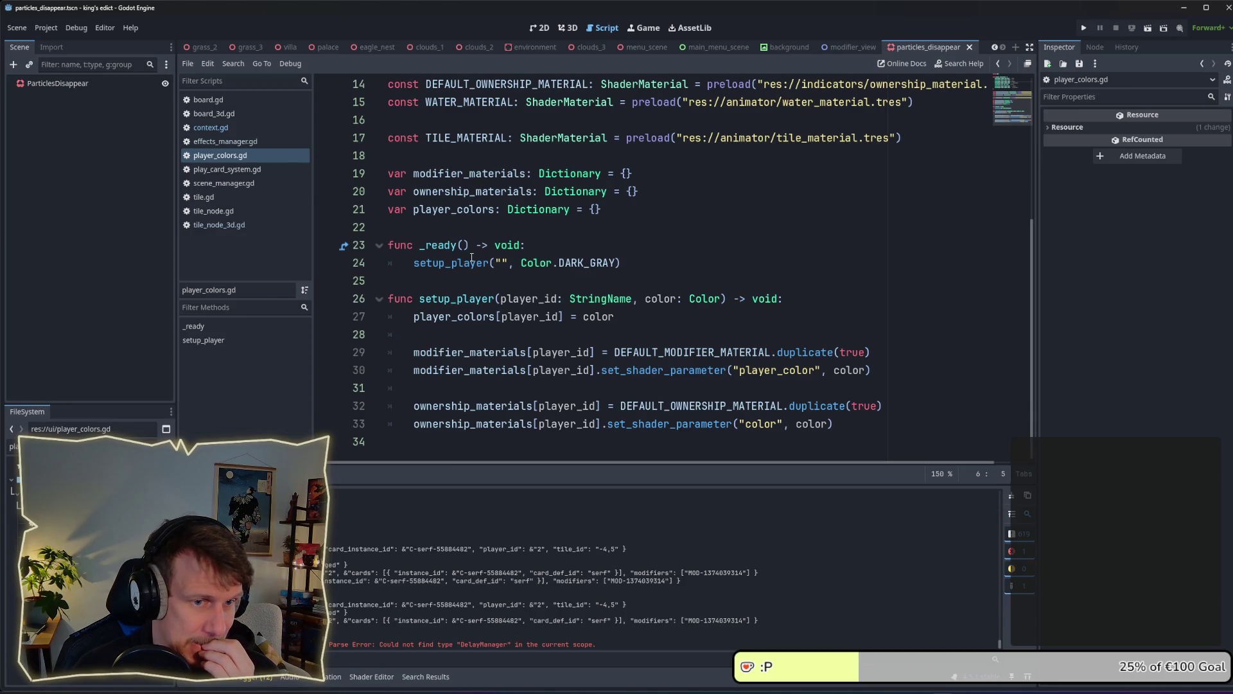
pyautogui.scroll(5, 468, 270)
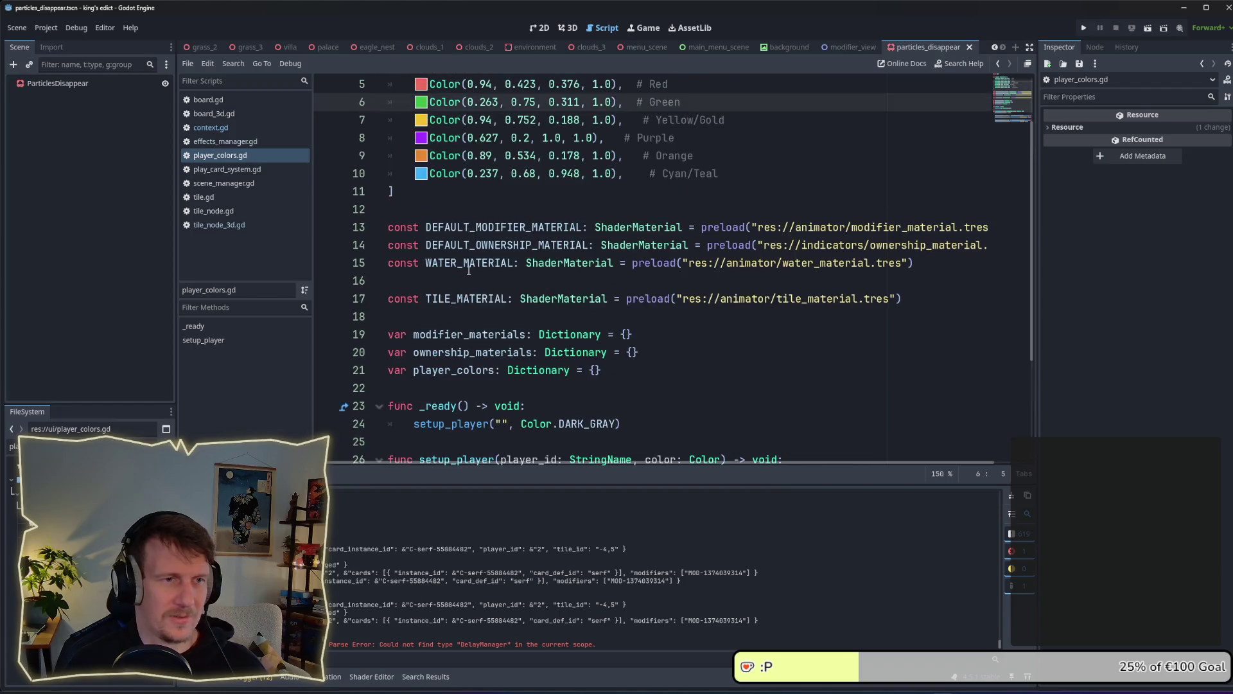
pyautogui.click(77, 446)
pyautogui.scroll(-2, 90, 558)
pyautogui.scroll(-2, 90, 558)
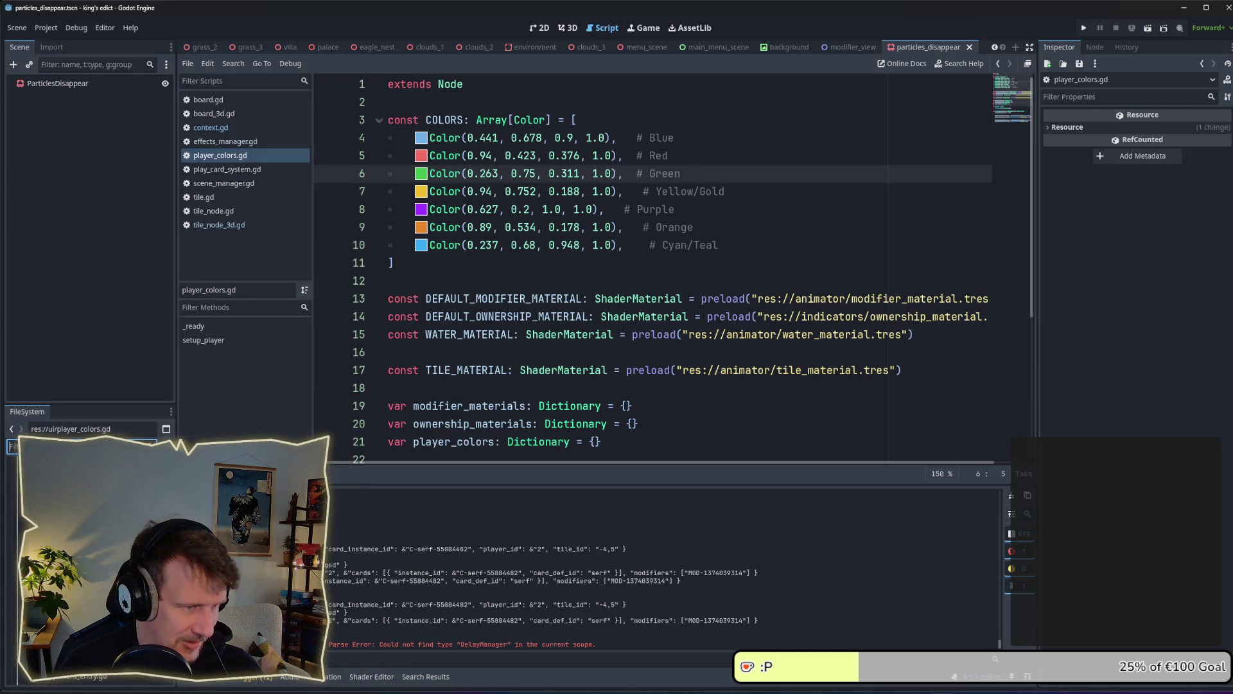
pyautogui.click(90, 678)
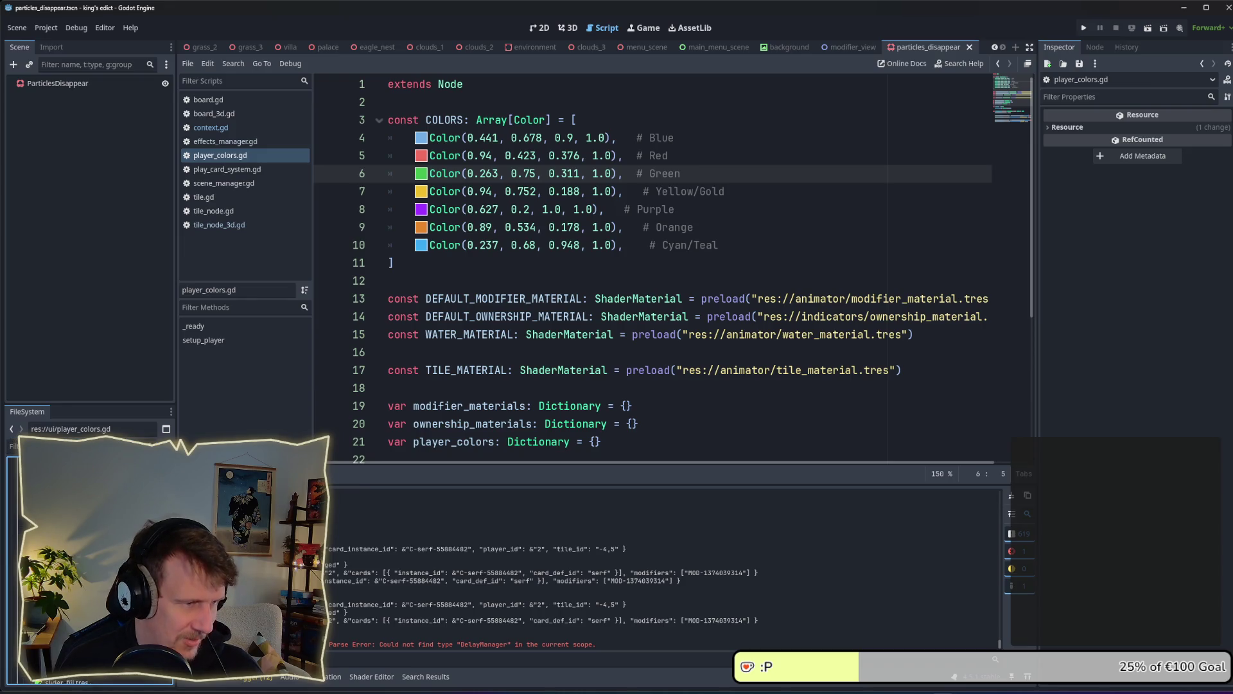
pyautogui.scroll(-2, 90, 559)
pyautogui.scroll(-3, 90, 559)
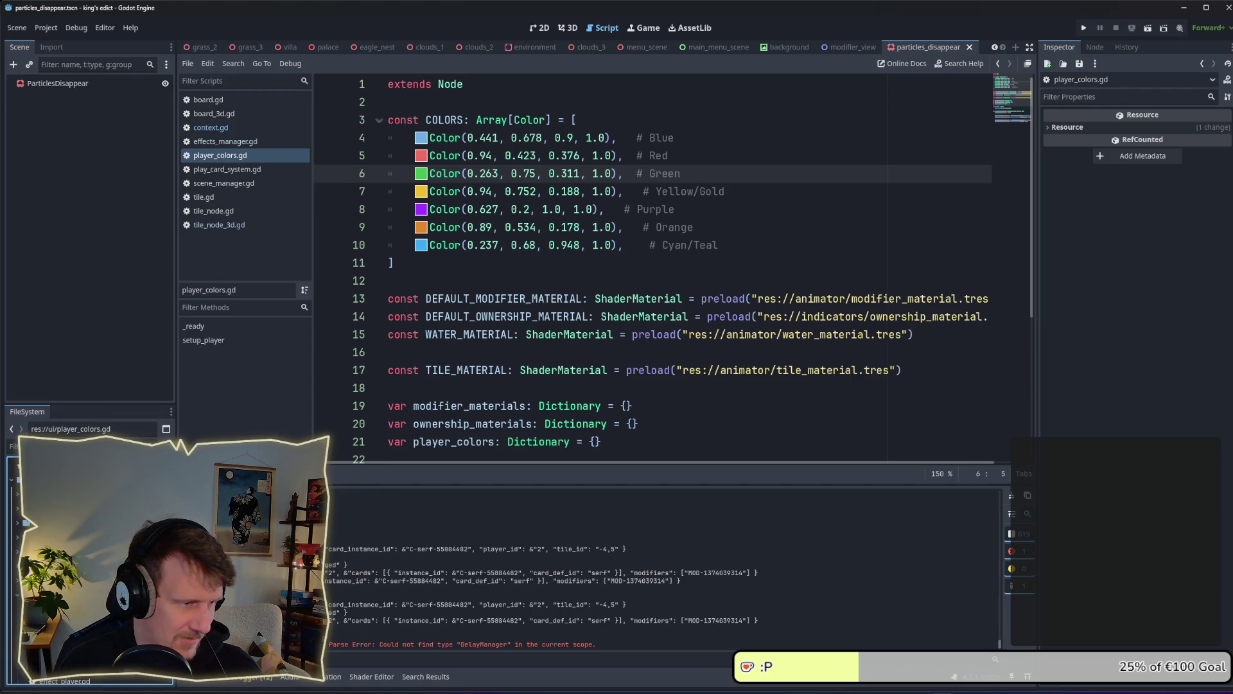
# Step: Create an empty delay_manager.gd script in the effects folder
pyautogui.rightClick(64, 668)
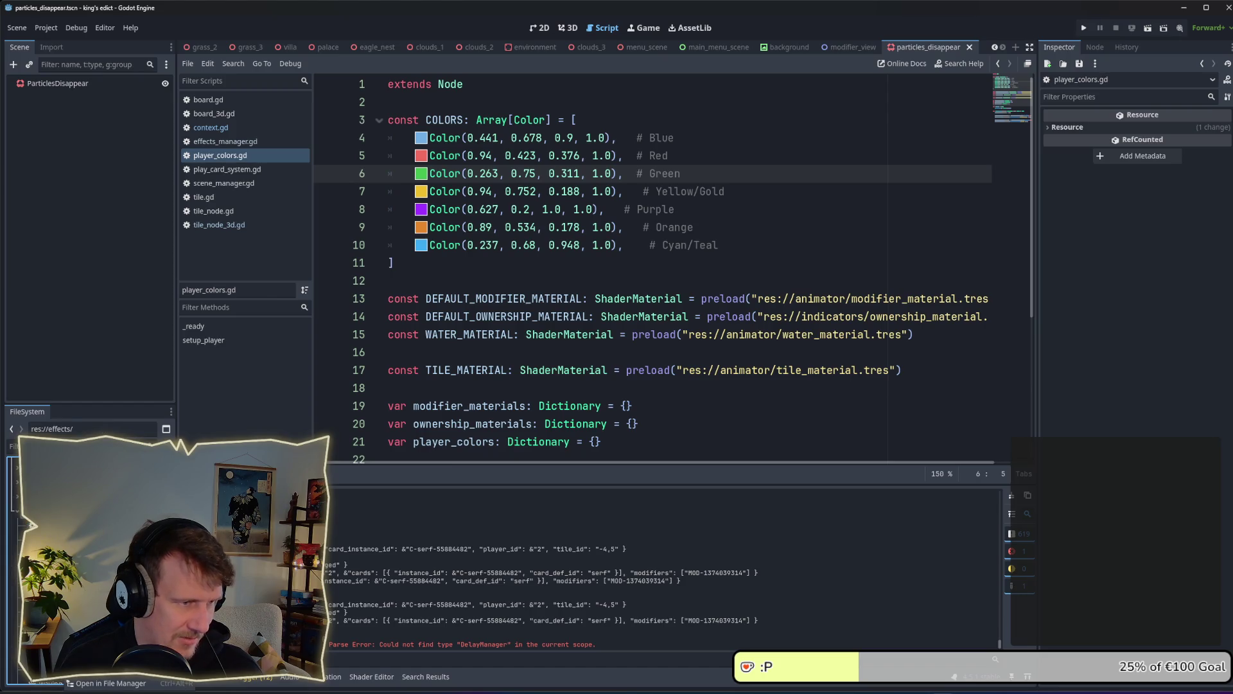
pyautogui.click(96, 636)
pyautogui.write('delay_manager.gd')
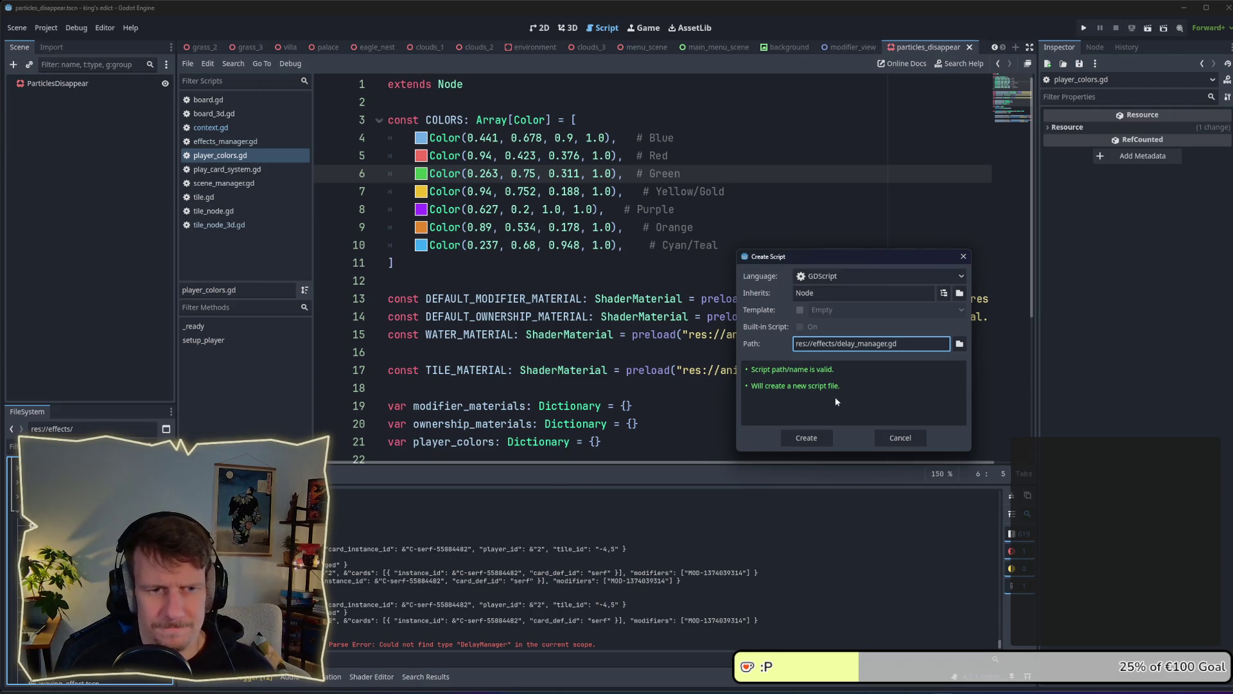
pyautogui.click(802, 439)
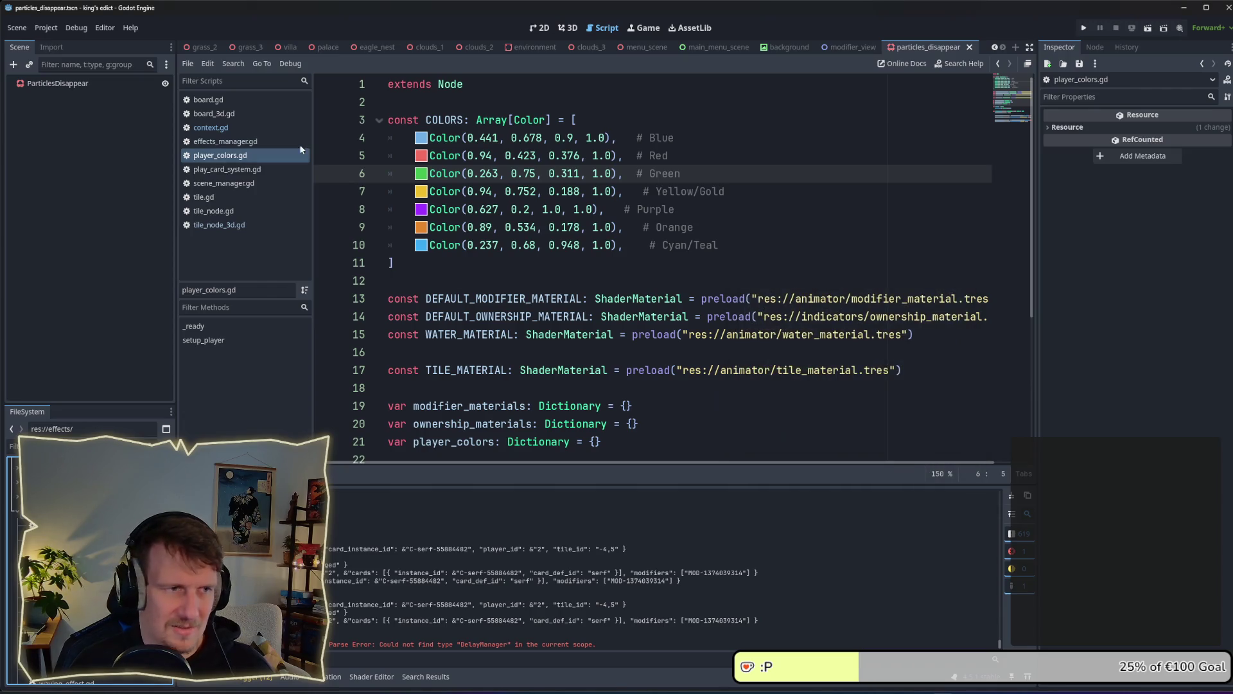
# Step: Open context.gd at its variable declarations and add a blank line after them
pyautogui.click(211, 127)
pyautogui.scroll(-10, 487, 270)
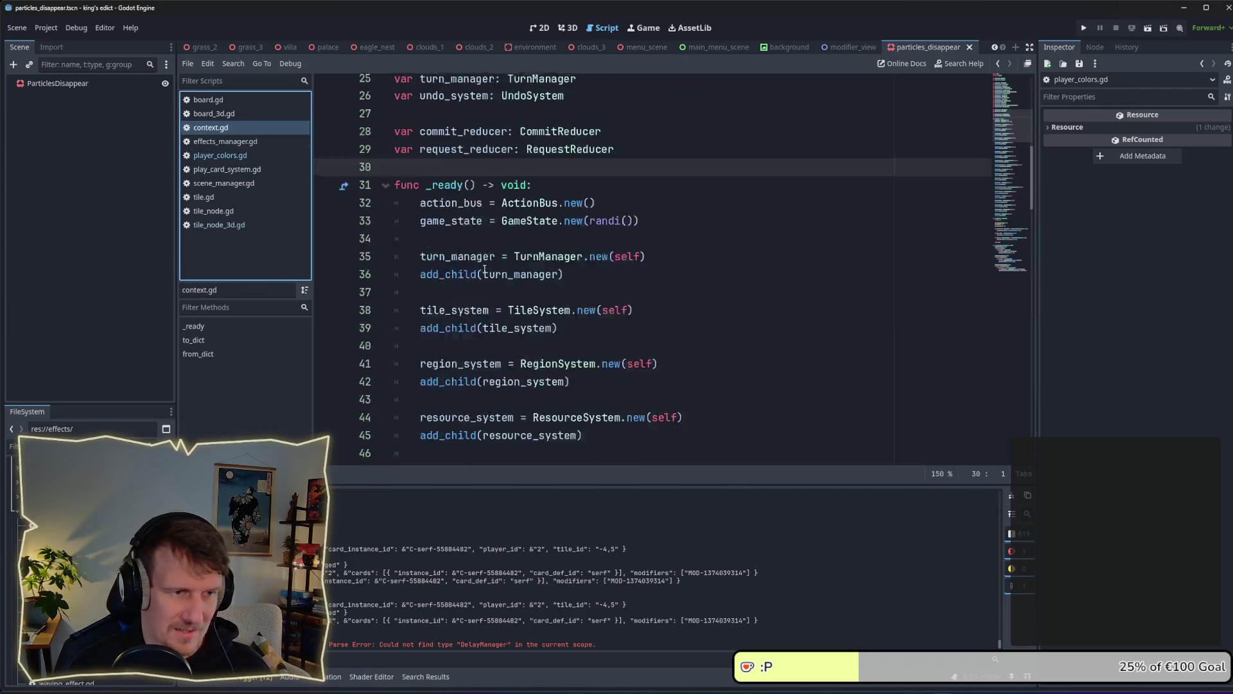
pyautogui.scroll(-5, 488, 270)
pyautogui.click(1007, 221)
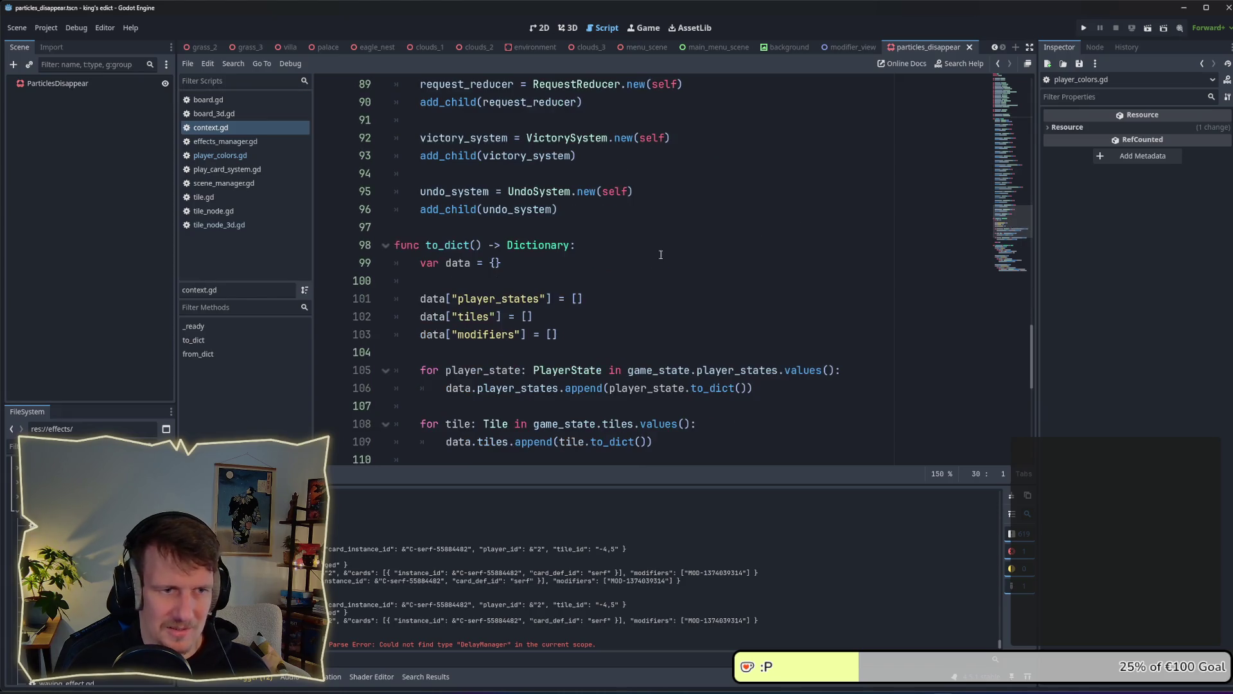
pyautogui.scroll(1, 487, 221)
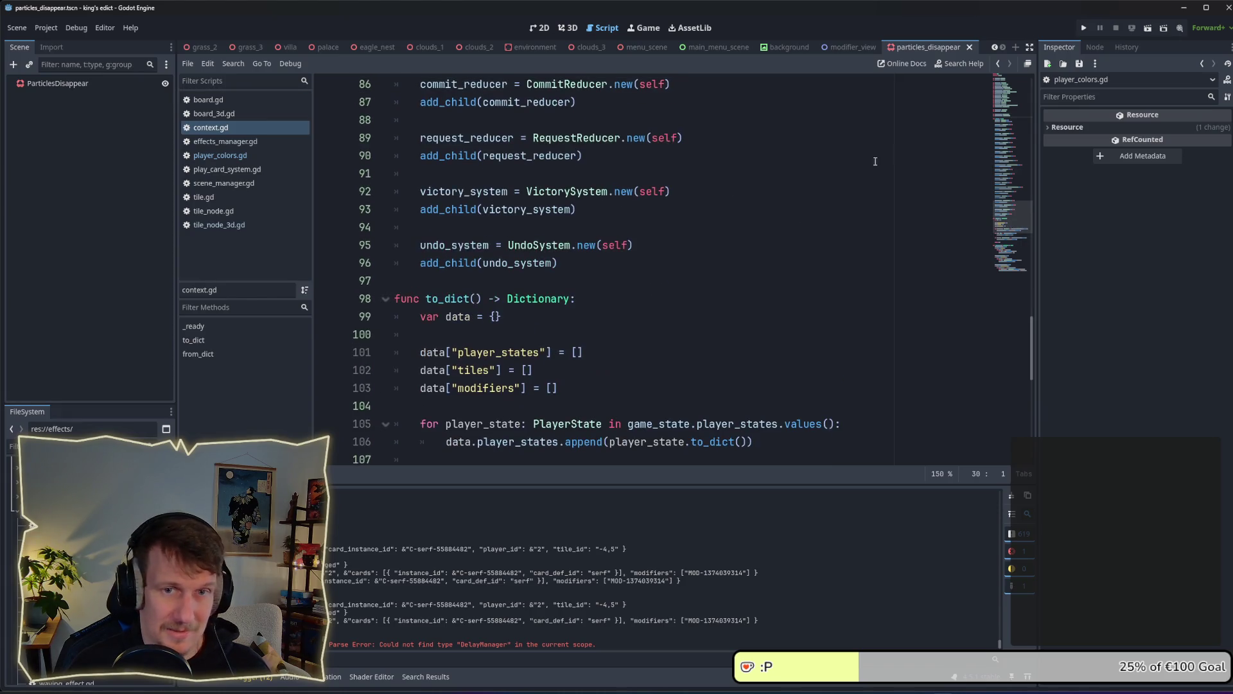
pyautogui.click(1009, 117)
pyautogui.press('Return')
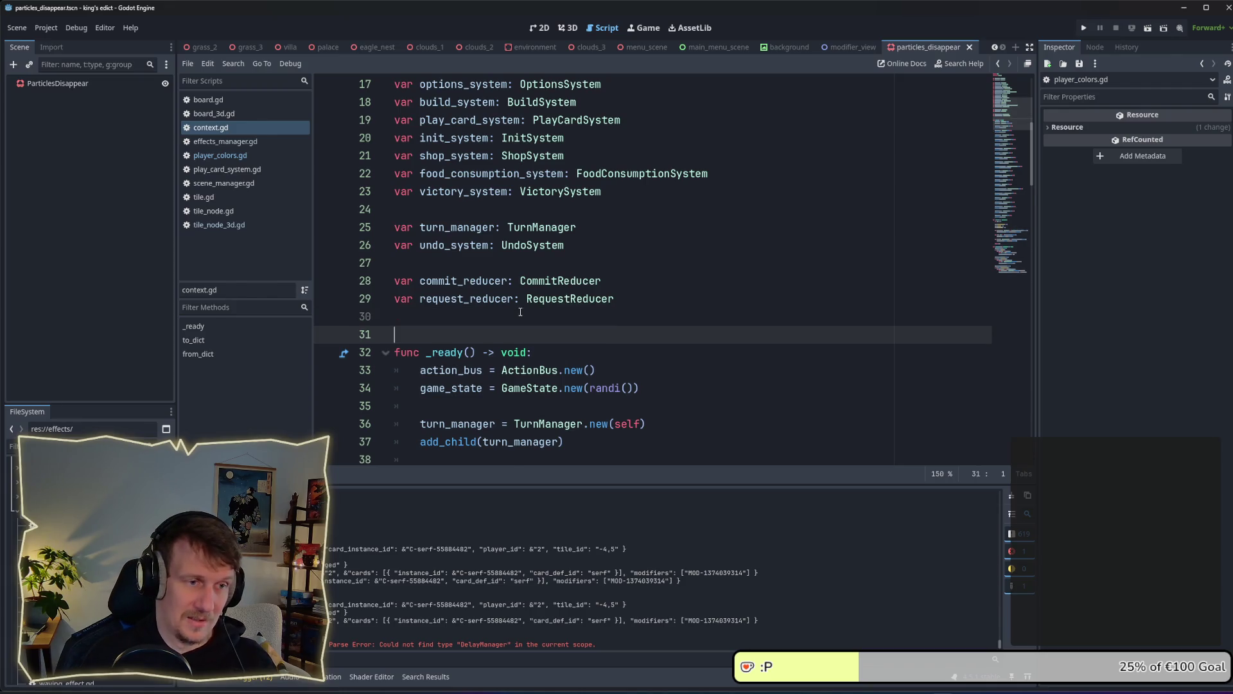
# Step: Add 'var delay_manager: DelayManager = DelayManager.new()' on line 31 of context.gd and save
pyautogui.press('Return')
pyautogui.press('Up')
pyautogui.write('var delay_ma')
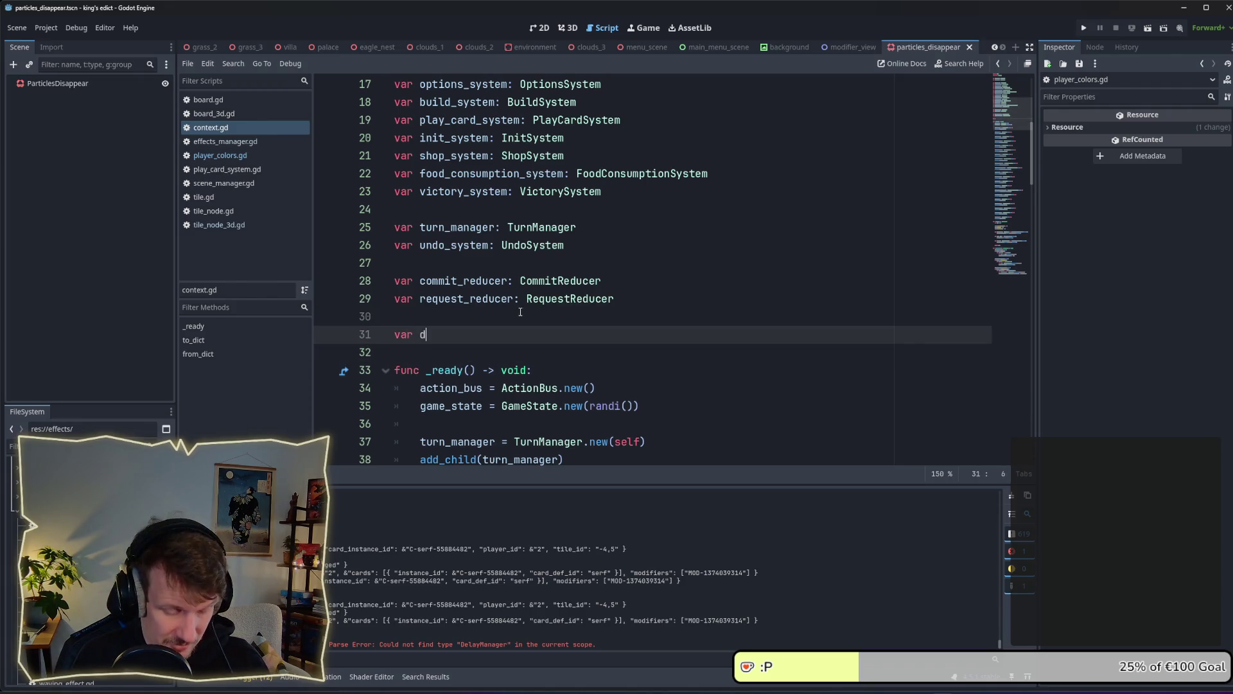
pyautogui.write('nager ')
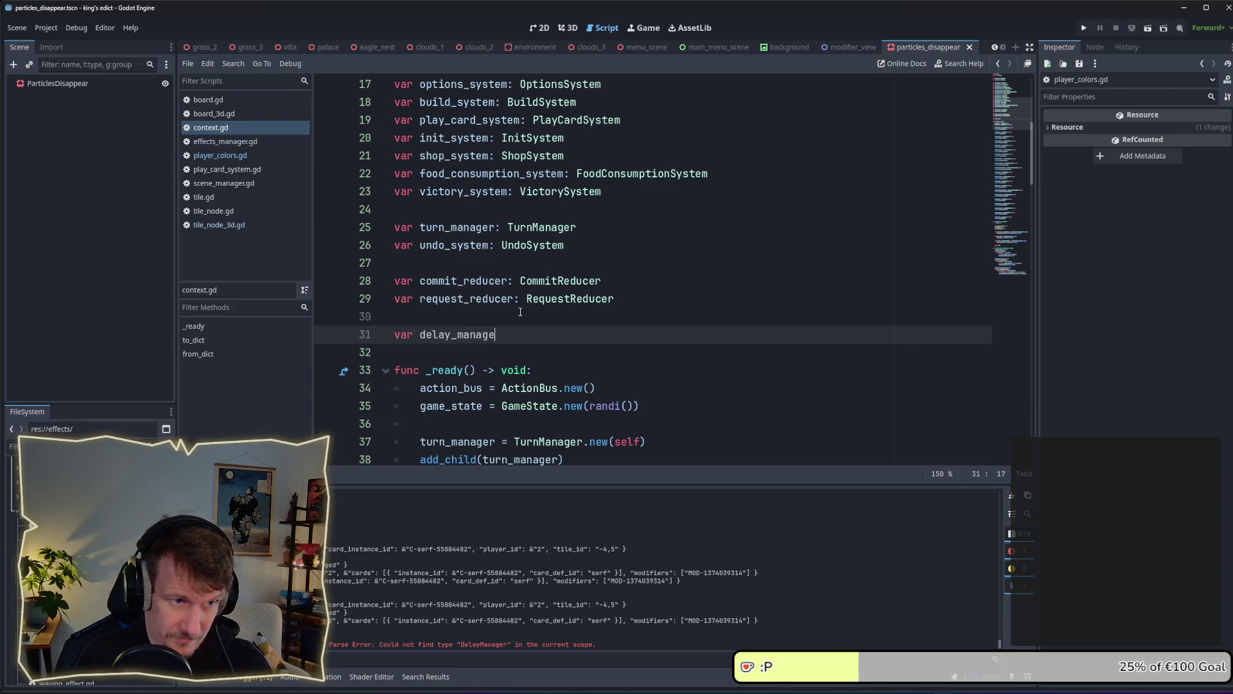
pyautogui.write(' Delaymana')
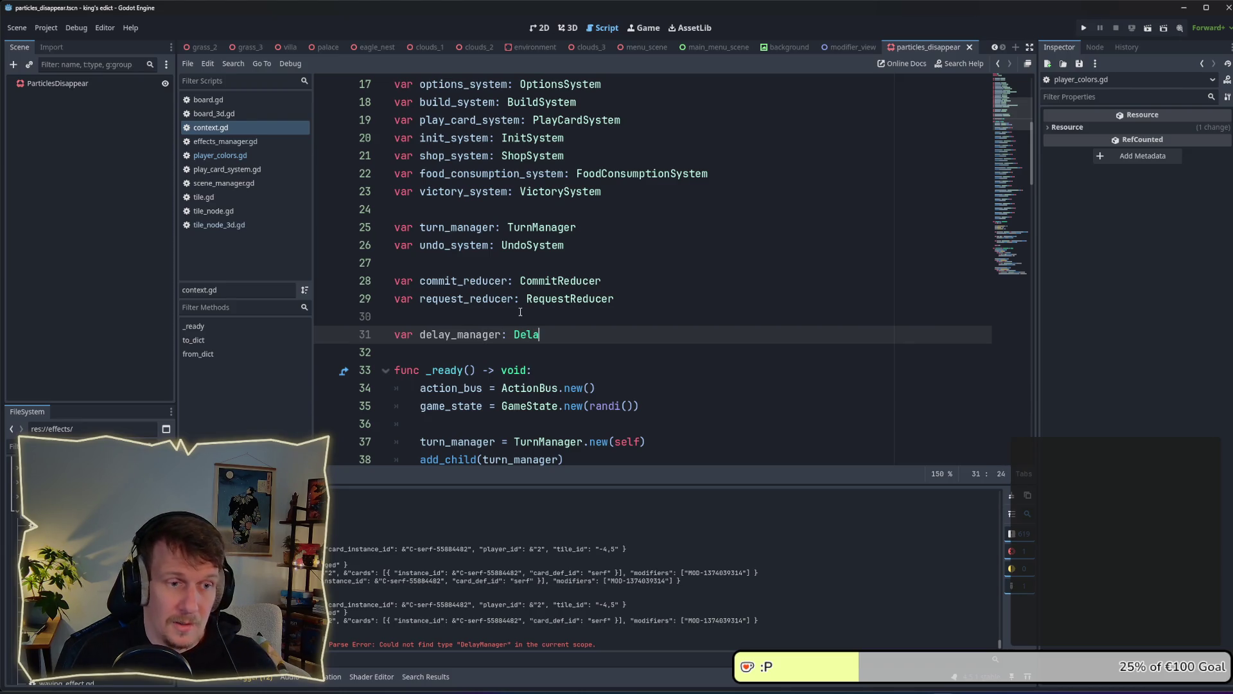
pyautogui.press('BackSpace')
pyautogui.press('BackSpace')
pyautogui.press('BackSpace')
pyautogui.write('mana')
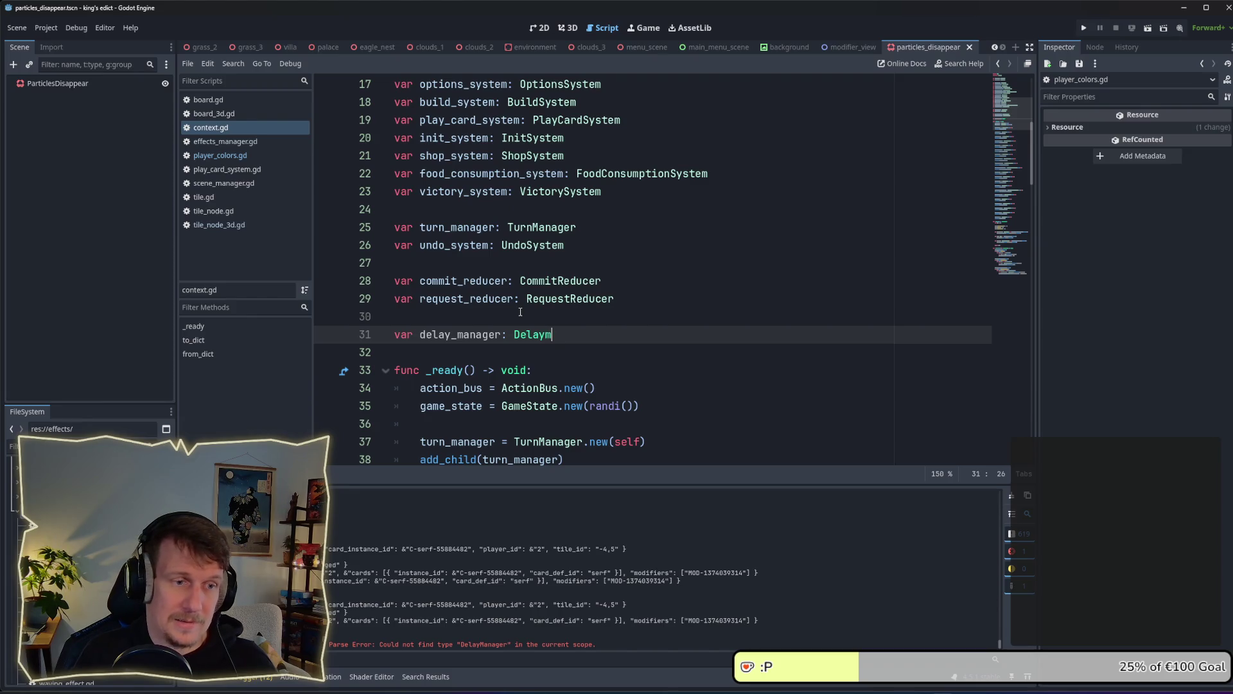
pyautogui.press('BackSpace')
pyautogui.press('BackSpace')
pyautogui.press('BackSpace')
pyautogui.press('BackSpace')
pyautogui.write('Mang')
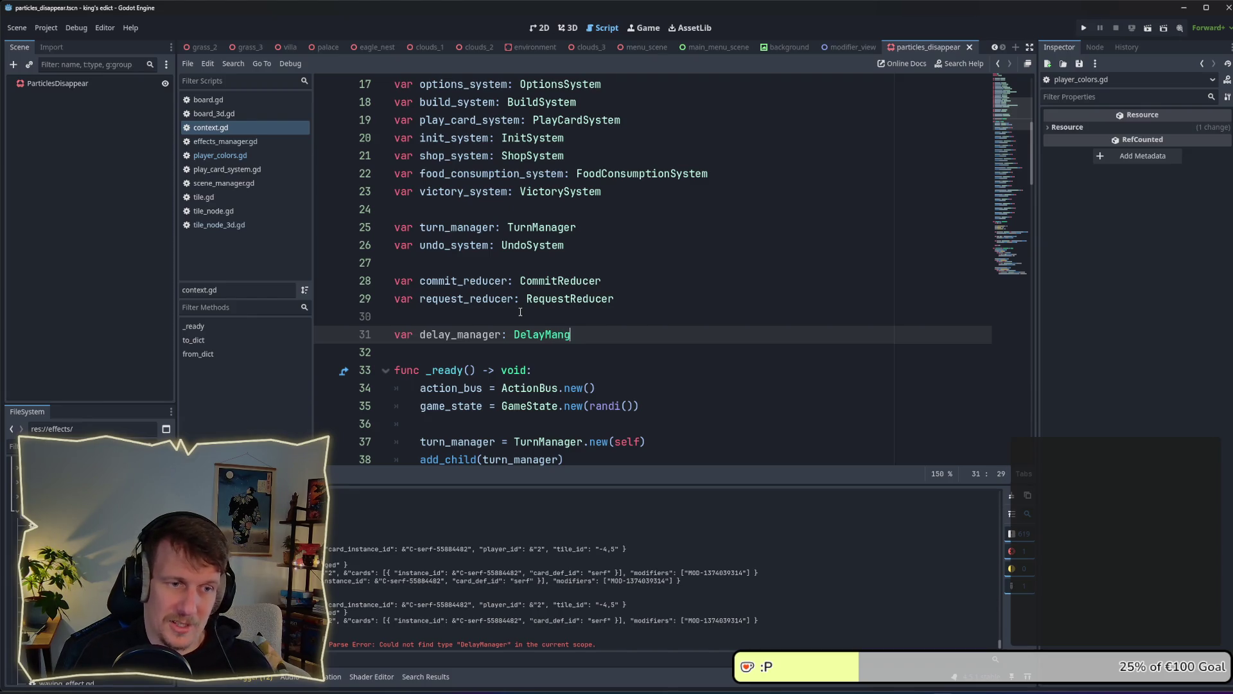
pyautogui.write('ger')
pyautogui.click(578, 318)
pyautogui.click(618, 334)
pyautogui.write('= Del')
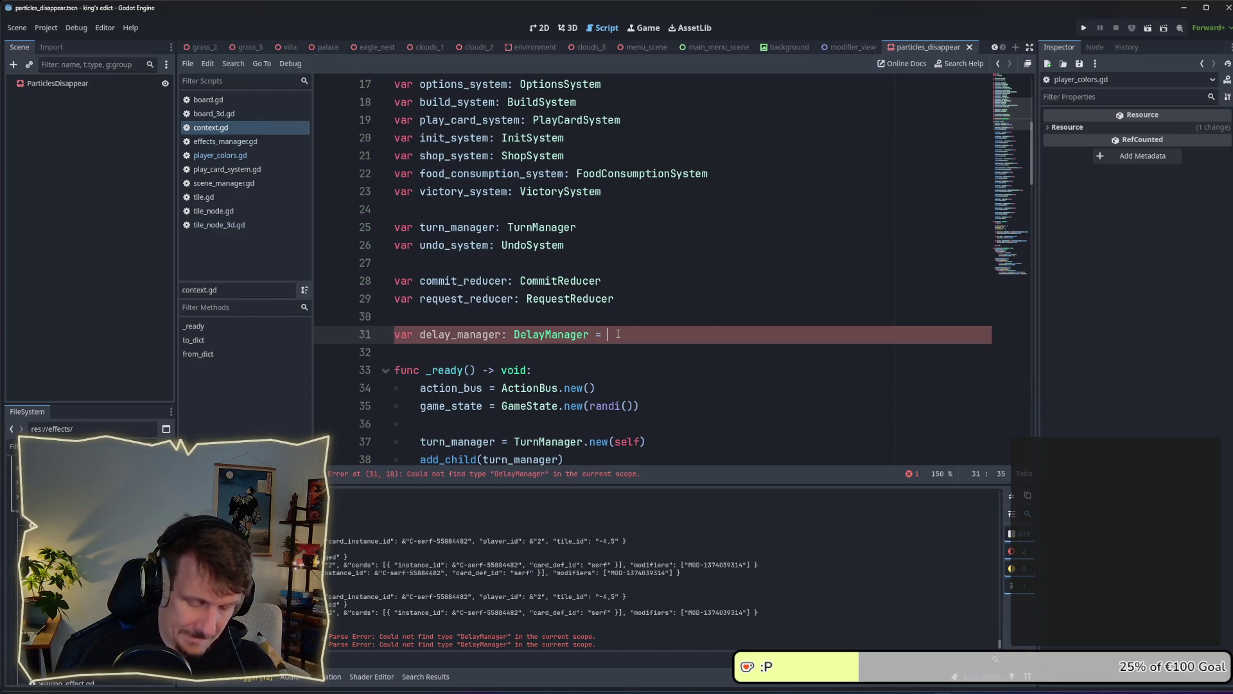
pyautogui.press('BackSpace')
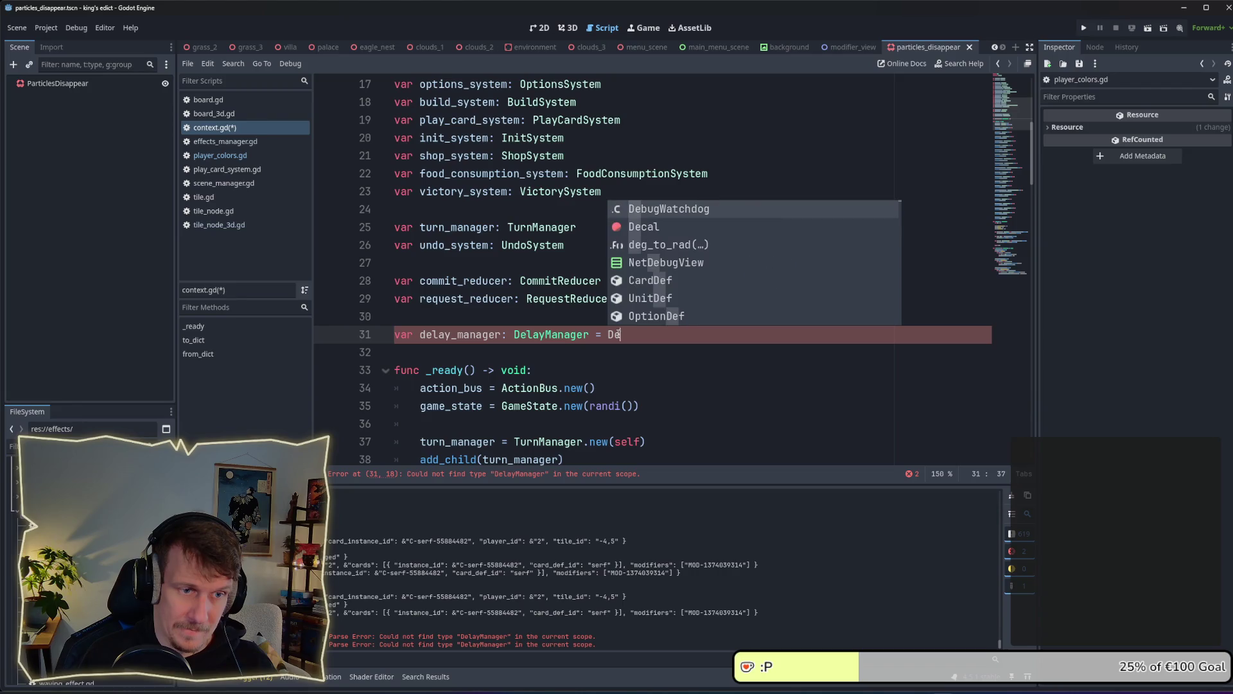
pyautogui.press('BackSpace')
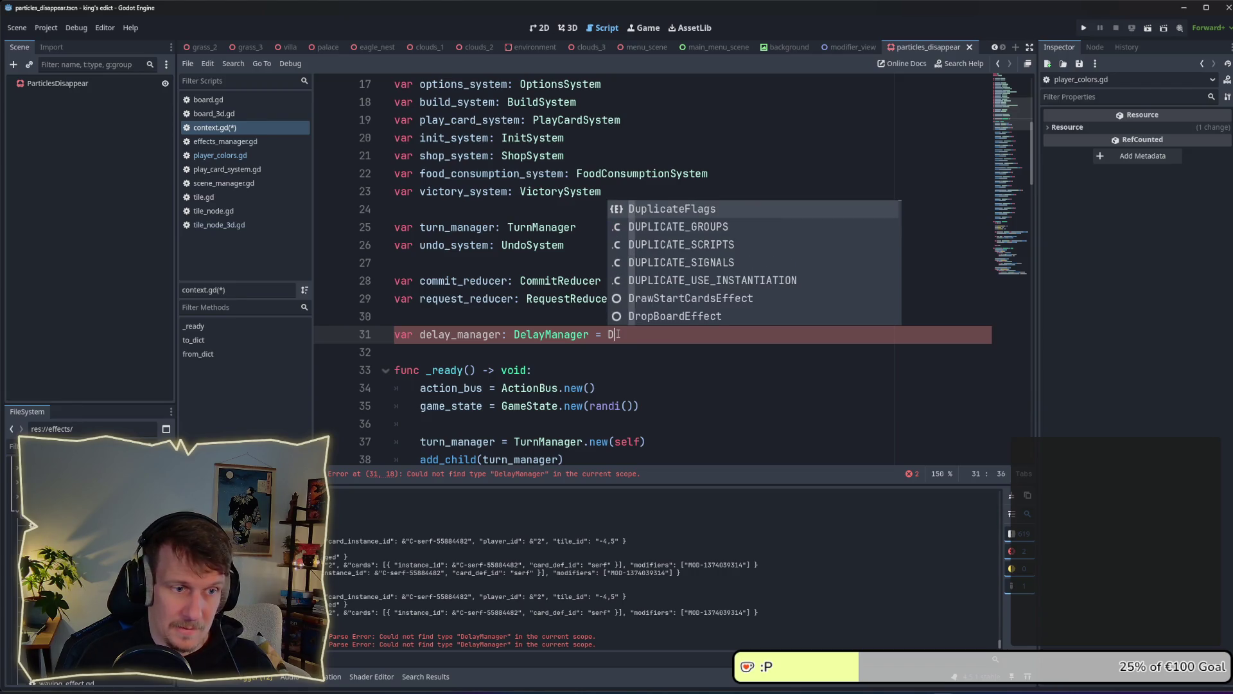
pyautogui.write('elayMana')
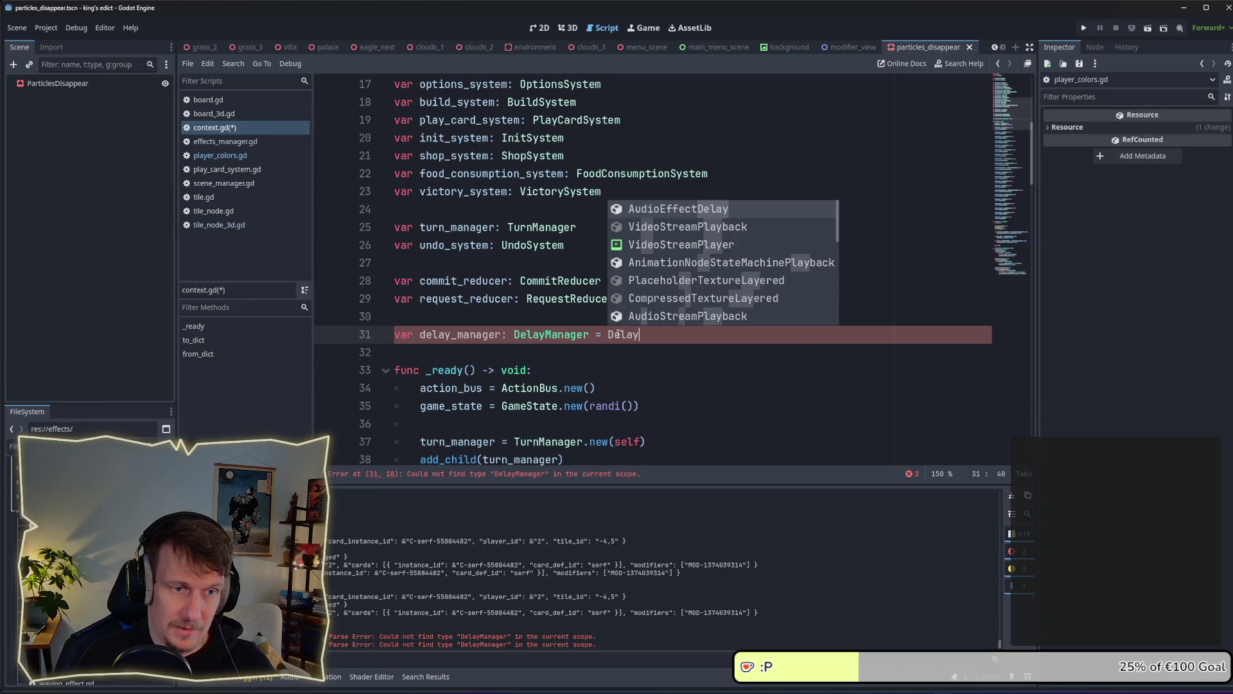
pyautogui.write('ger.new()')
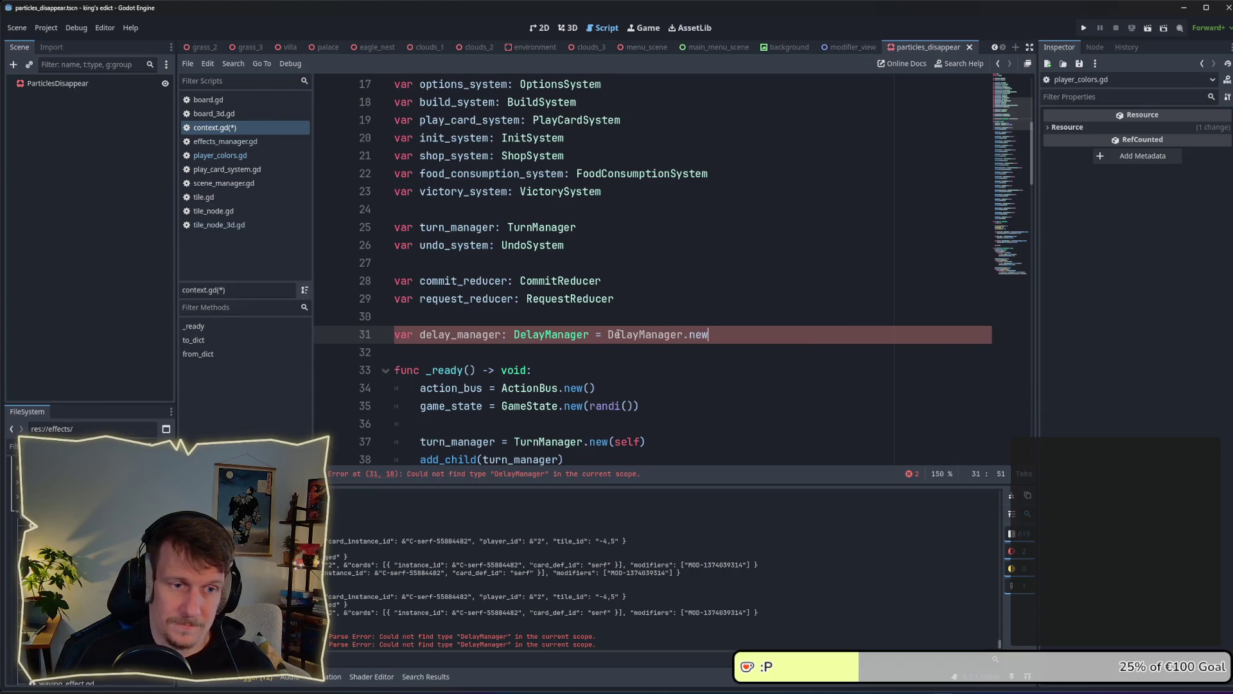
pyautogui.hotkey('ctrl', 's')
# Step: Open the new delay_manager.gd script from the FileSystem dock
pyautogui.doubleClick(551, 334)
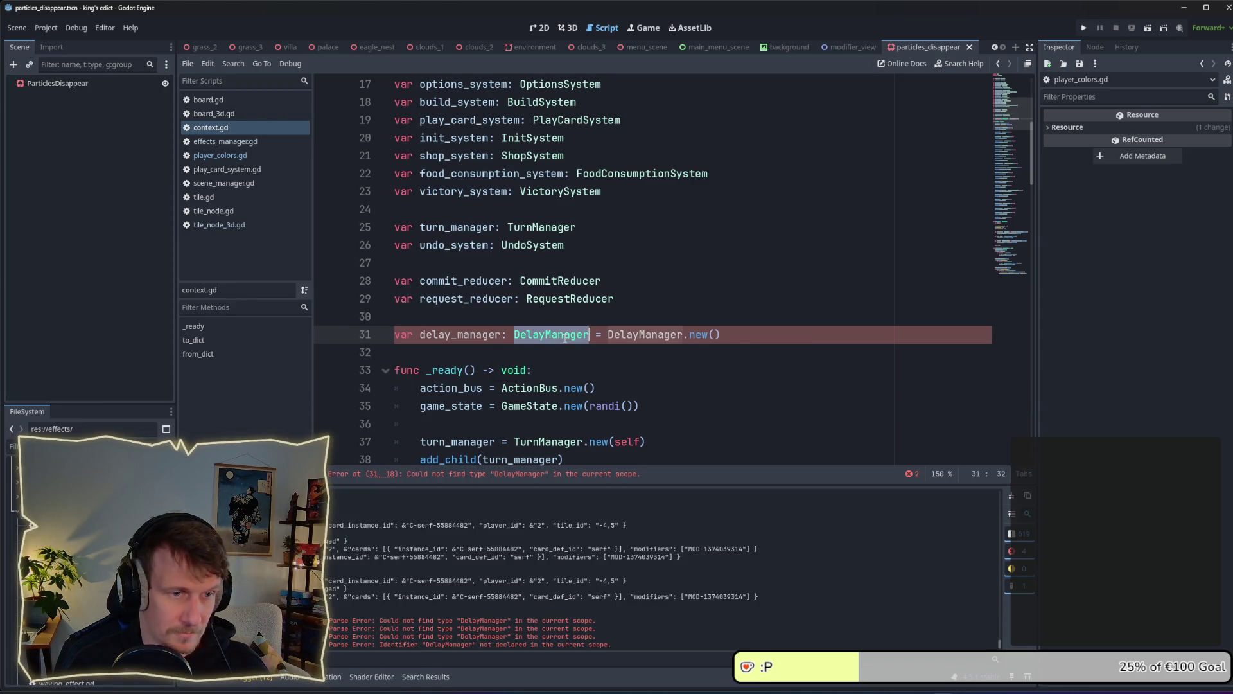
pyautogui.scroll(-2, 90, 559)
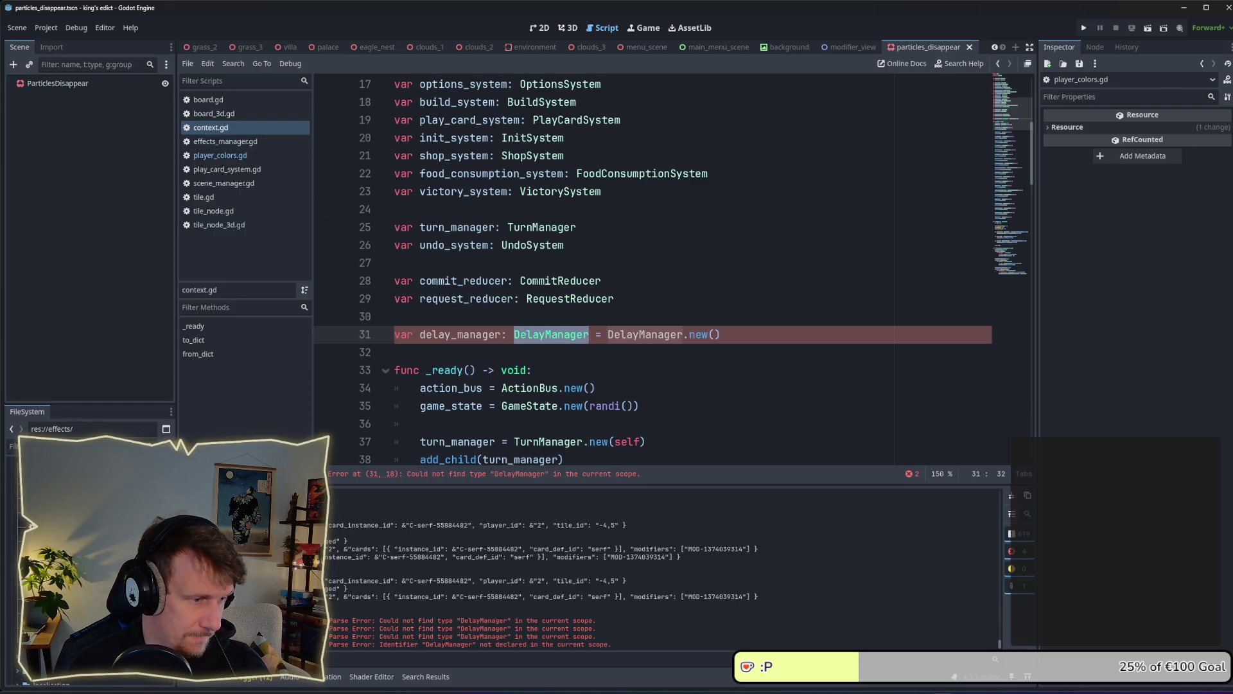
pyautogui.doubleClick(90, 559)
# Step: Add 'class_name DelayManager' below extends Node in delay_manager.gd
pyautogui.click(456, 114)
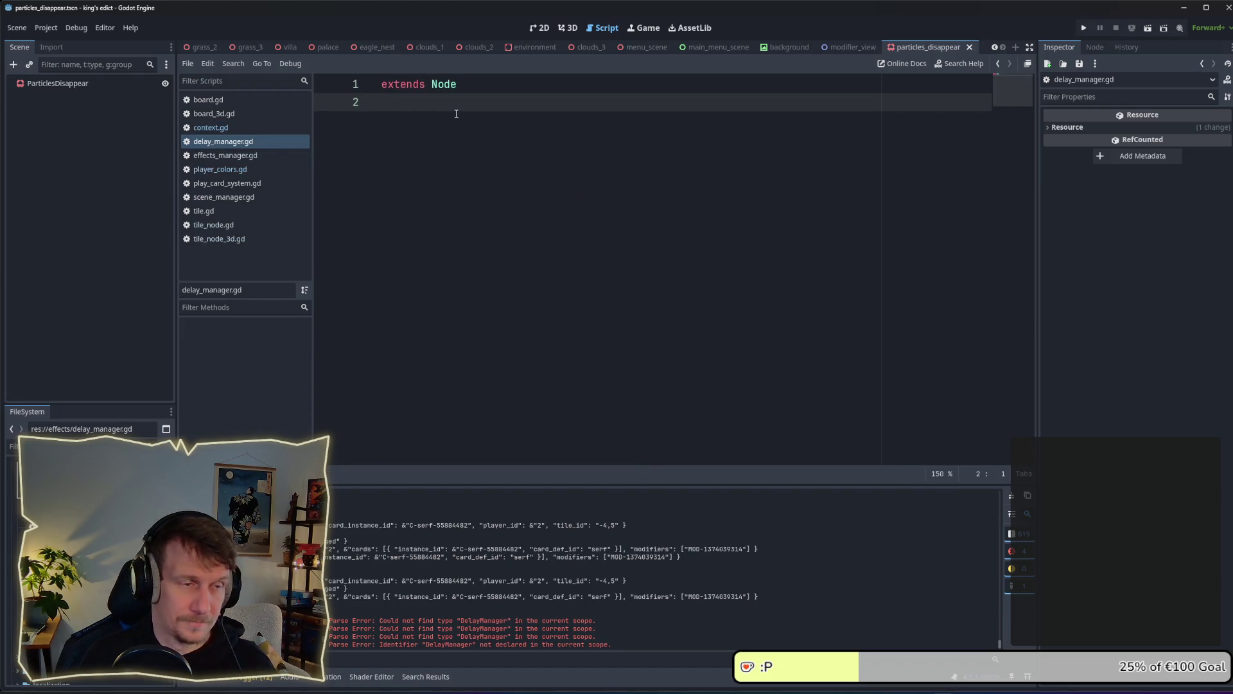
pyautogui.write('class_name ')
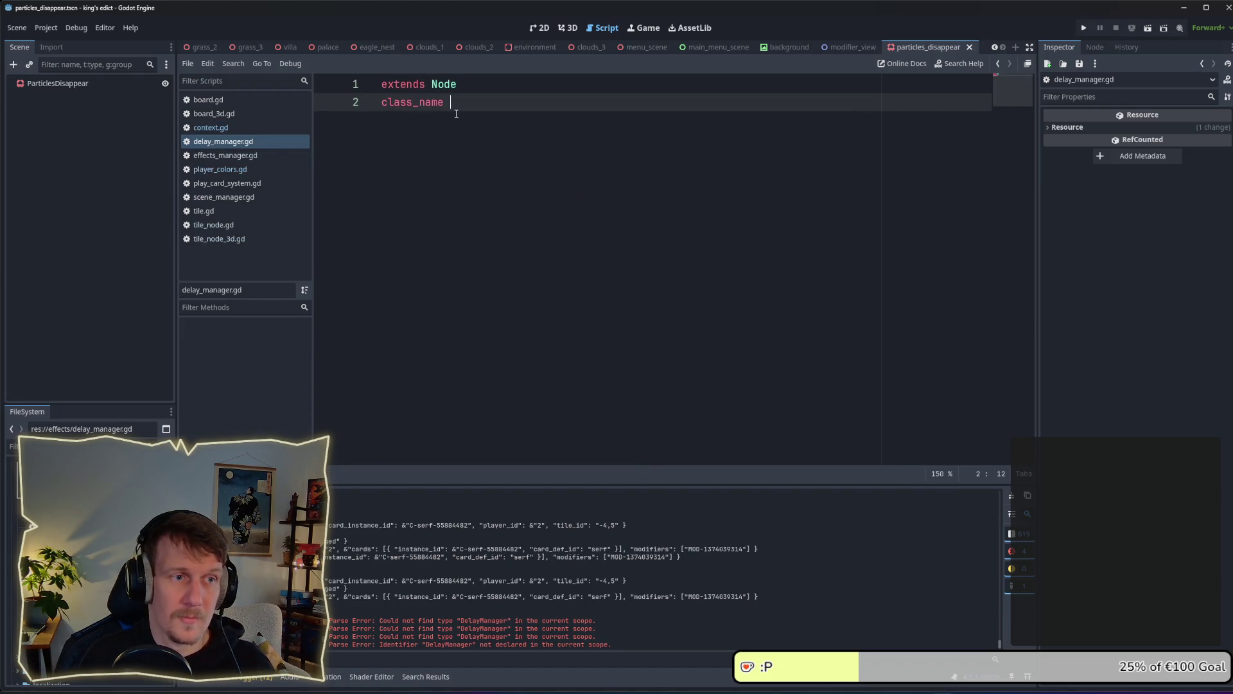
pyautogui.write('DelayManager')
pyautogui.press('Return')
pyautogui.press('Return')
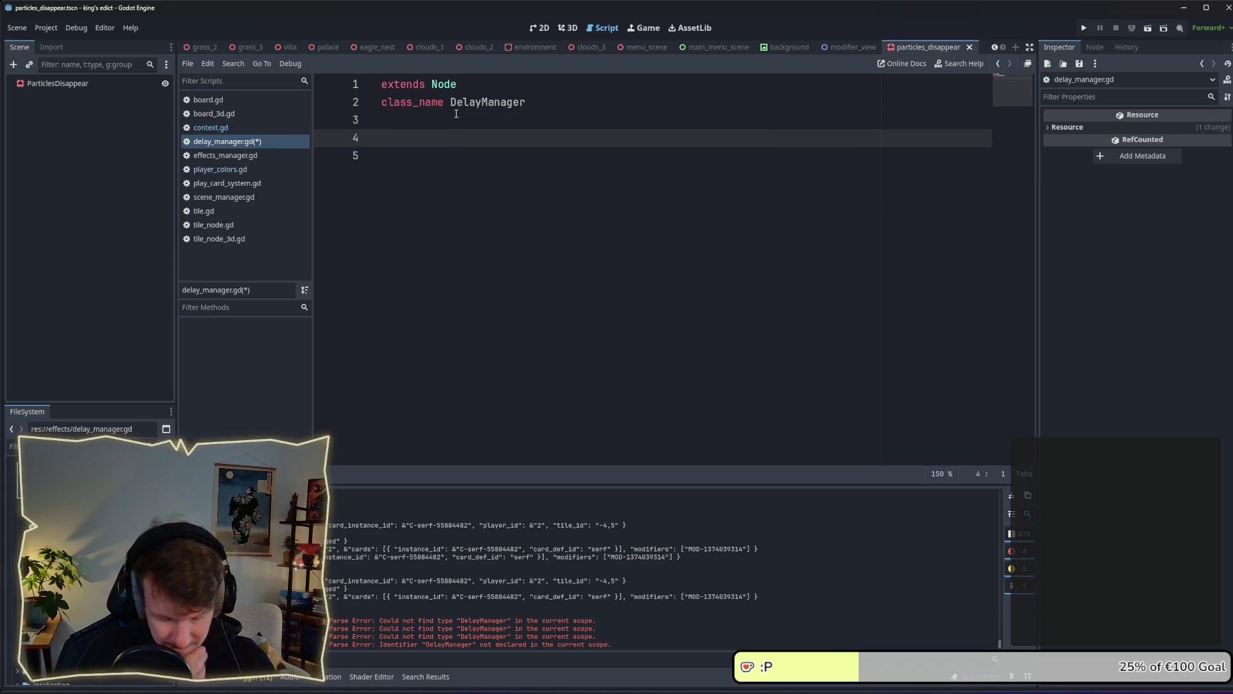
# Step: Write a 'func get_next_delay() -> float:' stub with blank lines above it
pyautogui.write('v')
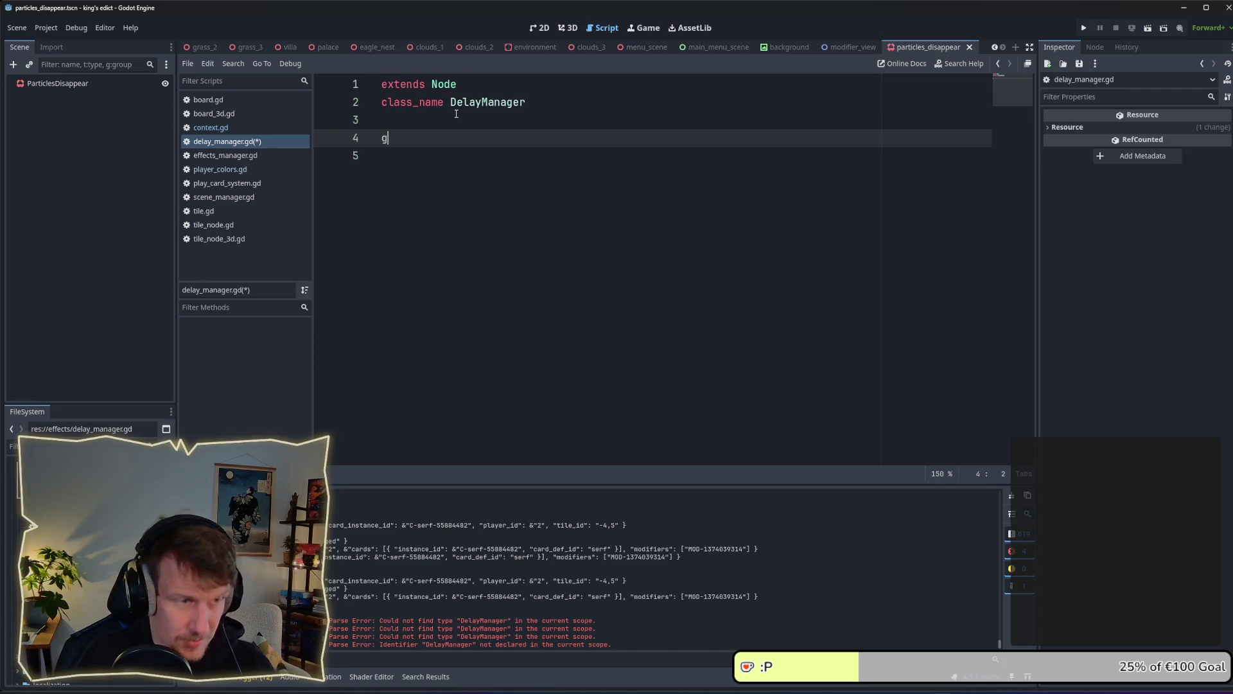
pyautogui.press('BackSpace')
pyautogui.write('func ffg')
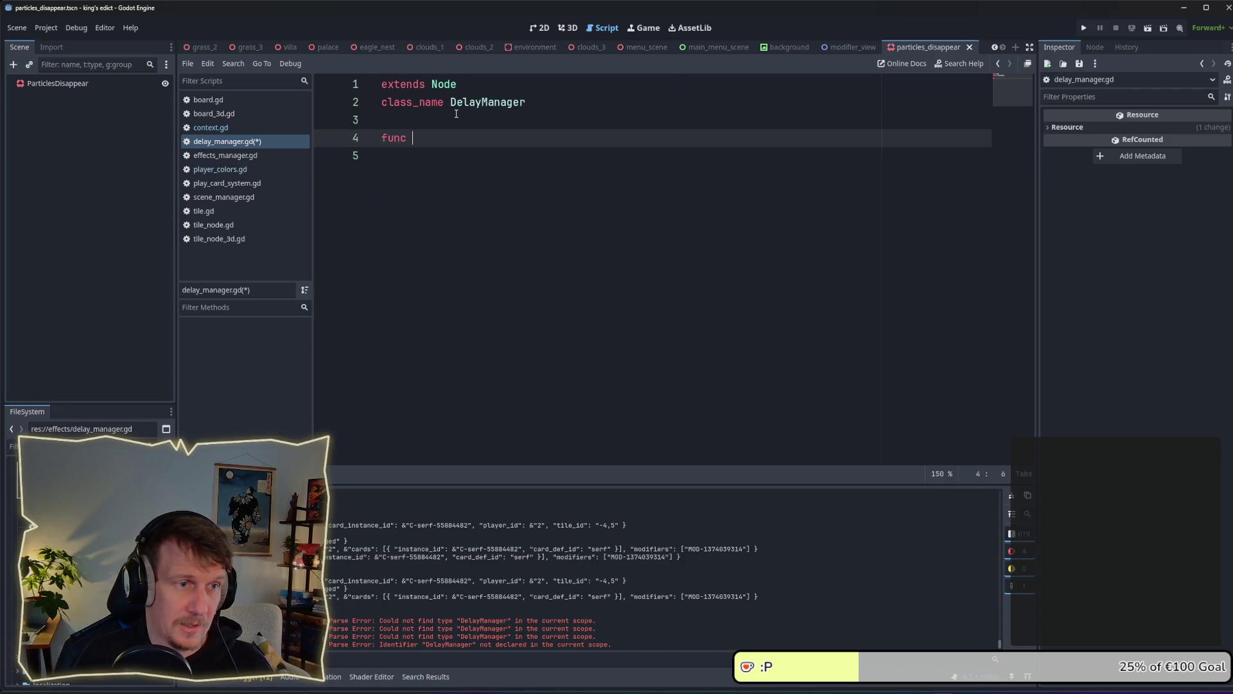
pyautogui.press('BackSpace')
pyautogui.press('BackSpace')
pyautogui.press('BackSpace')
pyautogui.write('get_')
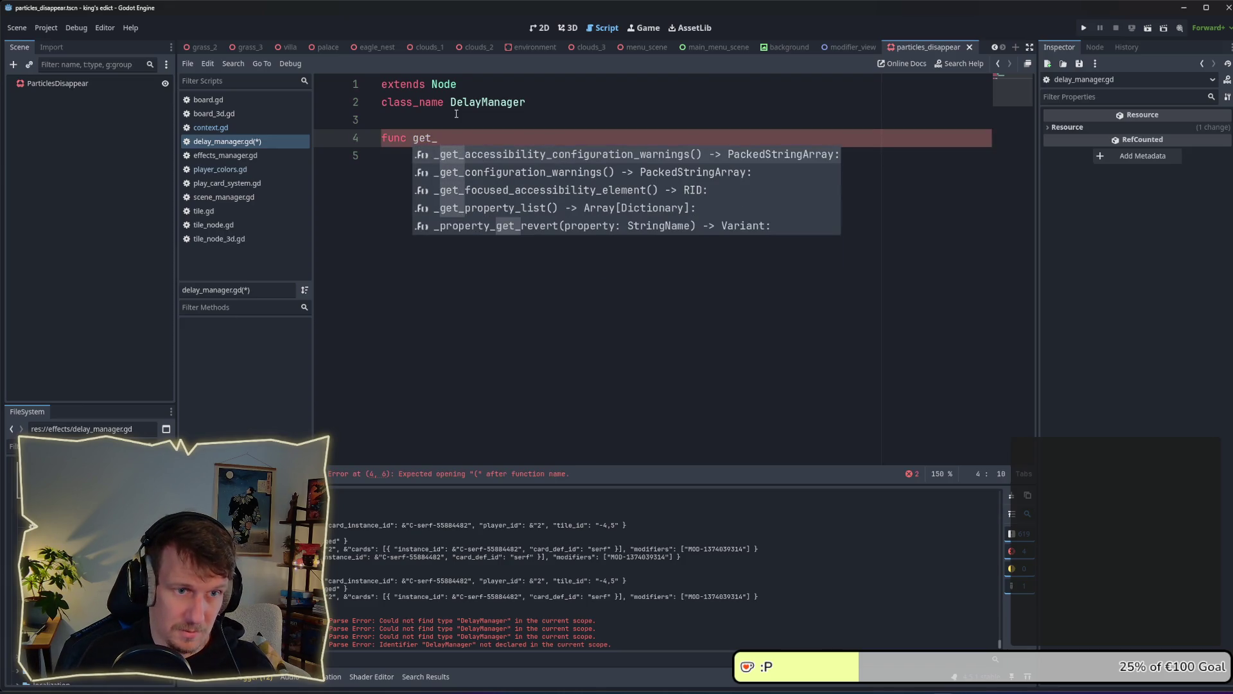
pyautogui.write('next_dela')
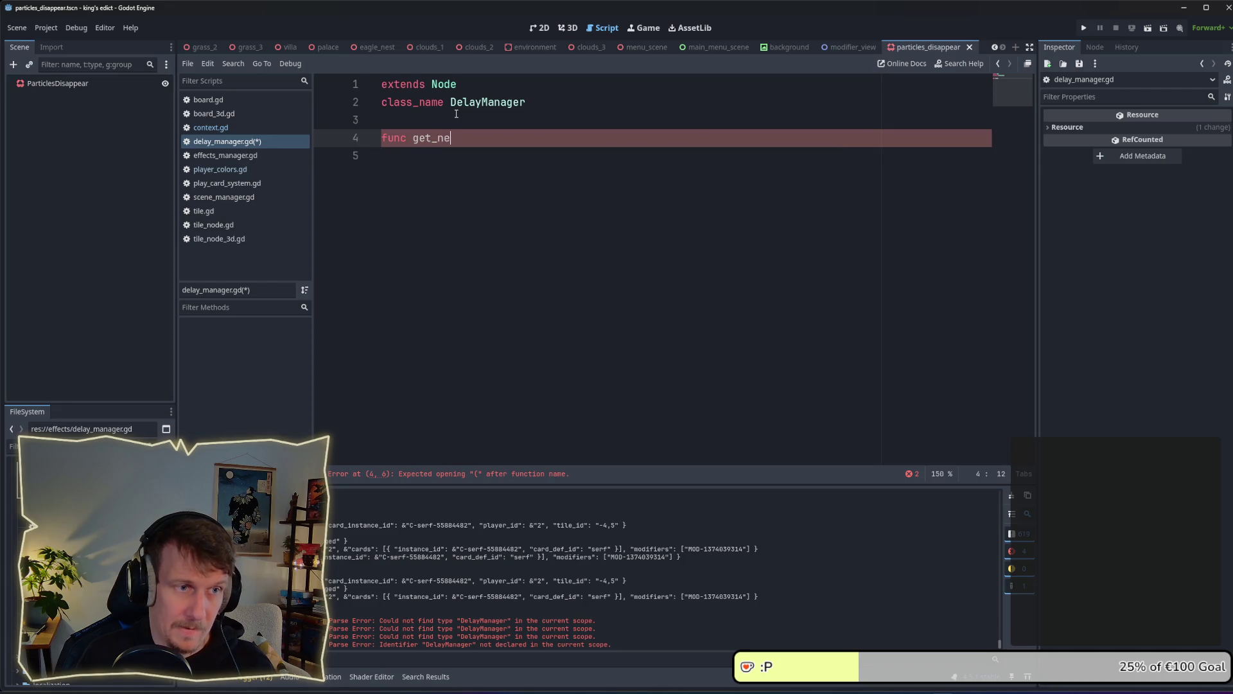
pyautogui.write('y()')
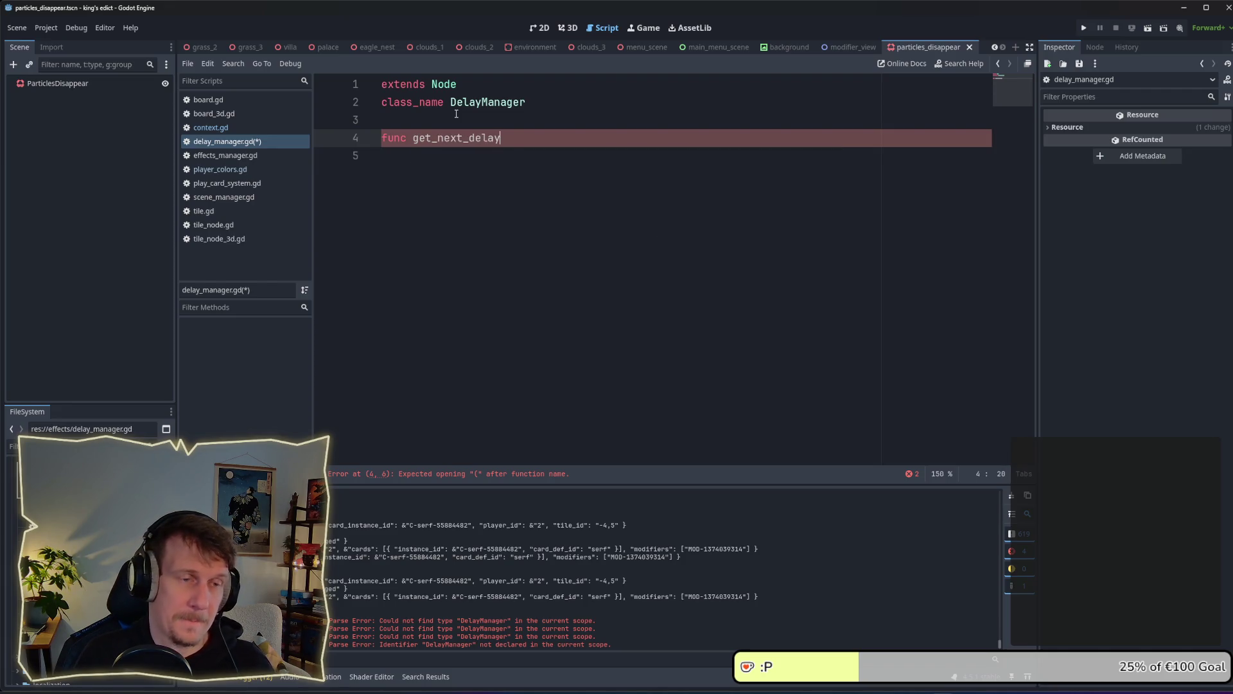
pyautogui.write(' -> f')
pyautogui.press('Escape')
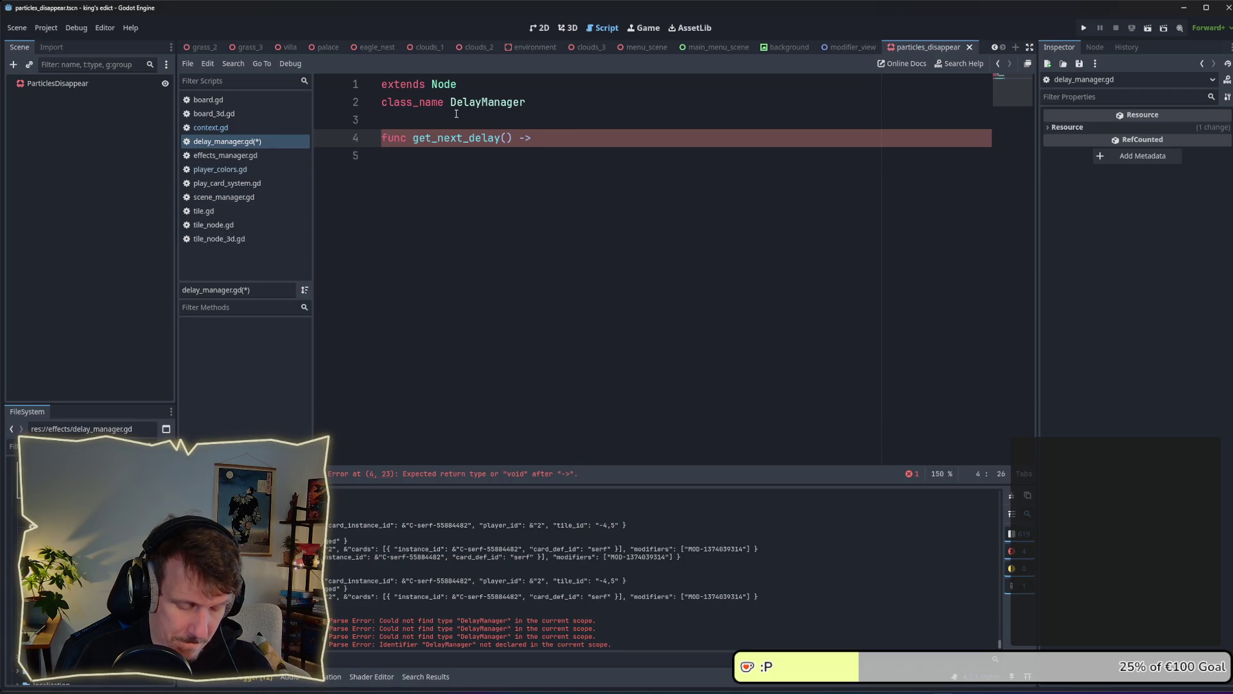
pyautogui.press('Left')
pyautogui.press('Left')
pyautogui.press('Left')
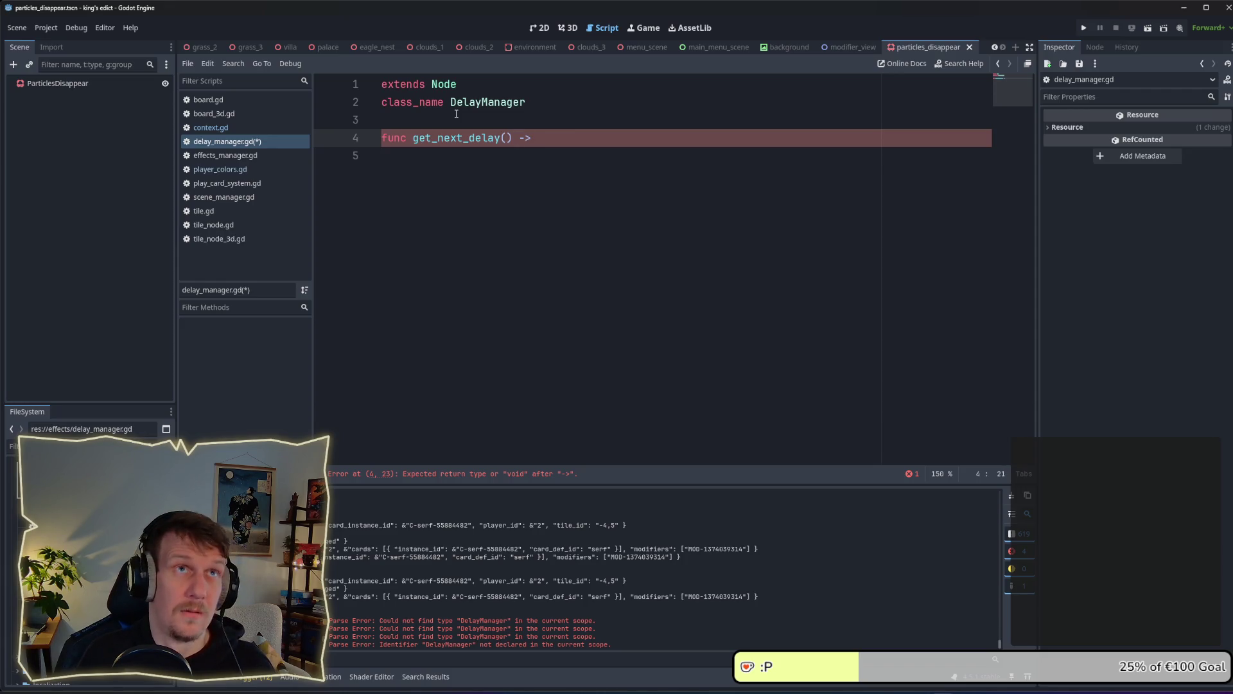
pyautogui.press('End')
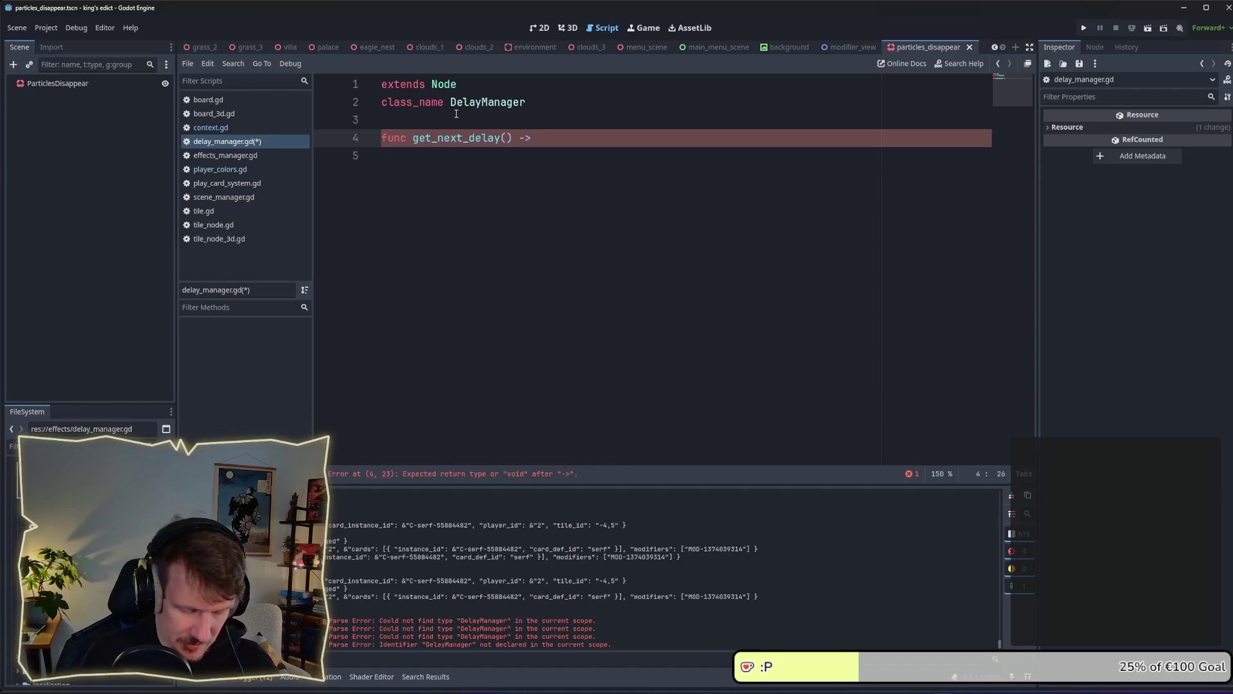
pyautogui.write('float:')
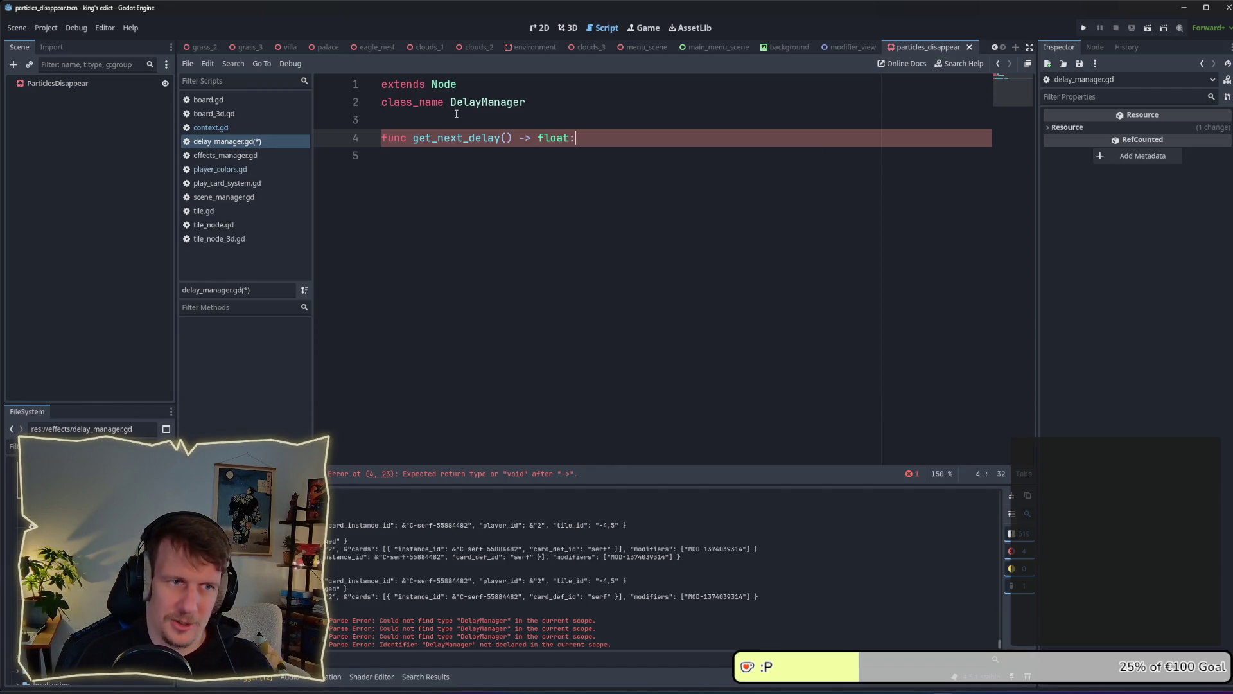
pyautogui.press('Return')
pyautogui.press('Up')
pyautogui.press('Up')
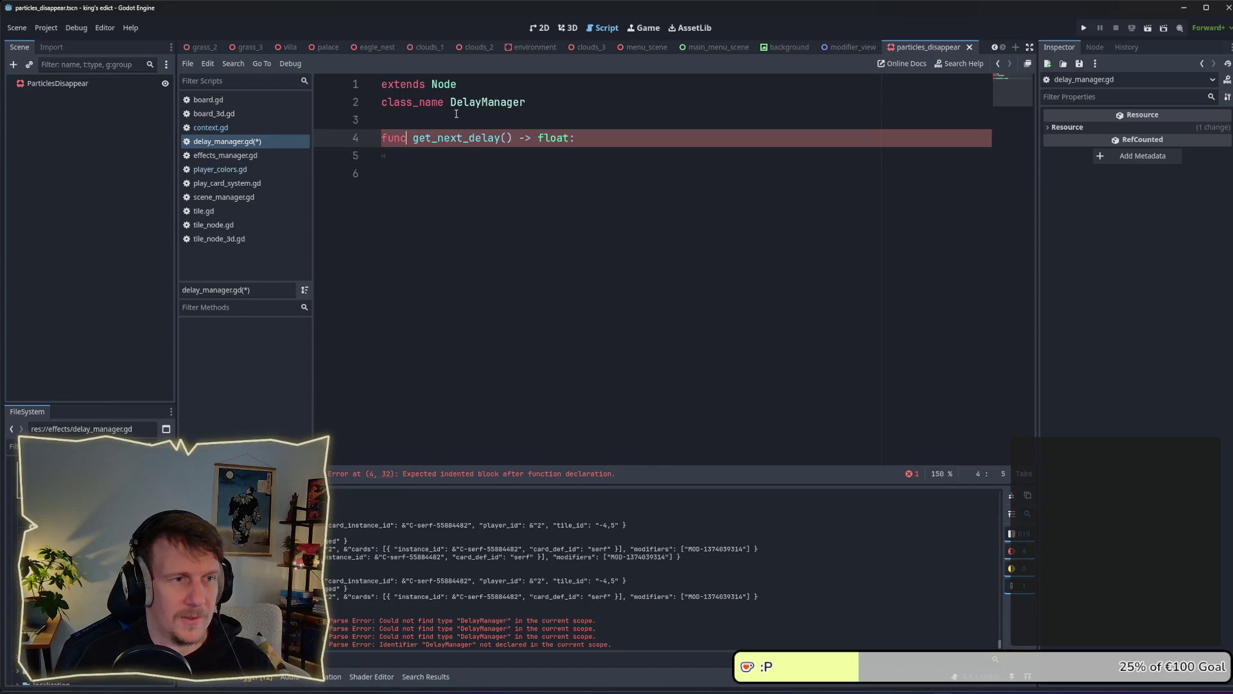
pyautogui.press('Return')
pyautogui.press('Return')
# Step: Declare 'var delay: float = 0' above the function and save
pyautogui.write('var ')
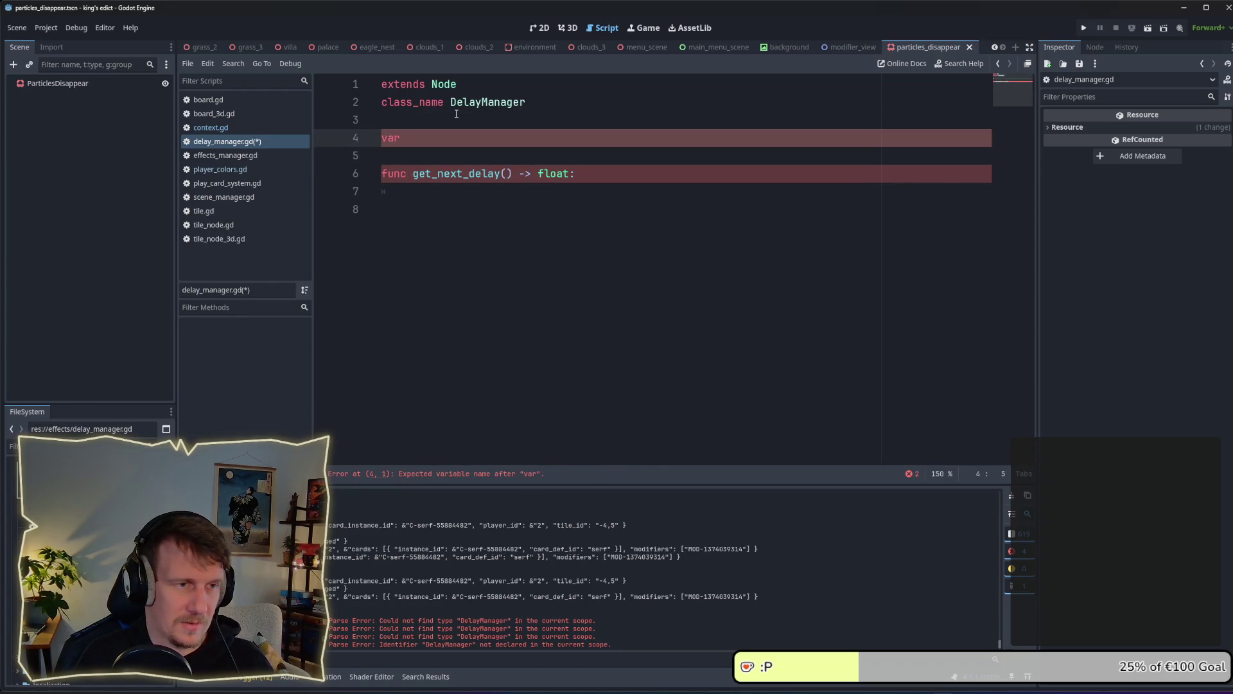
pyautogui.write('delay')
pyautogui.press('BackSpace')
pyautogui.write(': floa')
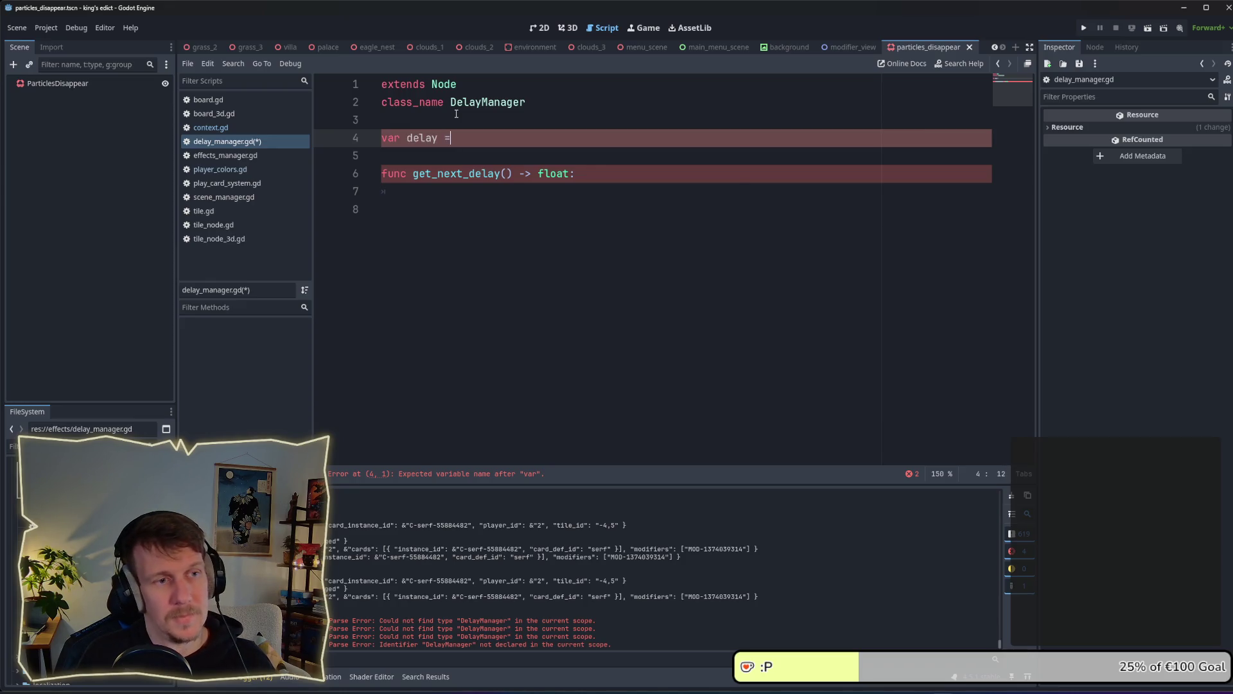
pyautogui.write('t = 0')
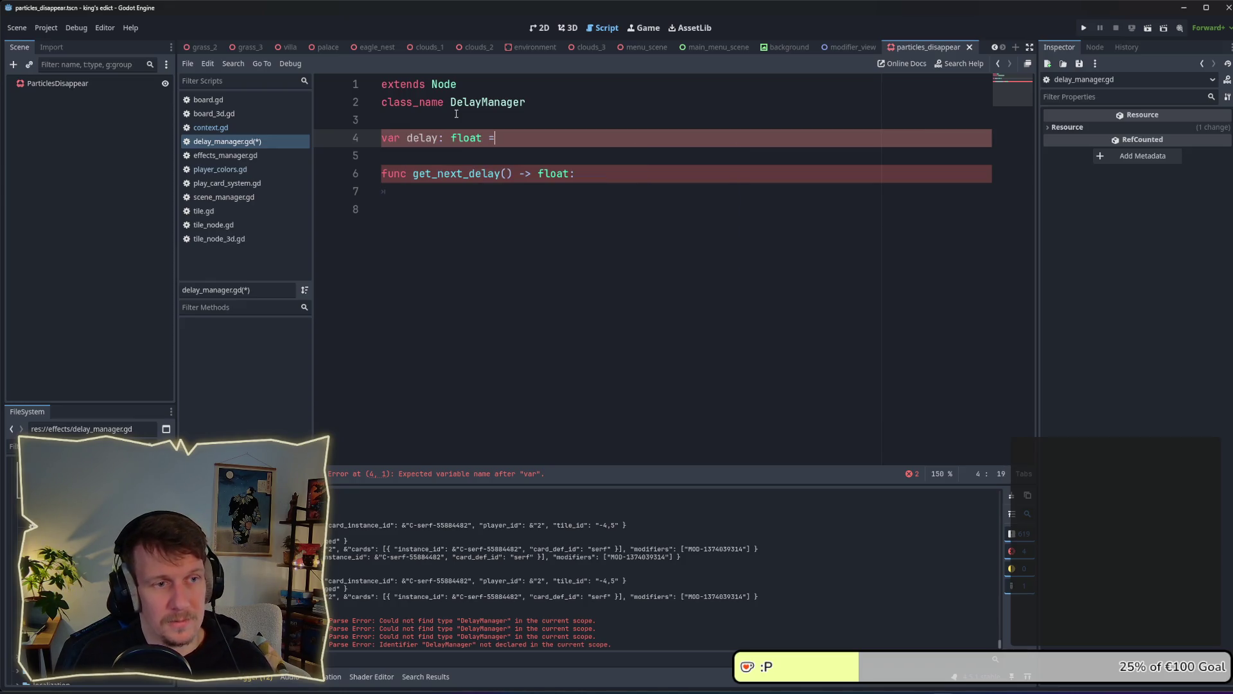
pyautogui.hotkey('ctrl', 's')
# Step: Add 'var max_delay: float = 0.3' and remove the extra blank line above the function
pyautogui.press('Down')
pyautogui.press('Down')
pyautogui.press('Down')
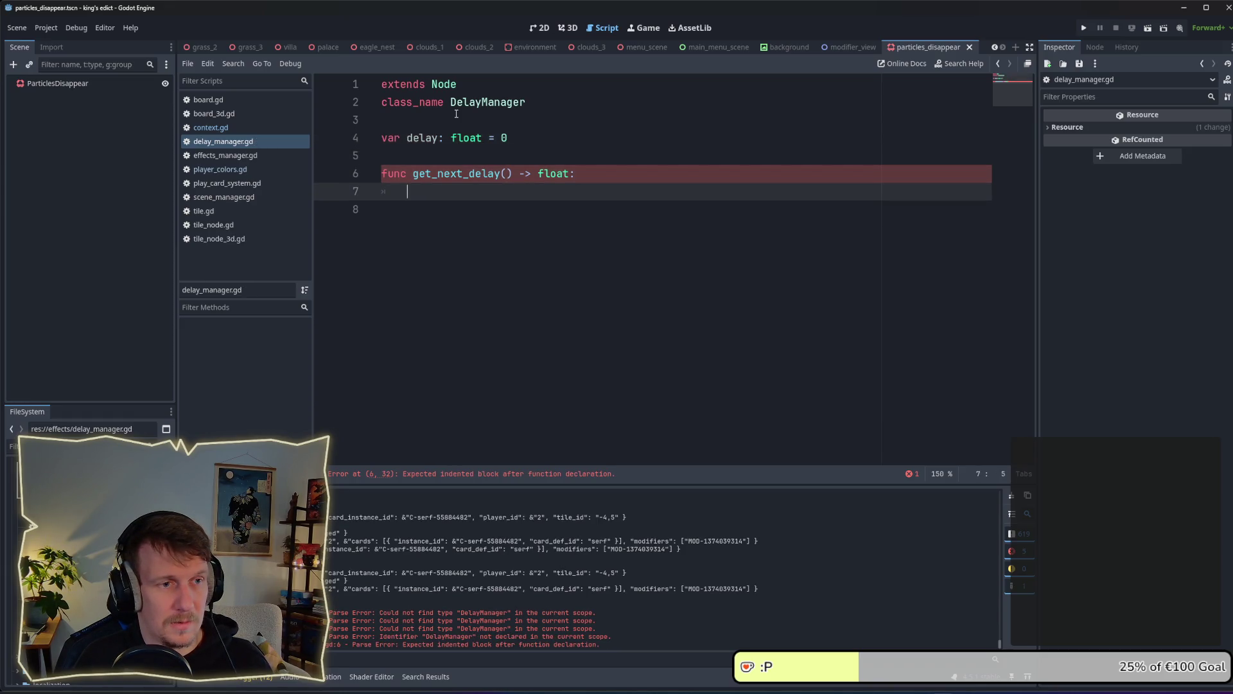
pyautogui.press('Up')
pyautogui.press('Up')
pyautogui.press('Return')
pyautogui.press('Return')
pyautogui.press('Up')
pyautogui.press('Up')
pyautogui.write('var ')
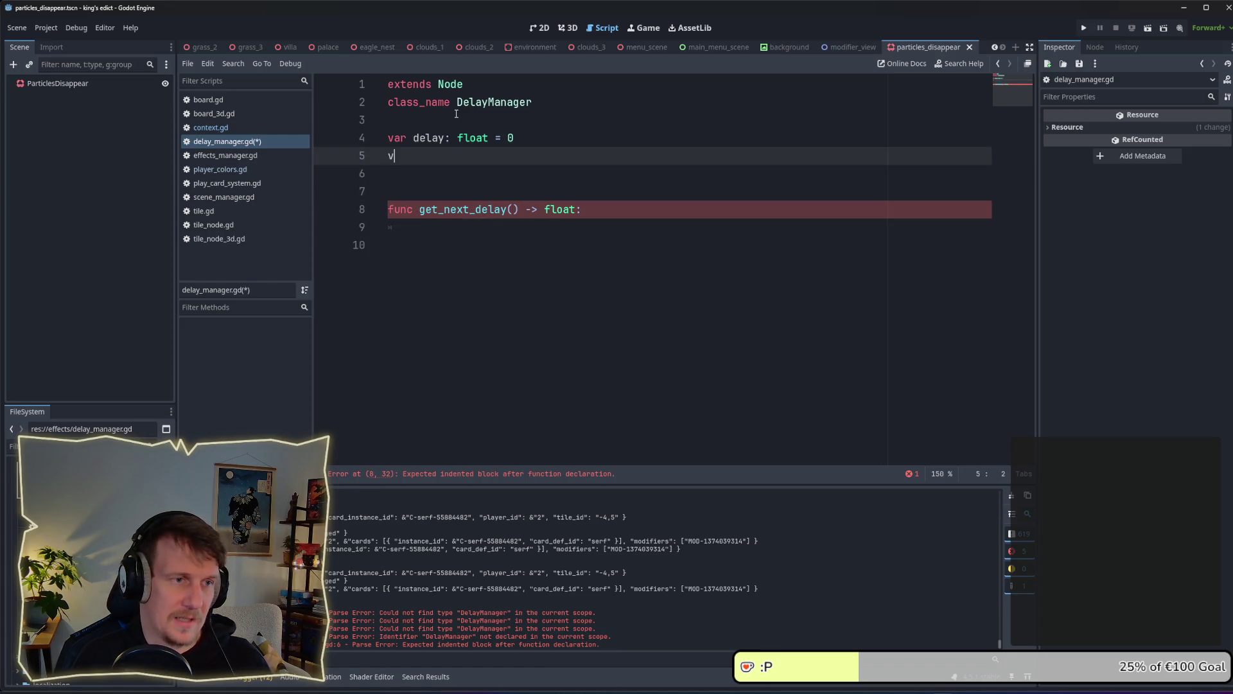
pyautogui.write('max_de')
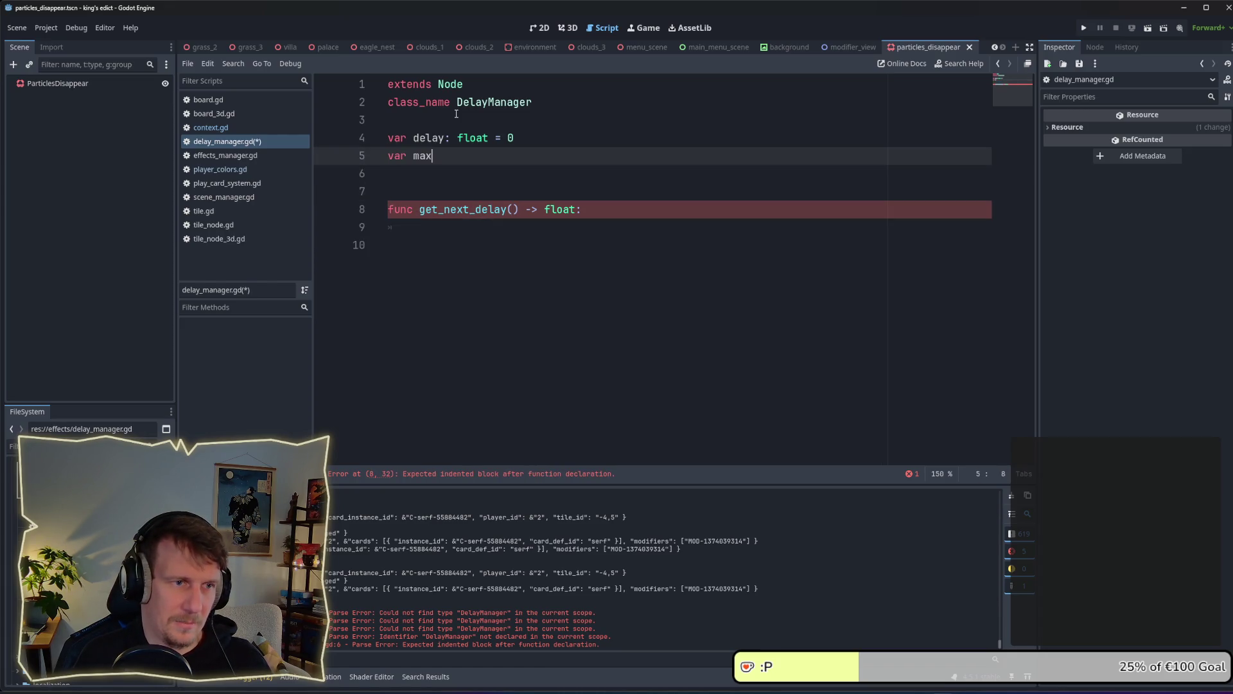
pyautogui.write('l')
pyautogui.press('BackSpace')
pyautogui.write('lay')
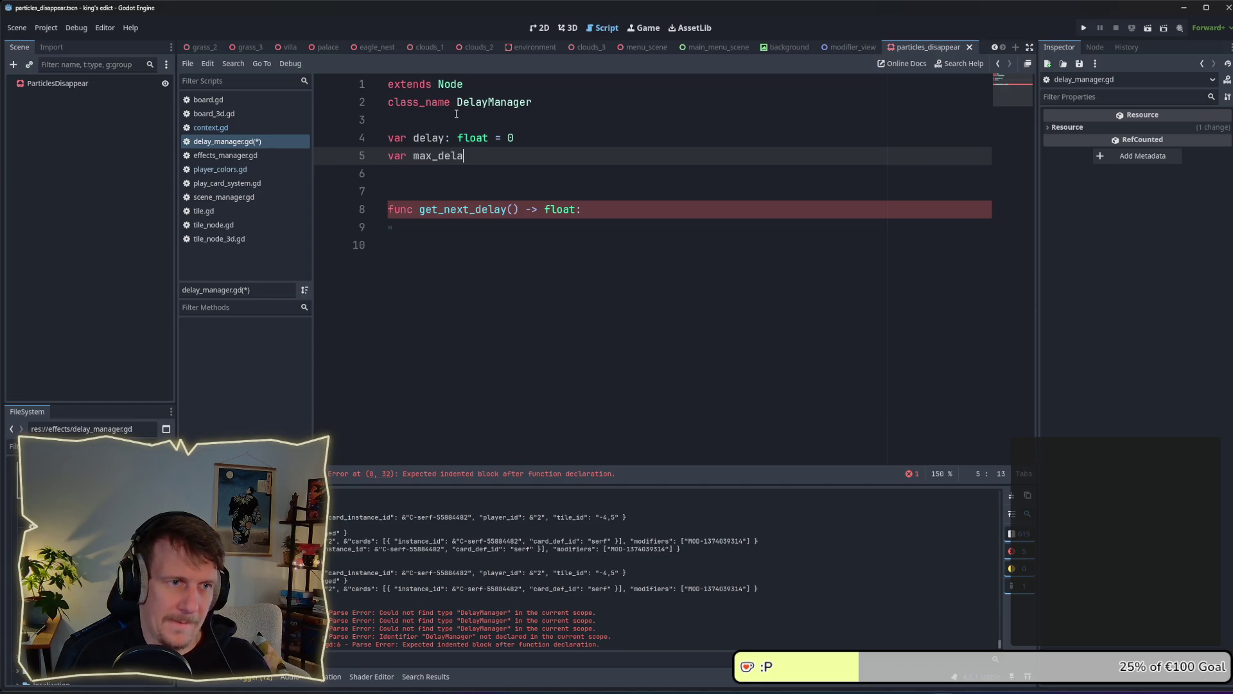
pyautogui.write(': float =')
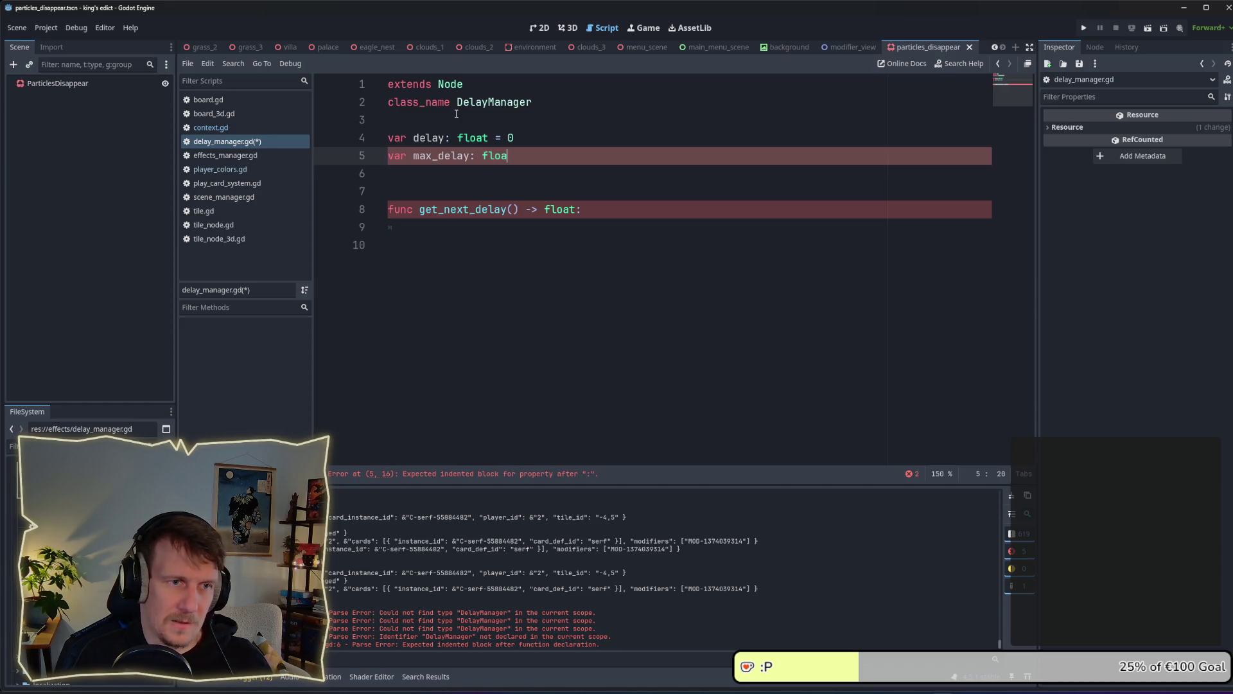
pyautogui.write(' 0.4')
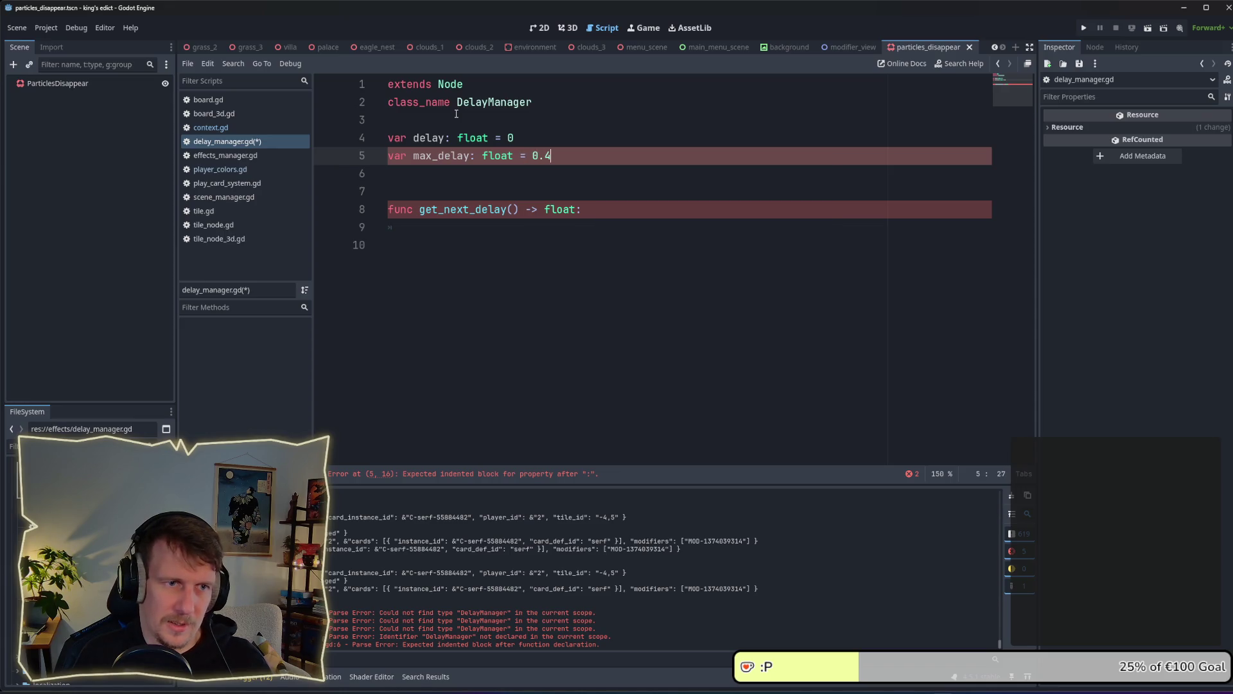
pyautogui.press('BackSpace')
pyautogui.write('3')
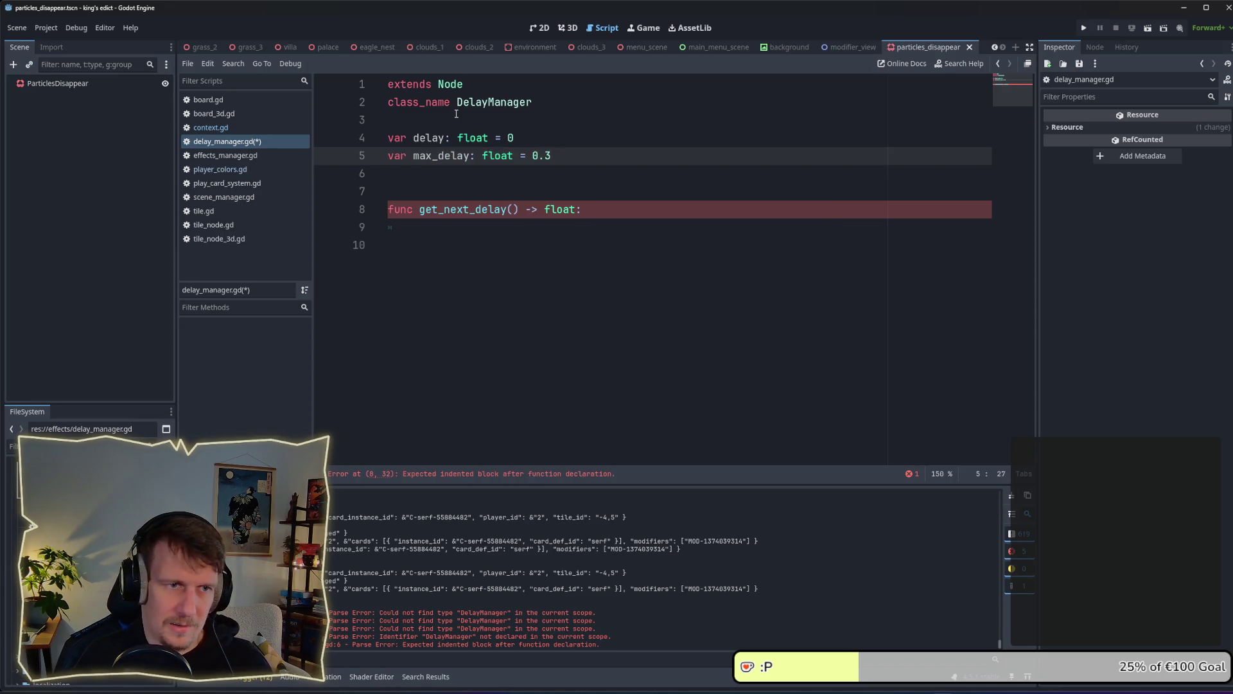
pyautogui.press('Down')
pyautogui.press('Delete')
pyautogui.press('Down')
pyautogui.press('Down')
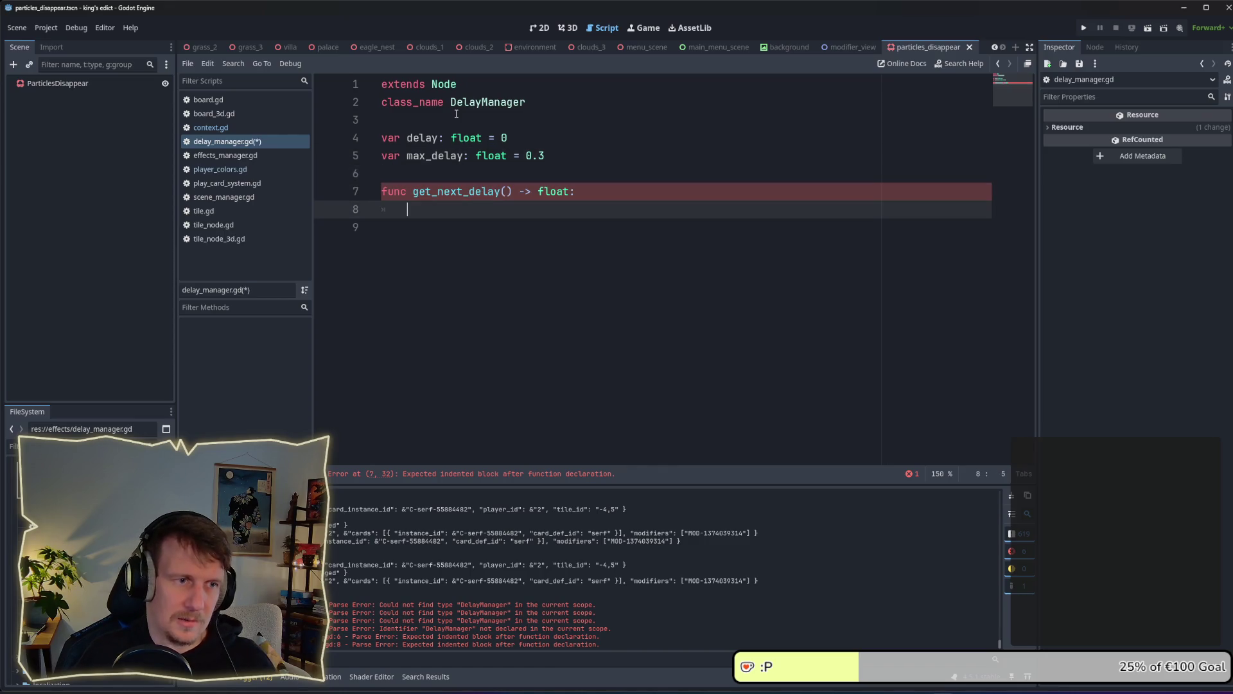
# Step: Add 'var delay_step: float = 0.07342432245' and save the script
pyautogui.press('Up')
pyautogui.press('Up')
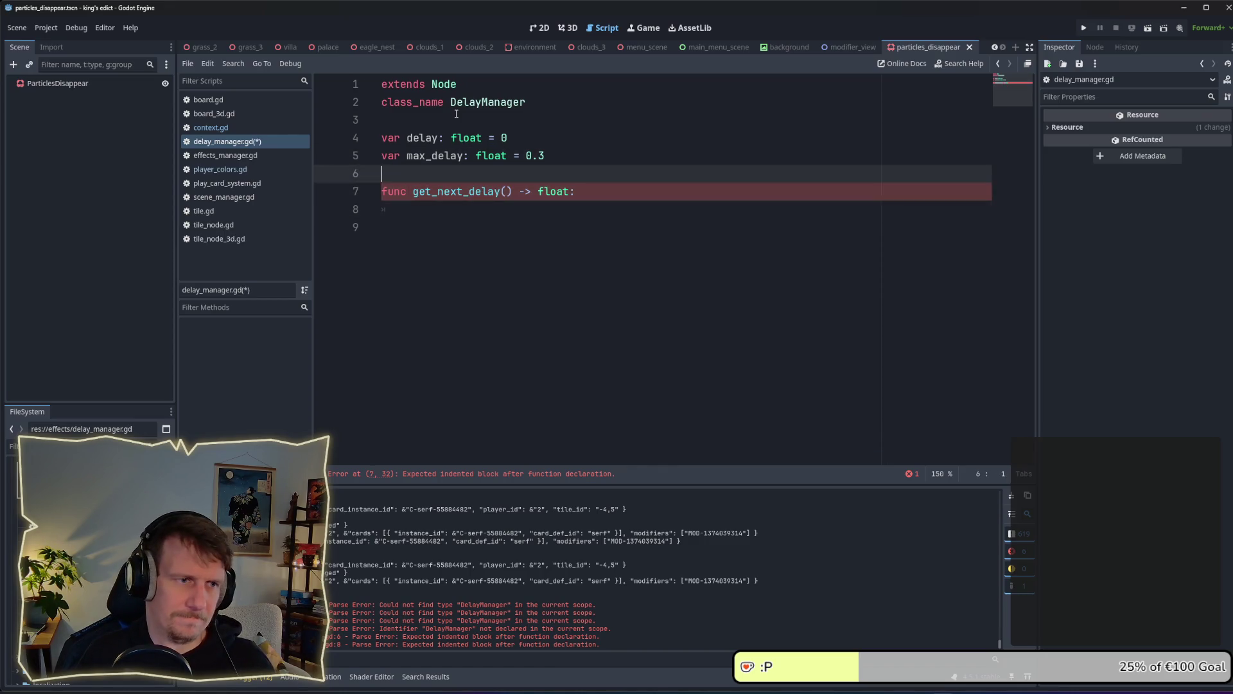
pyautogui.press('Return')
pyautogui.press('Up')
pyautogui.write('var d')
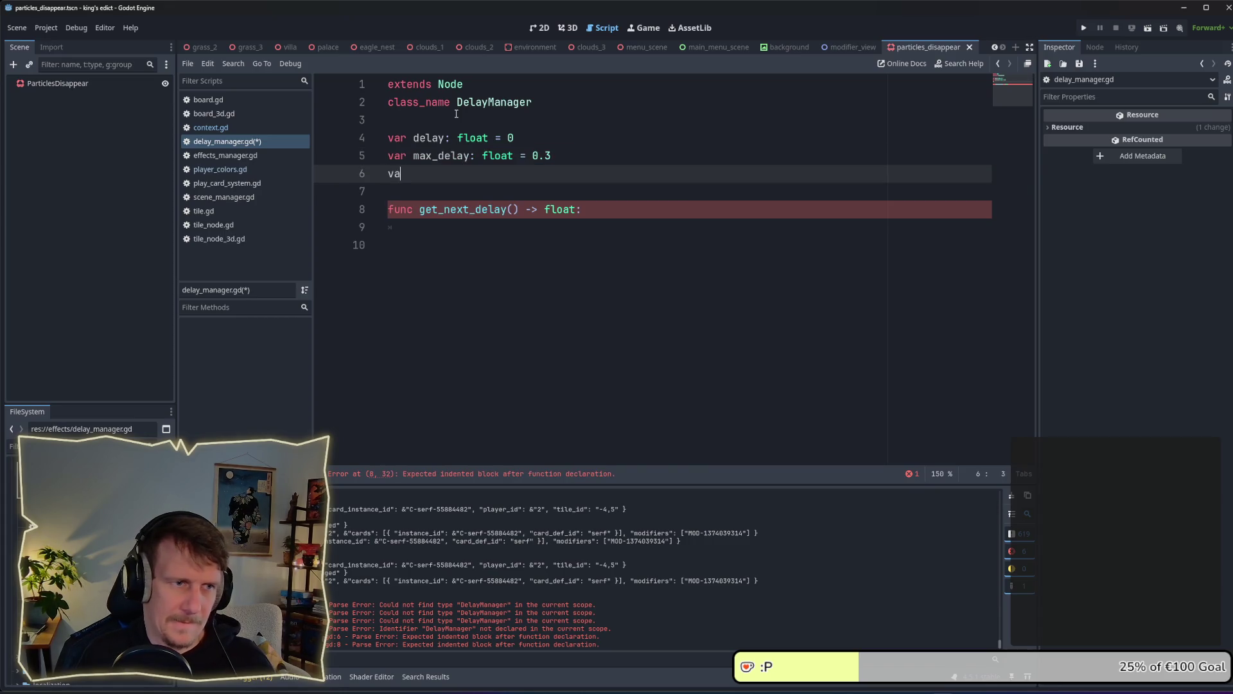
pyautogui.write('elay_')
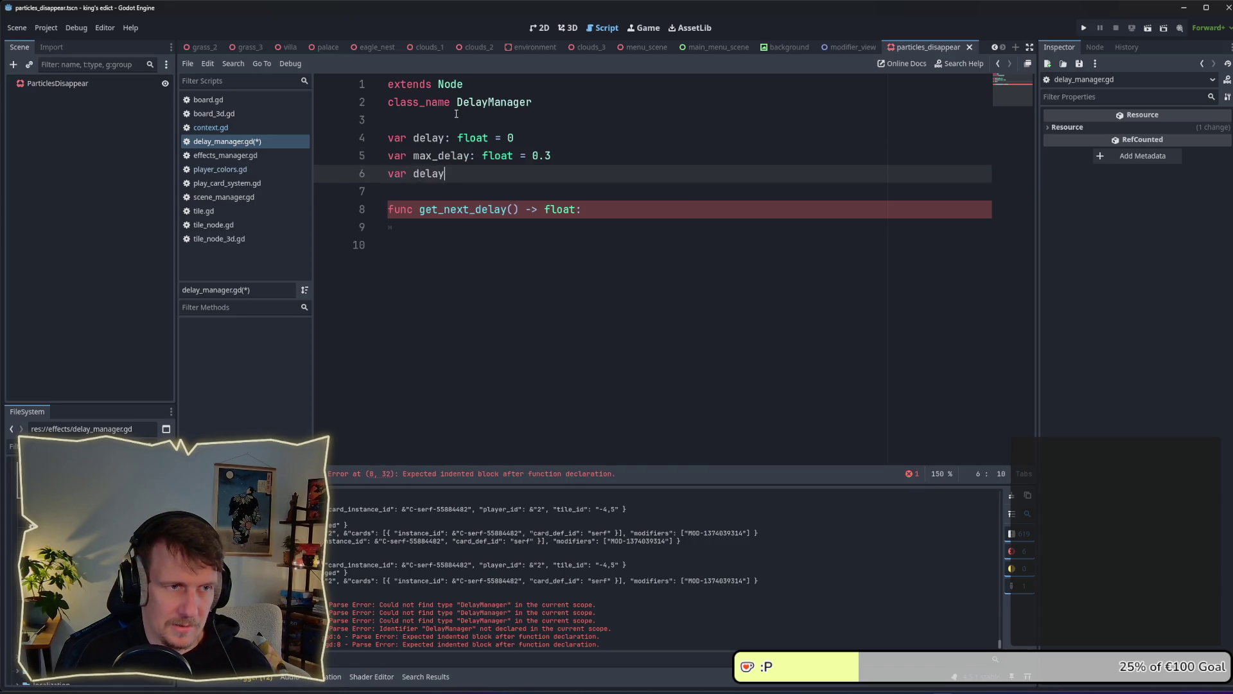
pyautogui.write('st')
pyautogui.press('BackSpace')
pyautogui.press('BackSpace')
pyautogui.write('step: floa')
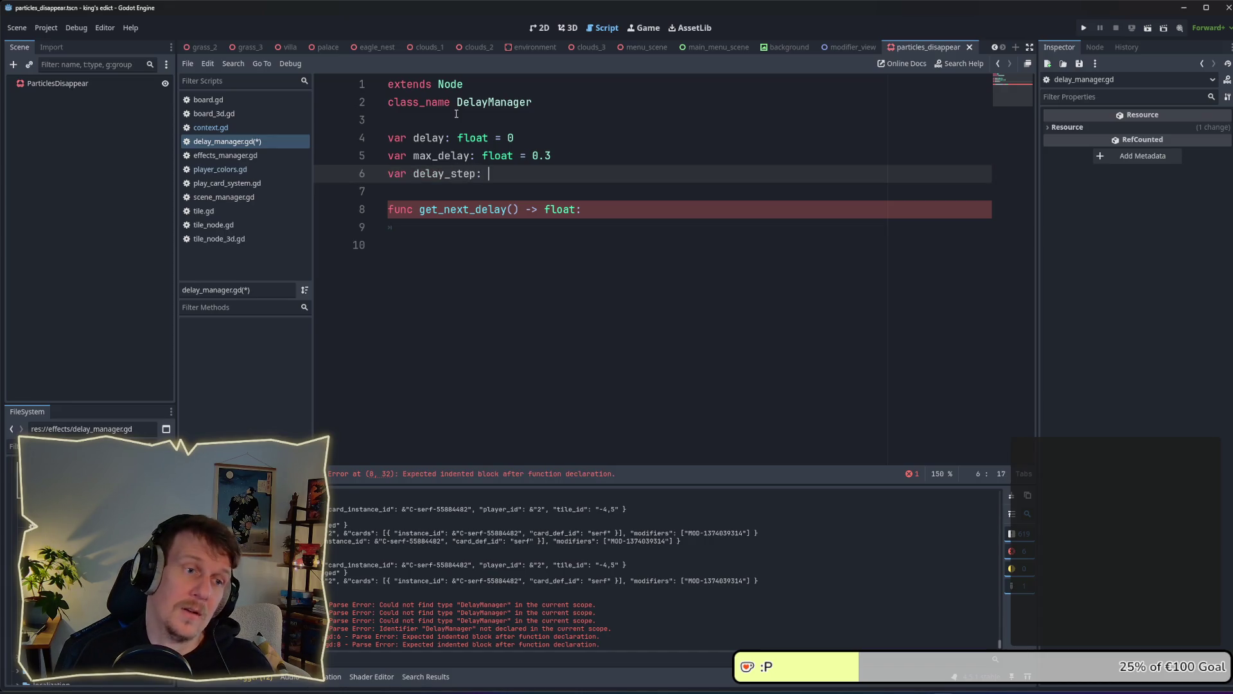
pyautogui.write('t = 0.0')
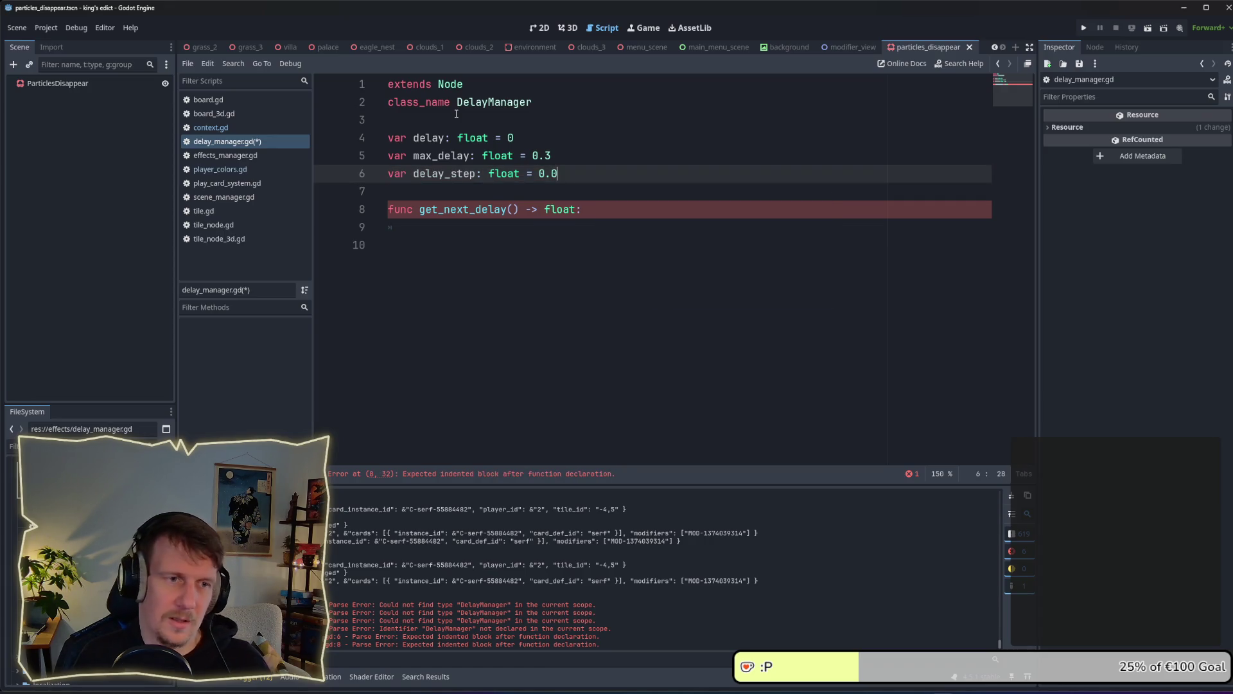
pyautogui.write('4')
pyautogui.press('BackSpace')
pyautogui.press('BackSpace')
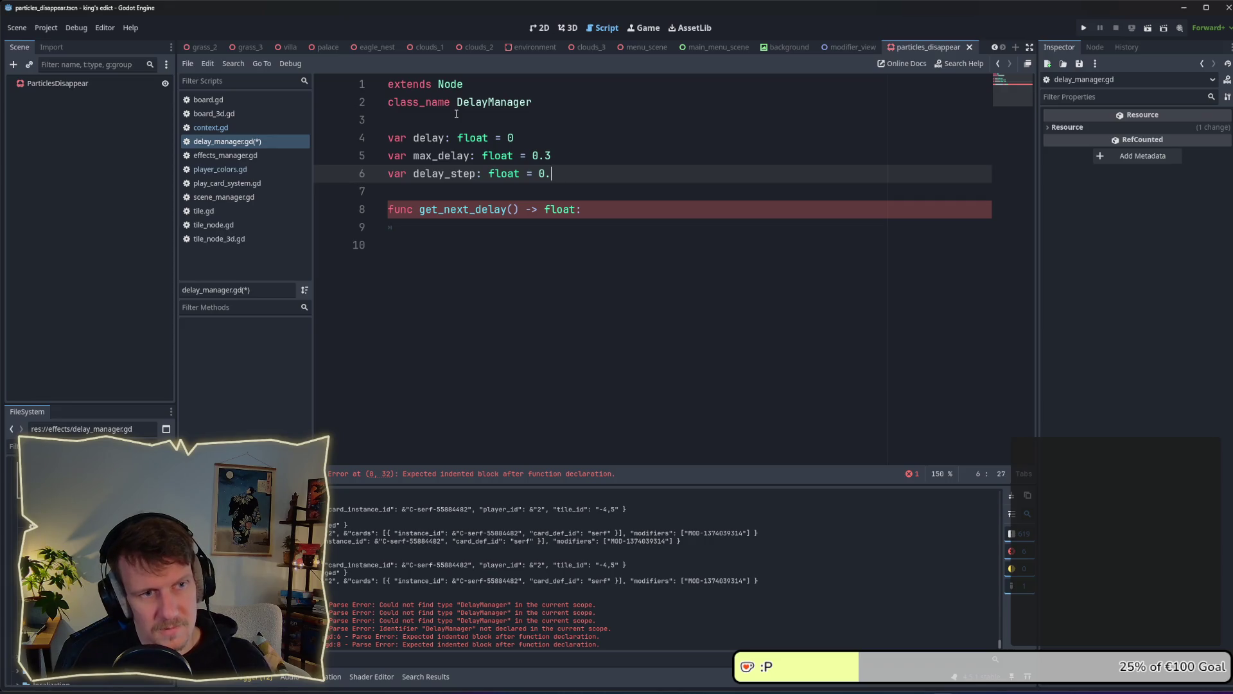
pyautogui.write('05')
pyautogui.press('BackSpace')
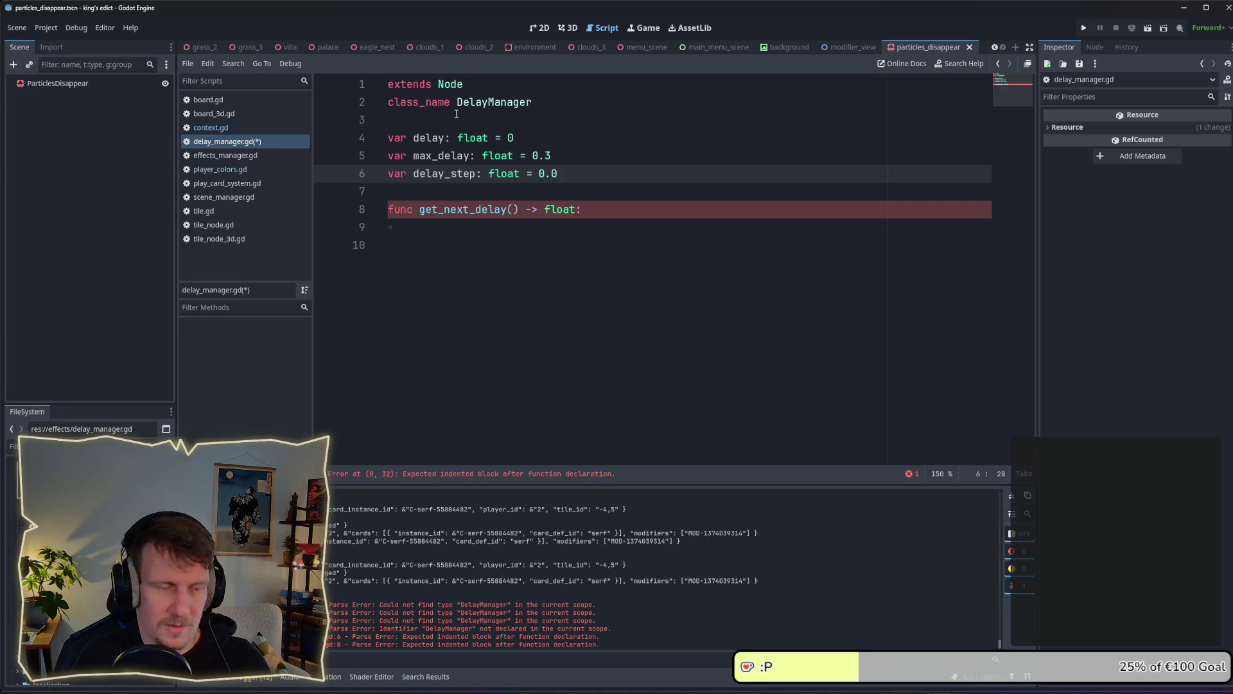
pyautogui.write('7342432245')
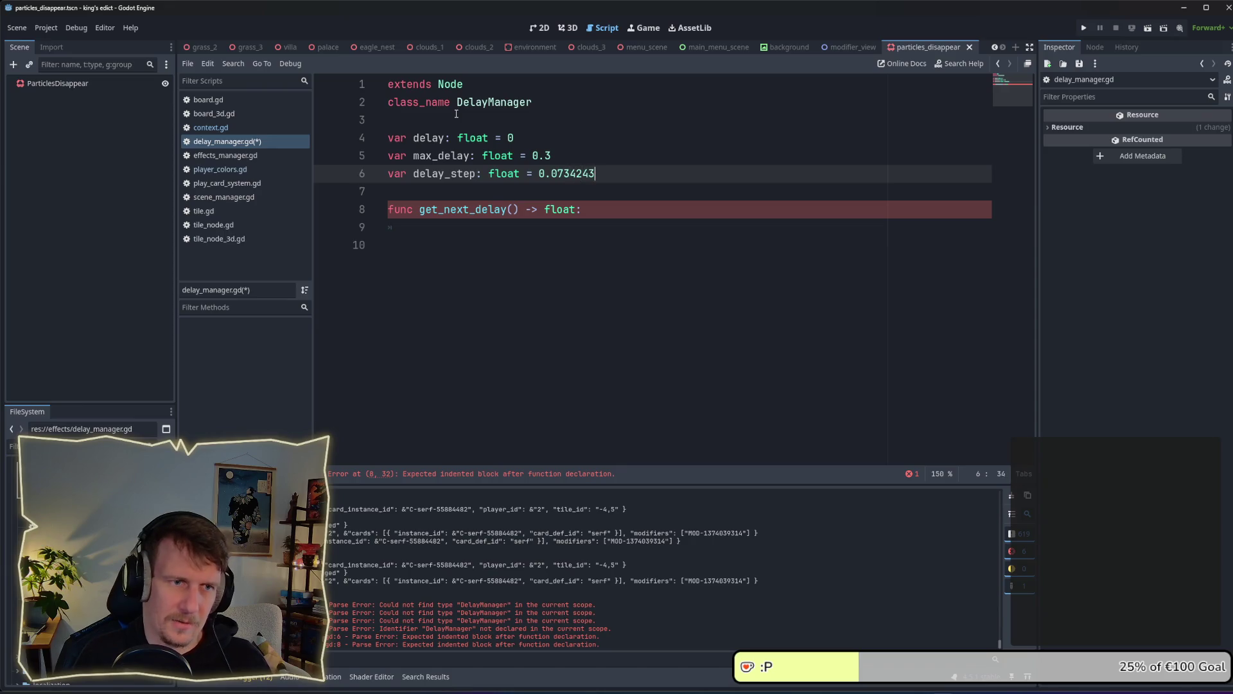
pyautogui.hotkey('ctrl', 's')
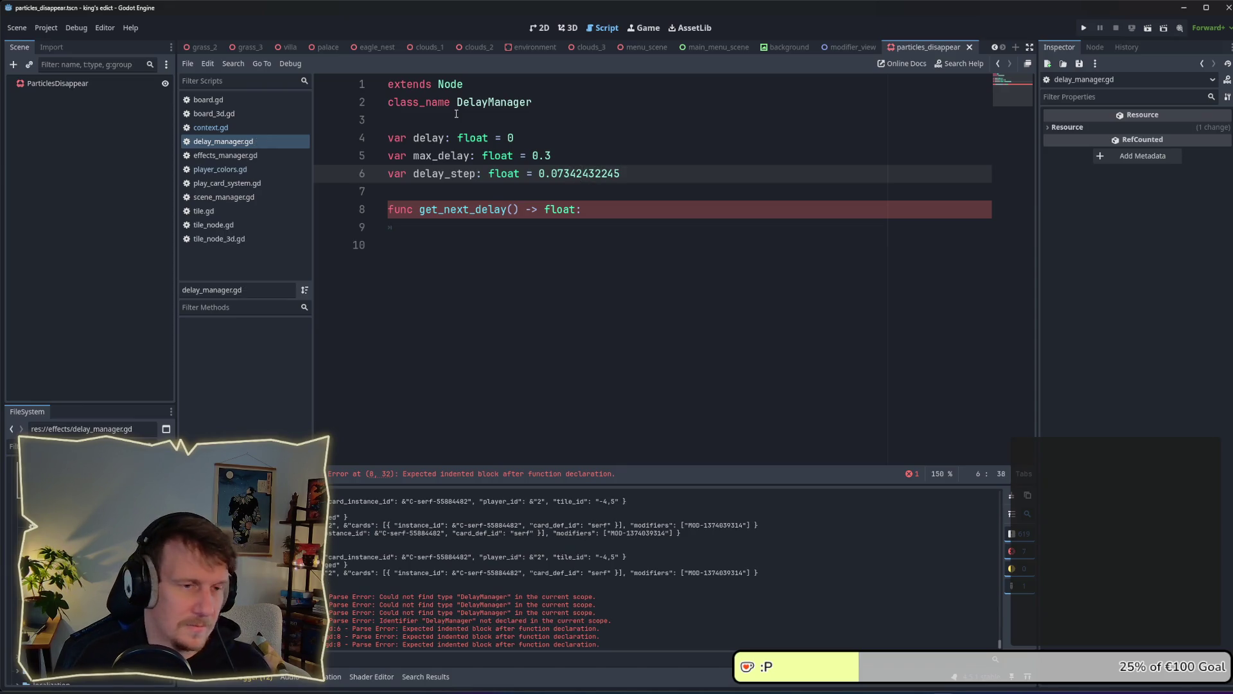
pyautogui.press('Down')
pyautogui.press('Down')
pyautogui.press('Down')
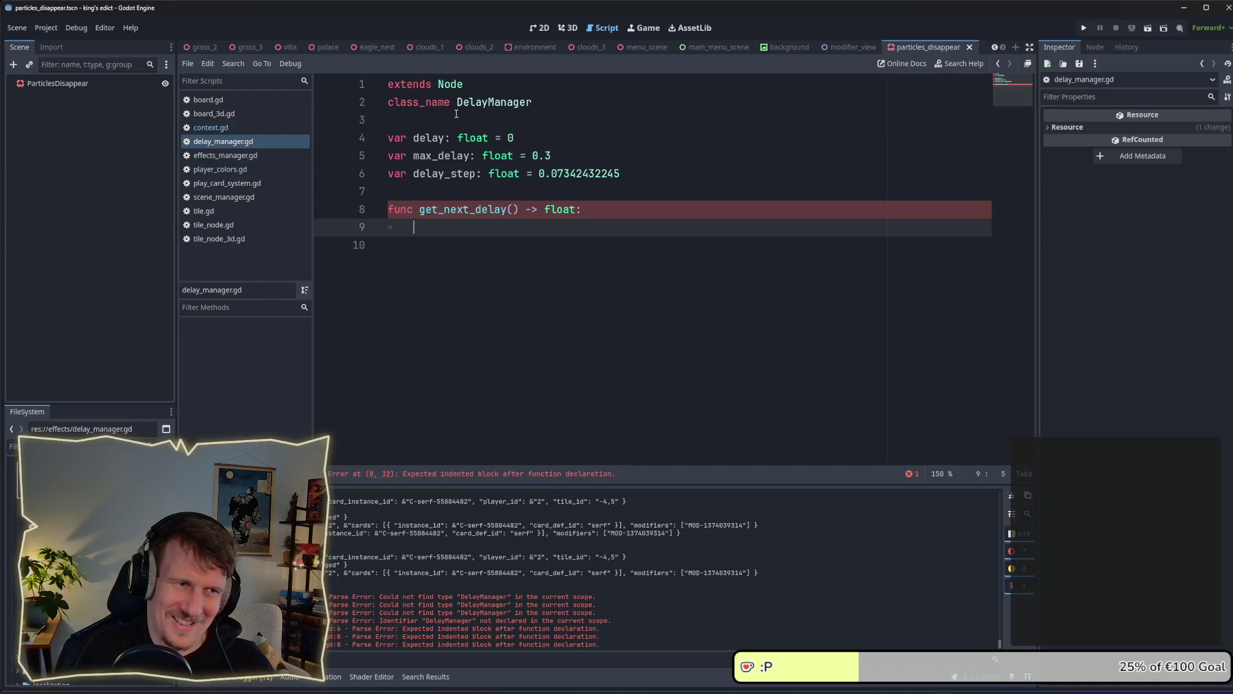
# Step: Make get_next_delay increment delay by delay_step with 'delay += delay_step'
pyautogui.write('delay ')
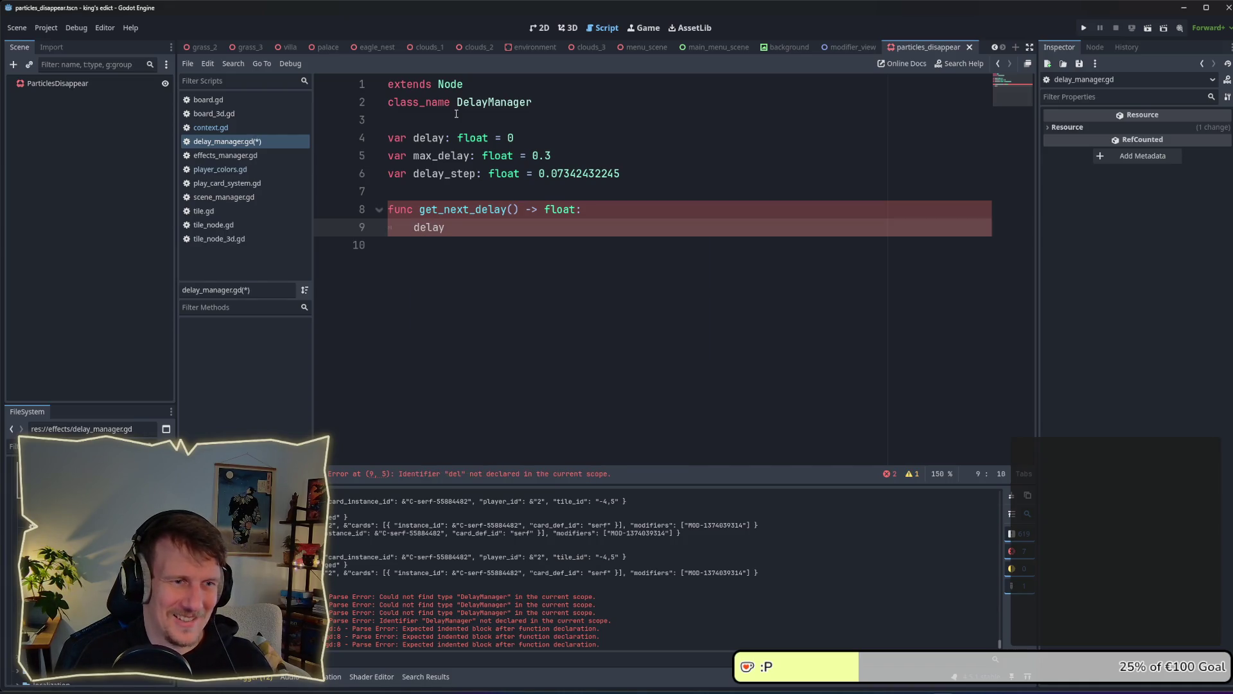
pyautogui.write('+')
pyautogui.press('BackSpace')
pyautogui.press('BackSpace')
pyautogui.write('= del')
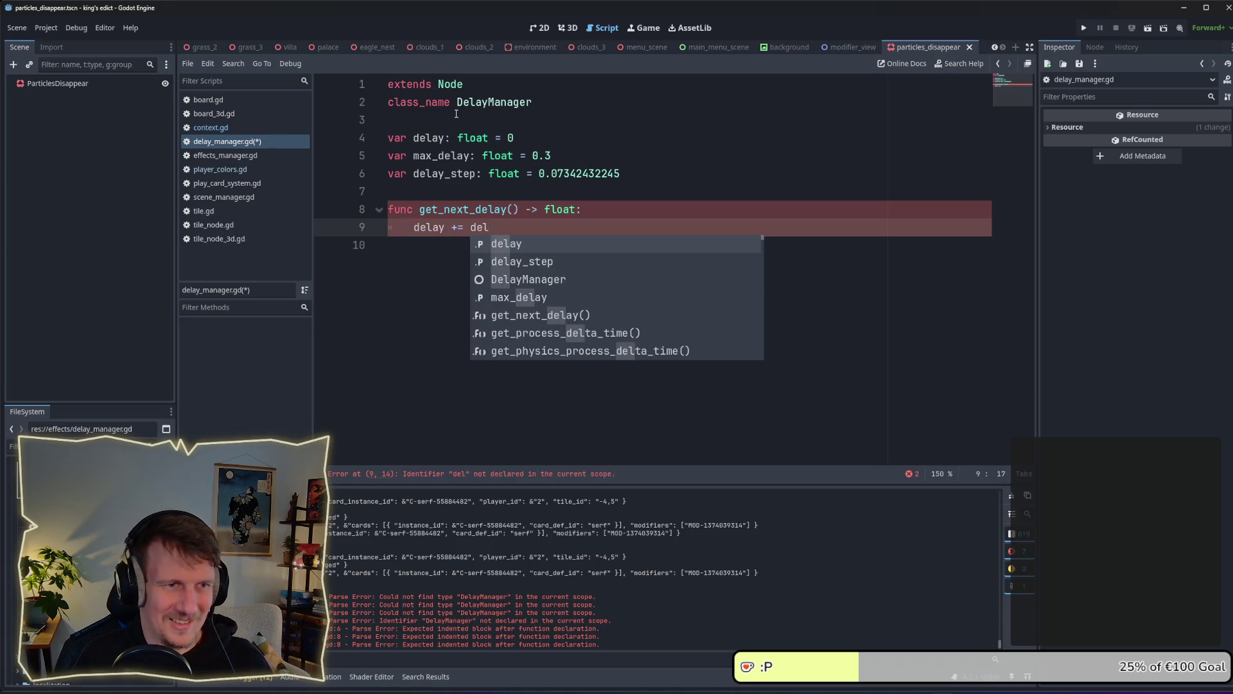
pyautogui.write('ay')
pyautogui.press('Down')
pyautogui.press('Return')
pyautogui.press('Return')
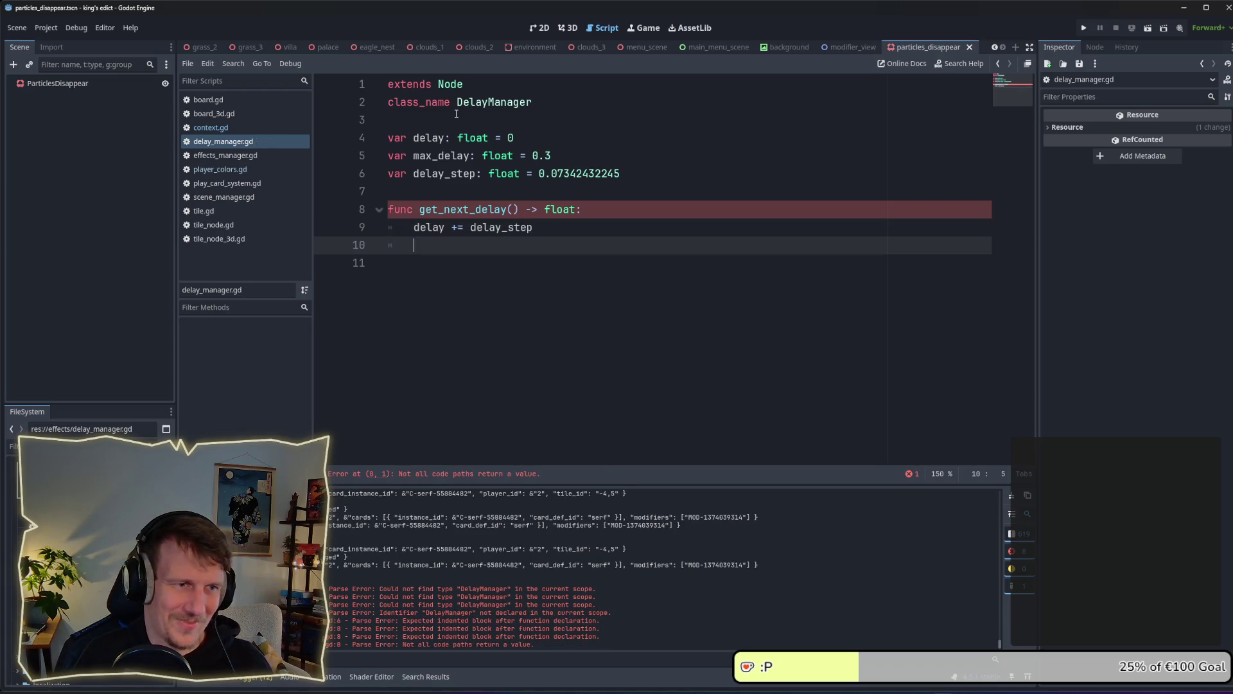
# Step: Add the line 'return delay % max_delay' and save delay_manager.gd
pyautogui.write('return ')
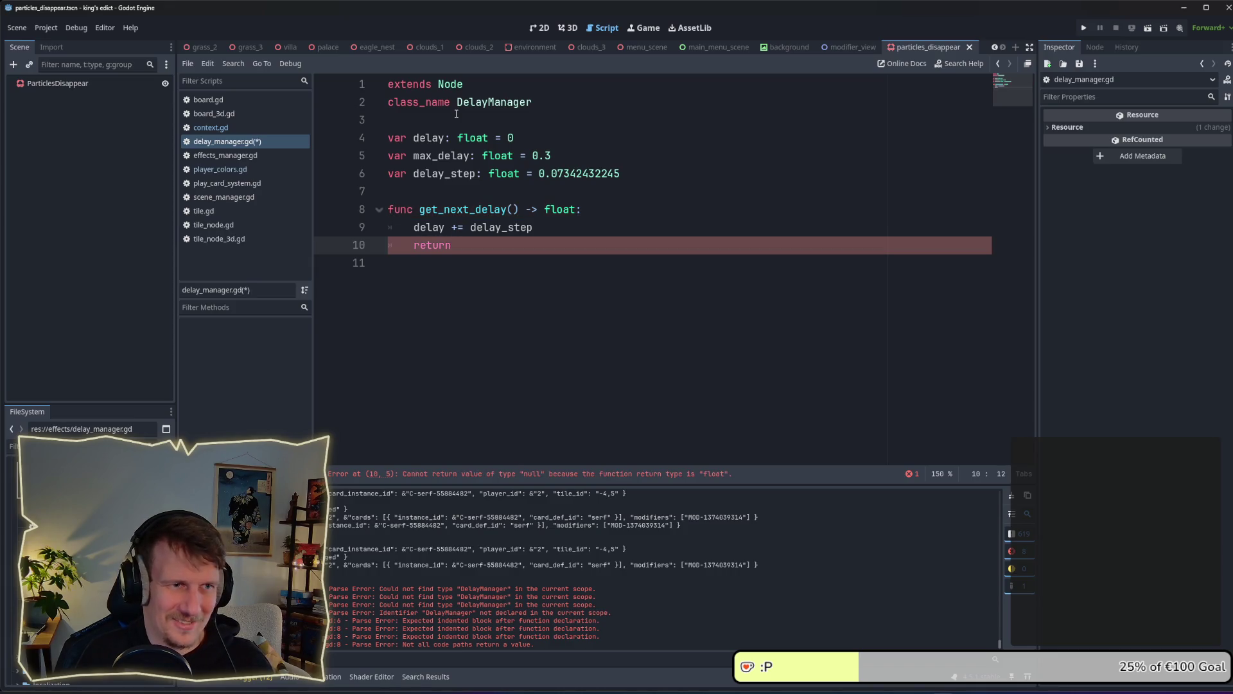
pyautogui.write('de')
pyautogui.press('BackSpace')
pyautogui.press('BackSpace')
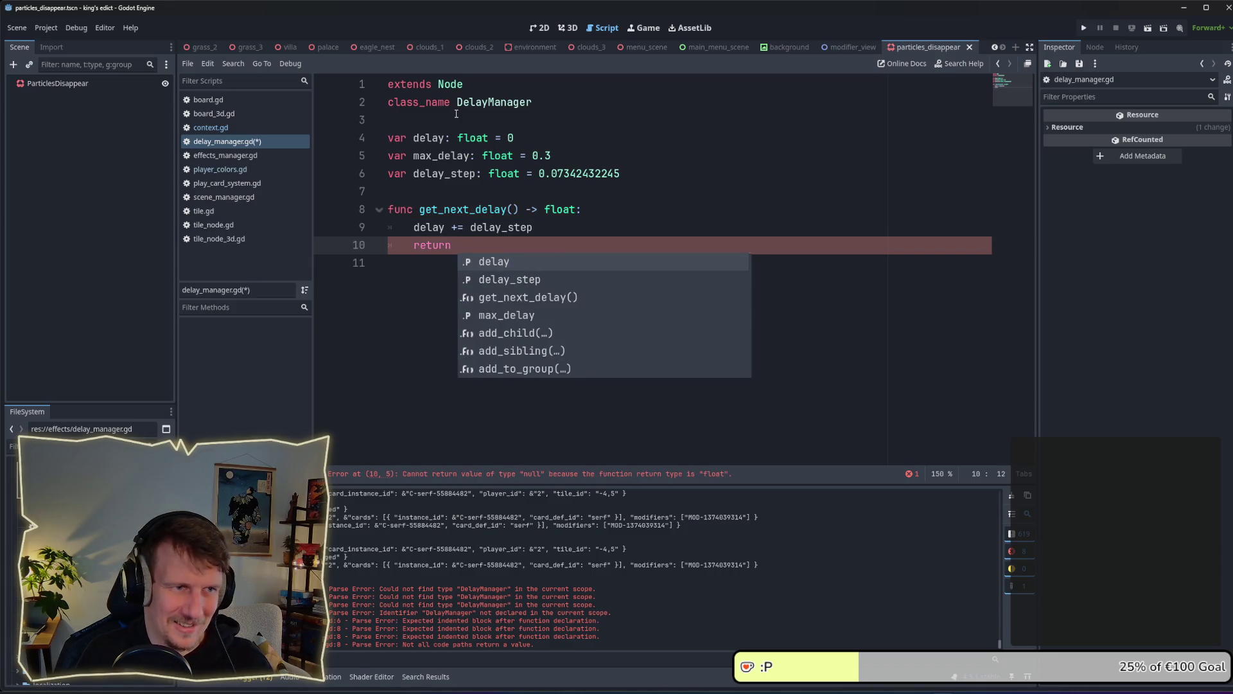
pyautogui.write('delay ')
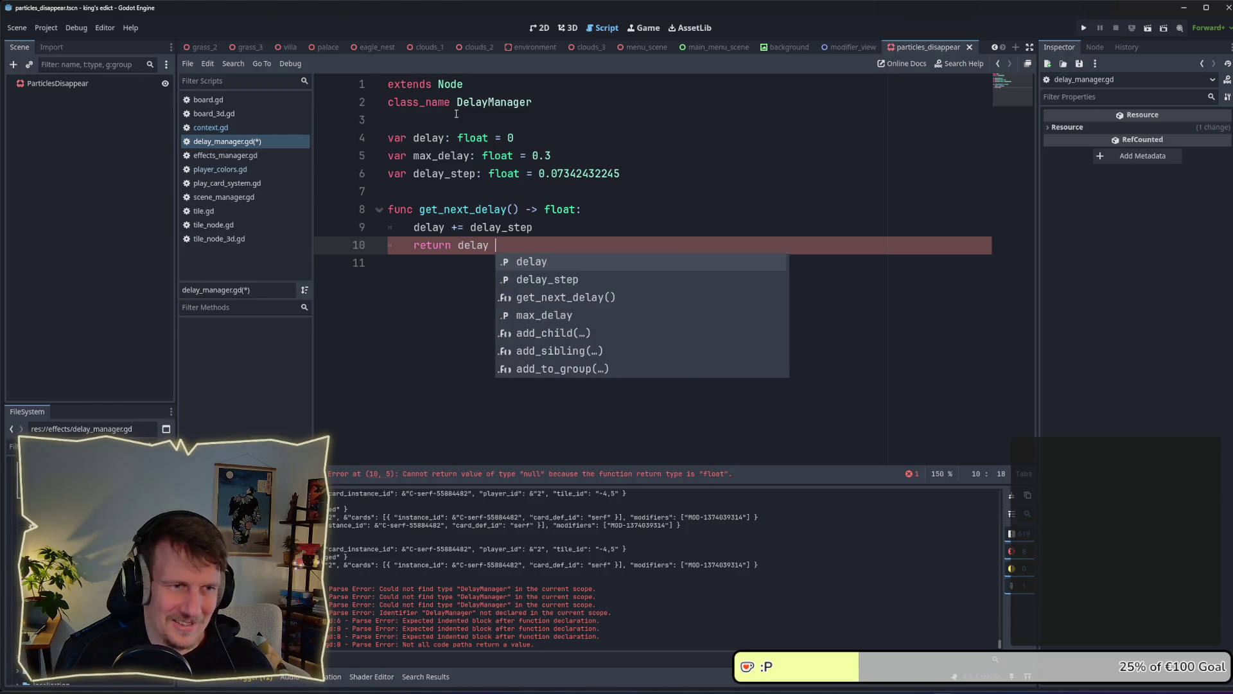
pyautogui.write('% ')
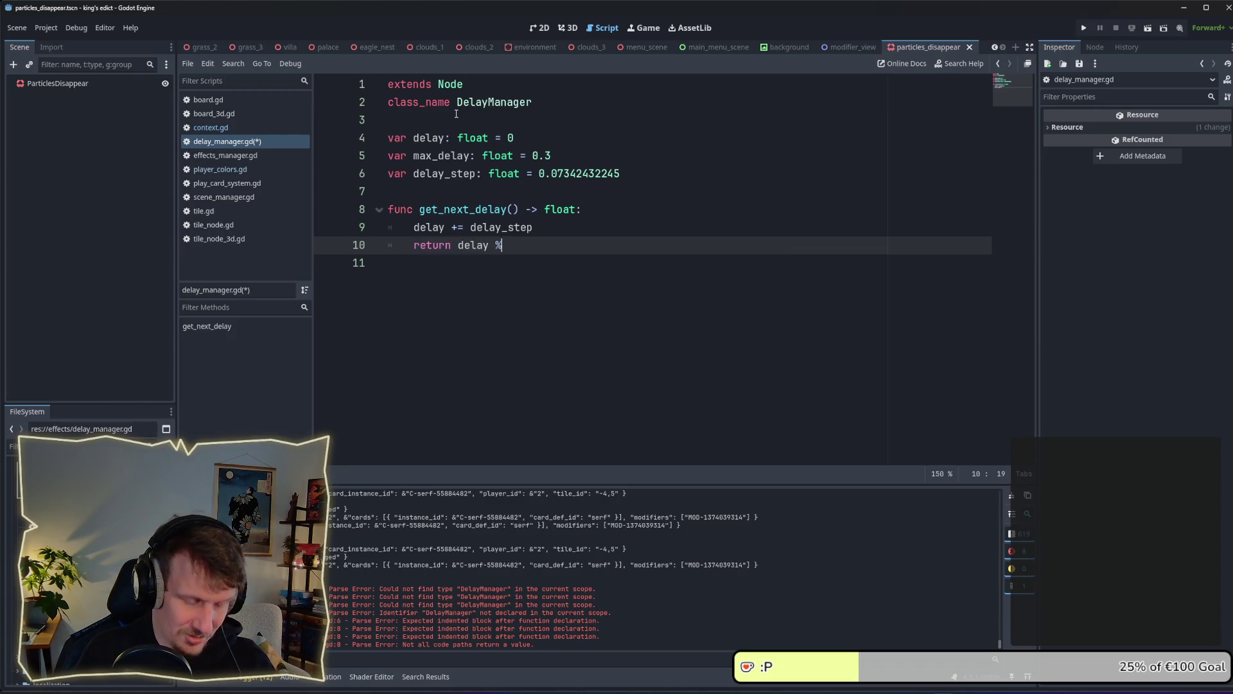
pyautogui.write('ma')
pyautogui.press('BackSpace')
pyautogui.press('BackSpace')
pyautogui.write('max')
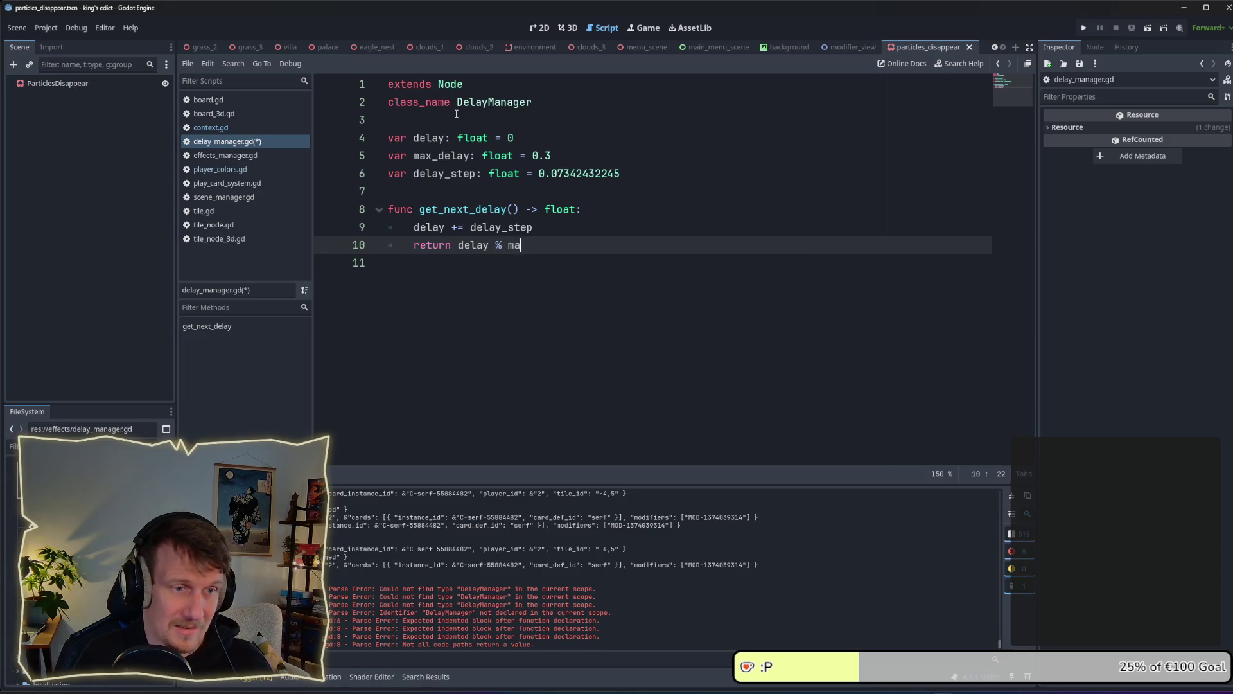
pyautogui.press('Return')
pyautogui.hotkey('ctrl', 's')
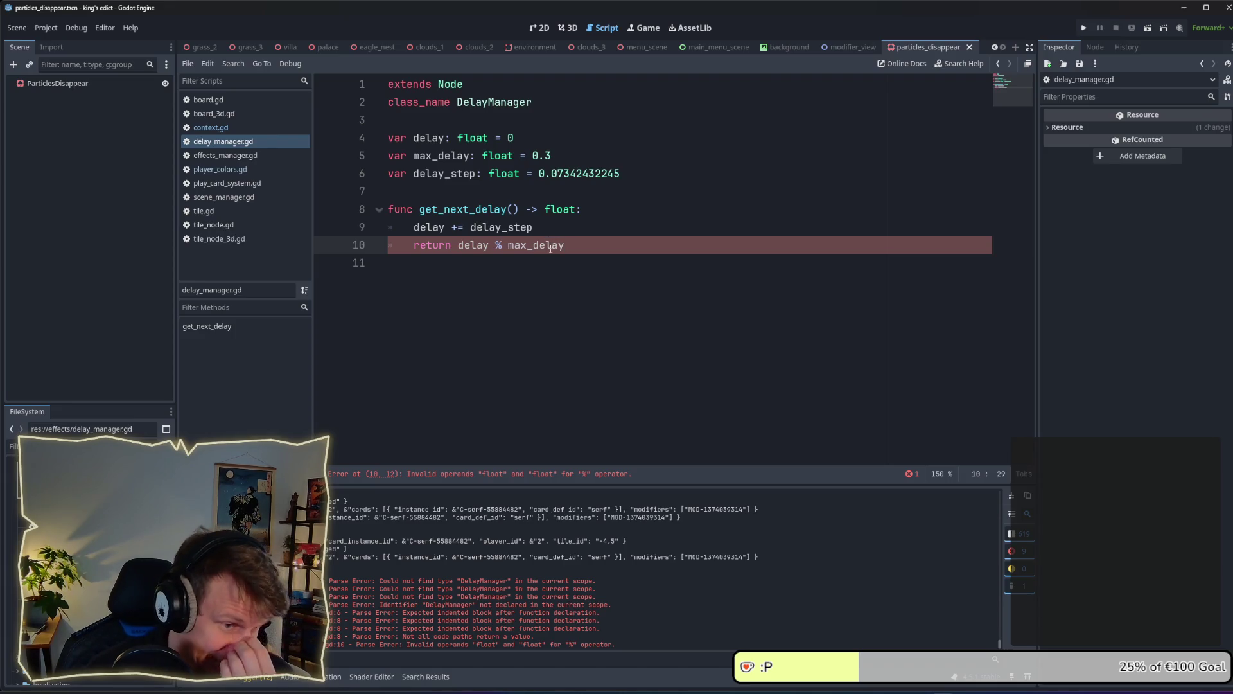
# Step: Edit the return line at the % operator before max_delay, typing 'mod' then erasing it
pyautogui.moveTo(550, 248)
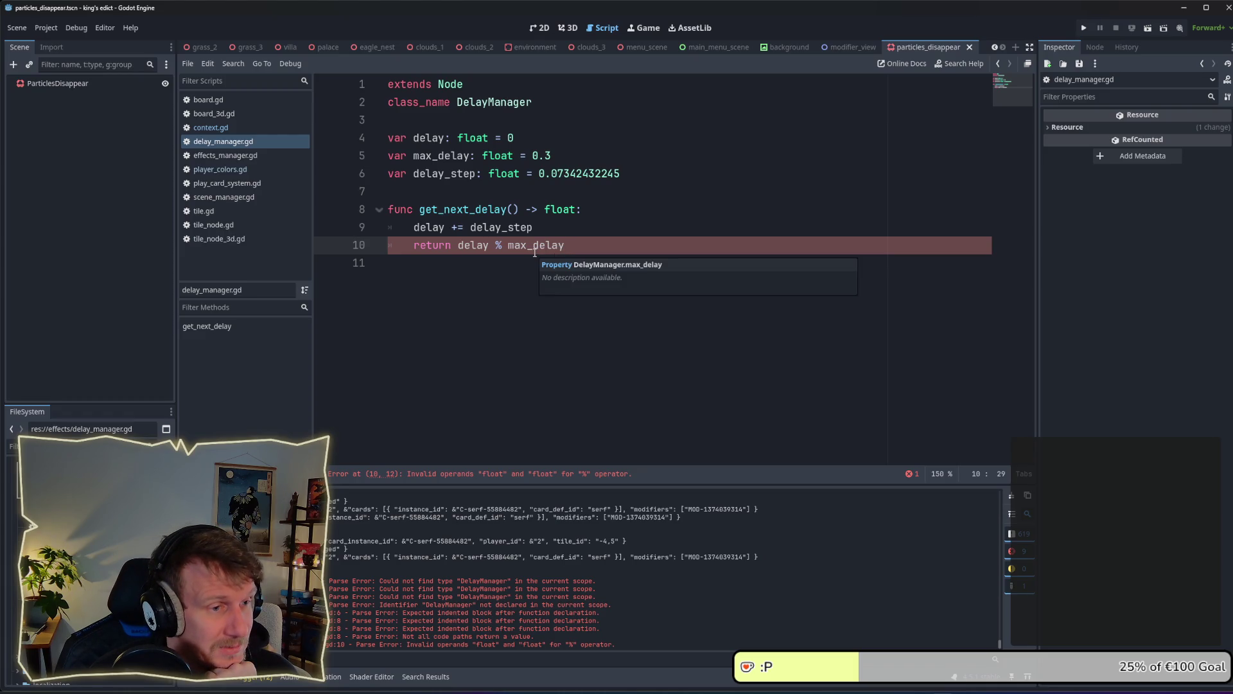
pyautogui.doubleClick(534, 251)
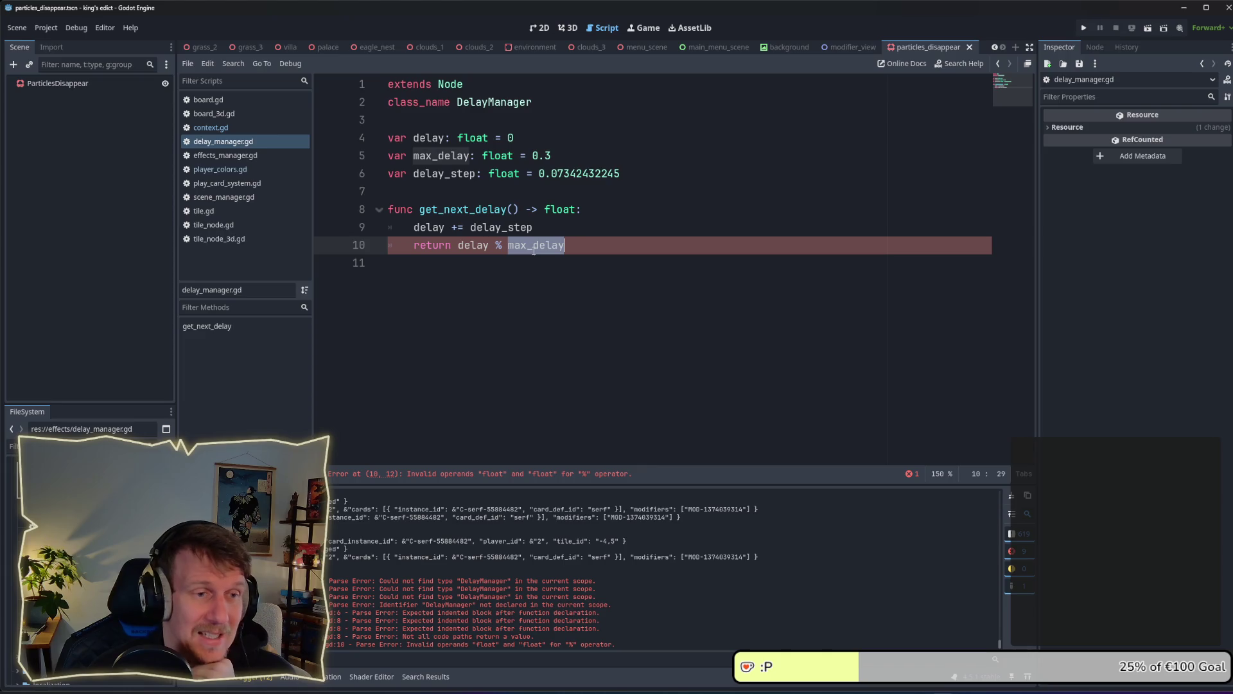
pyautogui.click(501, 246)
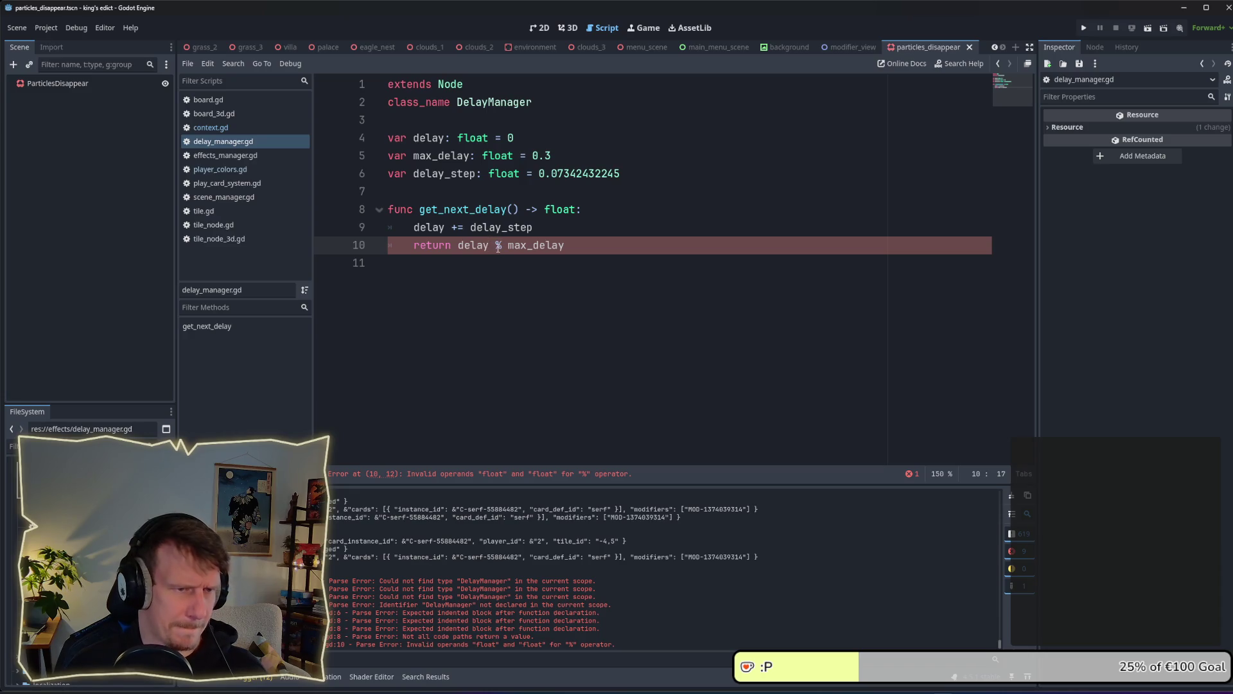
pyautogui.doubleClick(490, 246)
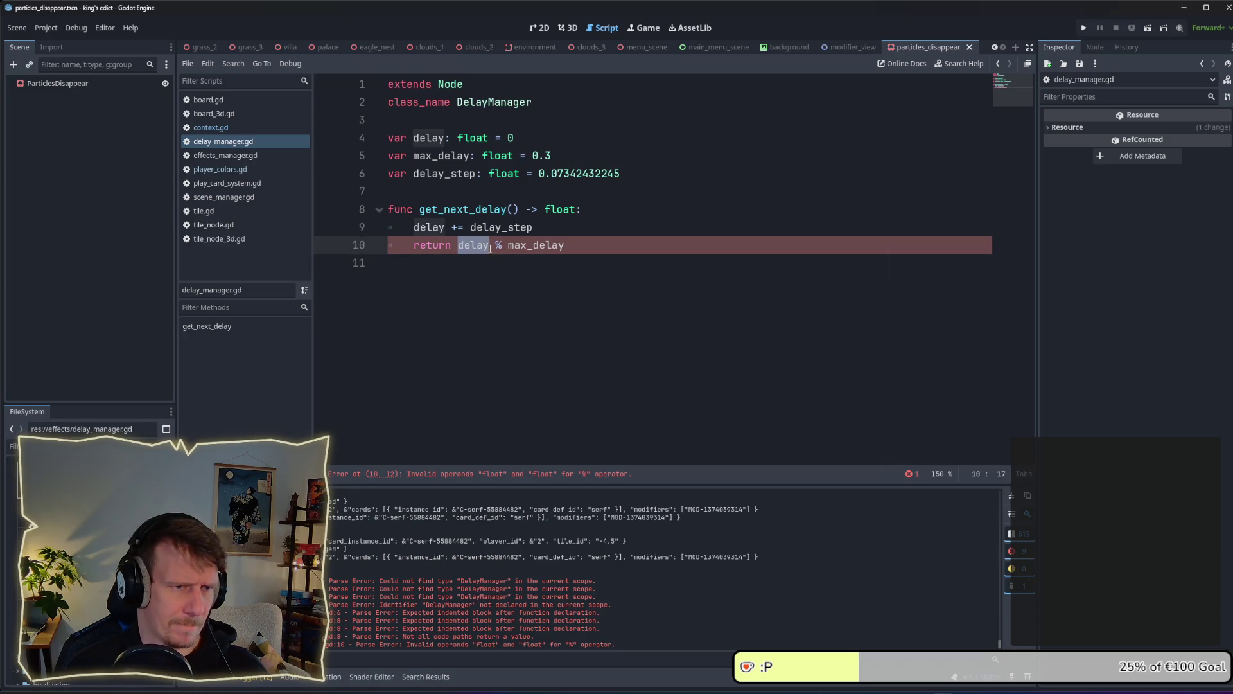
pyautogui.moveTo(492, 249)
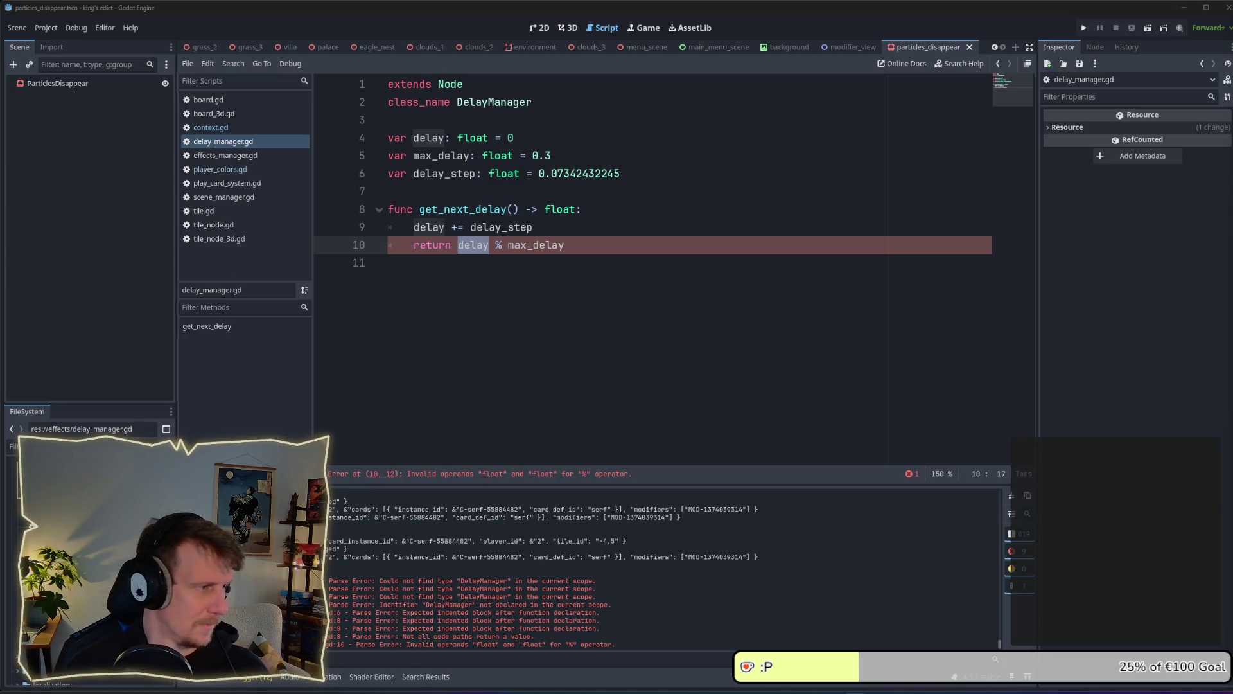
pyautogui.click(509, 245)
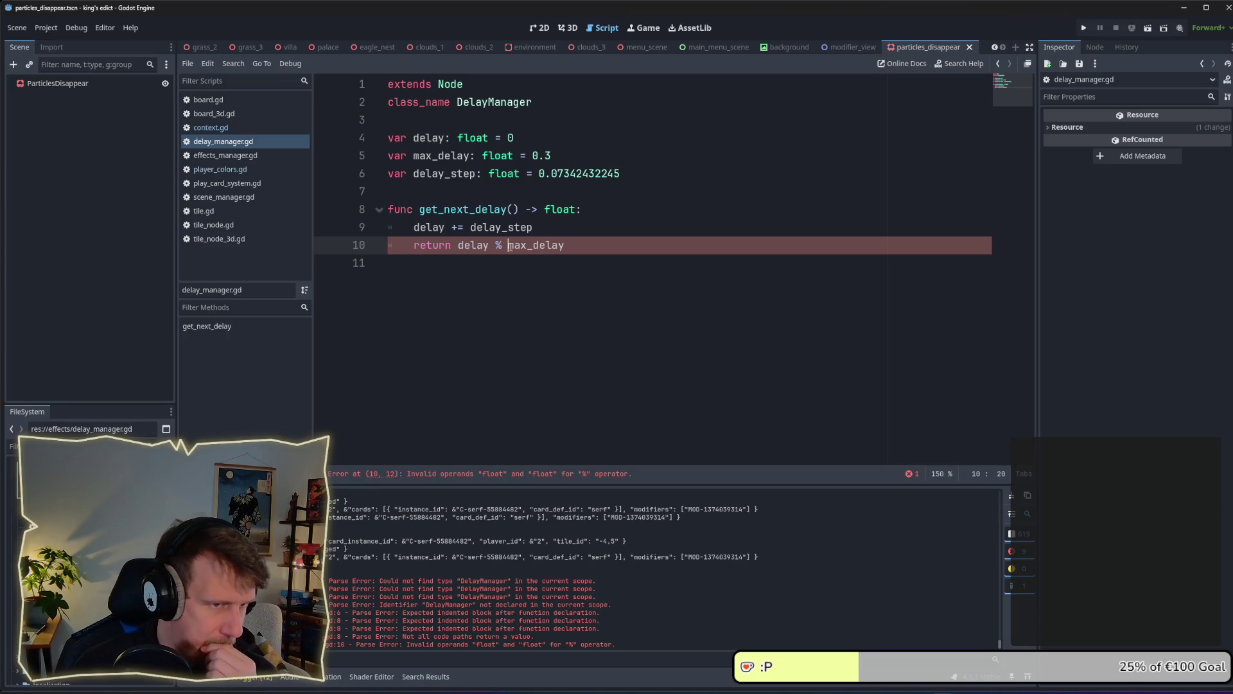
pyautogui.write('mod')
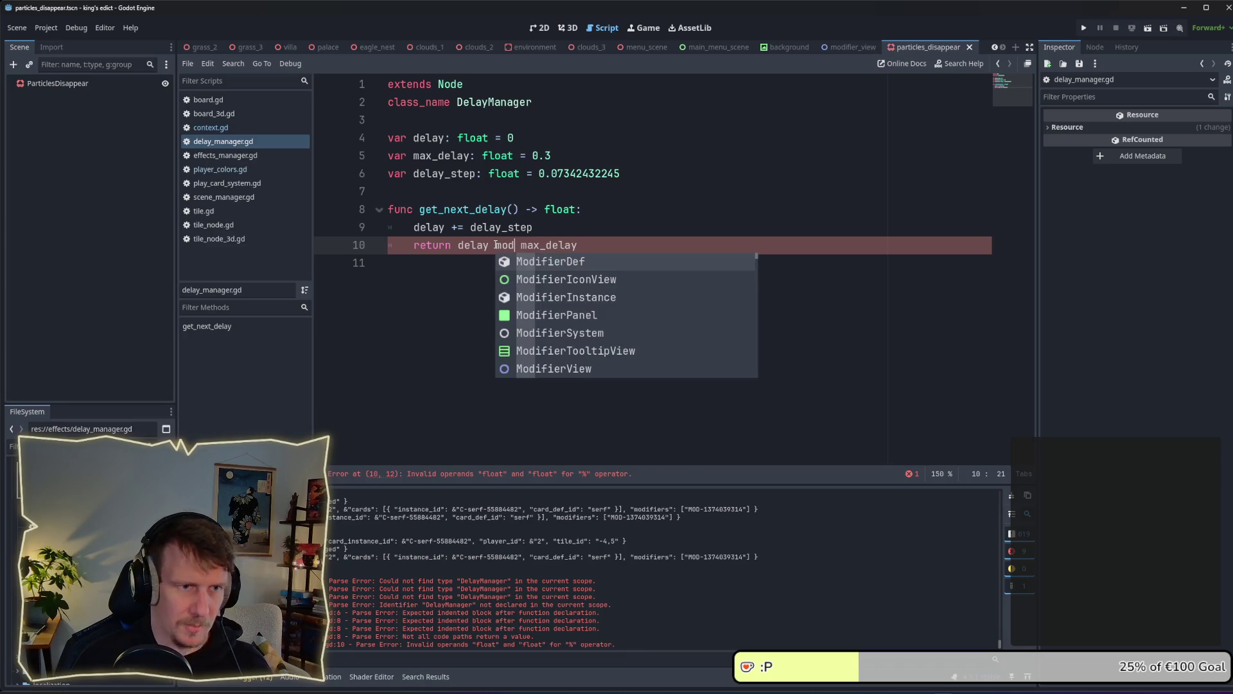
pyautogui.press('BackSpace')
pyautogui.press('BackSpace')
pyautogui.press('BackSpace')
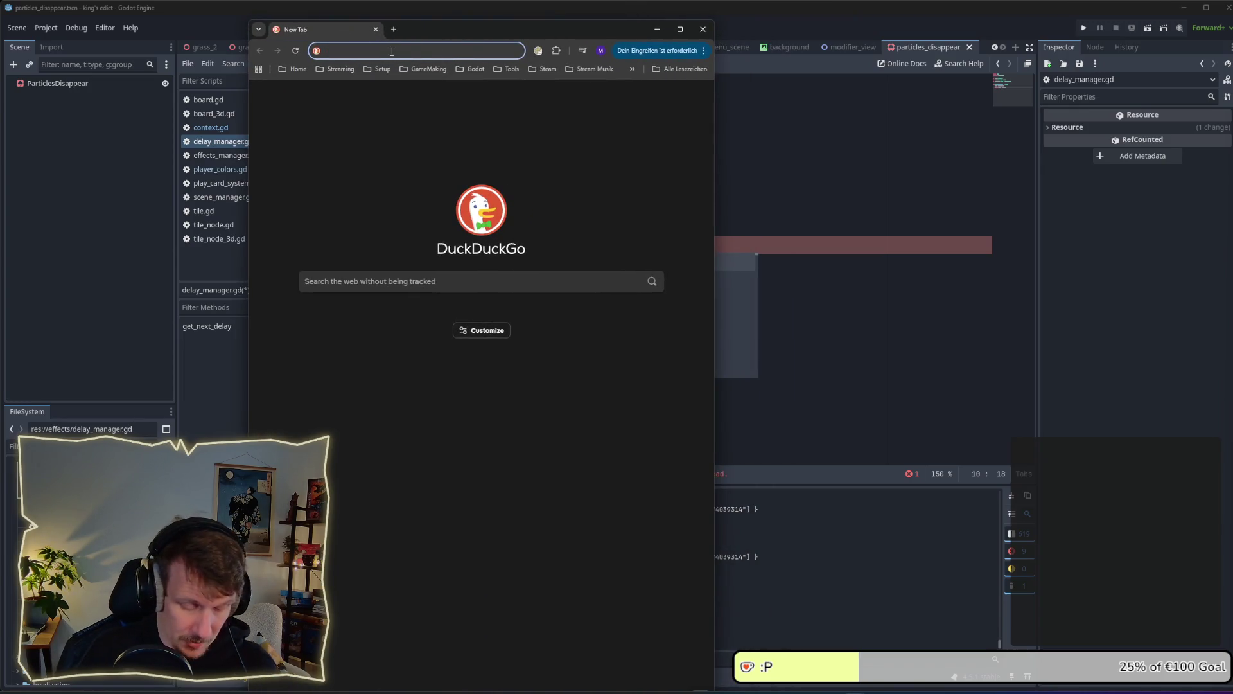
# Step: Search the web for 'godot script mod float', learn to use fmod() for floats, and close the browser
pyautogui.write('godot sc')
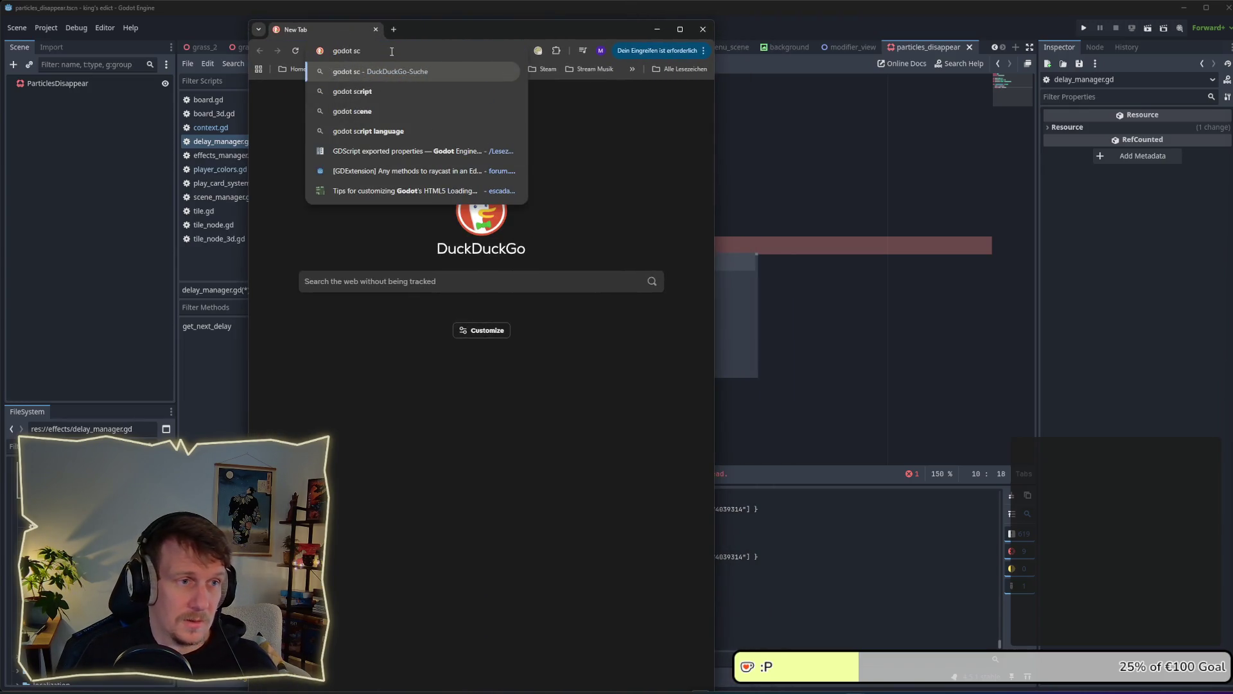
pyautogui.write('ript ')
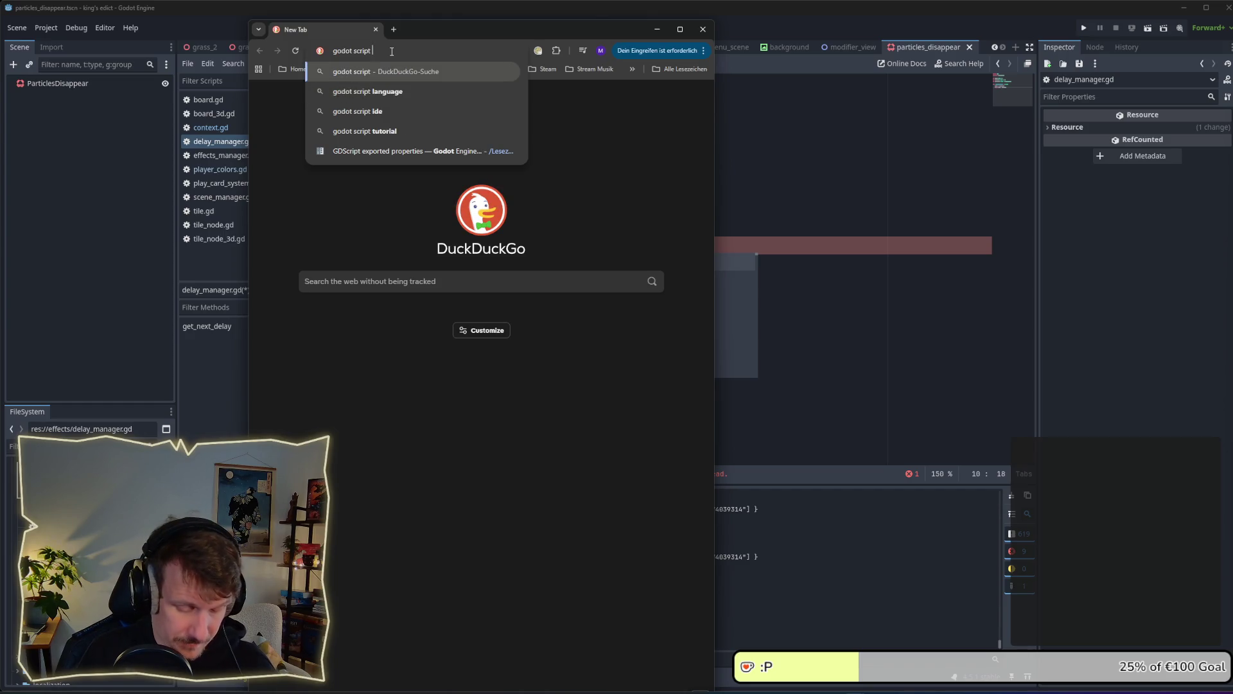
pyautogui.write('mod float')
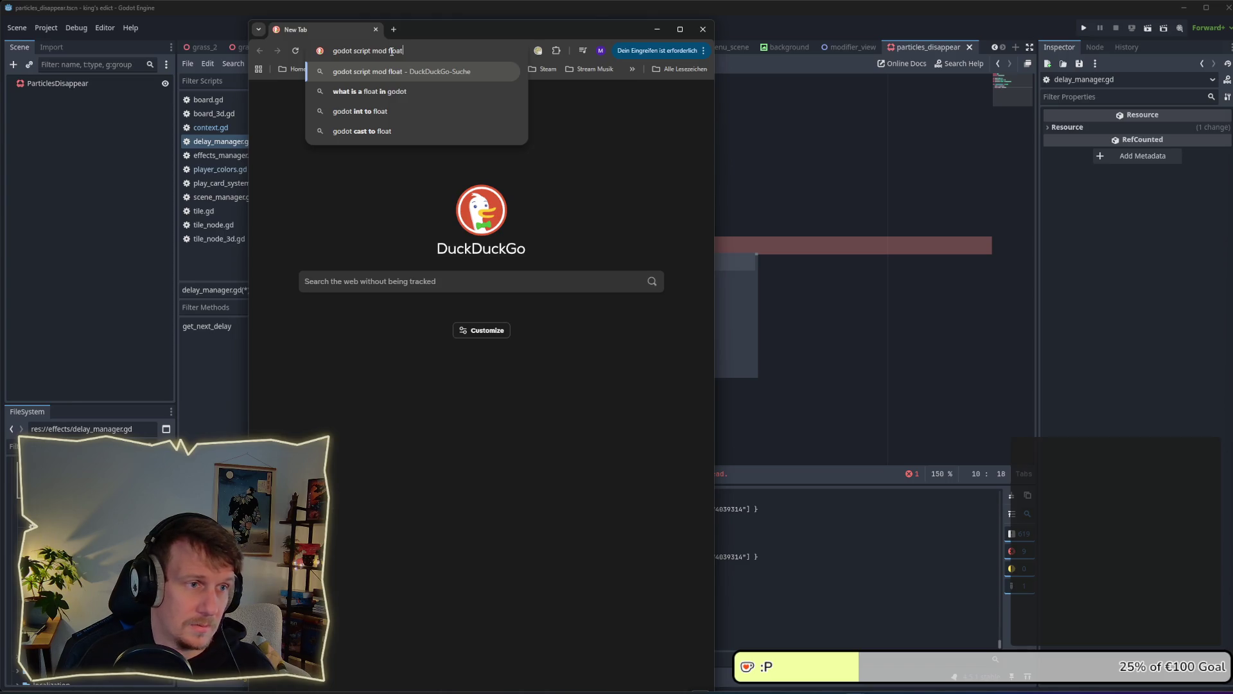
pyautogui.press('Return')
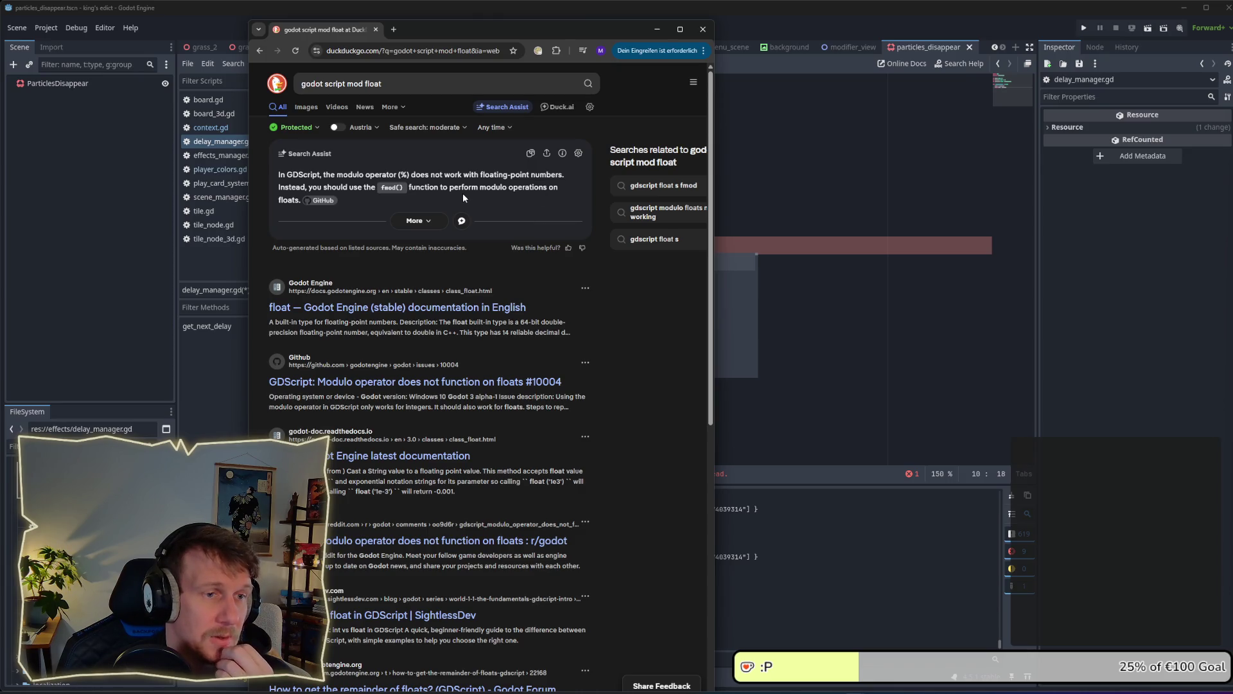
pyautogui.click(703, 29)
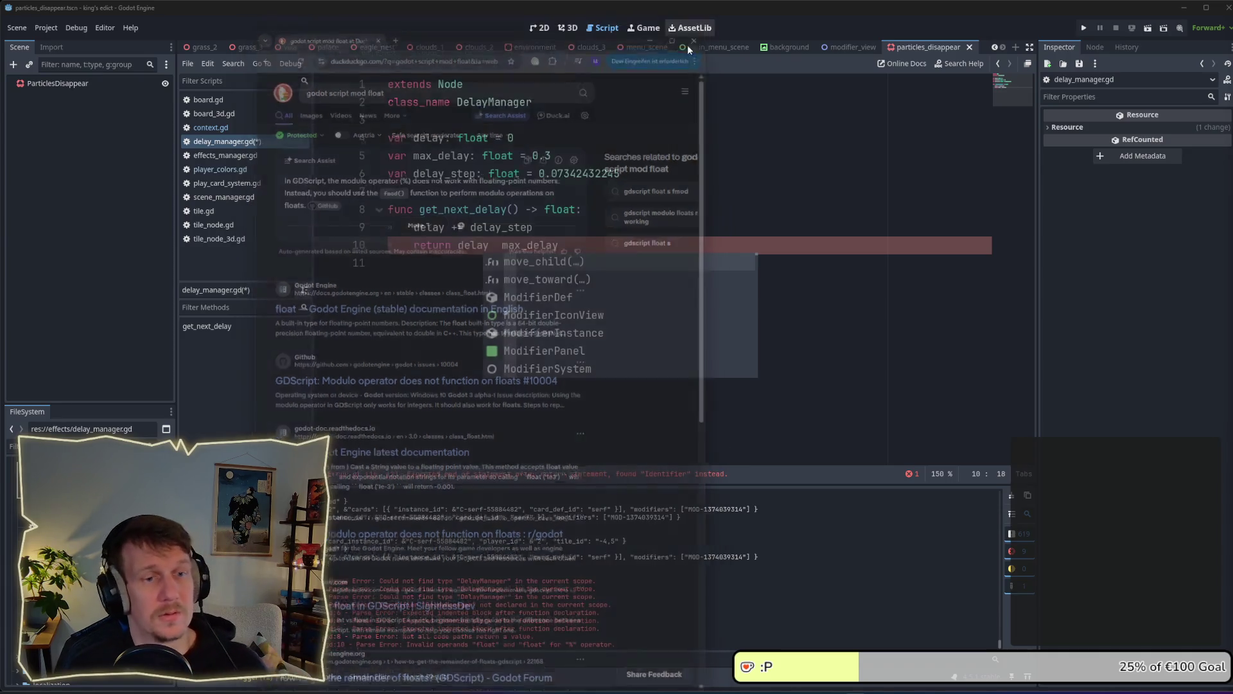
# Step: Start an fmod( call on line 10 of delay_manager.gd and check fmod's documentation page
pyautogui.write('fmod(')
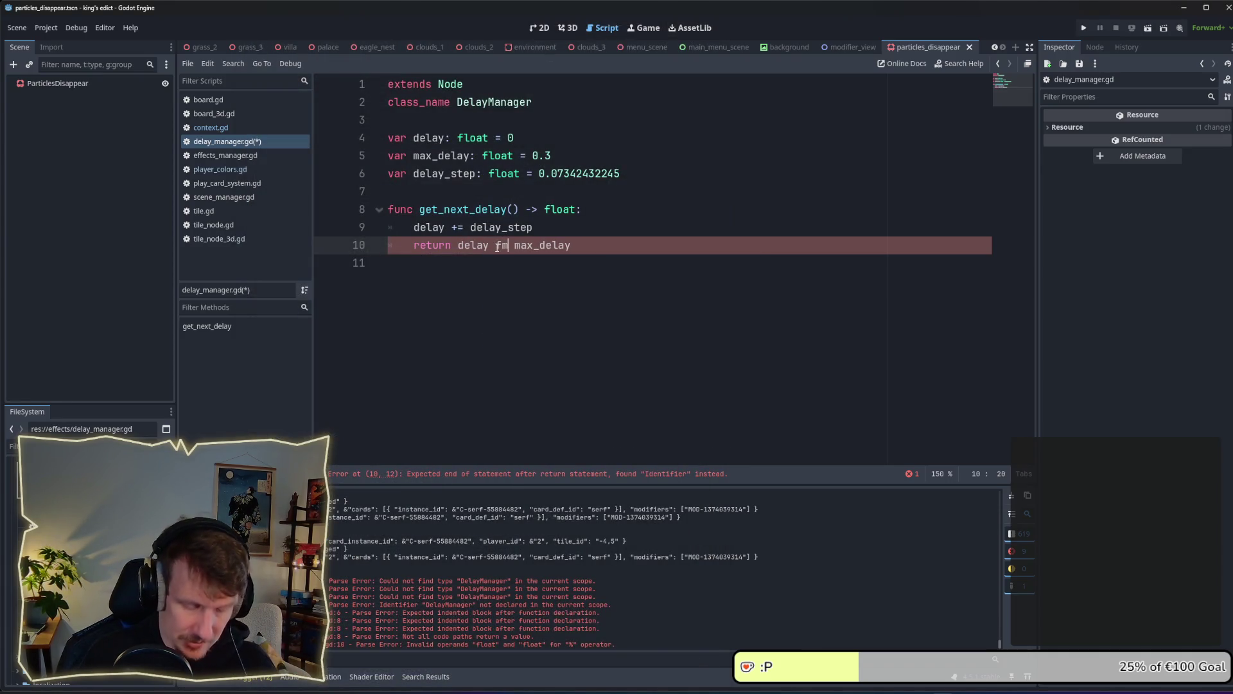
pyautogui.press('Delete')
pyautogui.press('Delete')
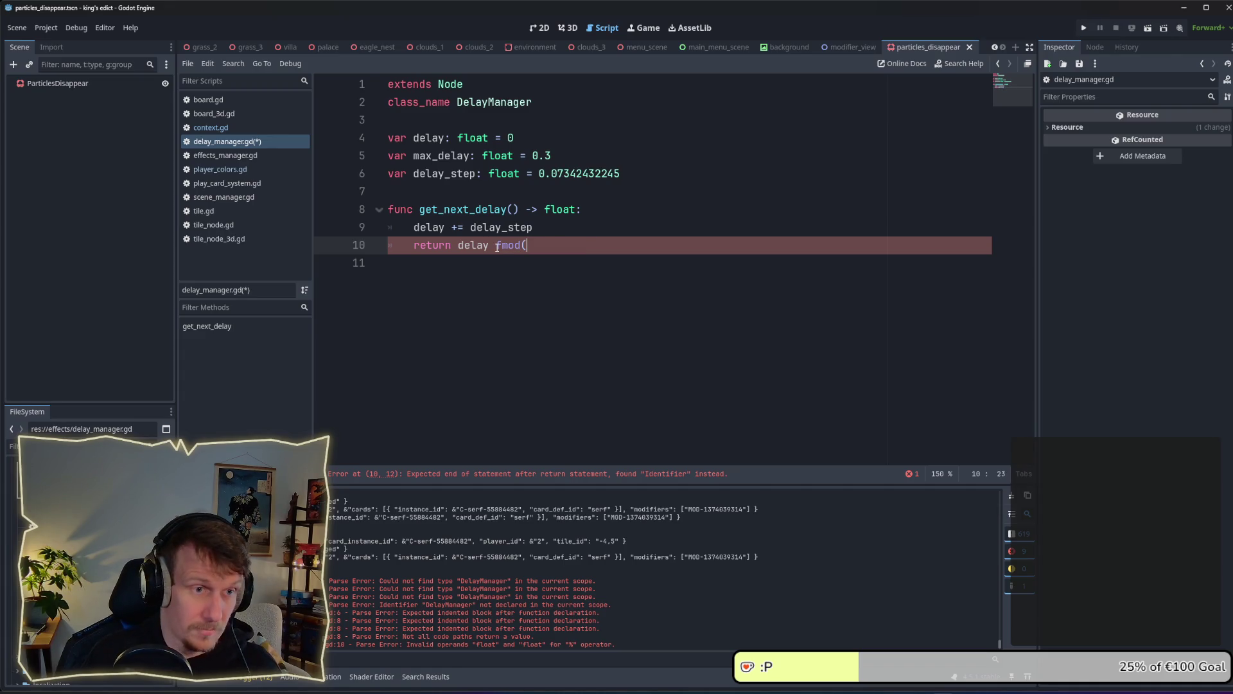
pyautogui.keyDown('ctrl'); pyautogui.click(513, 248); pyautogui.keyUp('ctrl')
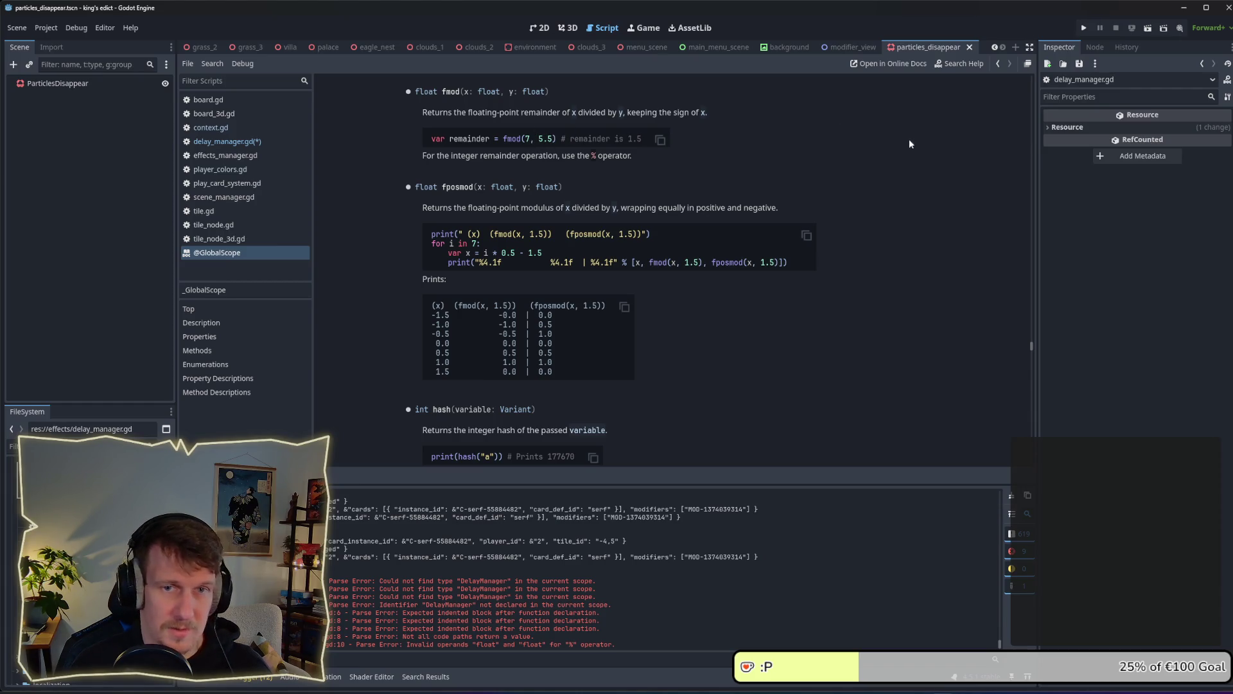
pyautogui.hotkey('ctrl', 'w')
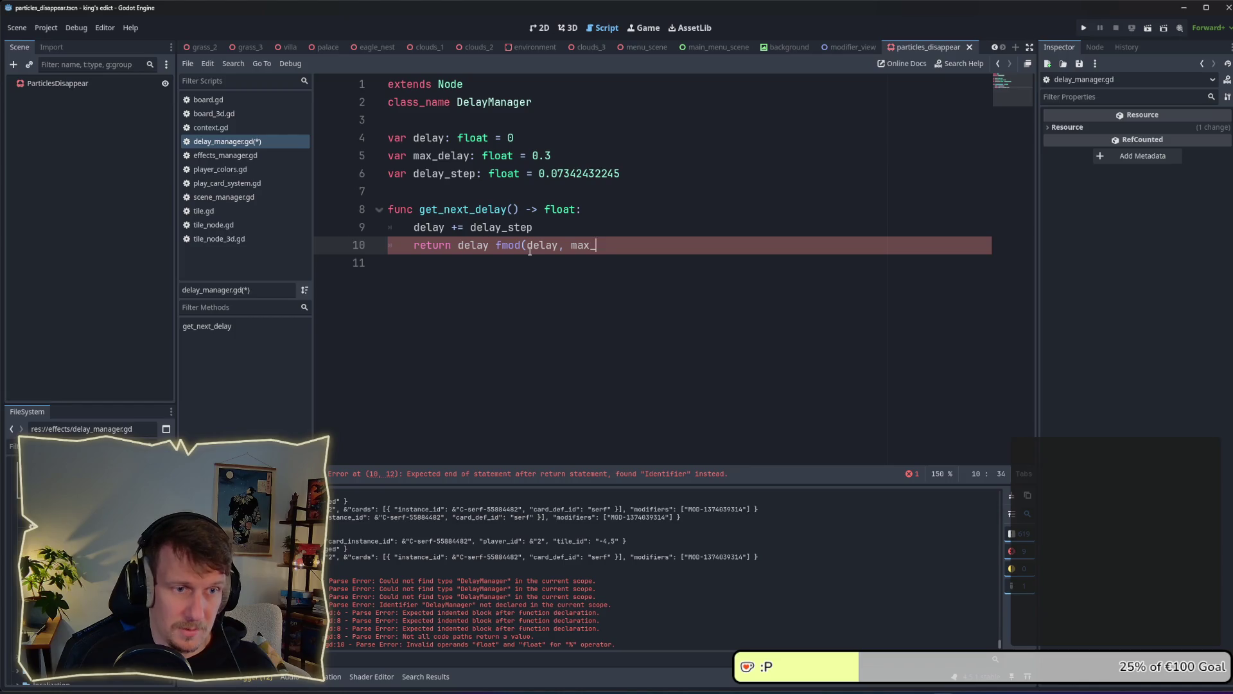
# Step: Remove the leftover 'delay' so it returns fmod(delay, max_delay), save, and open tile_node.gd
pyautogui.hotkey('ctrl', 's')
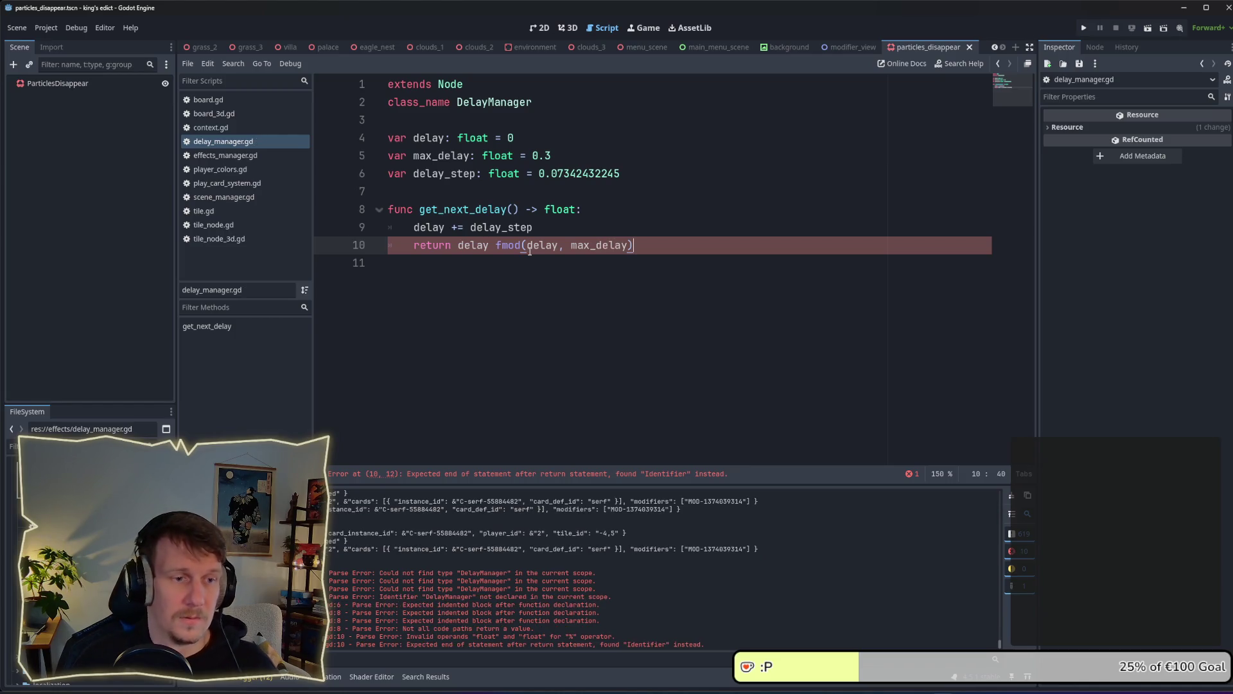
pyautogui.click(490, 248)
pyautogui.press('BackSpace')
pyautogui.press('BackSpace')
pyautogui.press('BackSpace')
pyautogui.press('Delete')
pyautogui.press('Delete')
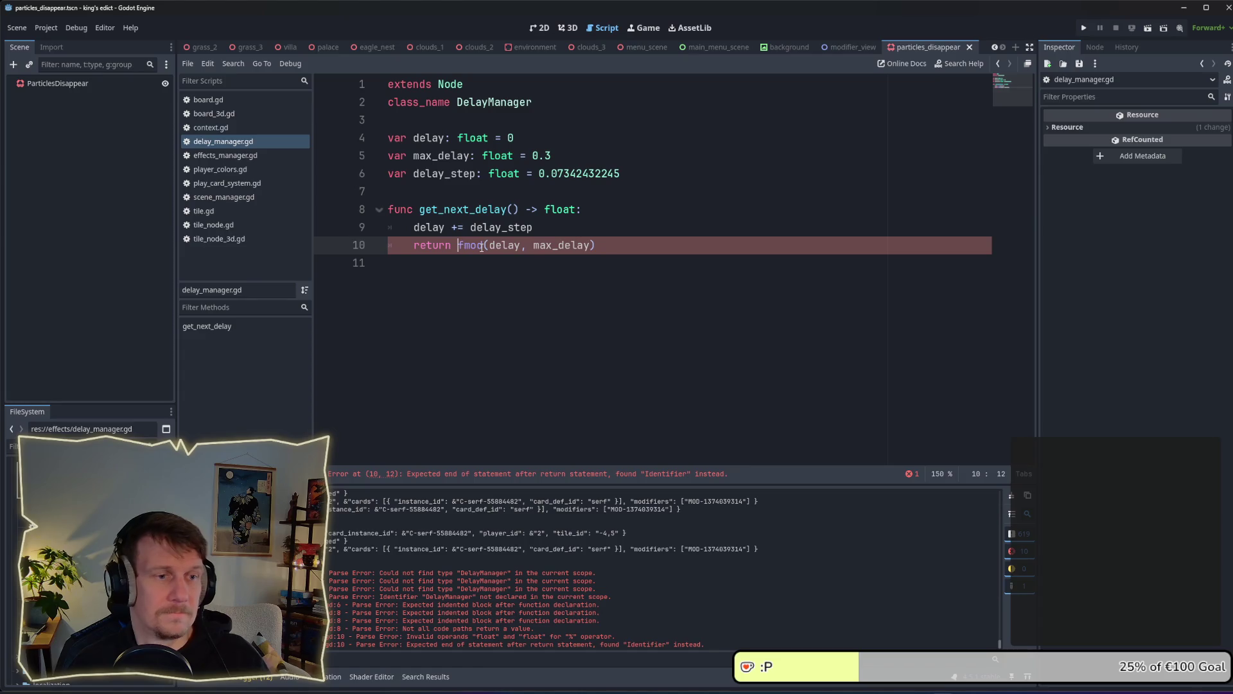
pyautogui.click(483, 267)
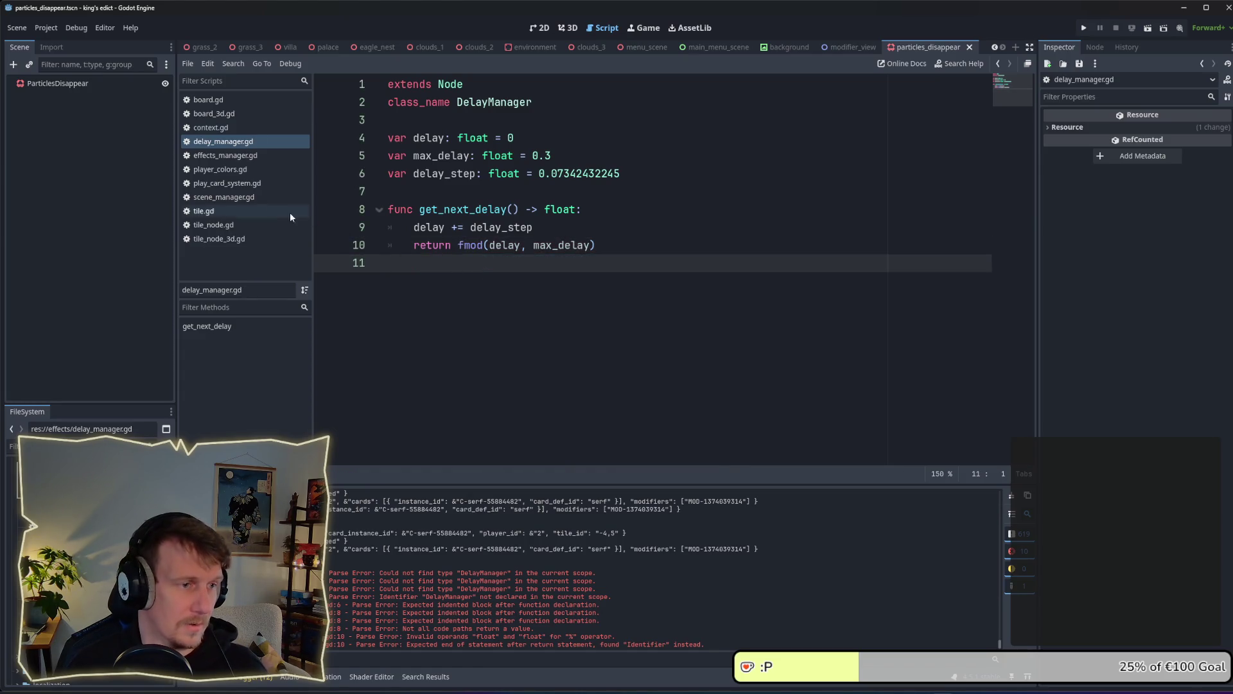
pyautogui.click(234, 225)
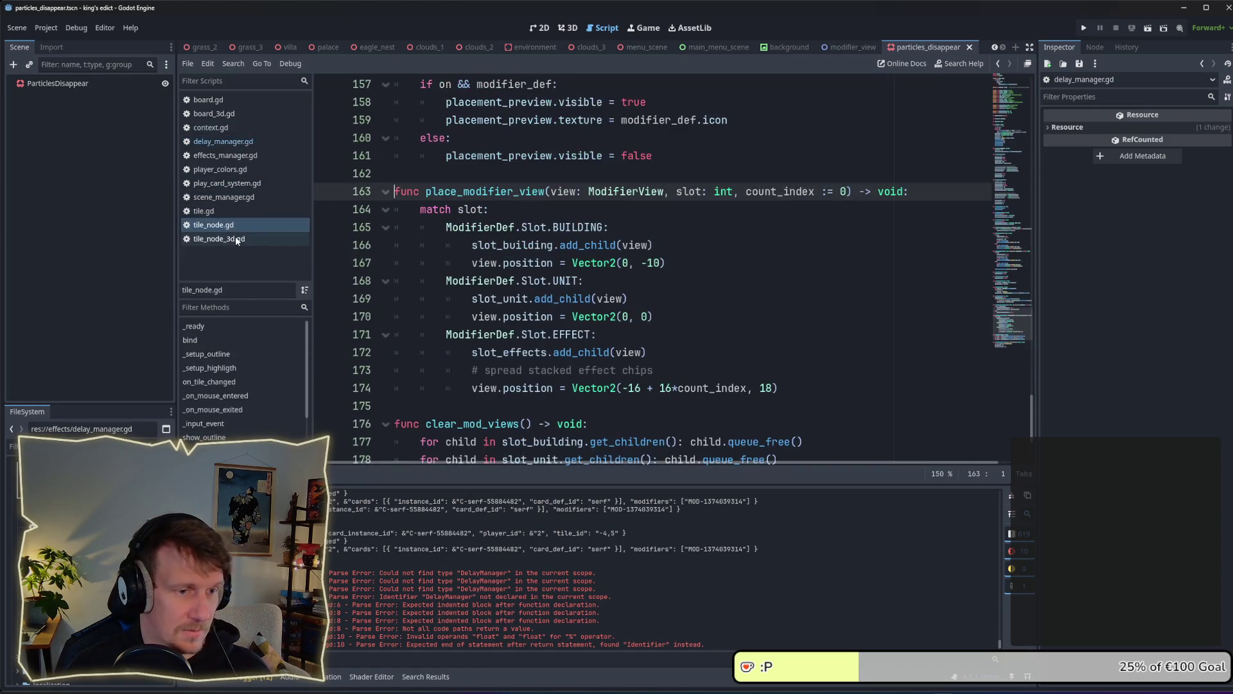
# Step: Compare tile_node.gd with tile_node_3d.gd, settling on tile_node_3d.gd
pyautogui.click(241, 238)
pyautogui.click(244, 226)
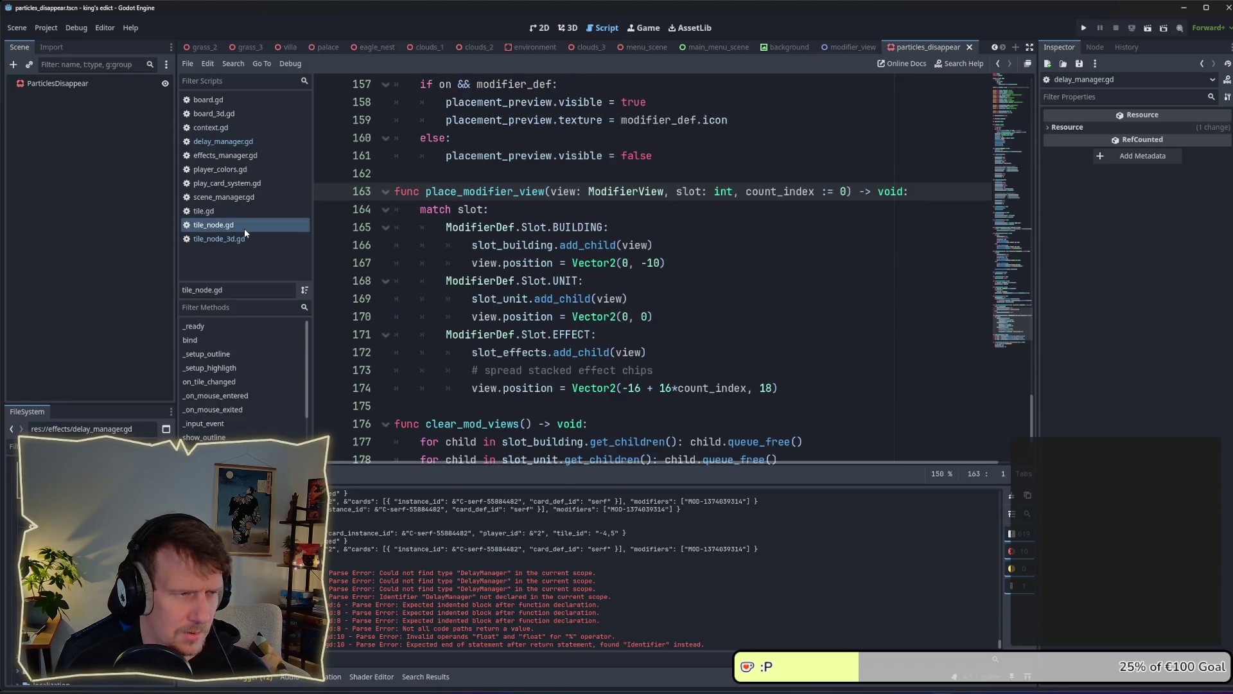
pyautogui.scroll(-3, 522, 281)
pyautogui.scroll(15, 521, 281)
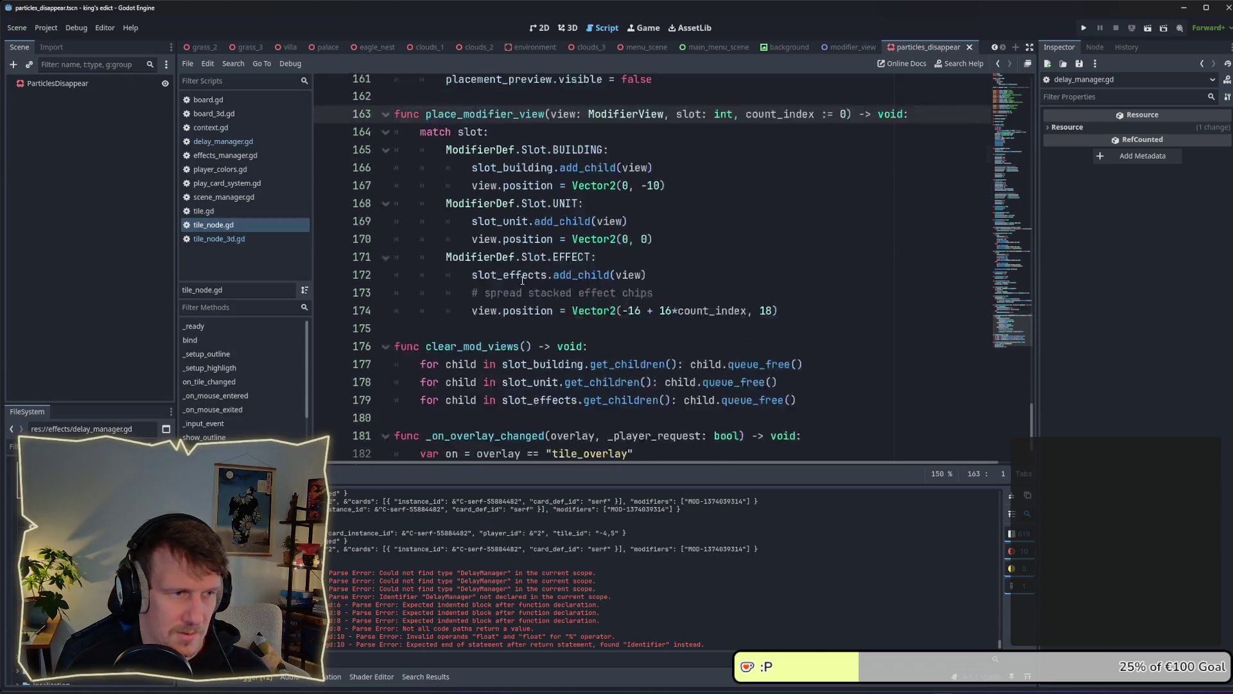
pyautogui.click(230, 238)
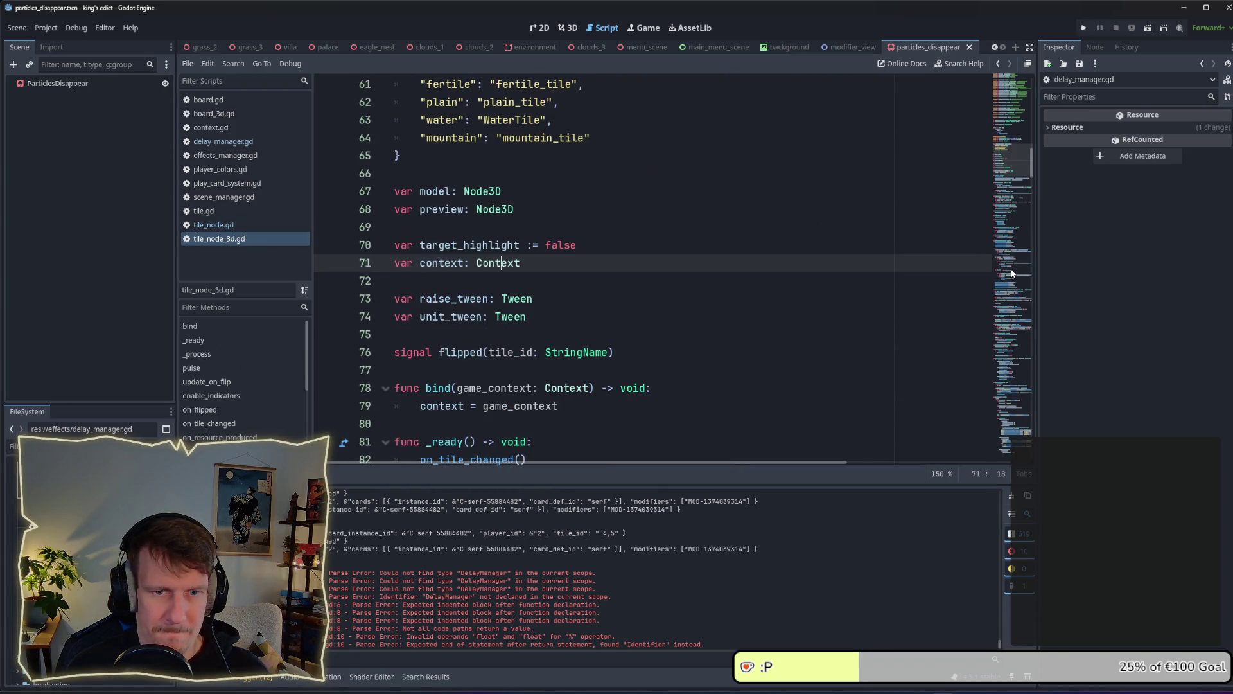
# Step: Locate on_modifiers_changed and the _update_modifier_visibility definition in tile_node_3d.gd
pyautogui.click(1017, 421)
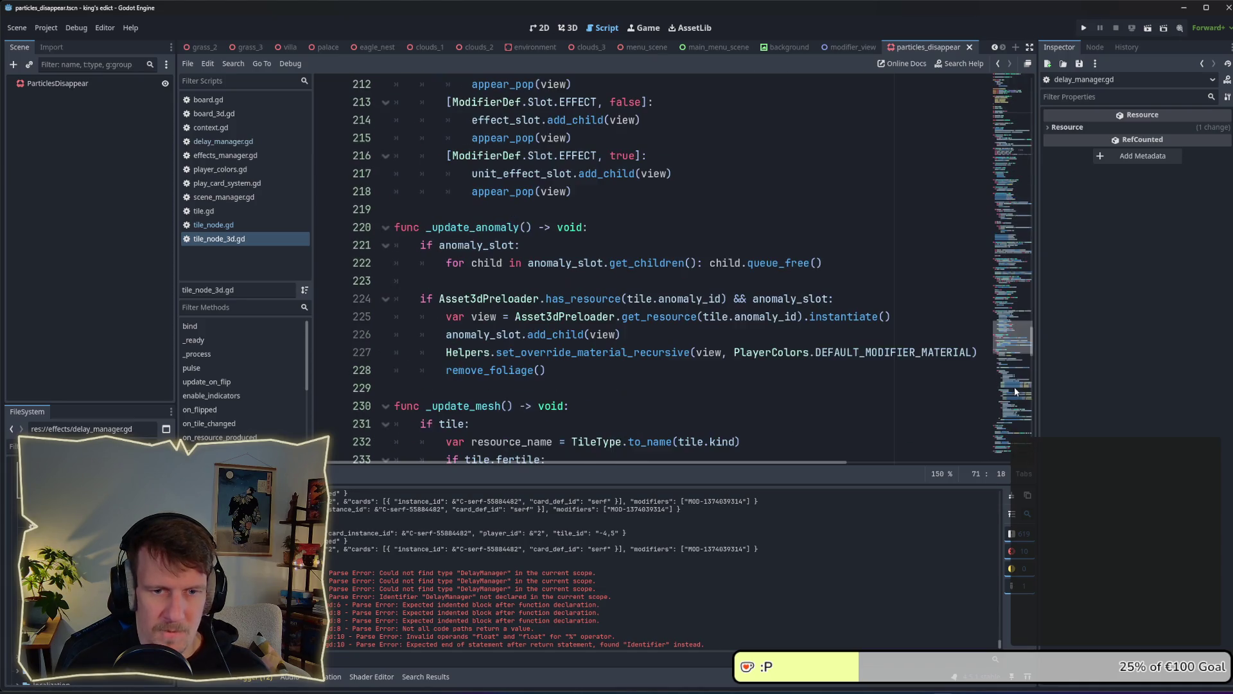
pyautogui.scroll(8, 498, 240)
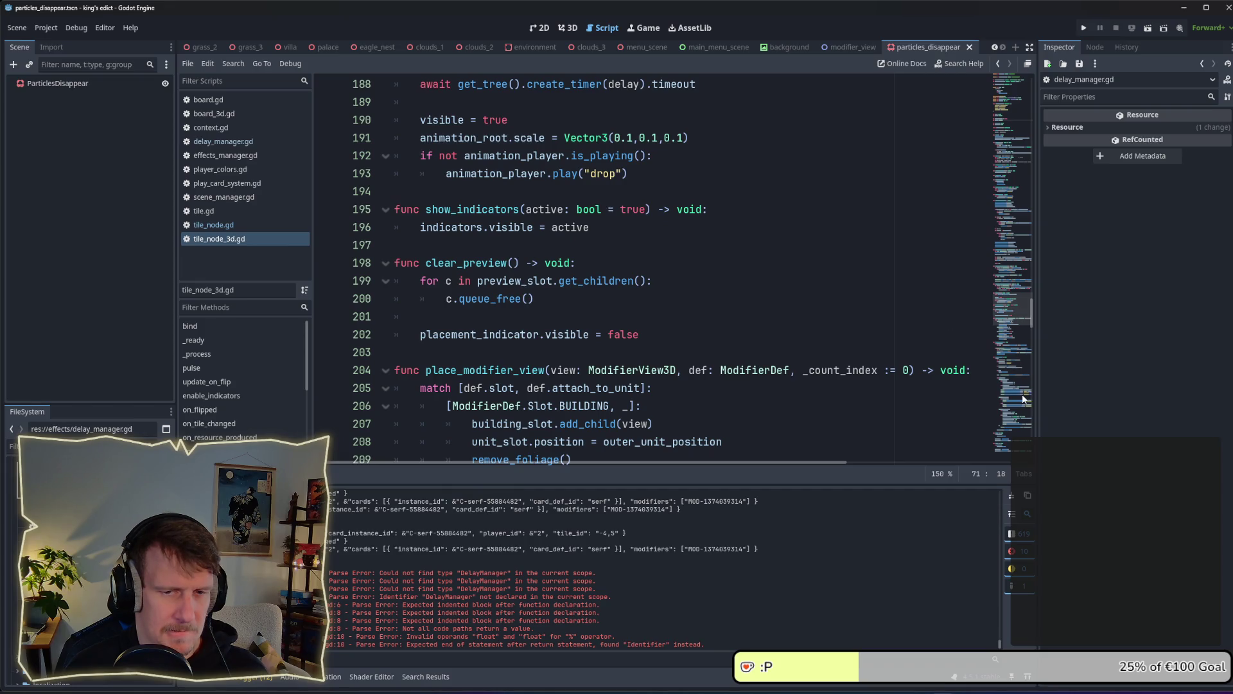
pyautogui.click(652, 315)
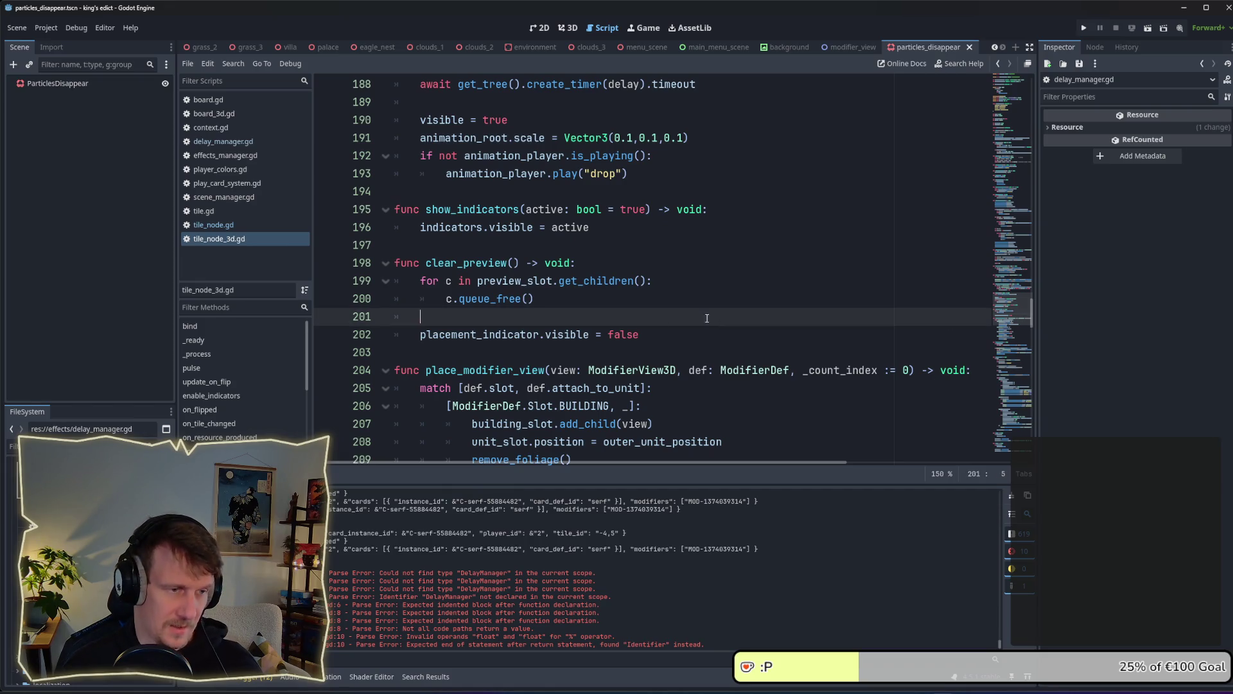
pyautogui.scroll(-3, 247, 423)
pyautogui.scroll(5, 253, 414)
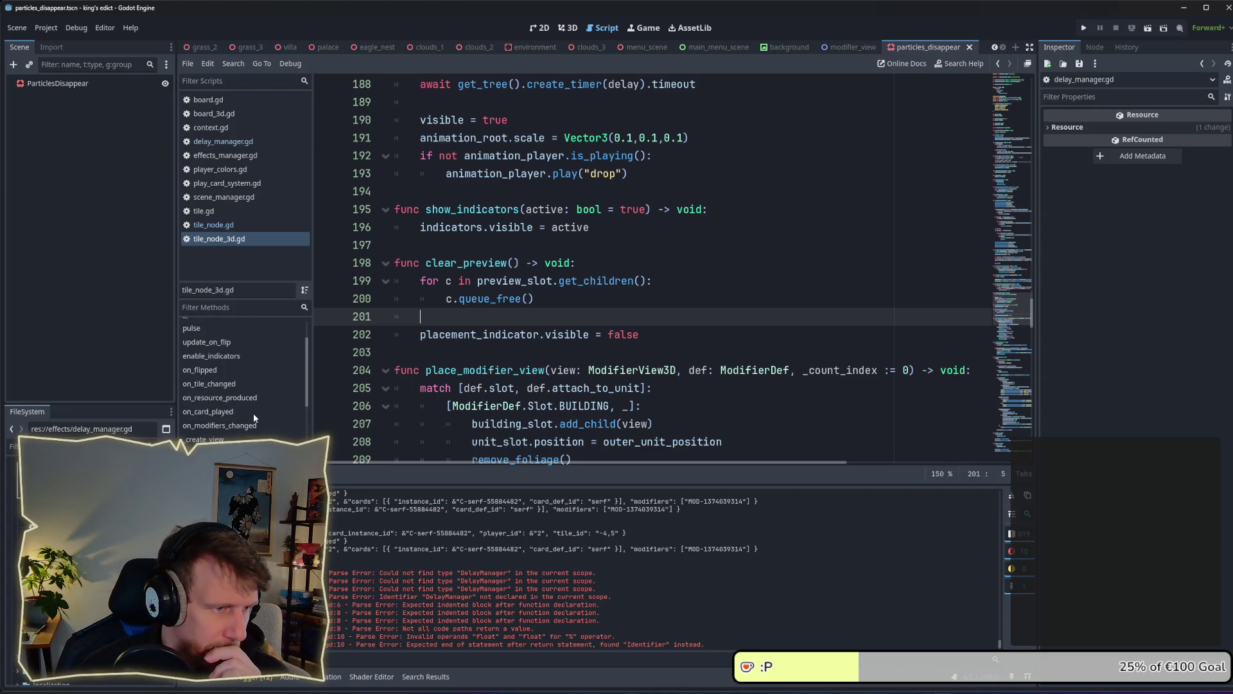
pyautogui.click(253, 424)
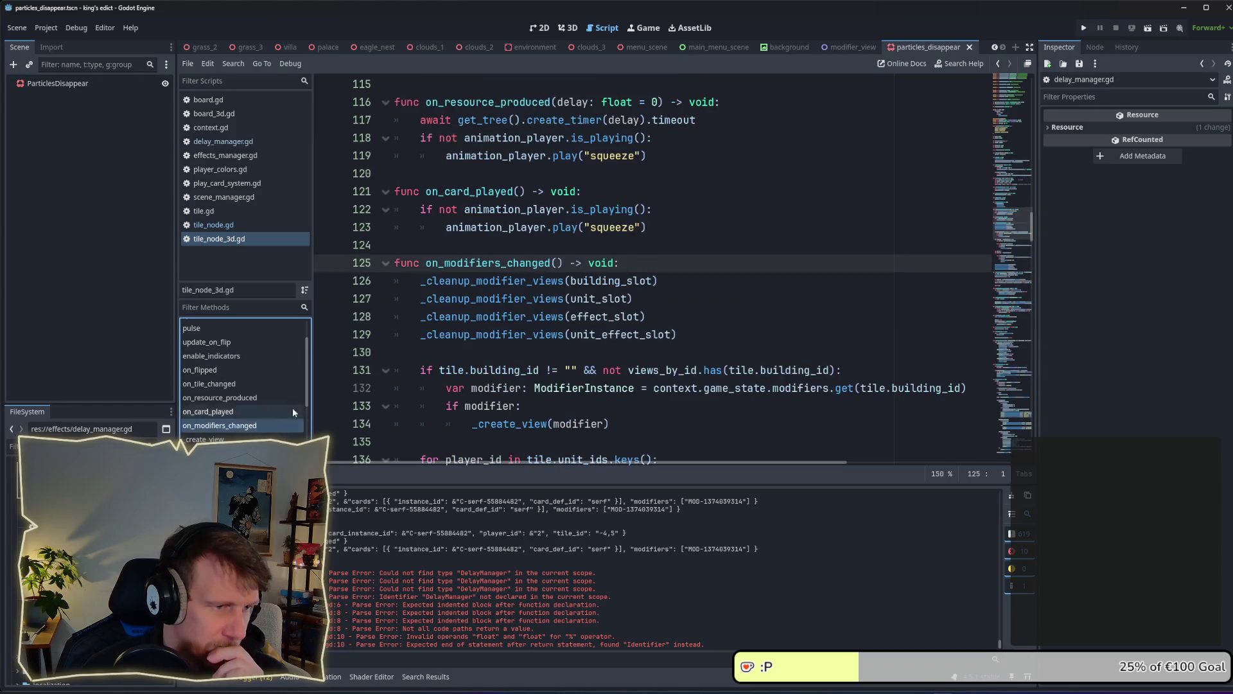
pyautogui.scroll(-7, 575, 296)
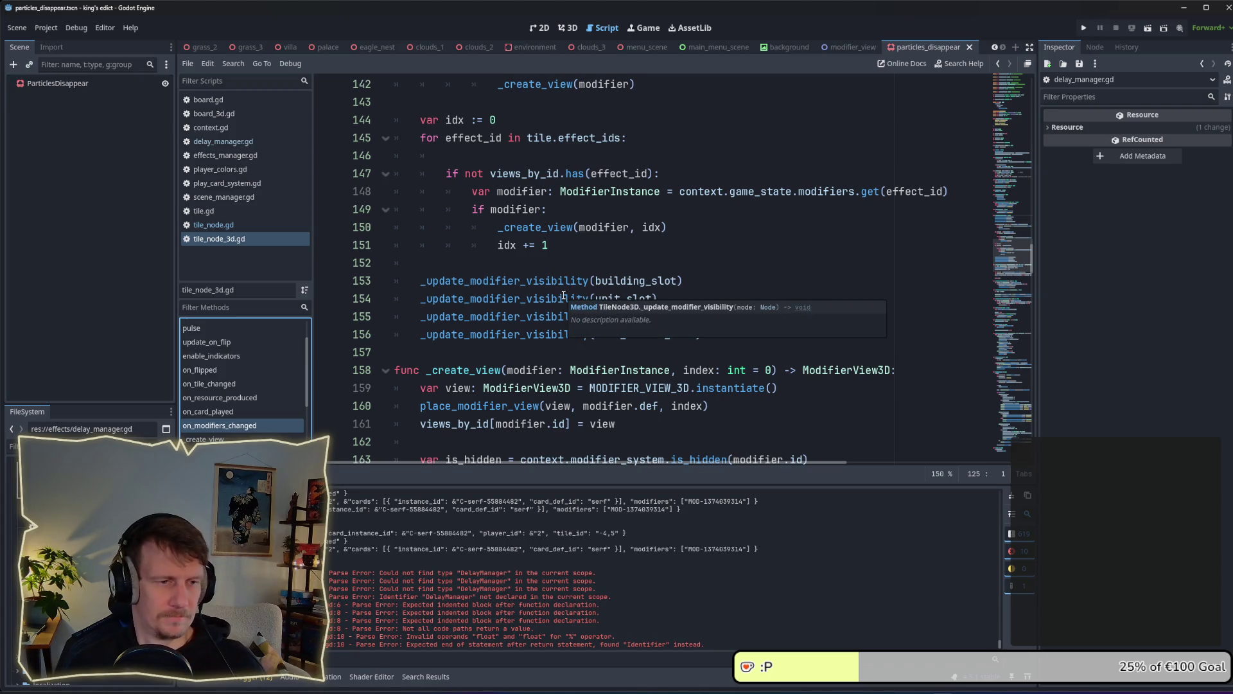
pyautogui.keyDown('ctrl'); pyautogui.click(568, 296); pyautogui.keyUp('ctrl')
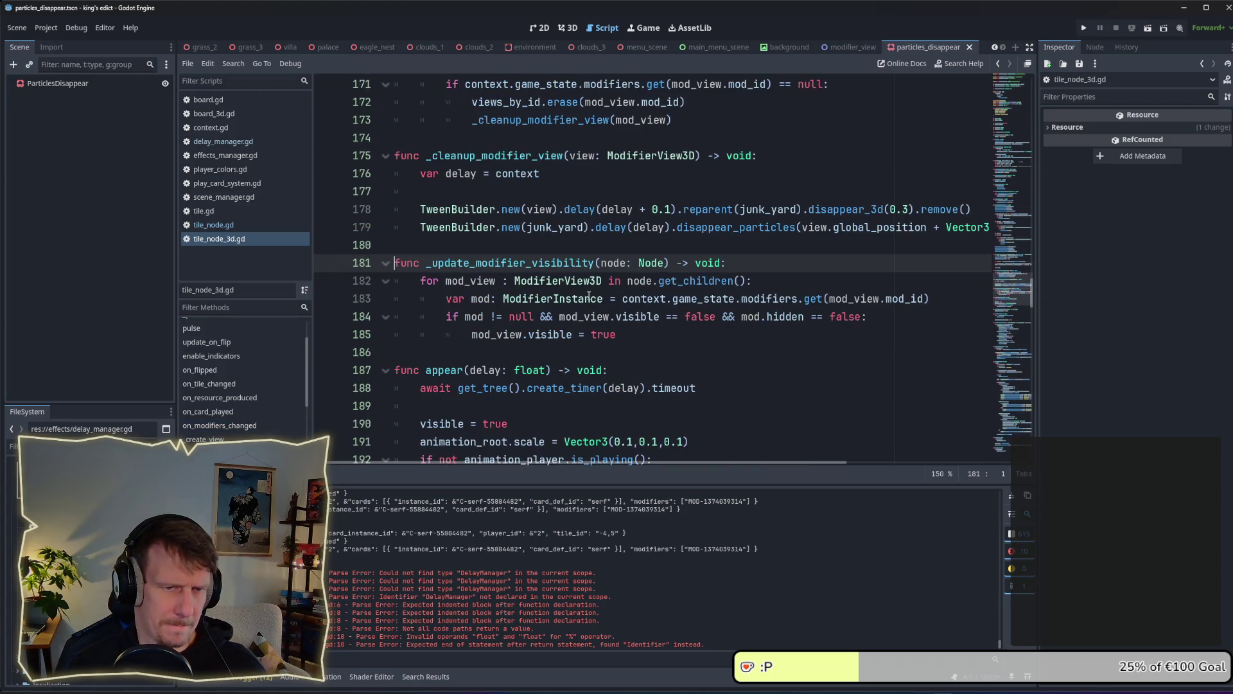
# Step: Change line 176 to 'var delay = context.delay_manager.get_next_delay()' using autocomplete
pyautogui.click(588, 188)
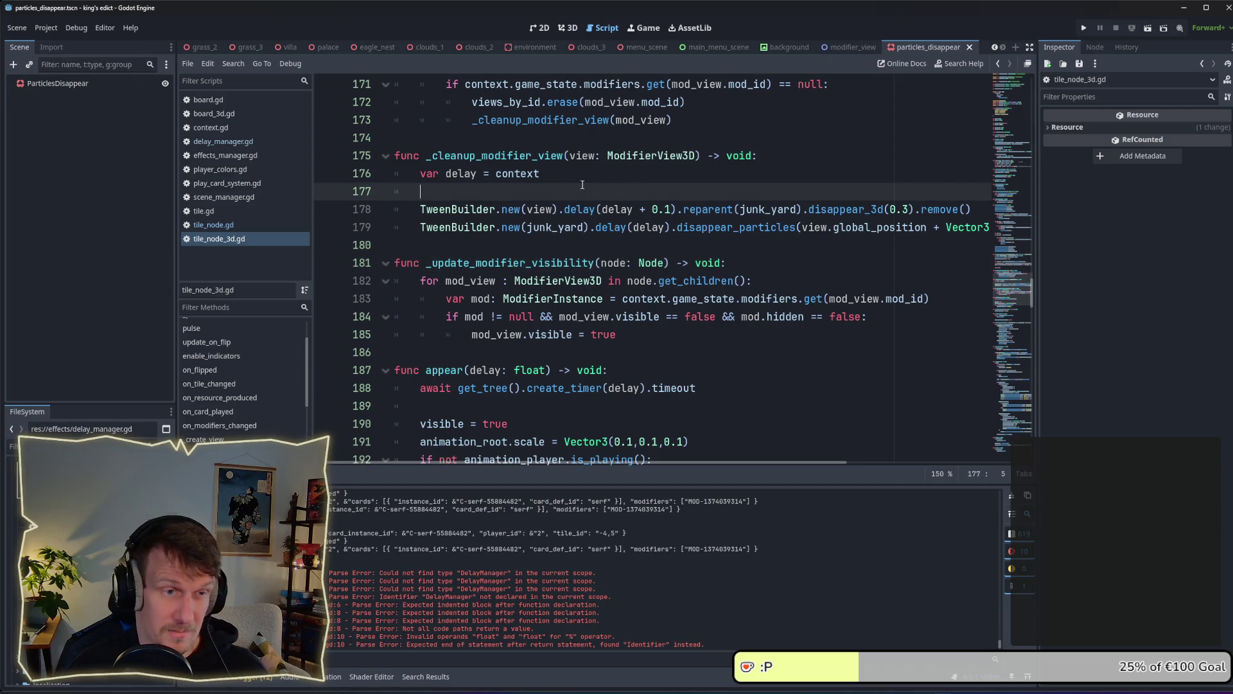
pyautogui.click(569, 178)
pyautogui.write('.')
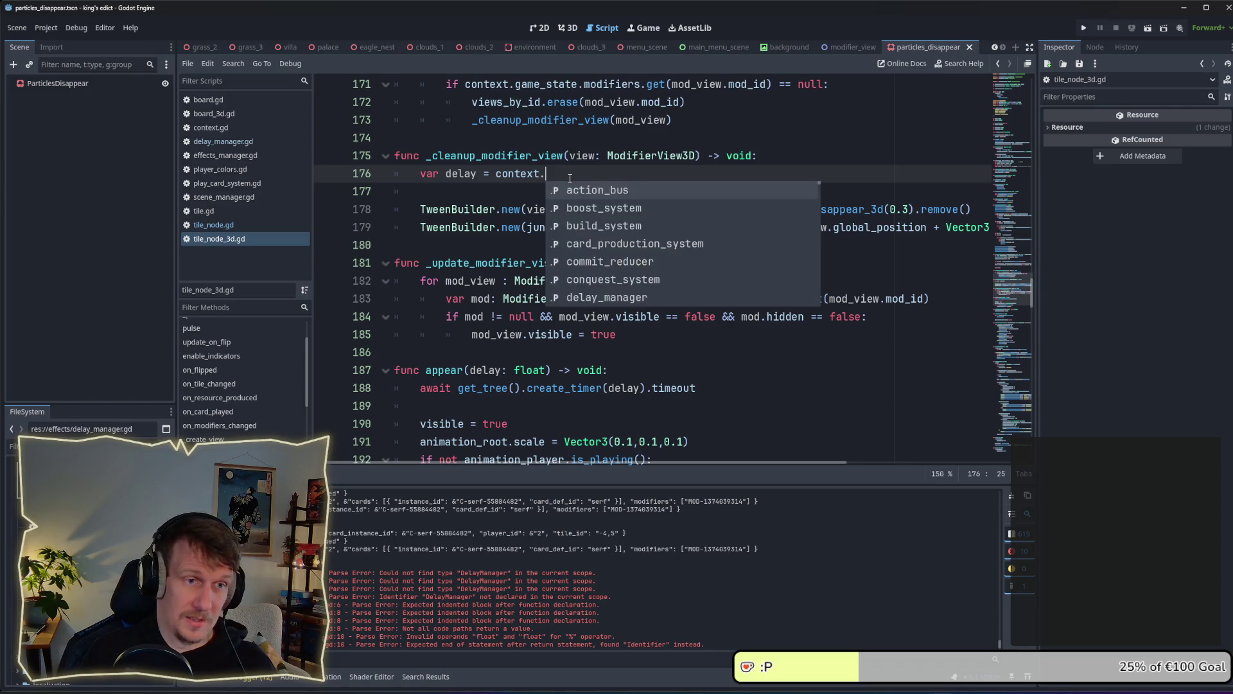
pyautogui.write('del')
pyautogui.press('Return')
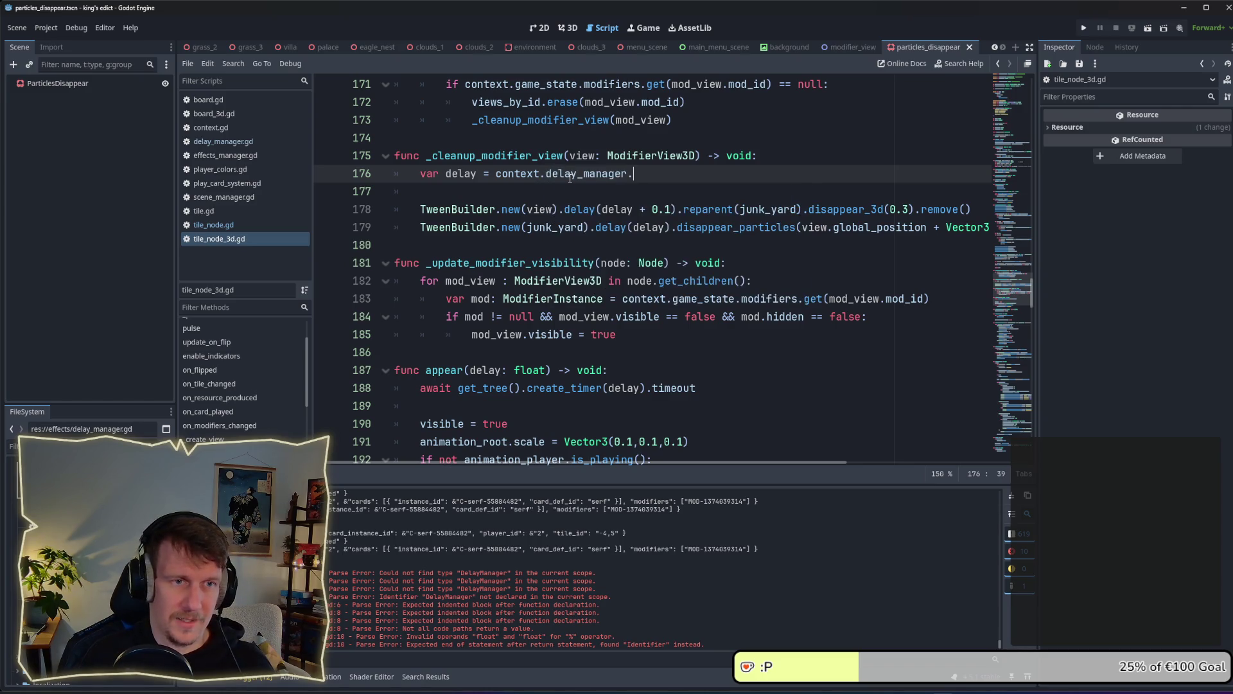
pyautogui.write('.get')
pyautogui.press('Return')
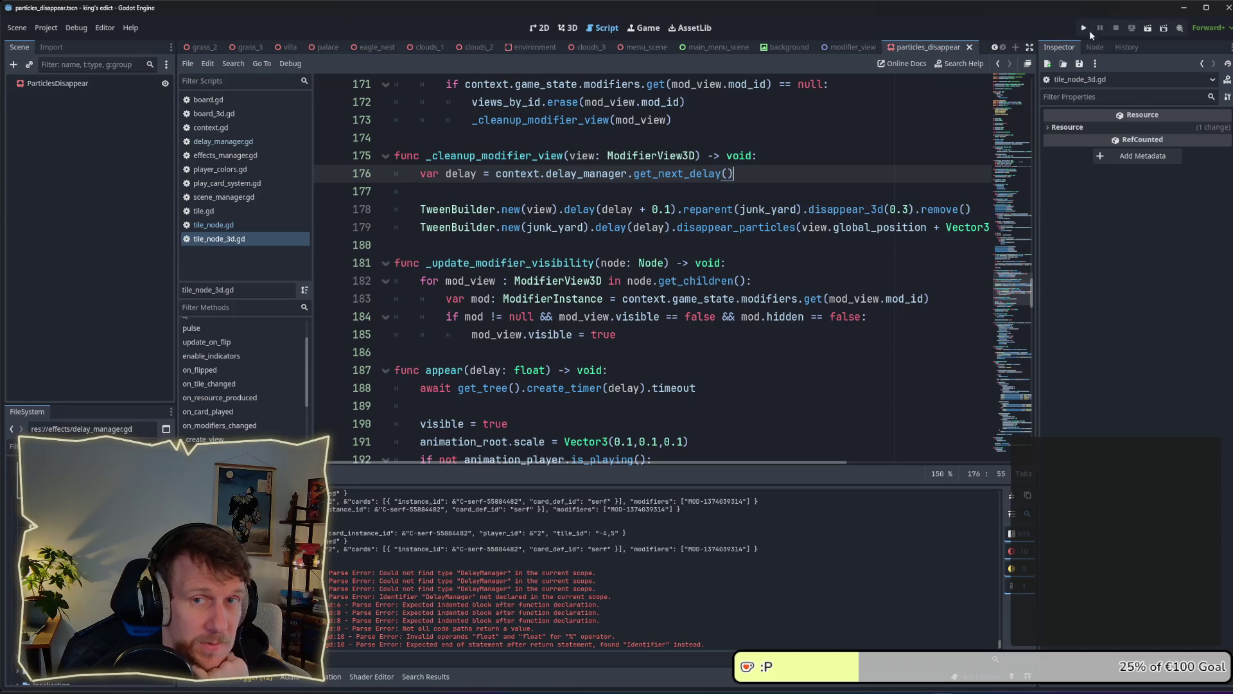
# Step: Run King's Edict and create a multiplayer game on the i_know_this_place map
pyautogui.press('F5')
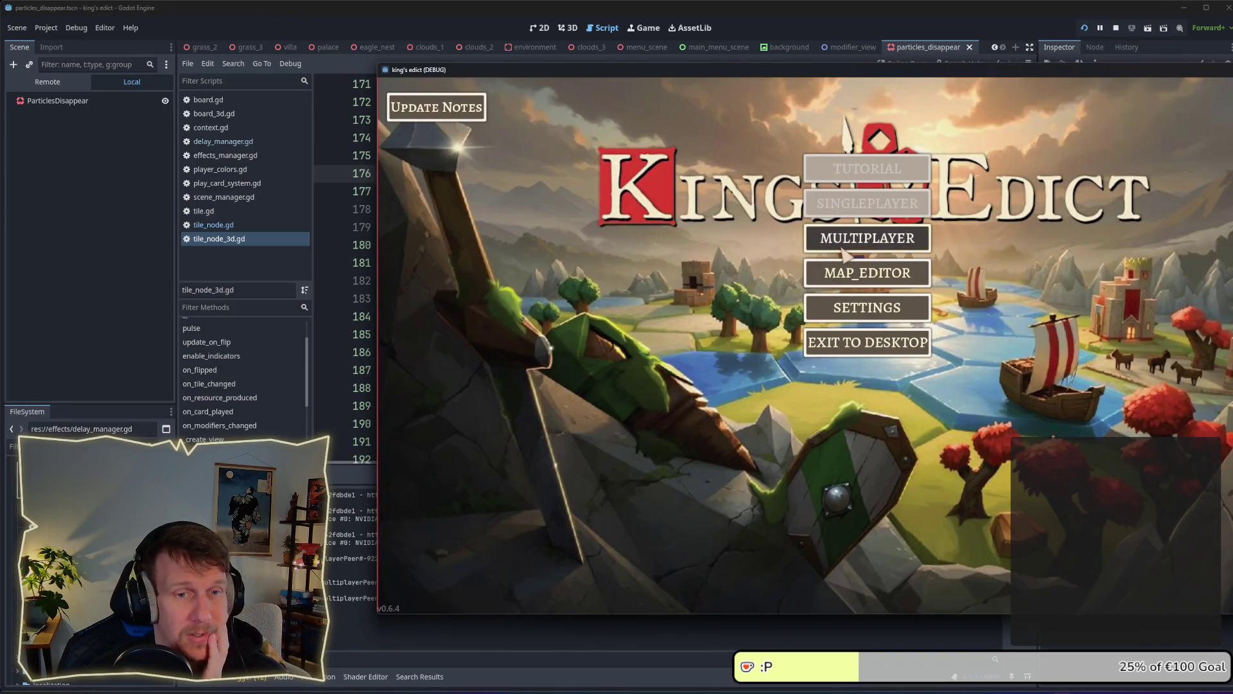
pyautogui.click(840, 241)
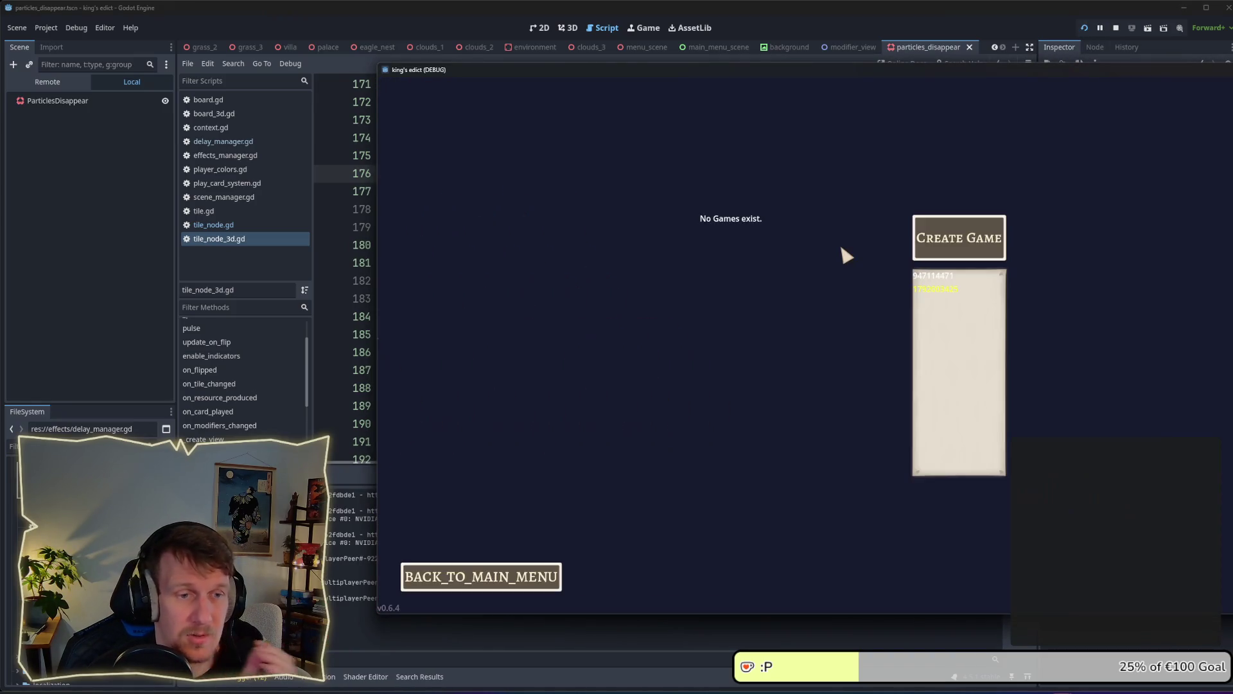
pyautogui.click(975, 240)
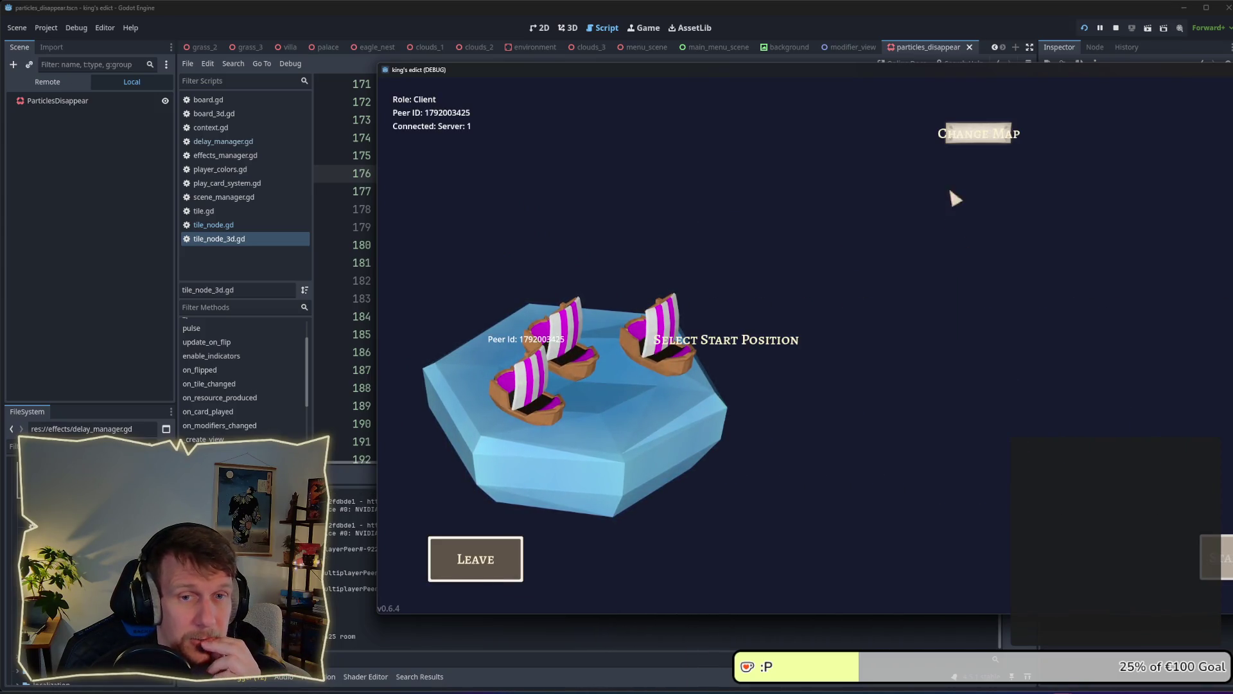
pyautogui.click(963, 134)
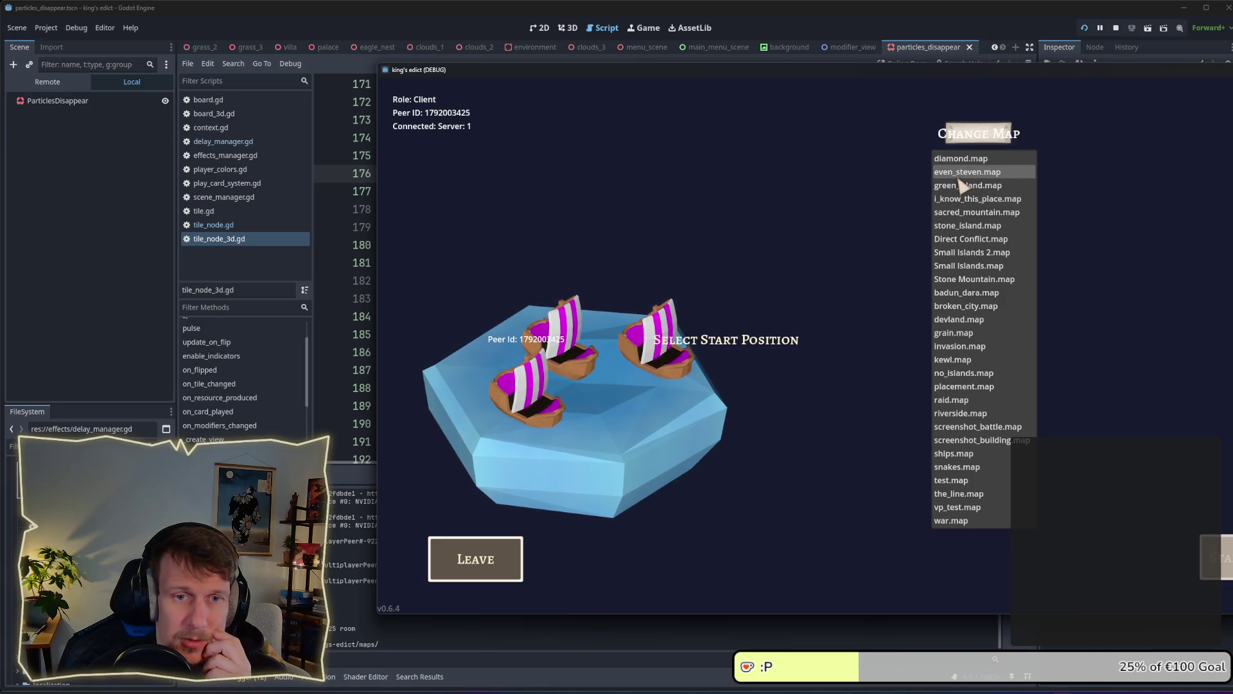
pyautogui.click(959, 172)
pyautogui.click(963, 133)
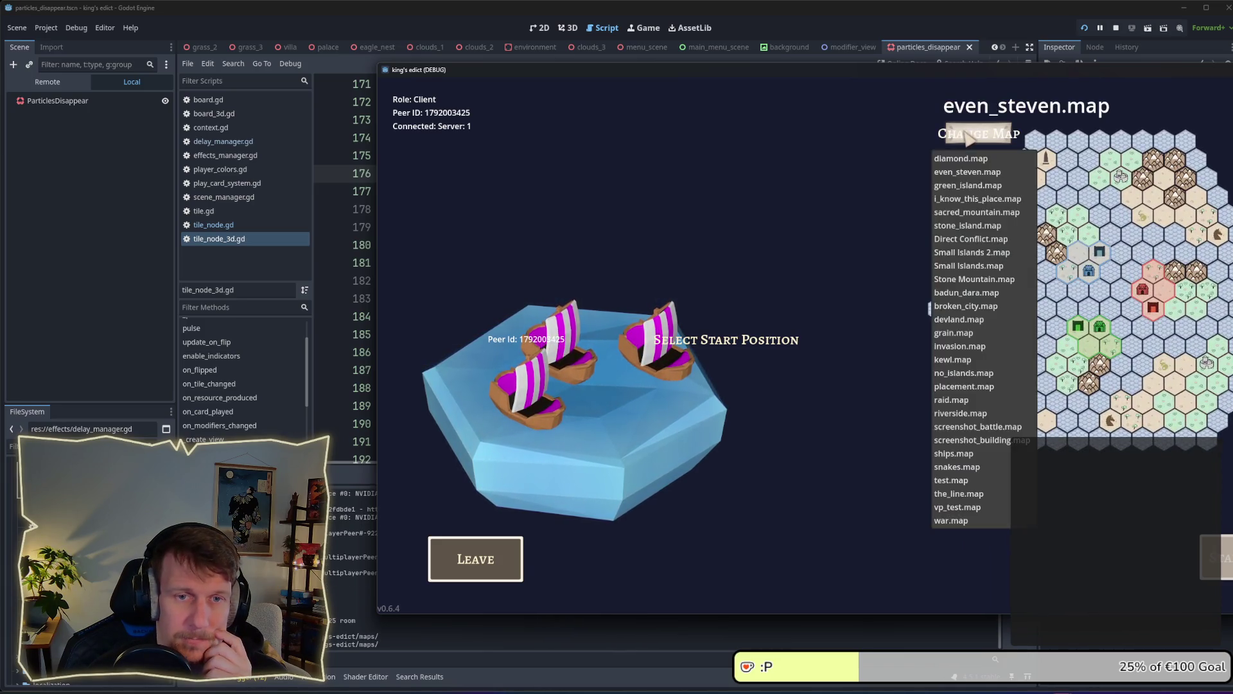
pyautogui.click(975, 199)
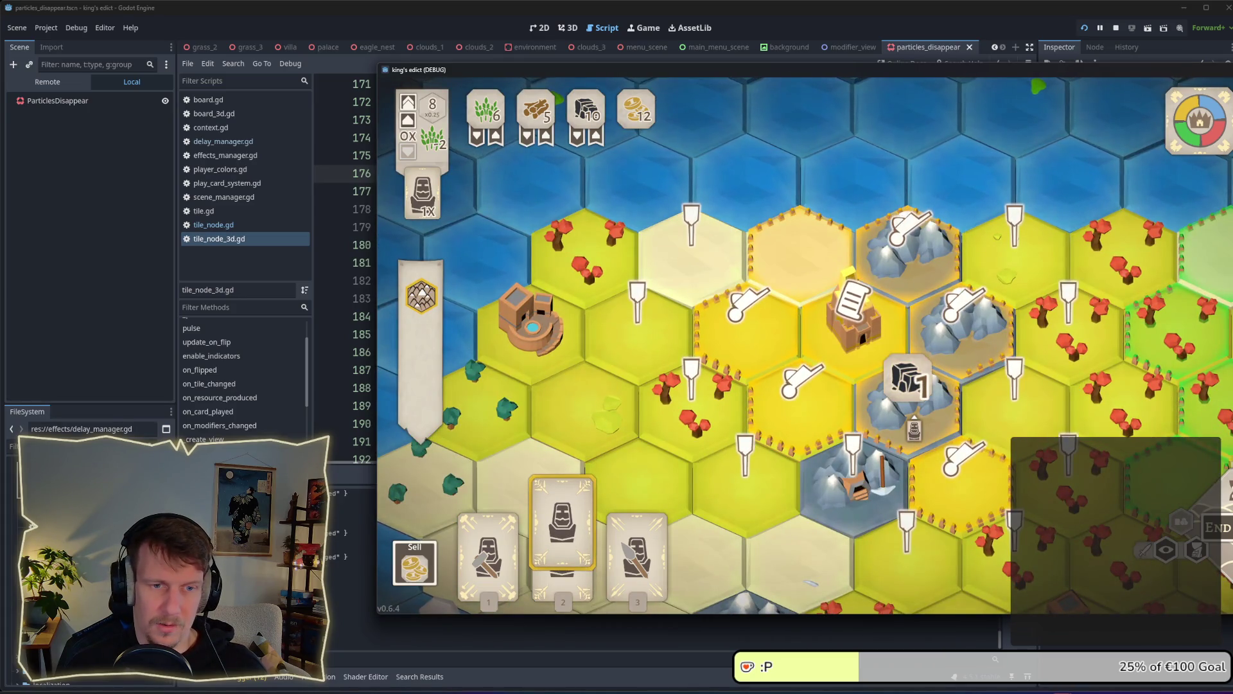
# Step: Place a unit, build on the hammer-marked mountain tile, and spend grain on the queued purchase
pyautogui.click(797, 406)
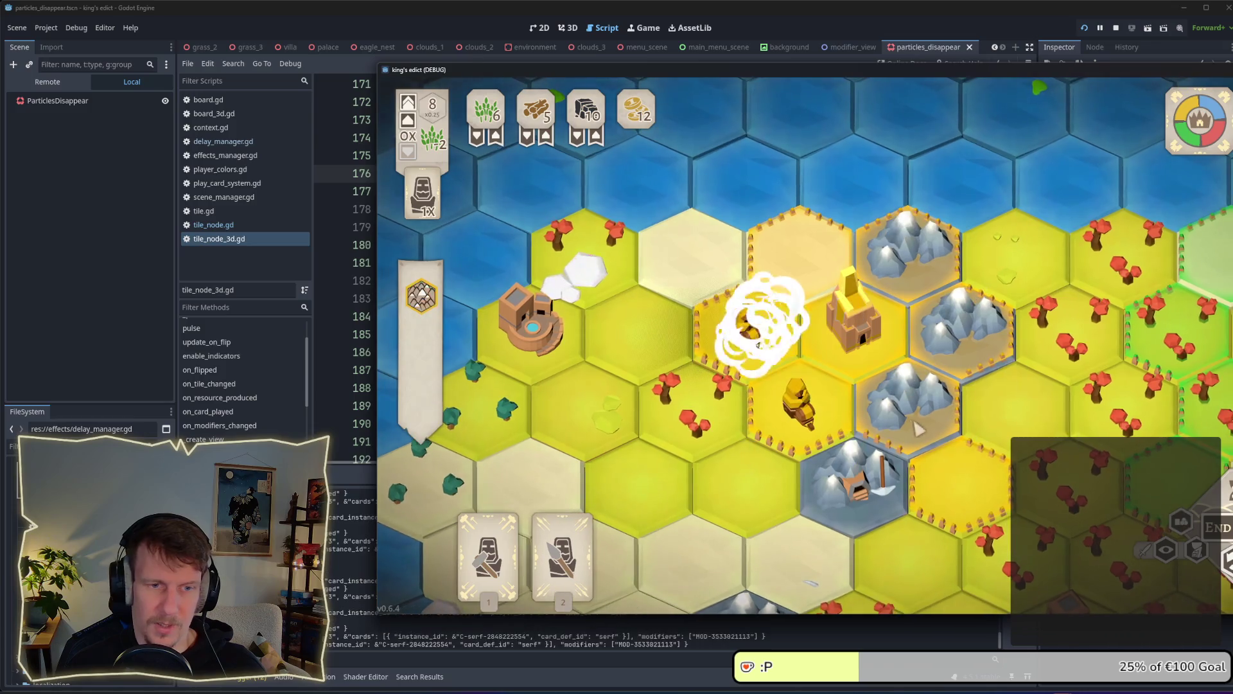
pyautogui.click(488, 546)
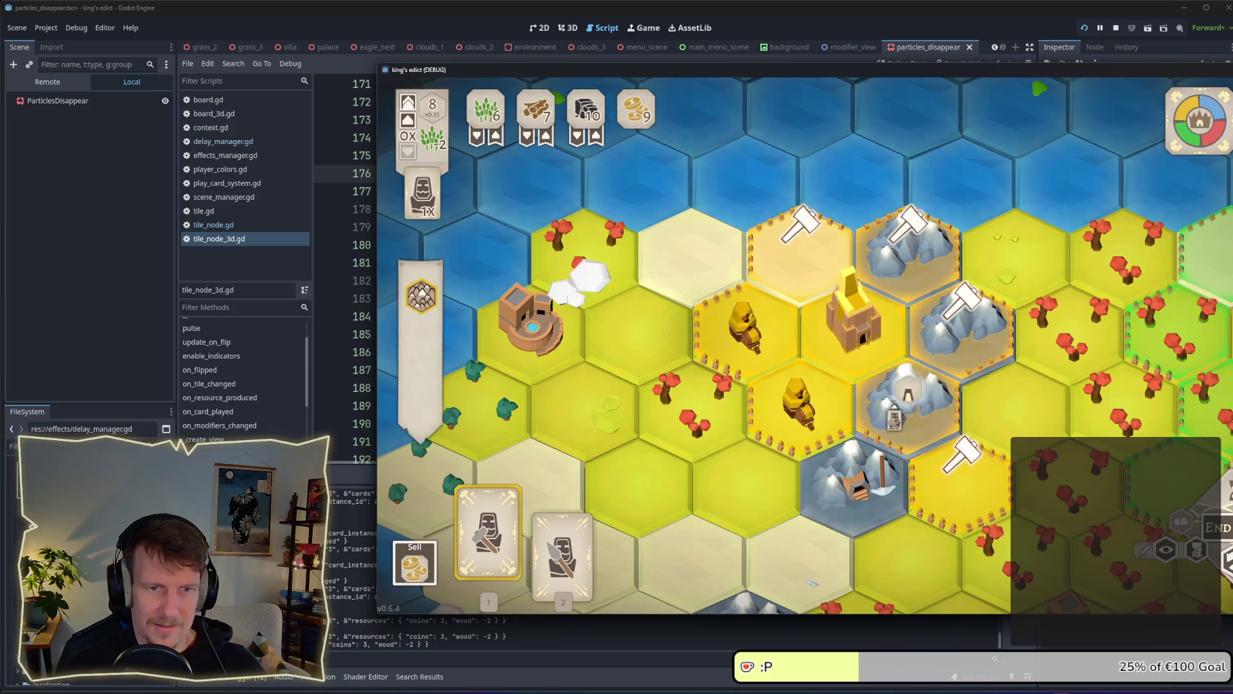
pyautogui.click(909, 385)
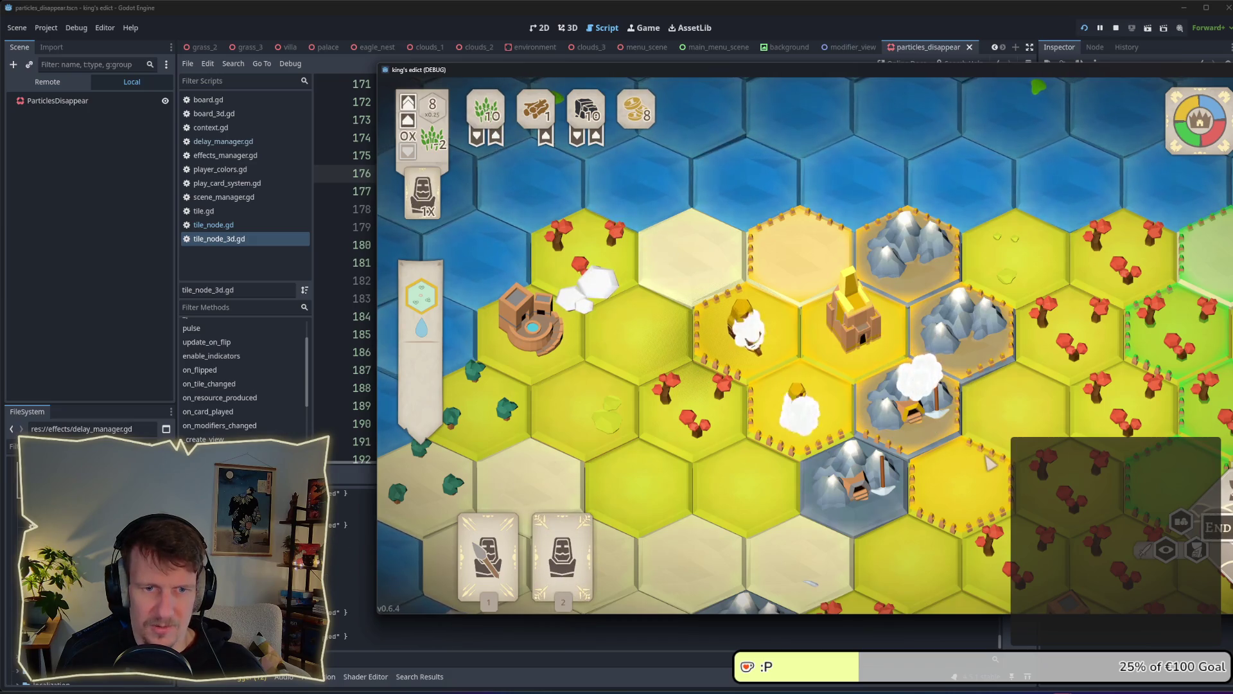
pyautogui.scroll(-3, 999, 445)
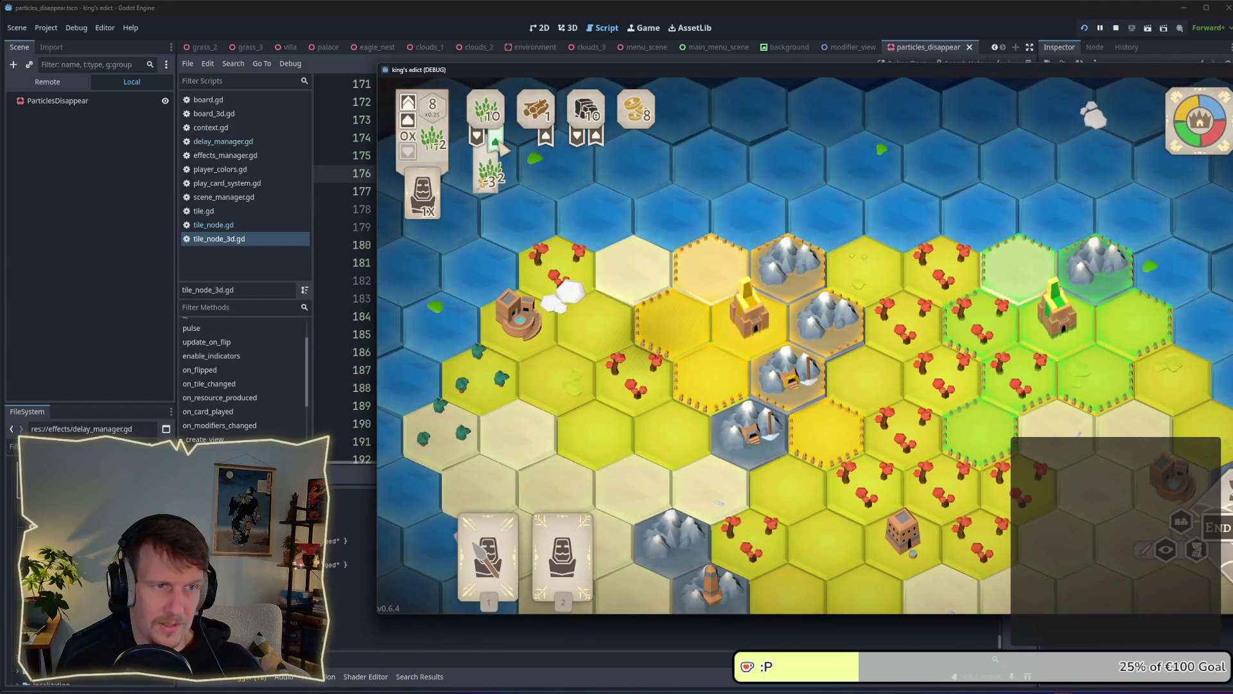
pyautogui.click(410, 120)
pyautogui.click(409, 121)
pyautogui.click(410, 120)
pyautogui.click(410, 120)
pyautogui.click(410, 120)
pyautogui.click(410, 120)
pyautogui.click(411, 115)
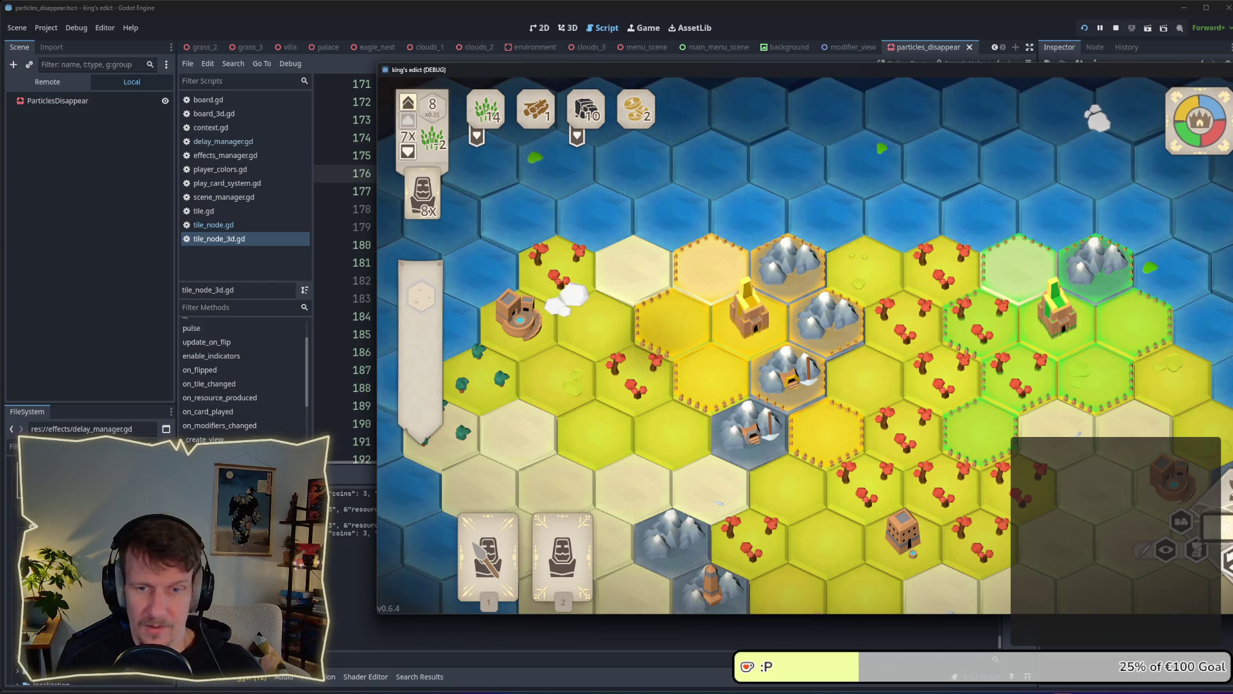
pyautogui.click(806, 381)
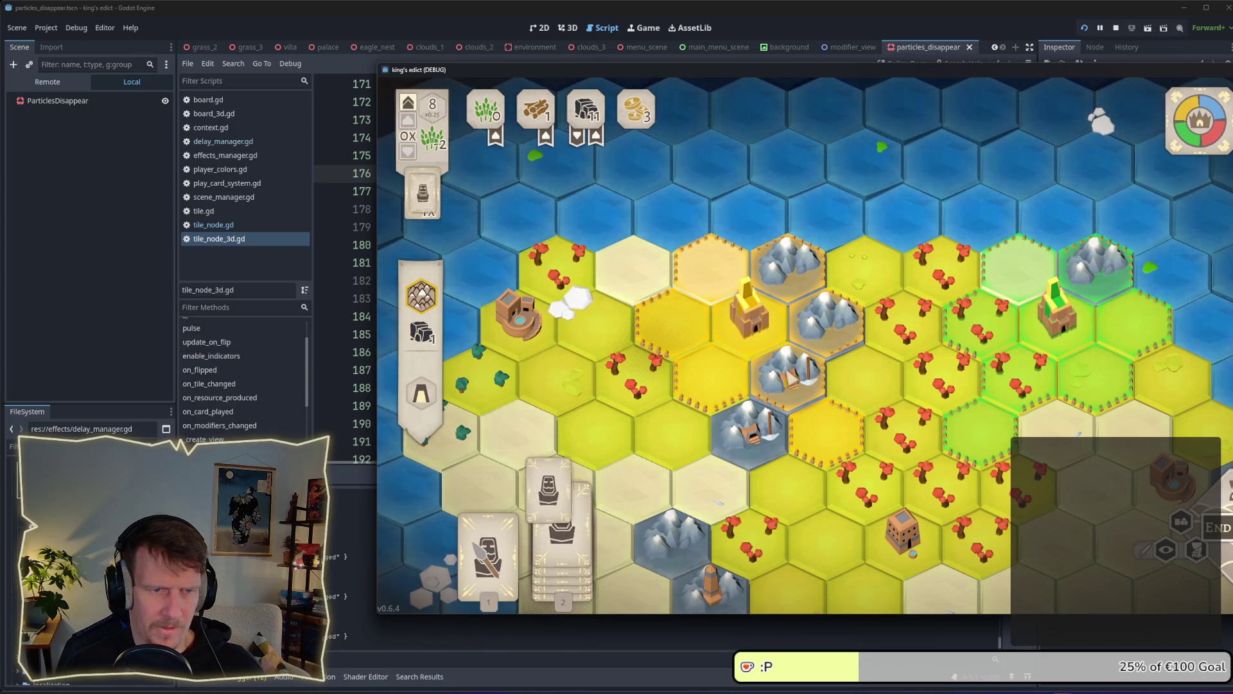
# Step: Place two serfs and a spearman, buy food with coins, and end the turn
pyautogui.click(562, 514)
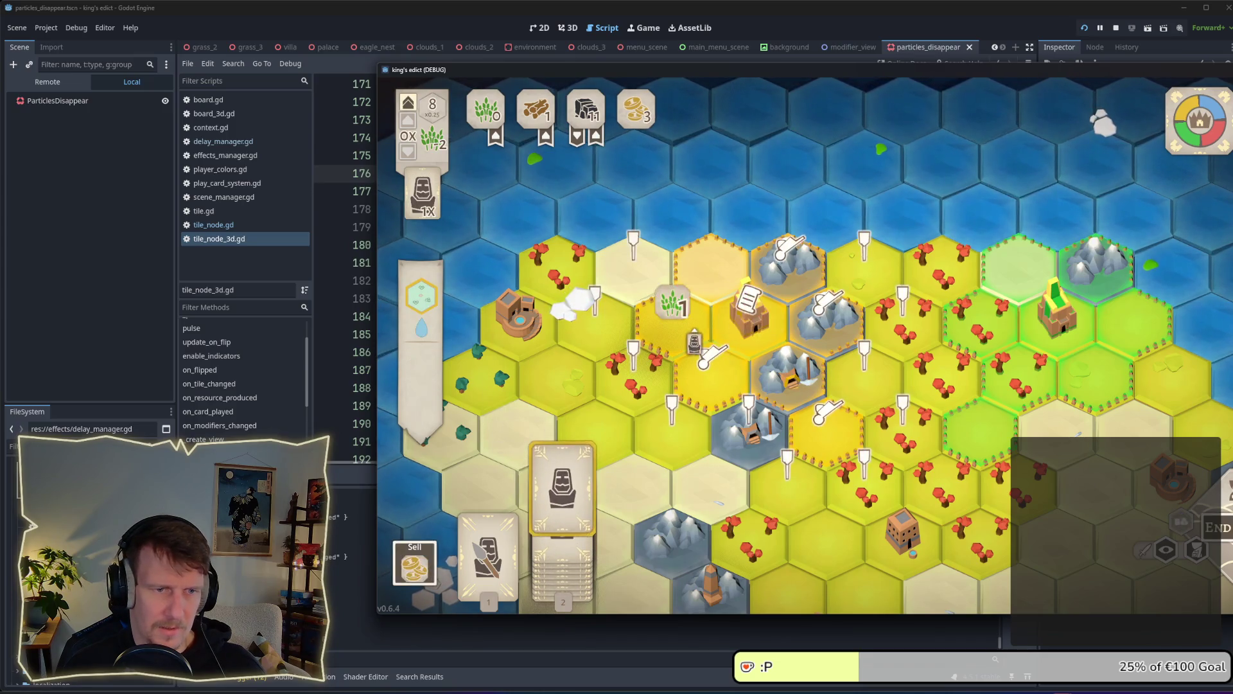
pyautogui.click(712, 375)
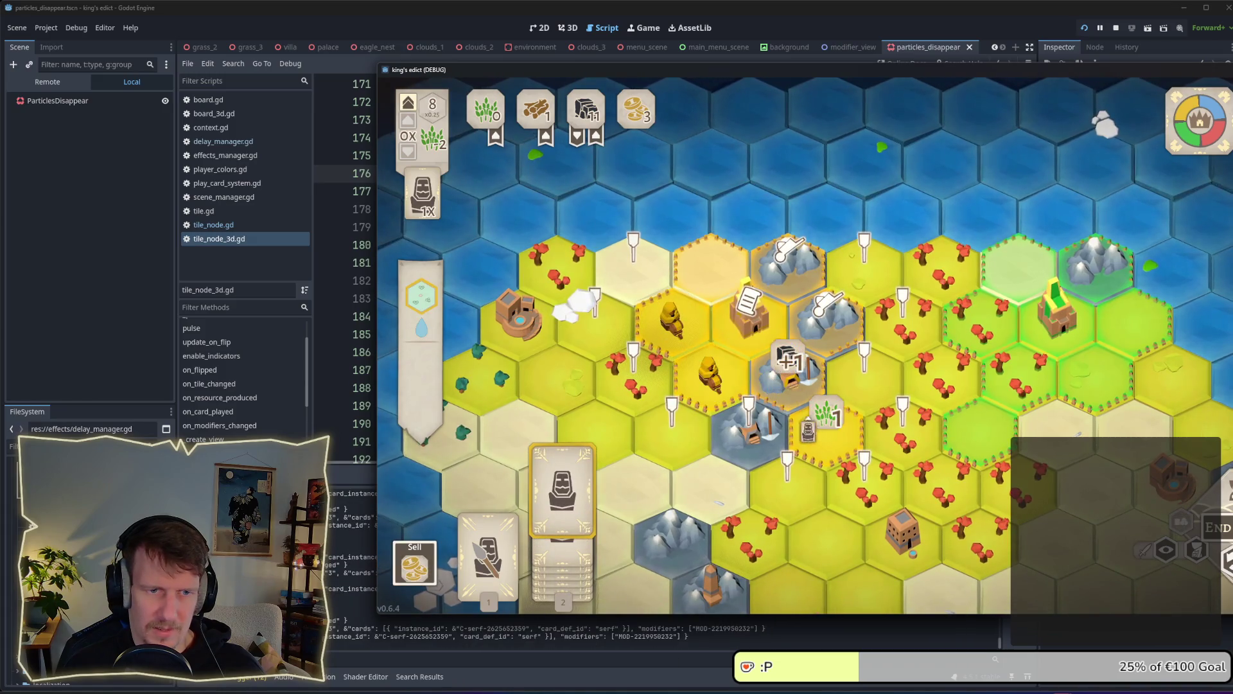
pyautogui.click(785, 254)
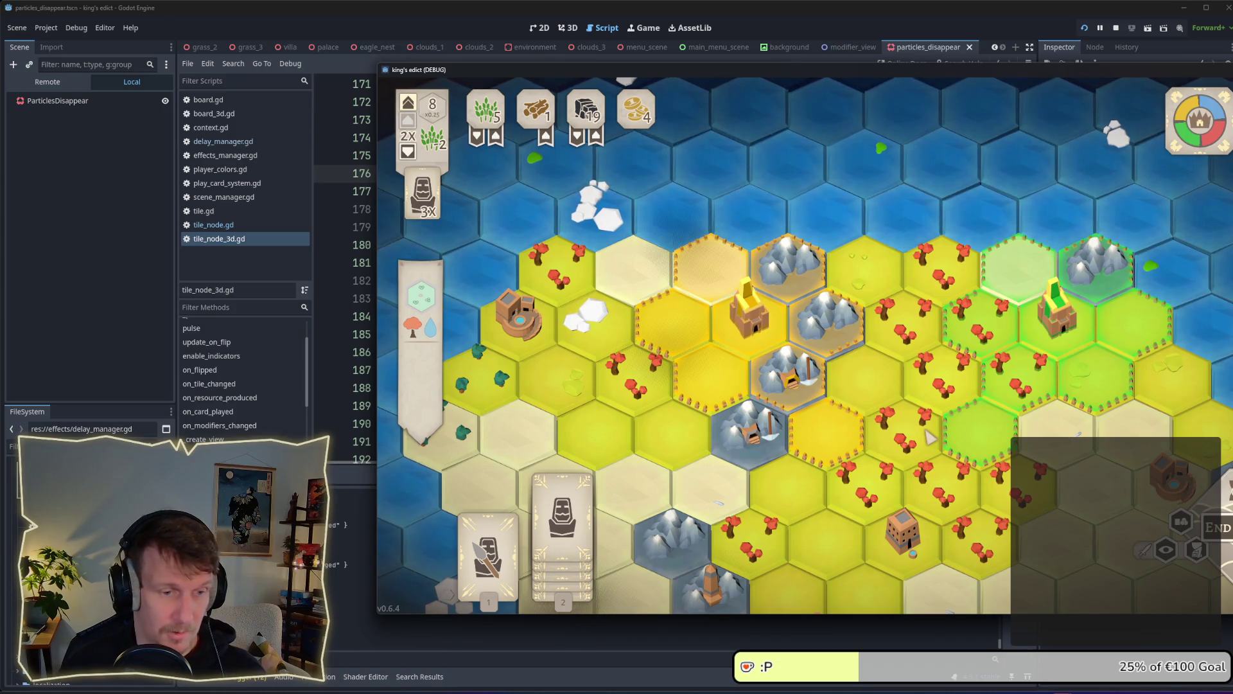
pyautogui.press('1')
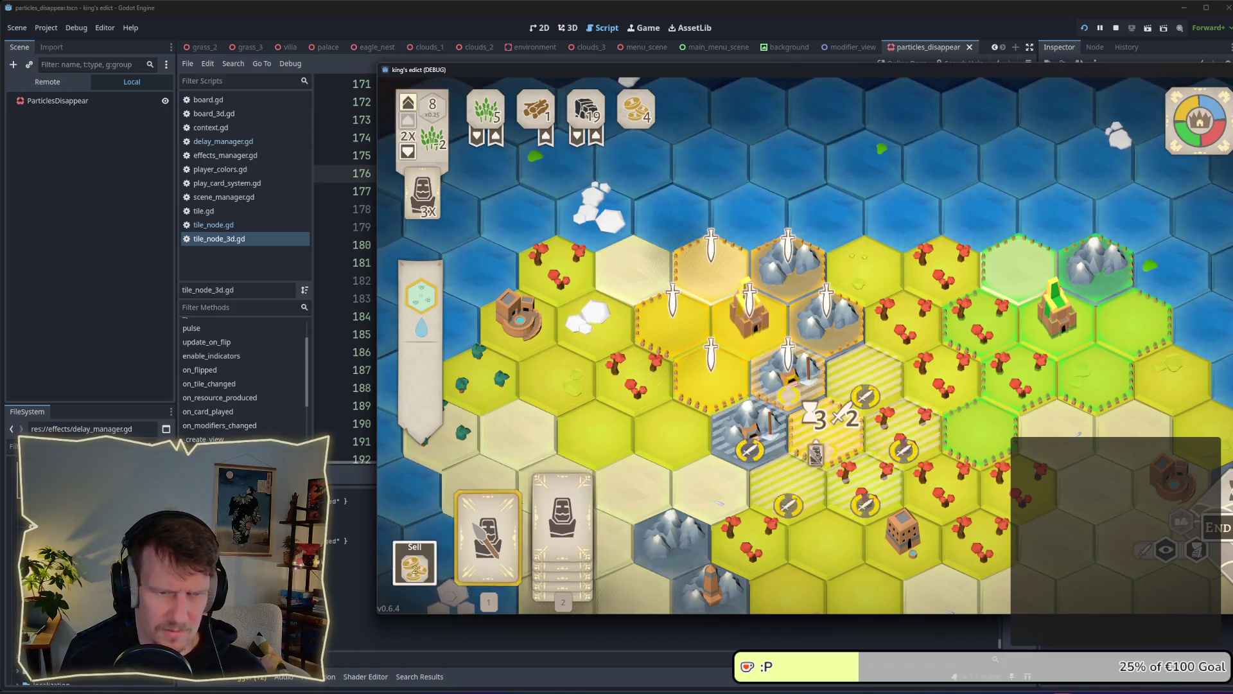
pyautogui.click(827, 424)
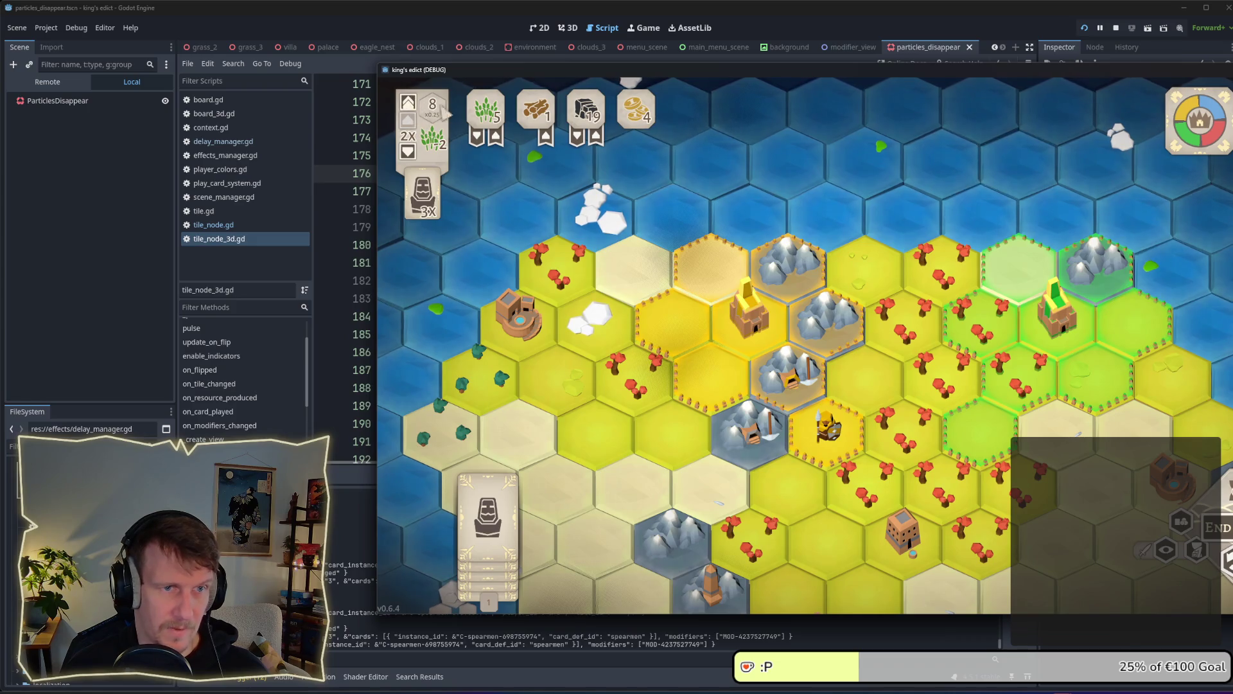
pyautogui.click(499, 138)
pyautogui.press('space')
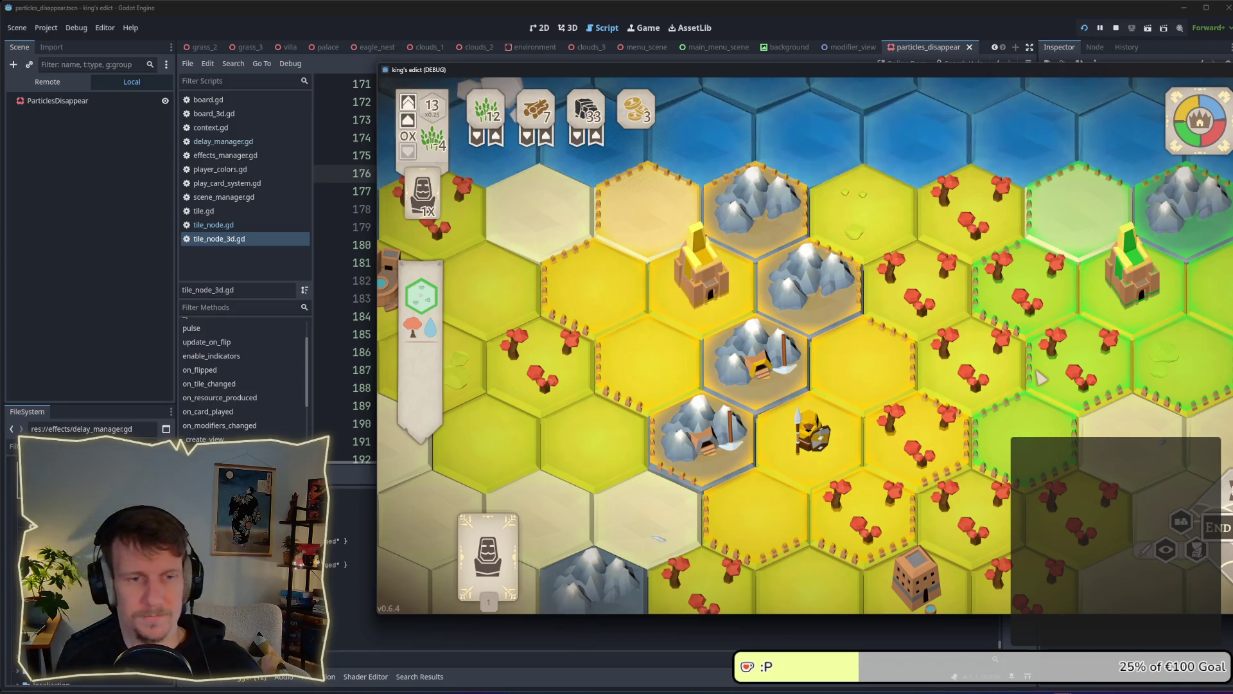
# Step: Move the game window left to fit the screen and bring up the pause menu
pyautogui.scroll(-2, 1042, 379)
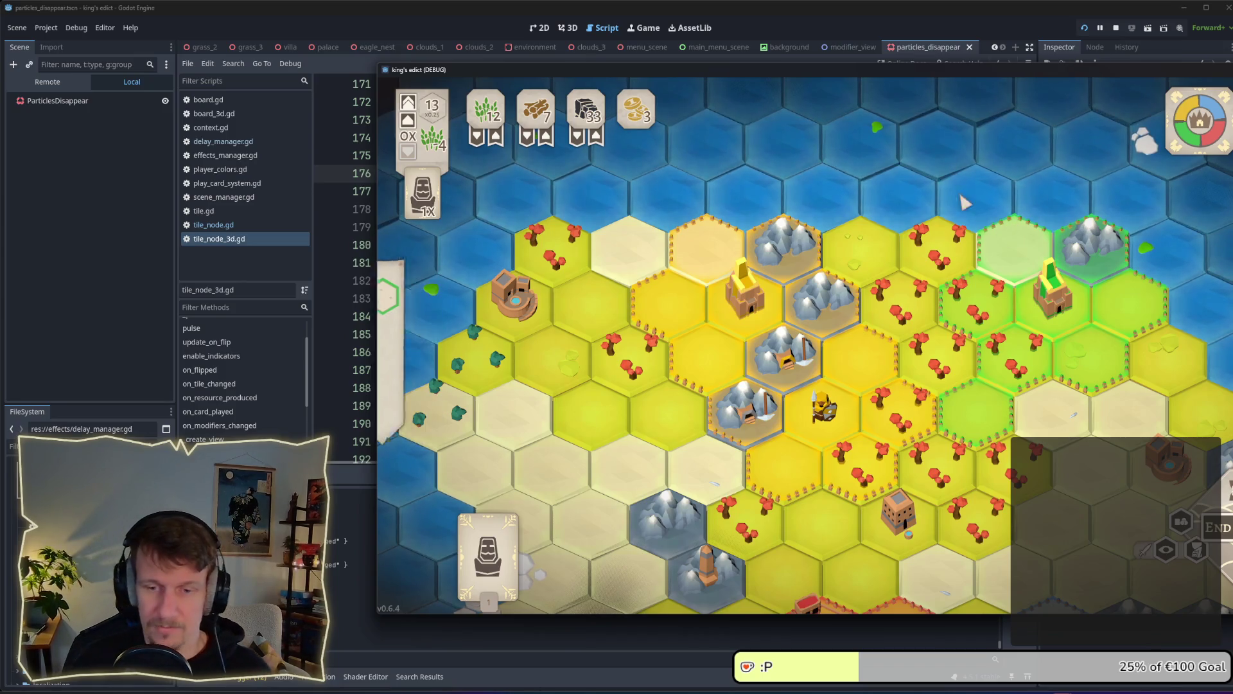
pyautogui.moveTo(915, 71); pyautogui.dragTo(738, 69)
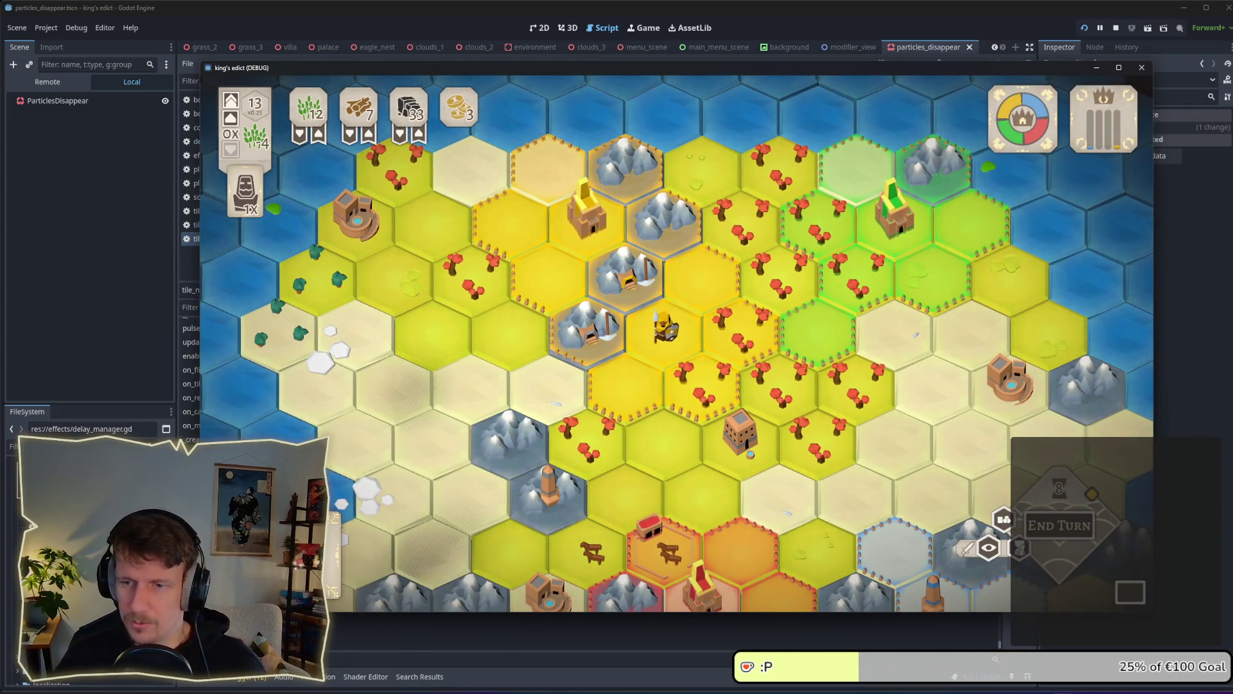
pyautogui.moveTo(760, 429)
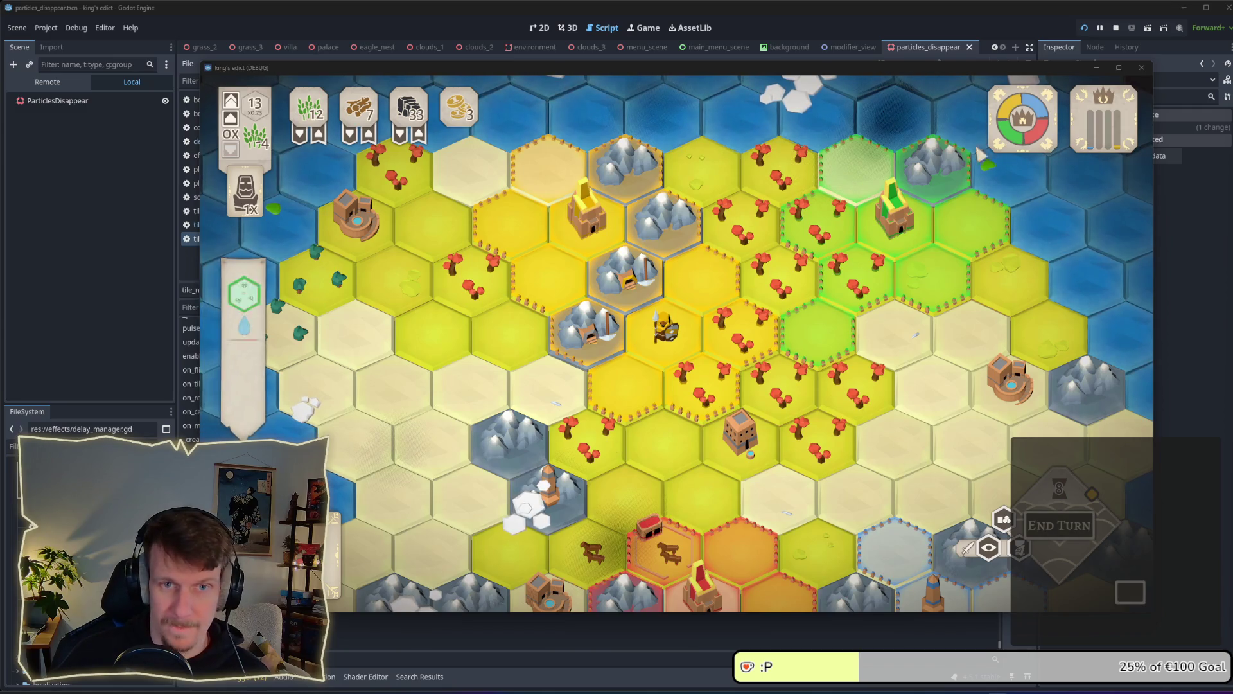
pyautogui.click(1129, 590)
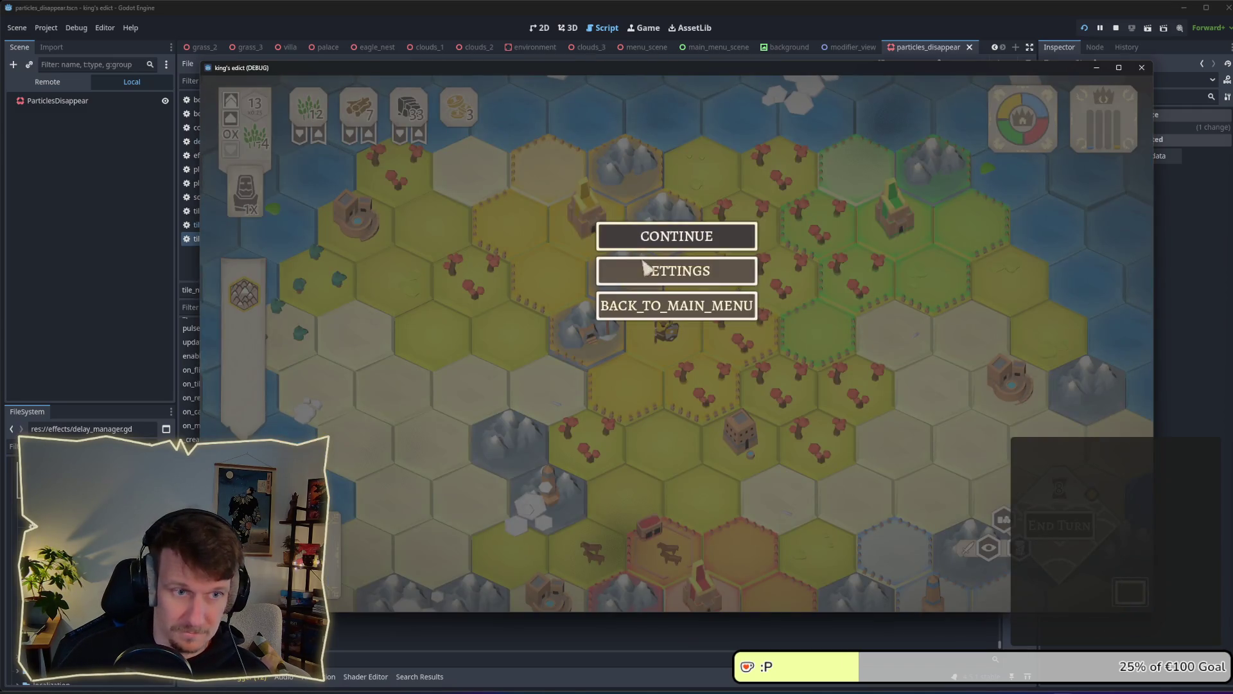
# Step: Quit to the main menu, relaunch the project, and arrange both game windows side by side
pyautogui.click(649, 306)
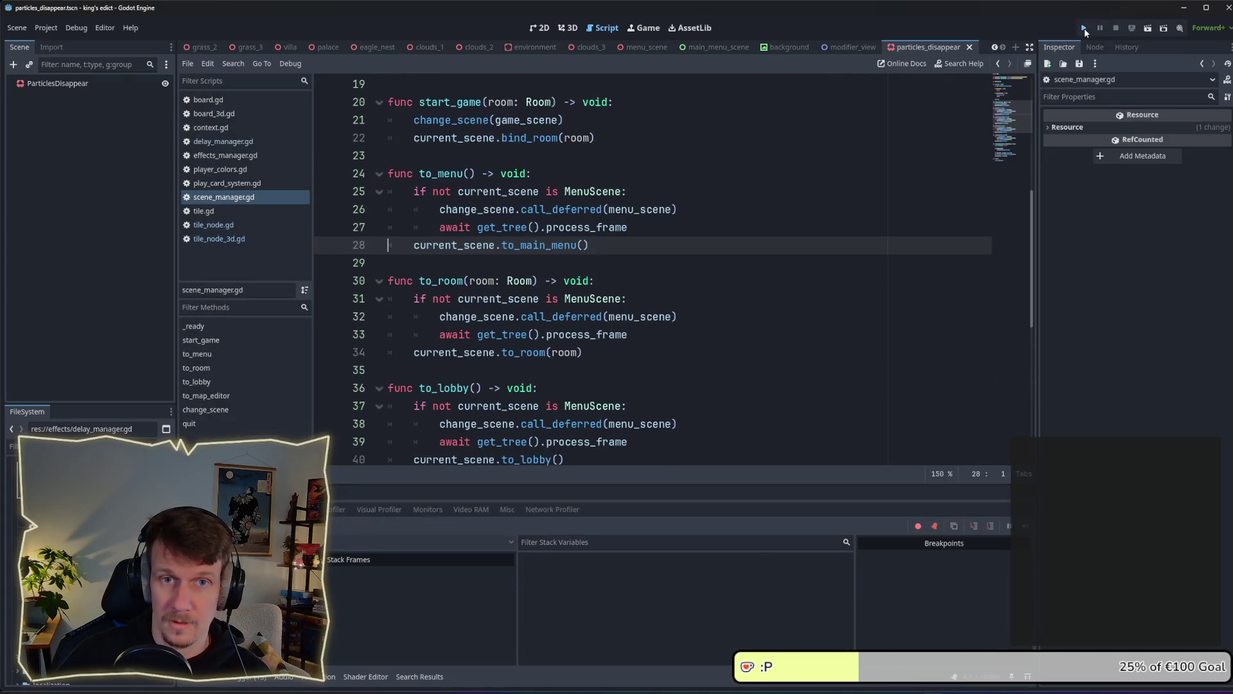
pyautogui.click(1084, 28)
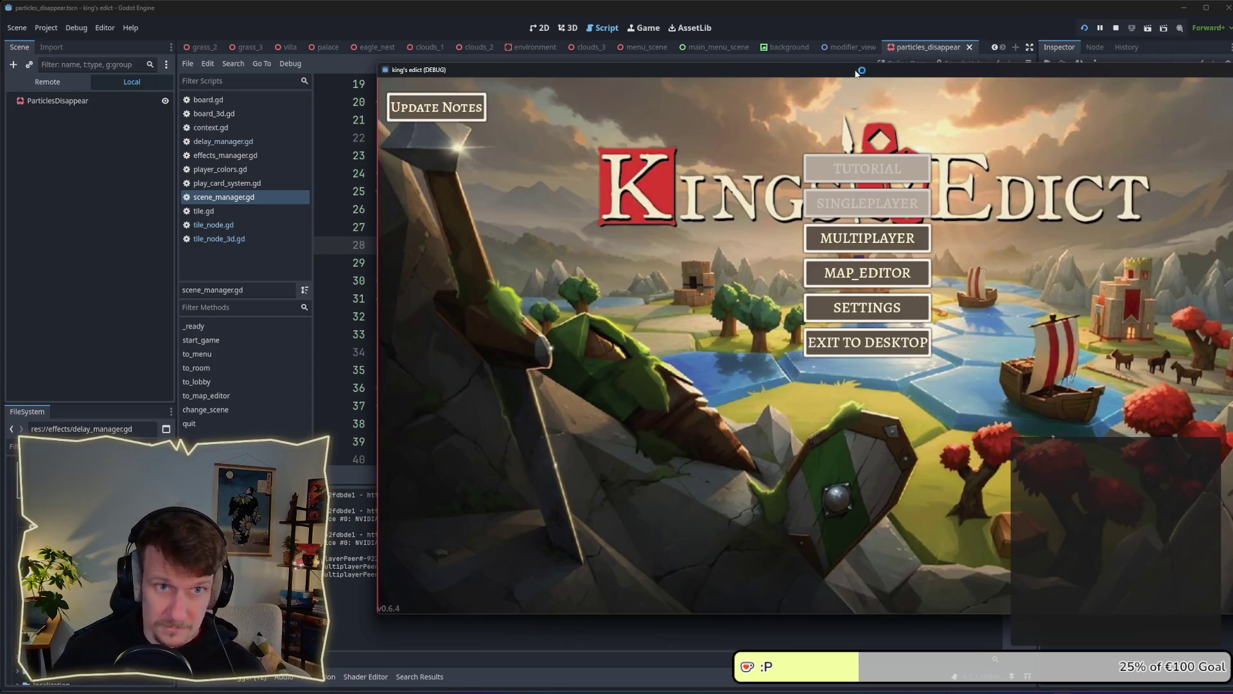
pyautogui.moveTo(856, 72); pyautogui.dragTo(479, 57)
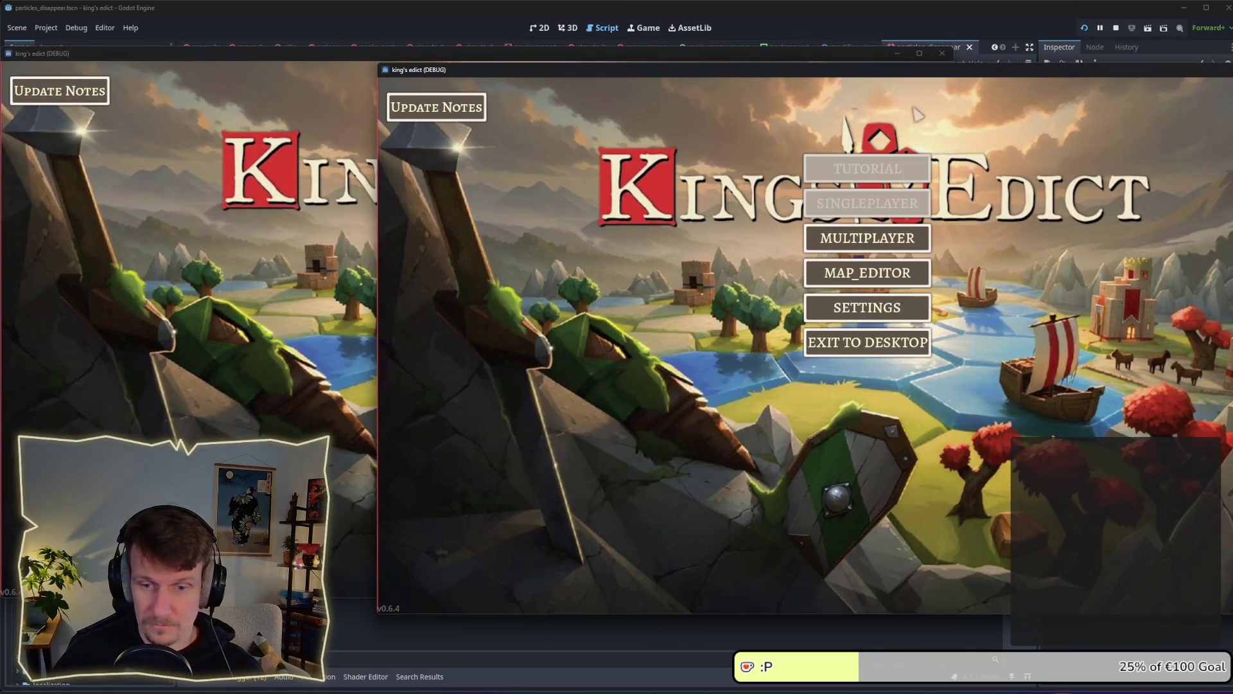
pyautogui.click(345, 56)
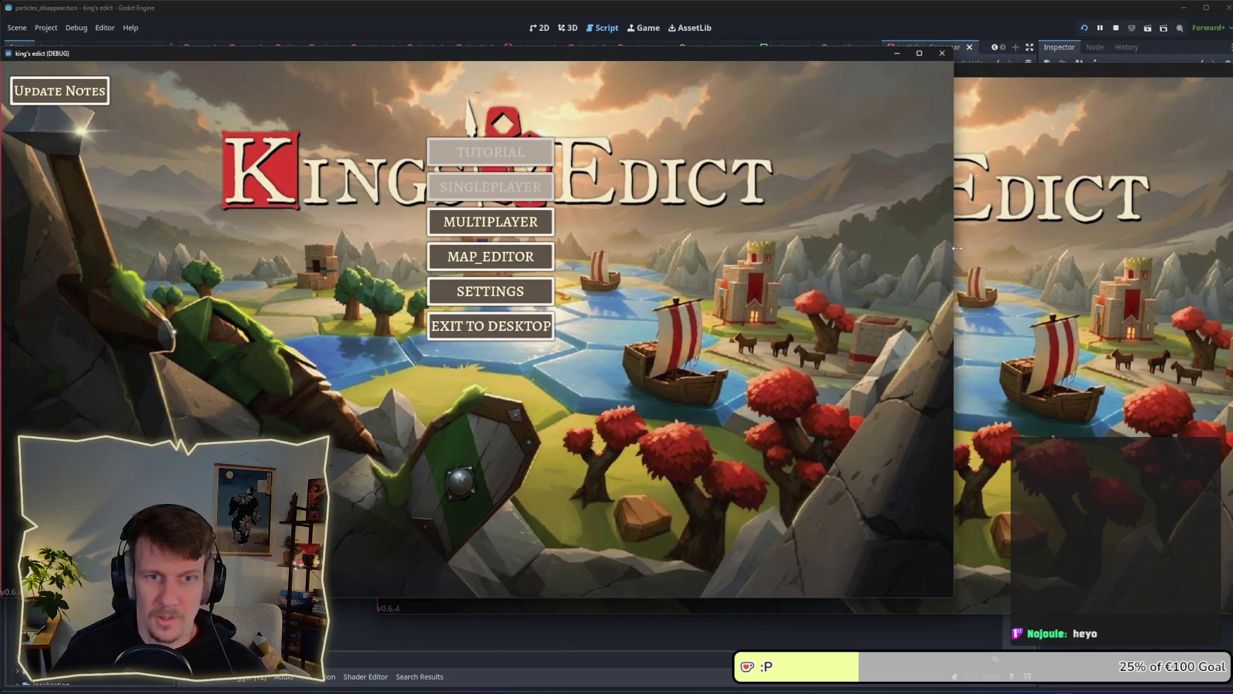
pyautogui.moveTo(942, 246); pyautogui.dragTo(733, 242)
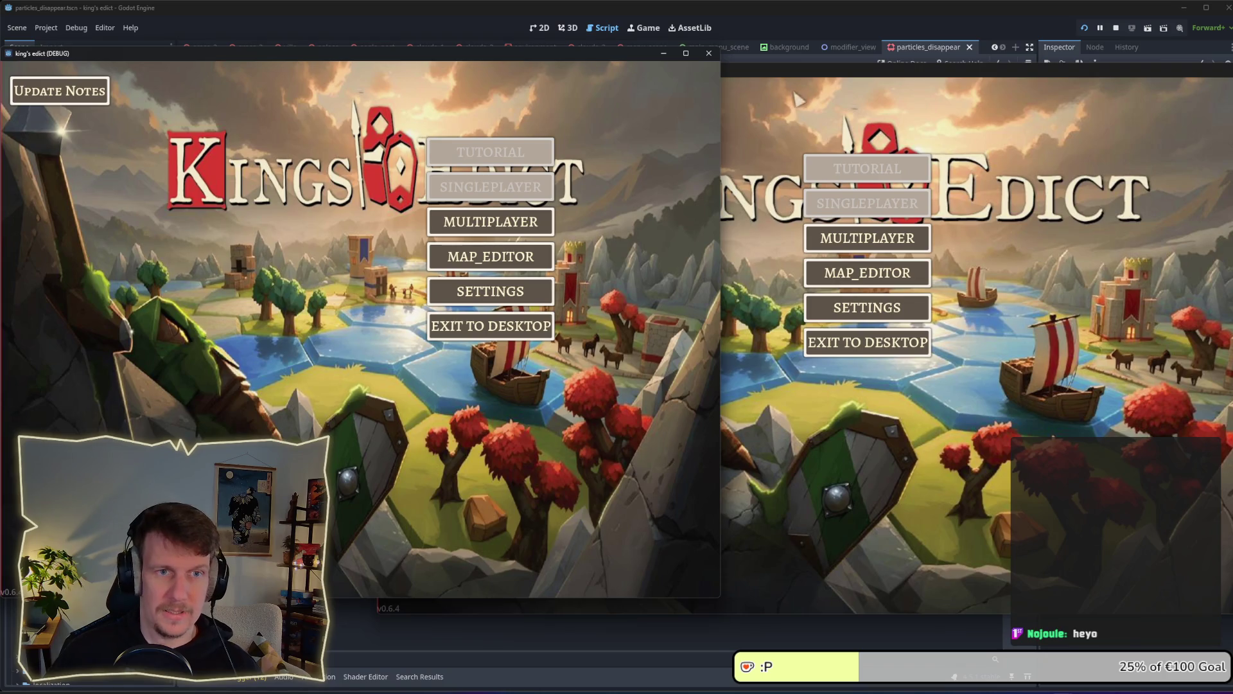
pyautogui.moveTo(797, 73)
pyautogui.mouseDown()
pyautogui.moveTo(993, 61)
pyautogui.moveTo(978, 60)
pyautogui.mouseUp()
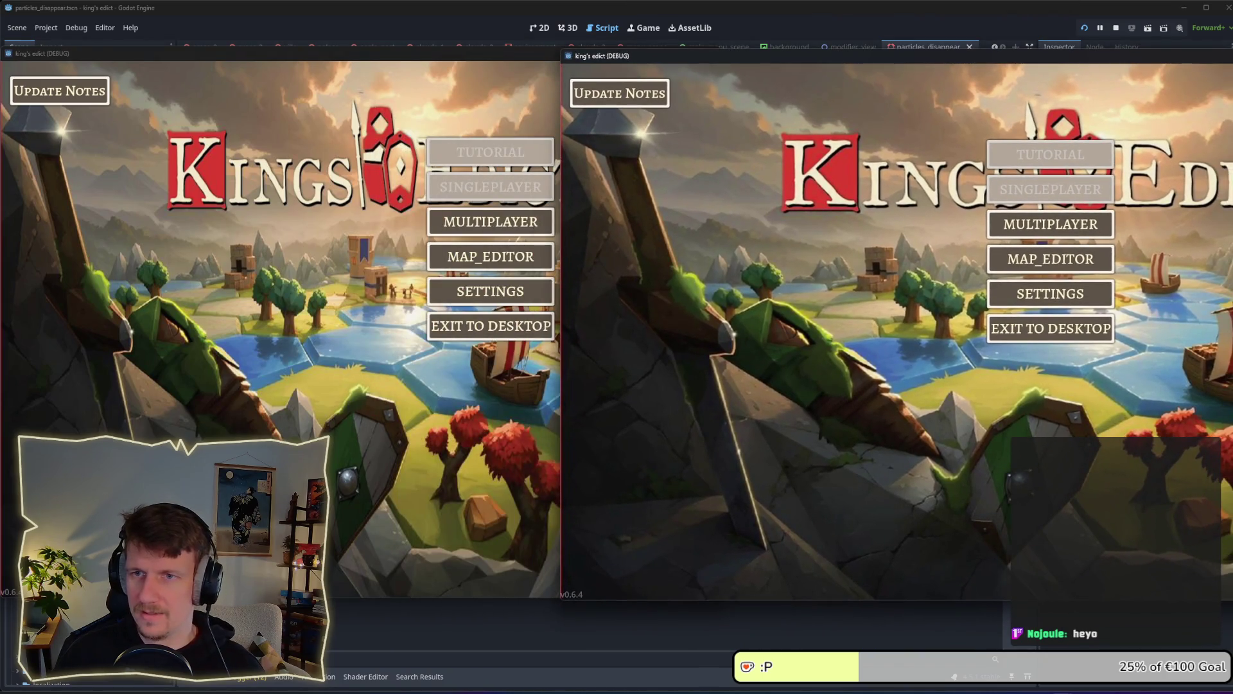
pyautogui.moveTo(906, 64); pyautogui.dragTo(944, 59)
pyautogui.click(391, 49)
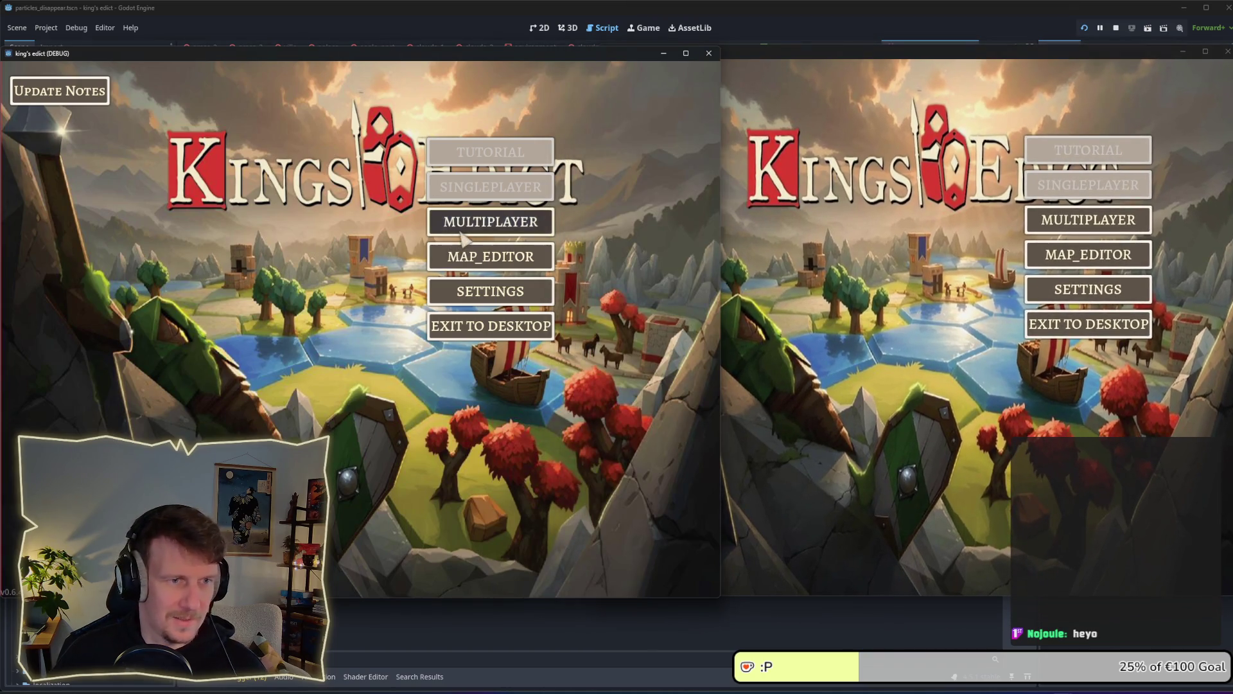
# Step: In the first client, create a lobby on i_know_this_place and claim start position 1
pyautogui.click(452, 231)
pyautogui.click(493, 241)
pyautogui.click(602, 117)
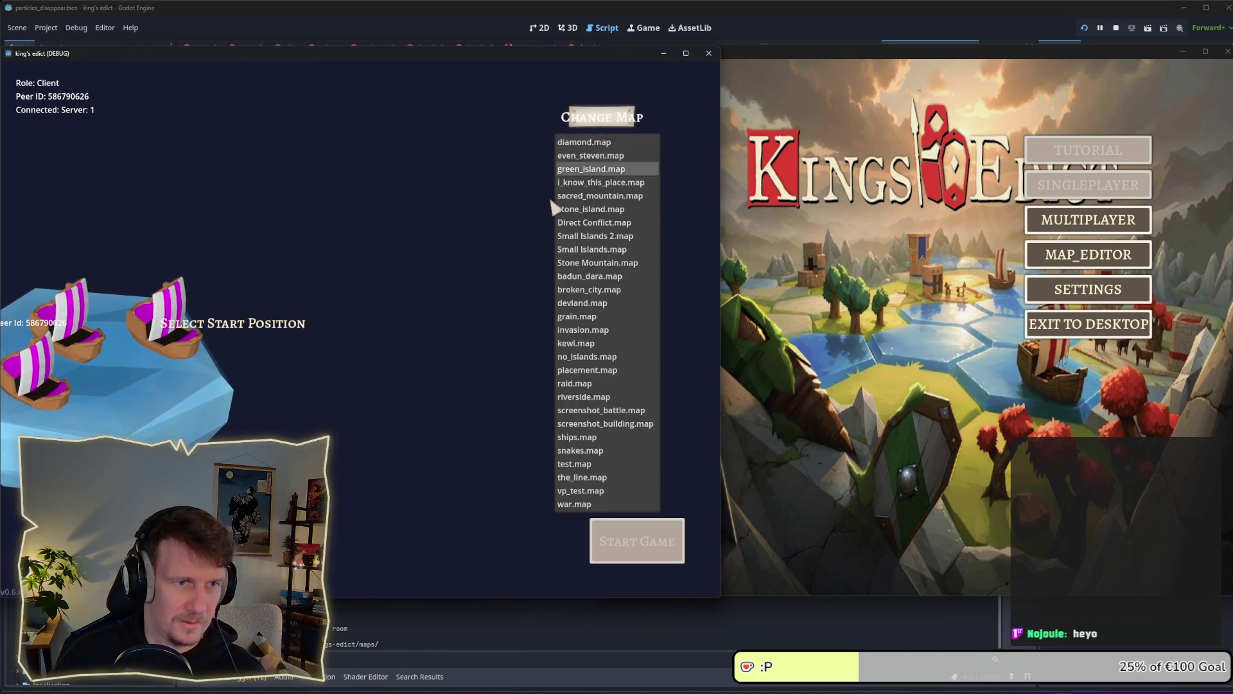
pyautogui.click(607, 182)
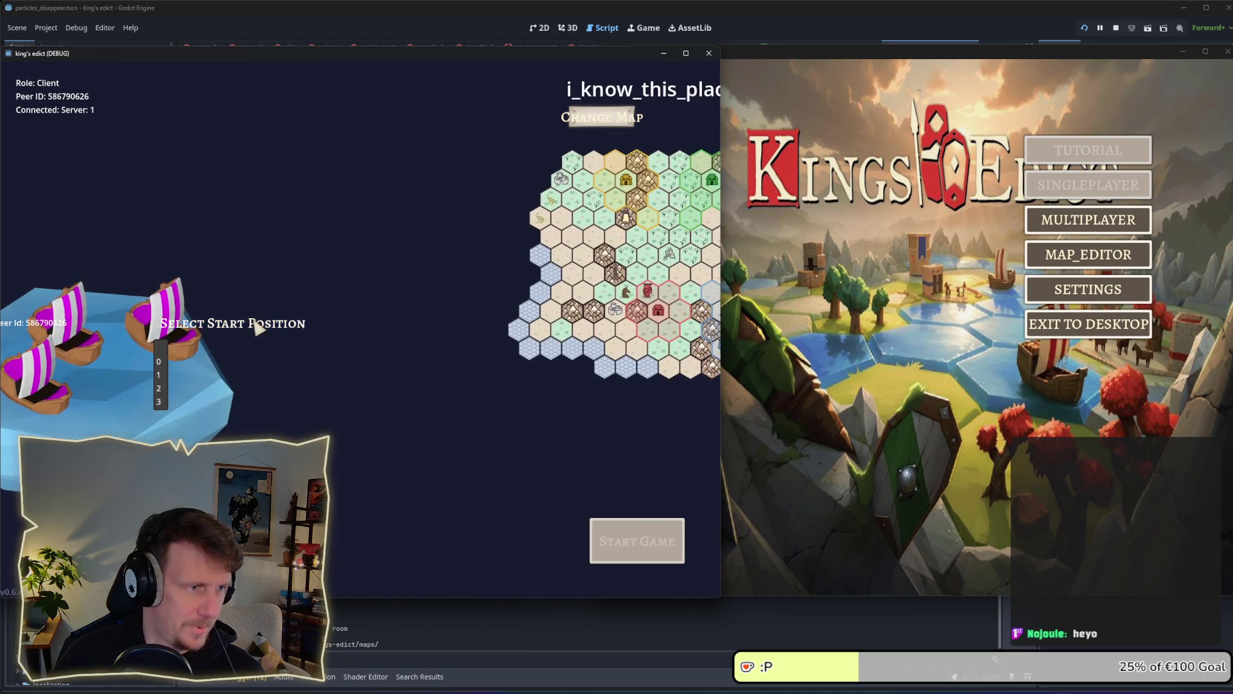
pyautogui.click(164, 334)
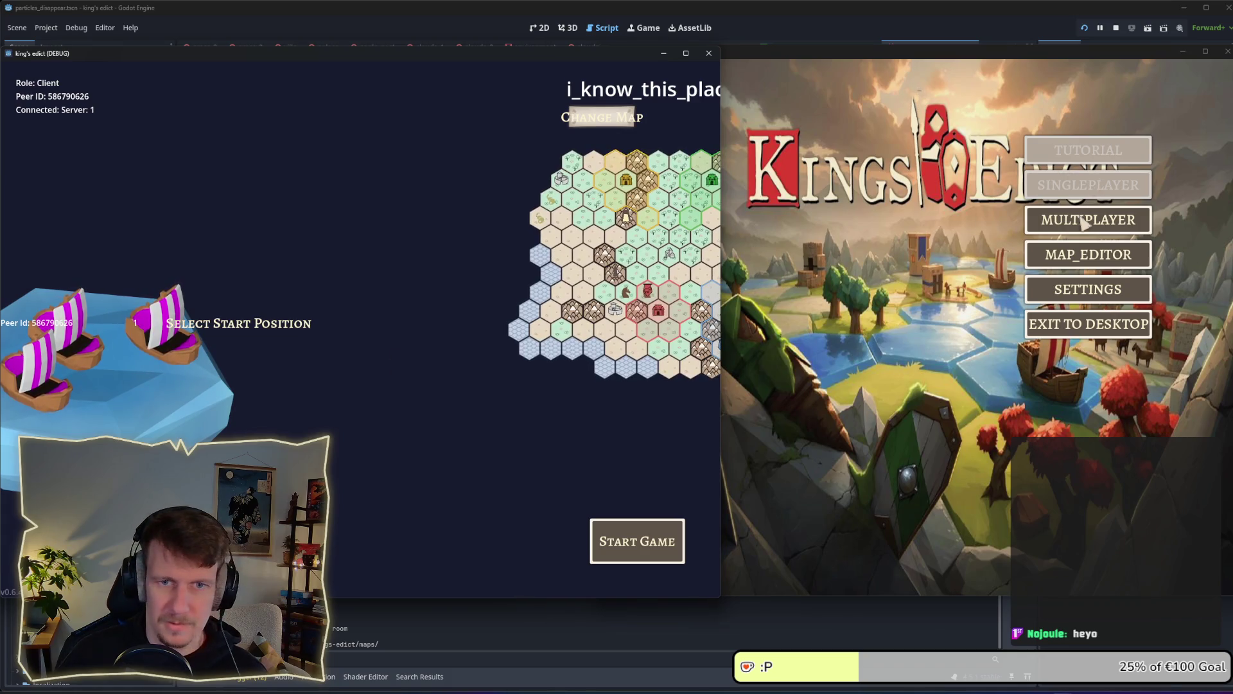
# Step: Join the lobby from the second client, claim start position 3, and start the match
pyautogui.click(1085, 221)
pyautogui.click(1024, 217)
pyautogui.click(469, 420)
pyautogui.click(816, 326)
pyautogui.click(723, 324)
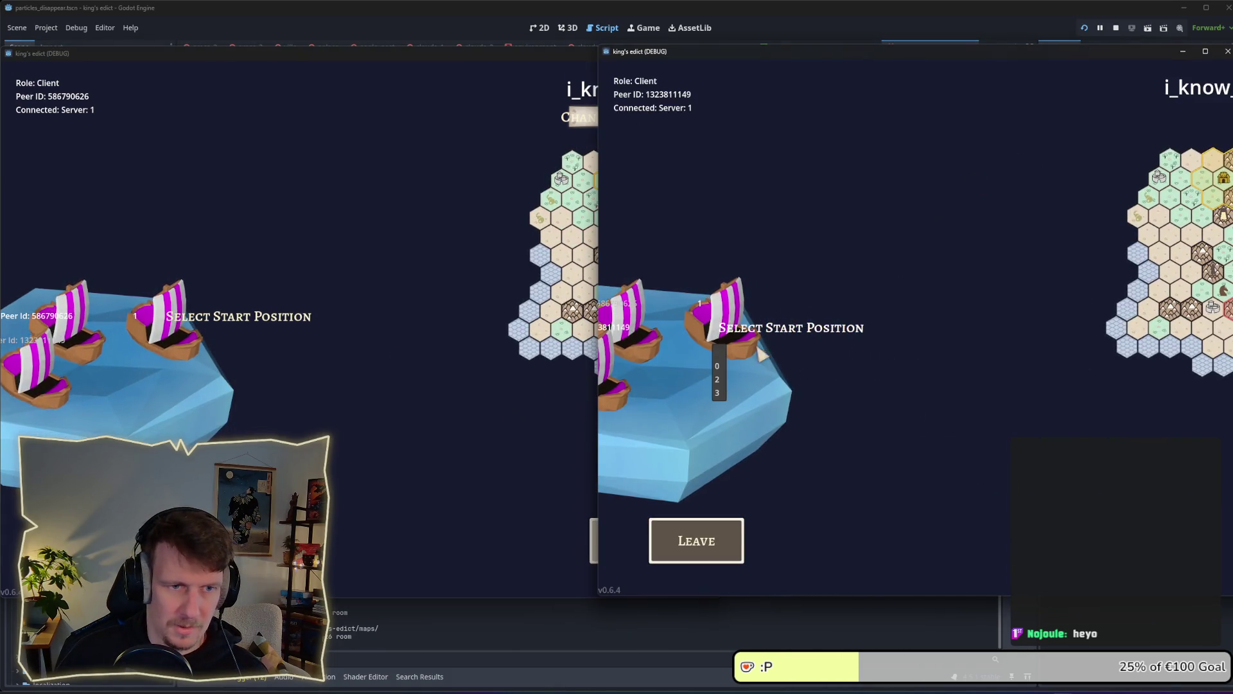
pyautogui.click(424, 403)
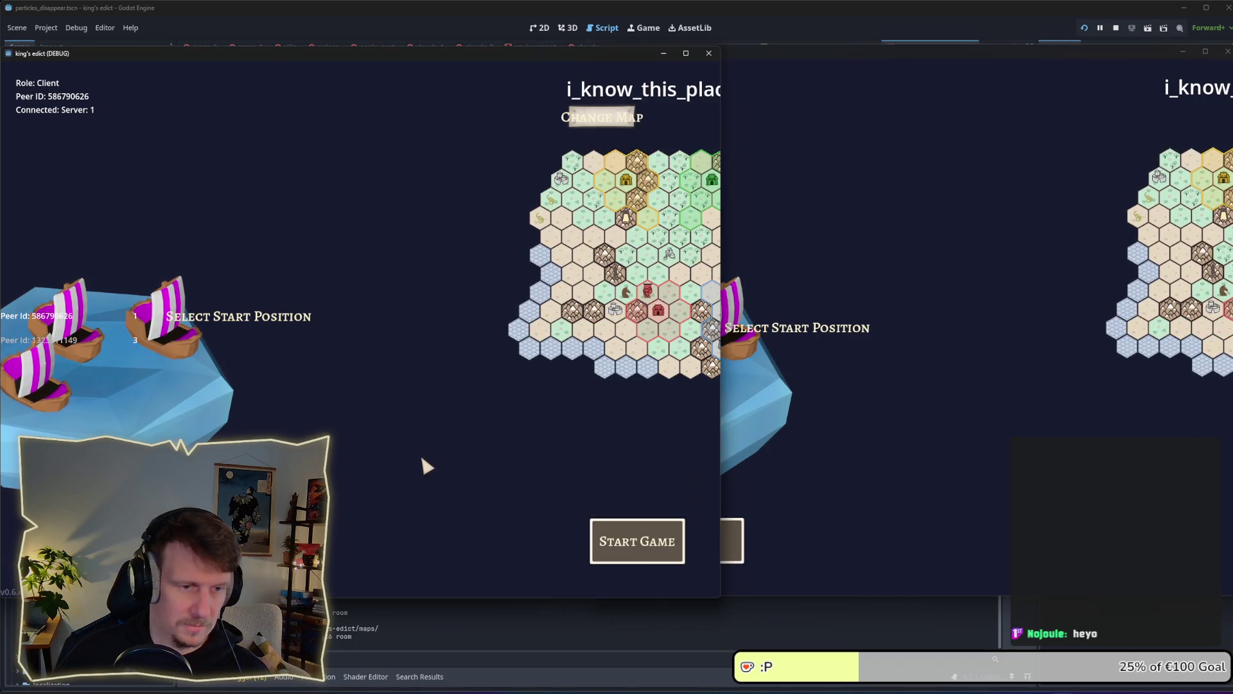
pyautogui.click(618, 541)
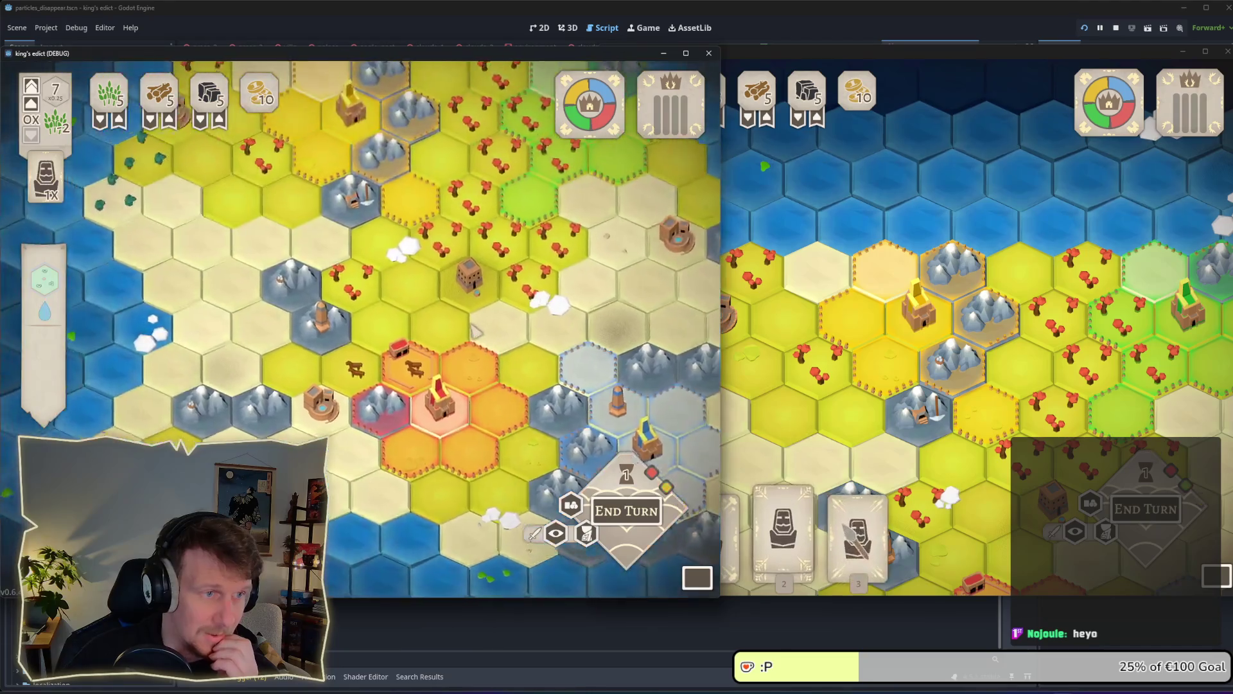
# Step: Place a Spearmen card on a hex in each of the two clients
pyautogui.click(936, 371)
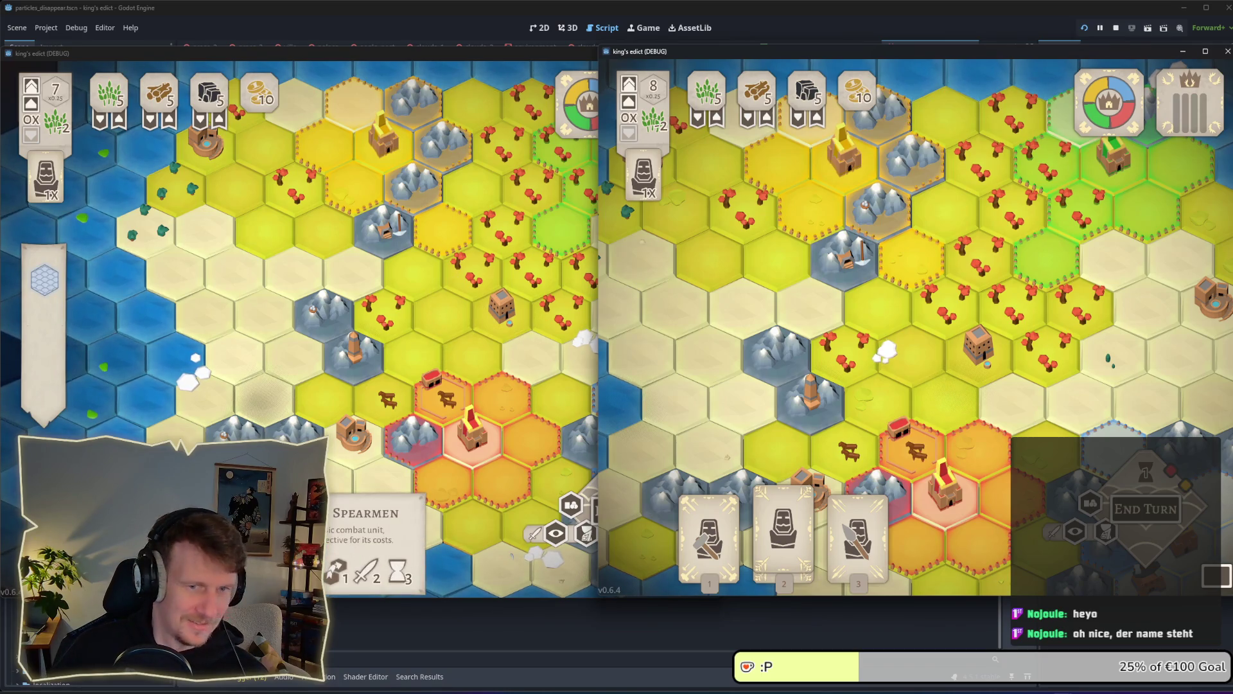
pyautogui.click(261, 540)
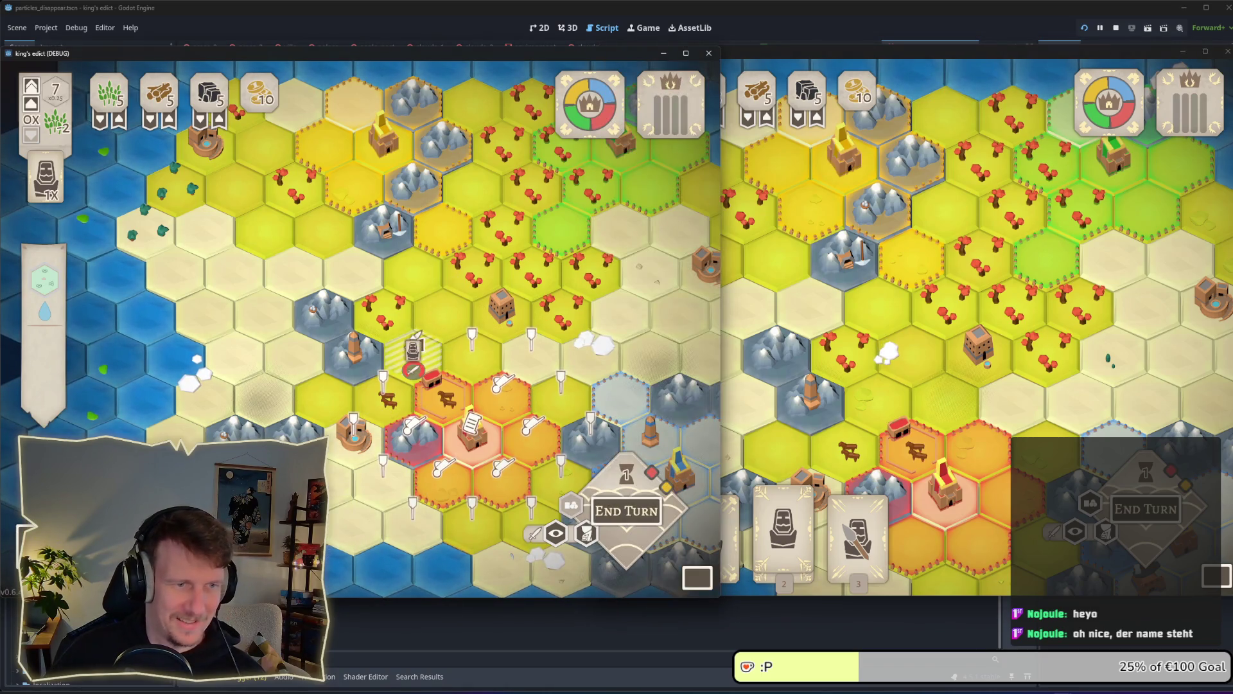
pyautogui.click(469, 352)
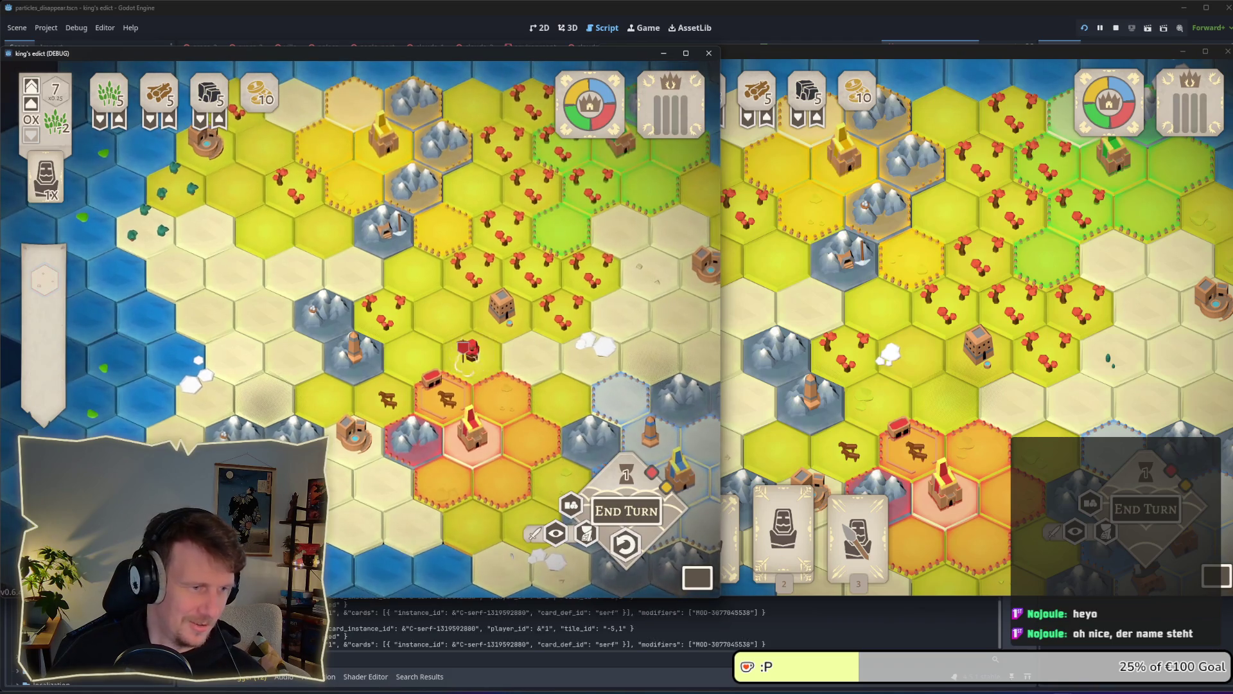
pyautogui.click(858, 523)
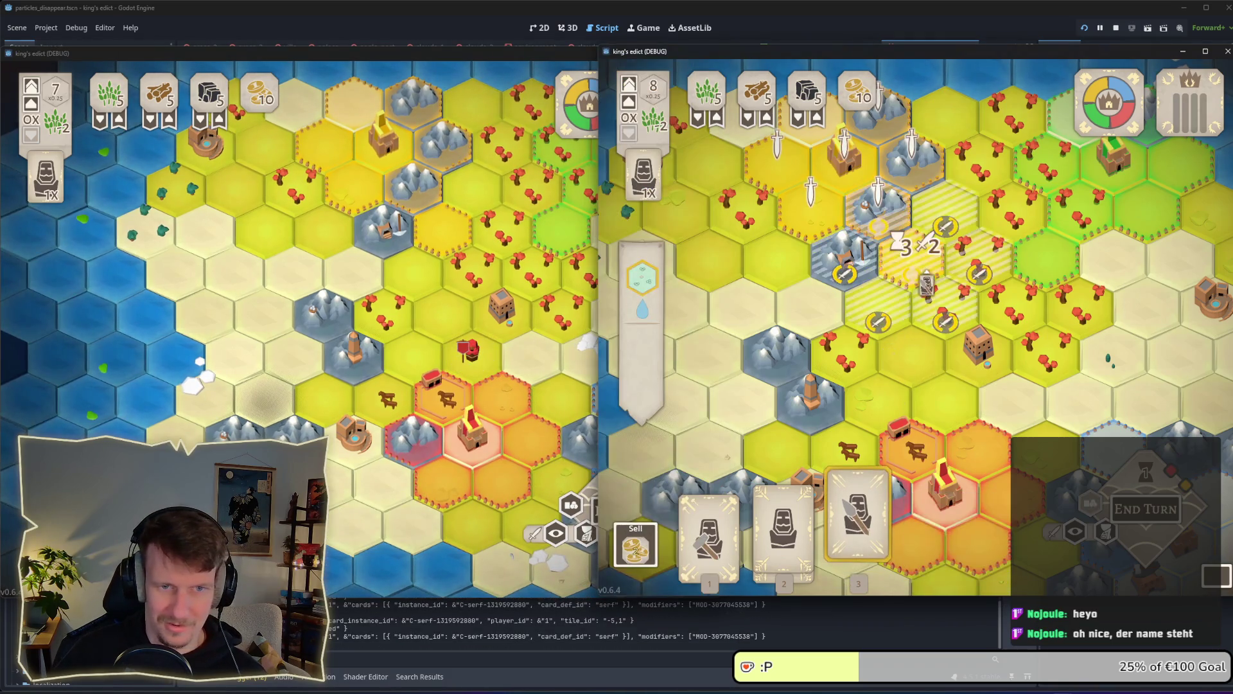
pyautogui.click(928, 286)
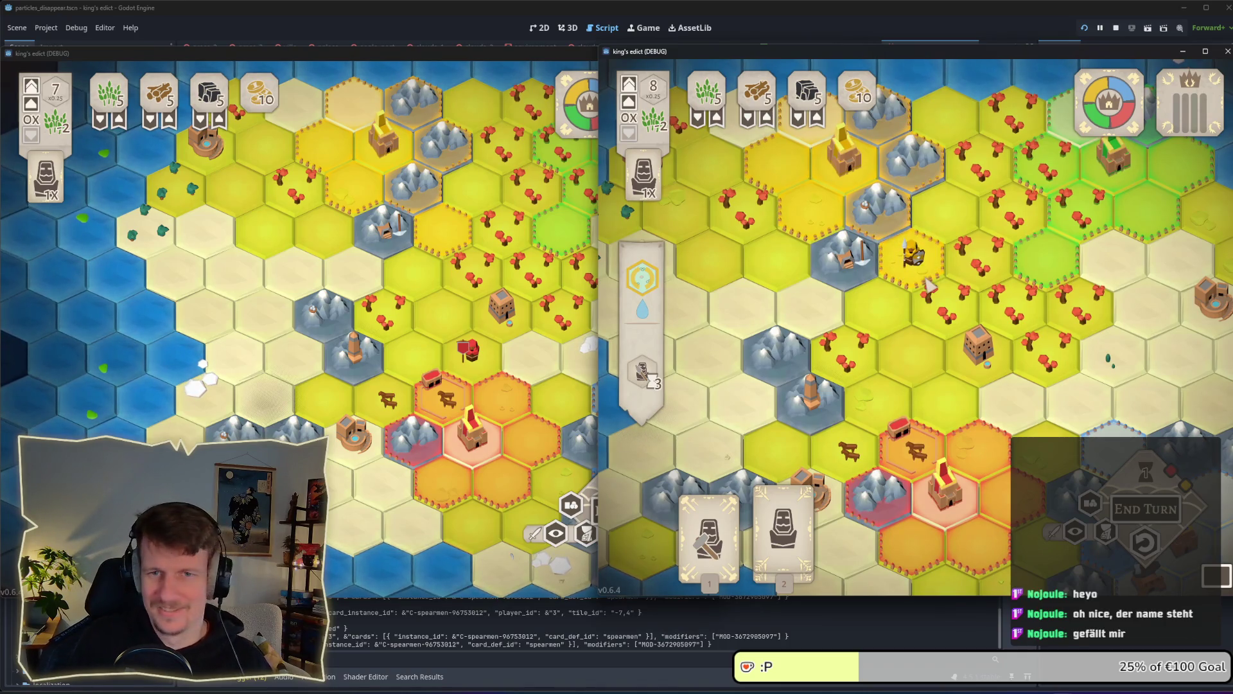
# Step: End the turn in both clients and wait for the next phase
pyautogui.click(460, 413)
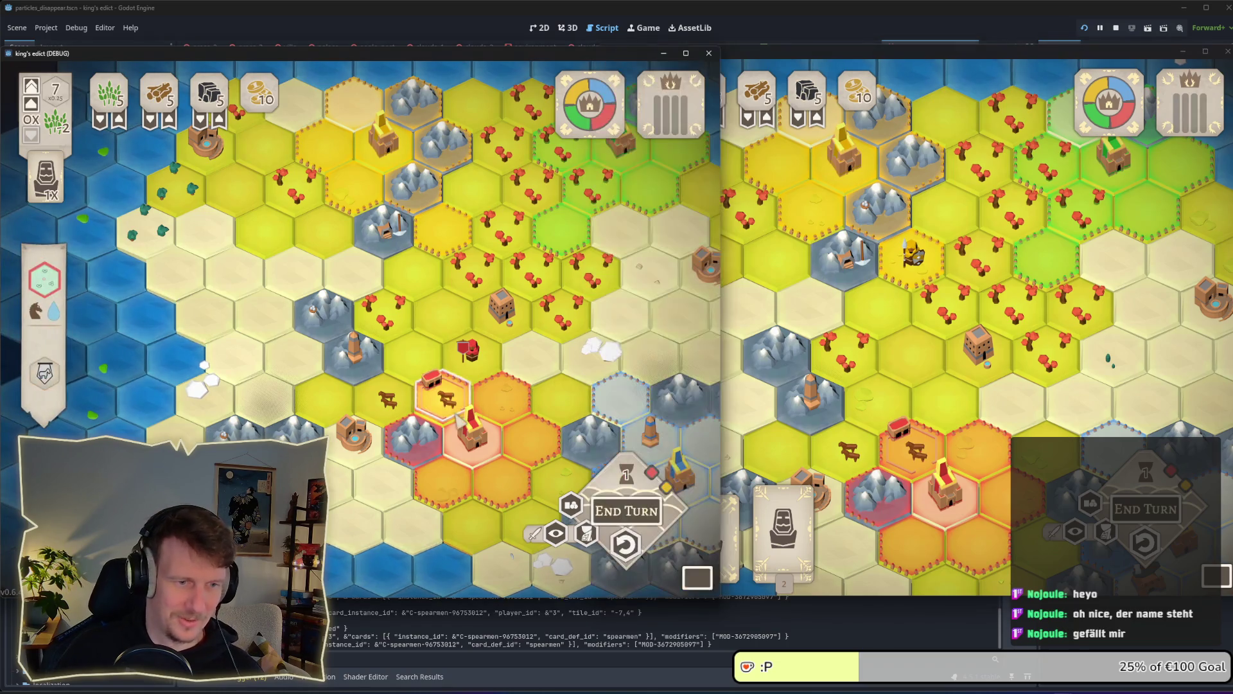
pyautogui.click(1150, 510)
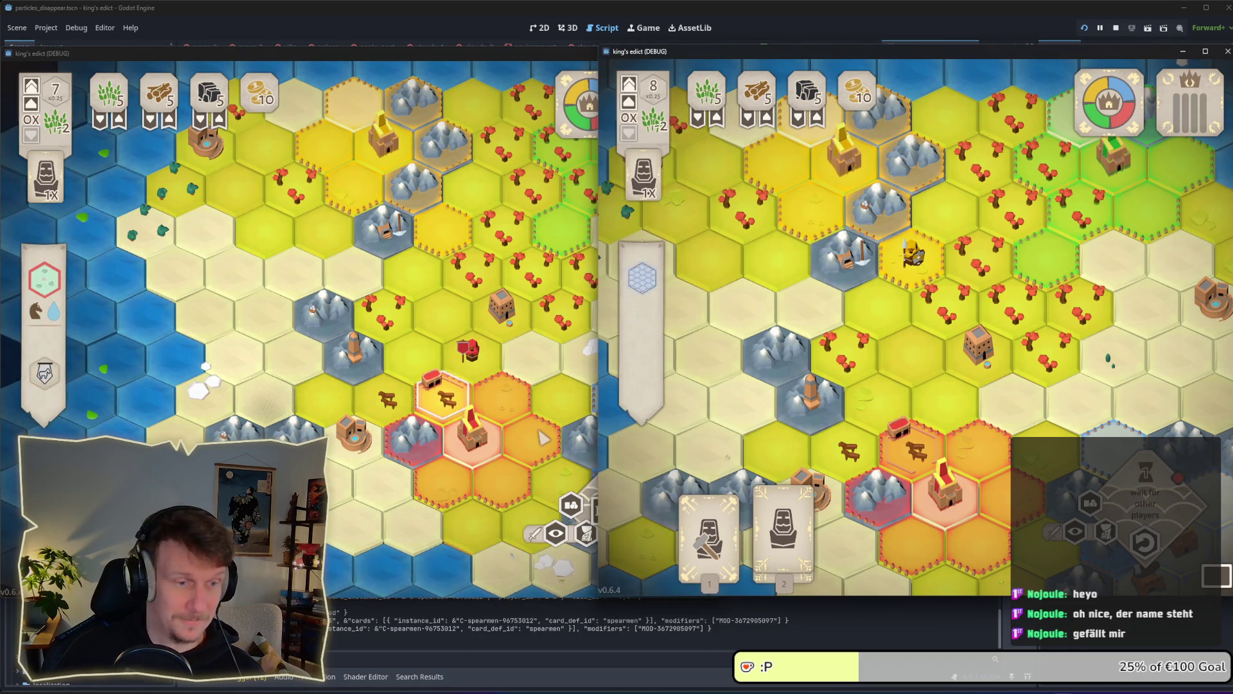
pyautogui.click(594, 498)
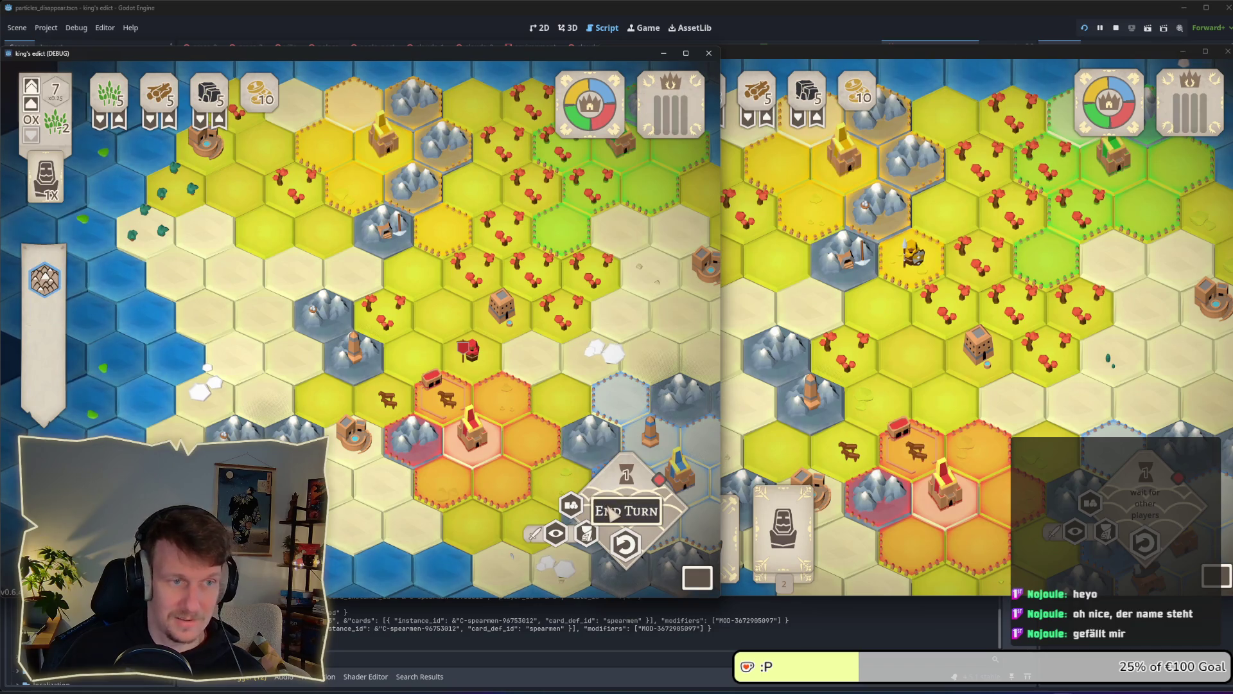
pyautogui.scroll(3, 469, 358)
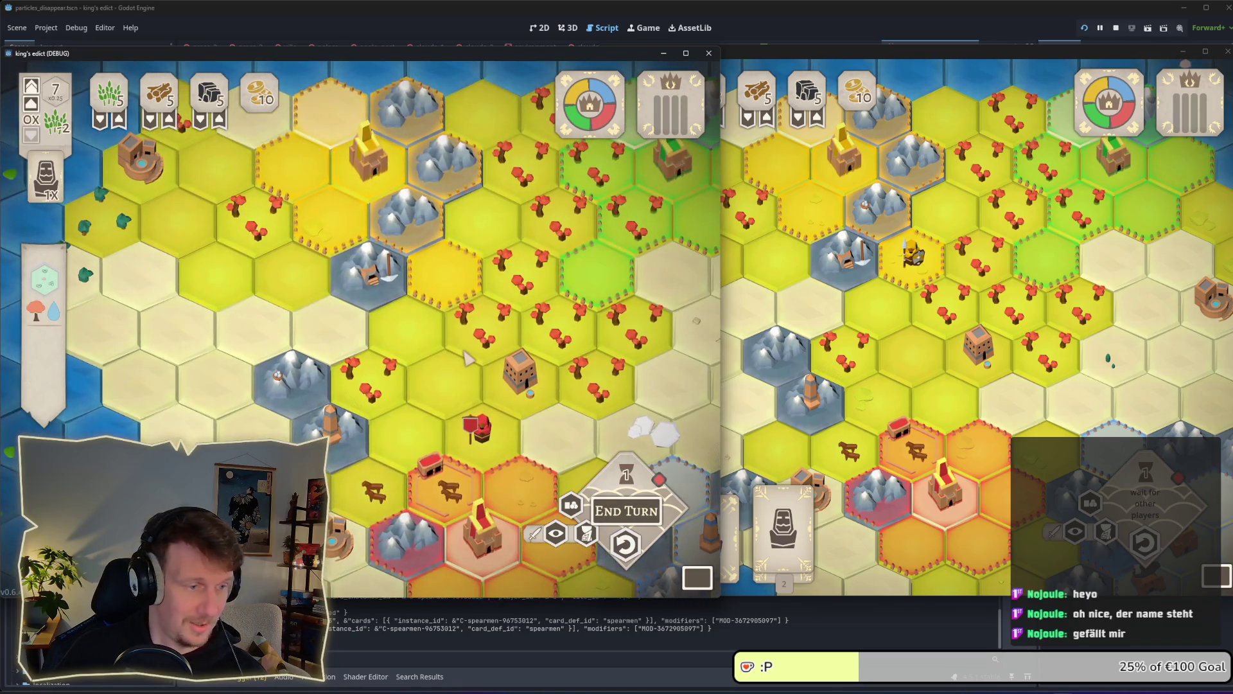
pyautogui.scroll(-3, 469, 358)
pyautogui.scroll(3, 469, 358)
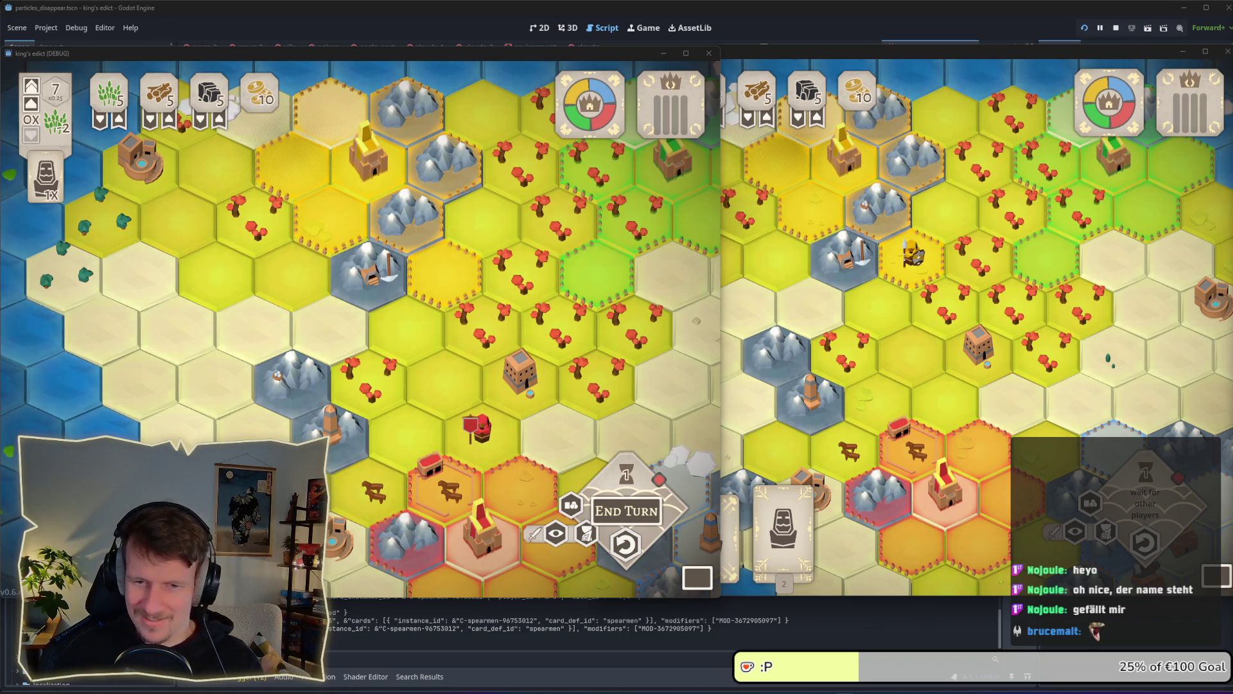
pyautogui.moveTo(438, 293)
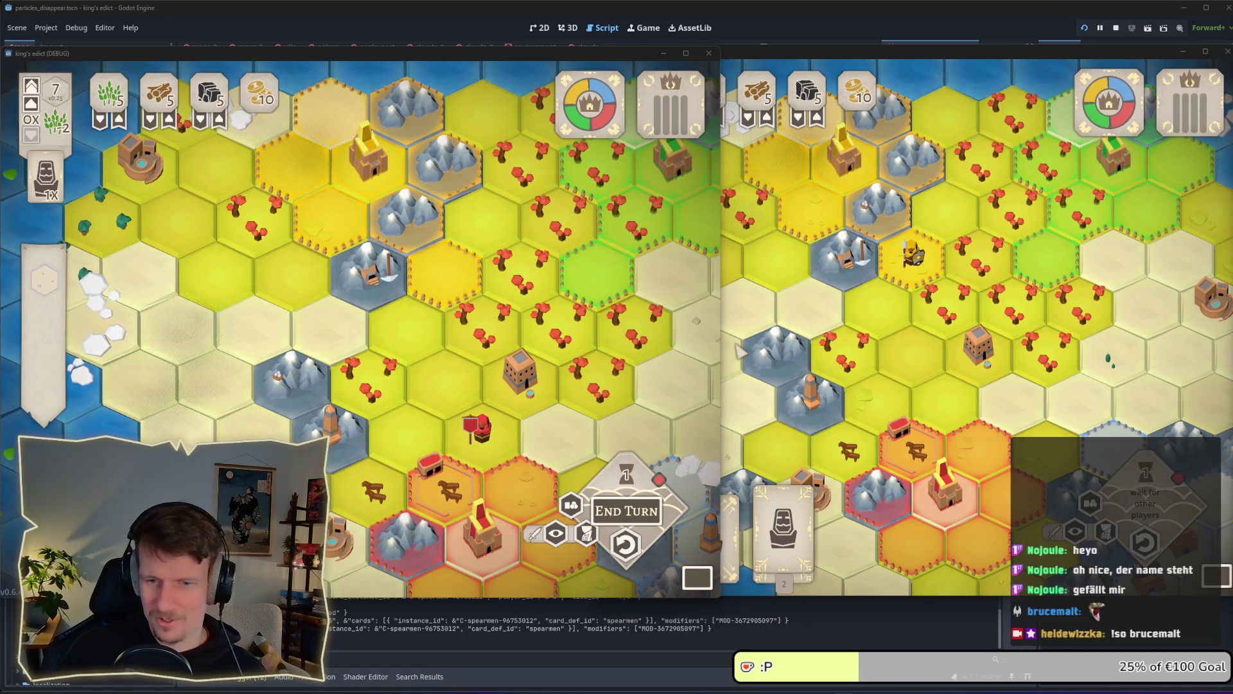
# Step: End the first client's turn to enter the conquest phase
pyautogui.click(760, 349)
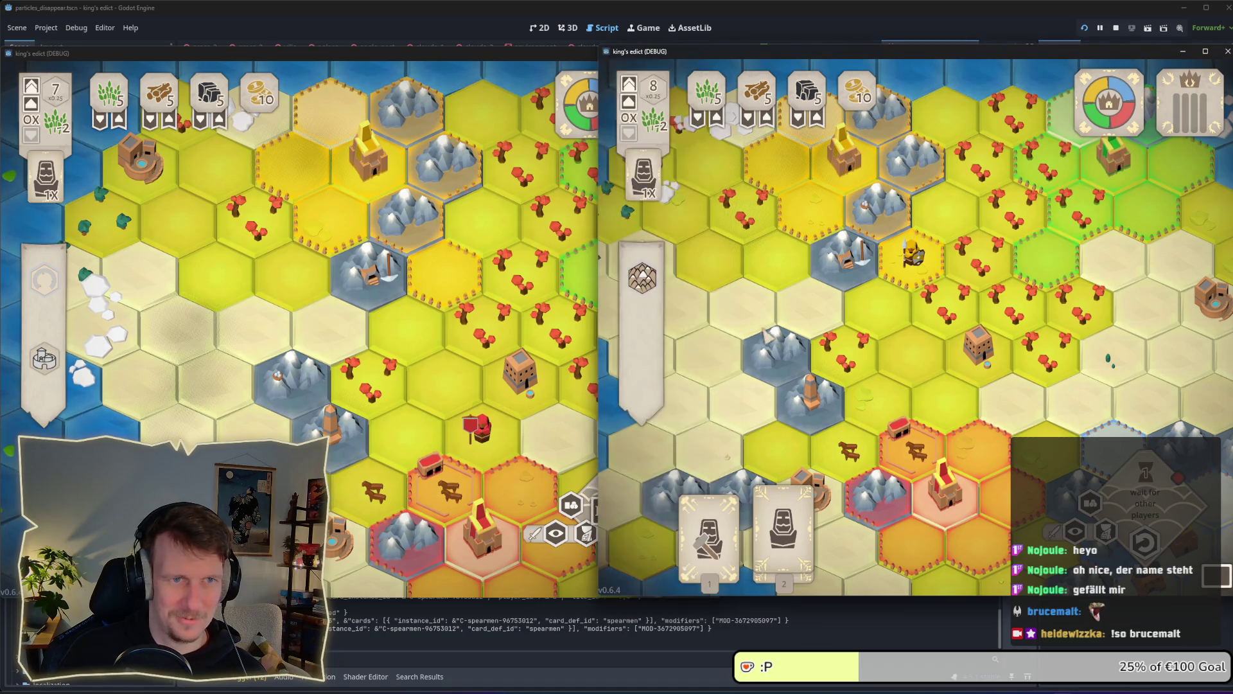
pyautogui.click(528, 305)
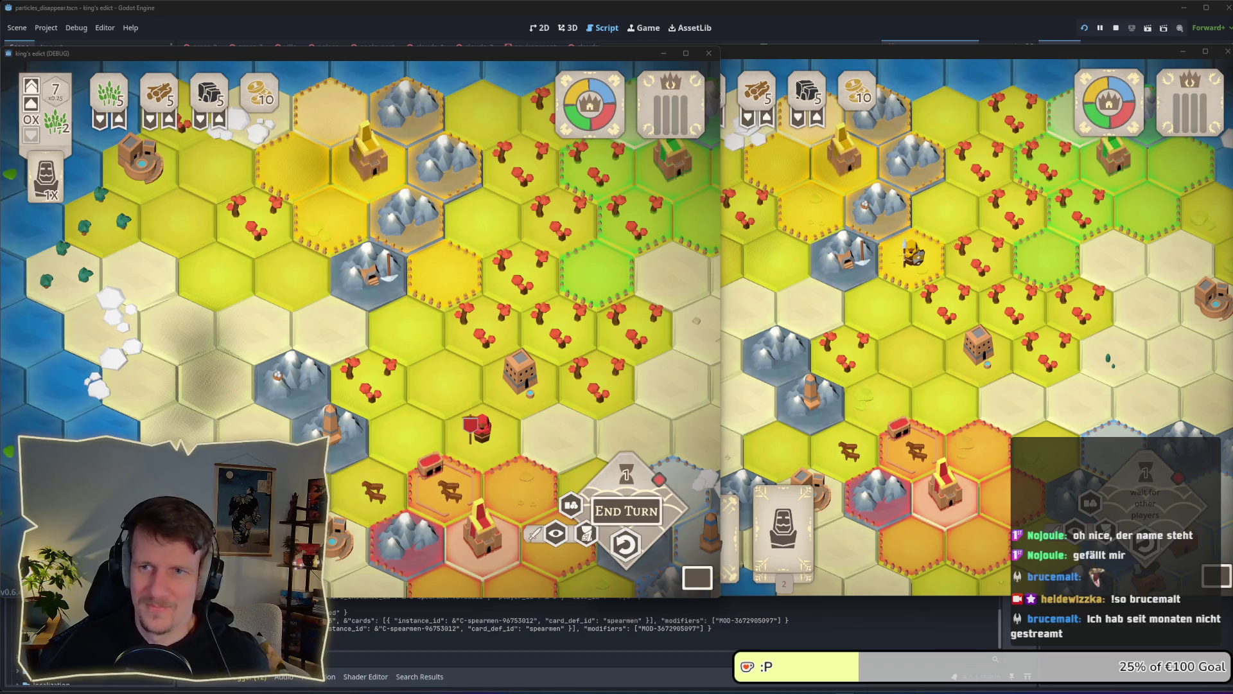
pyautogui.moveTo(440, 353)
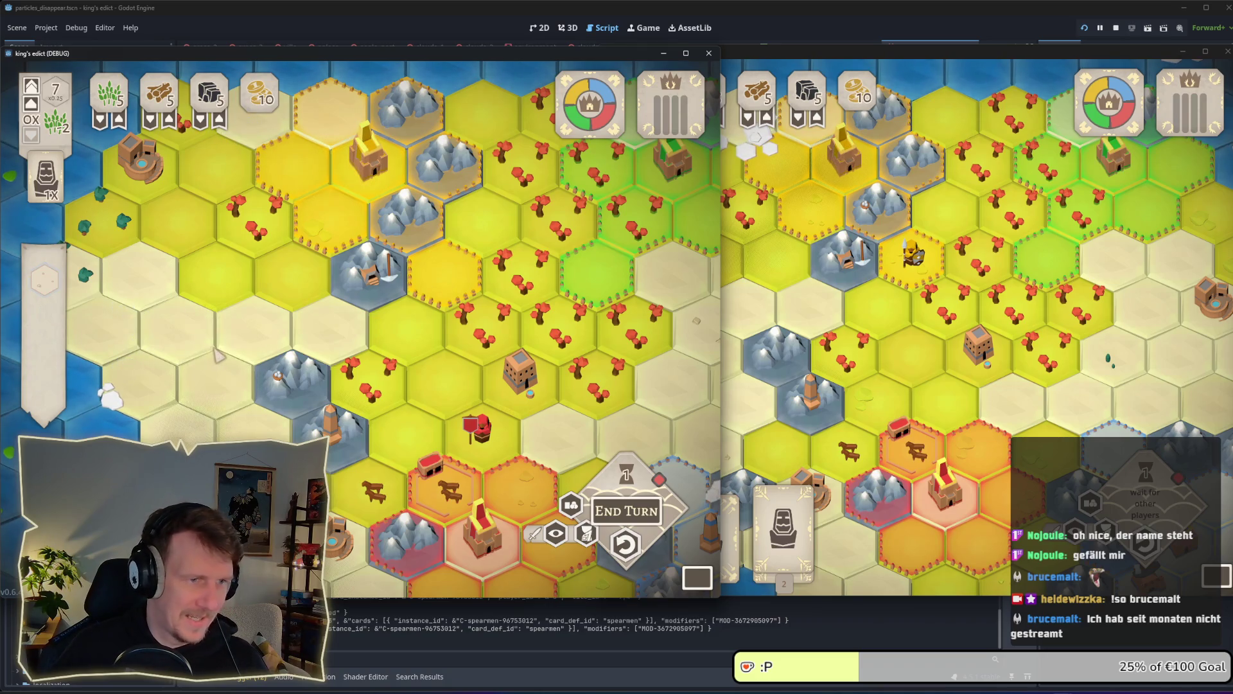
pyautogui.scroll(2, 405, 328)
pyautogui.scroll(-2, 398, 321)
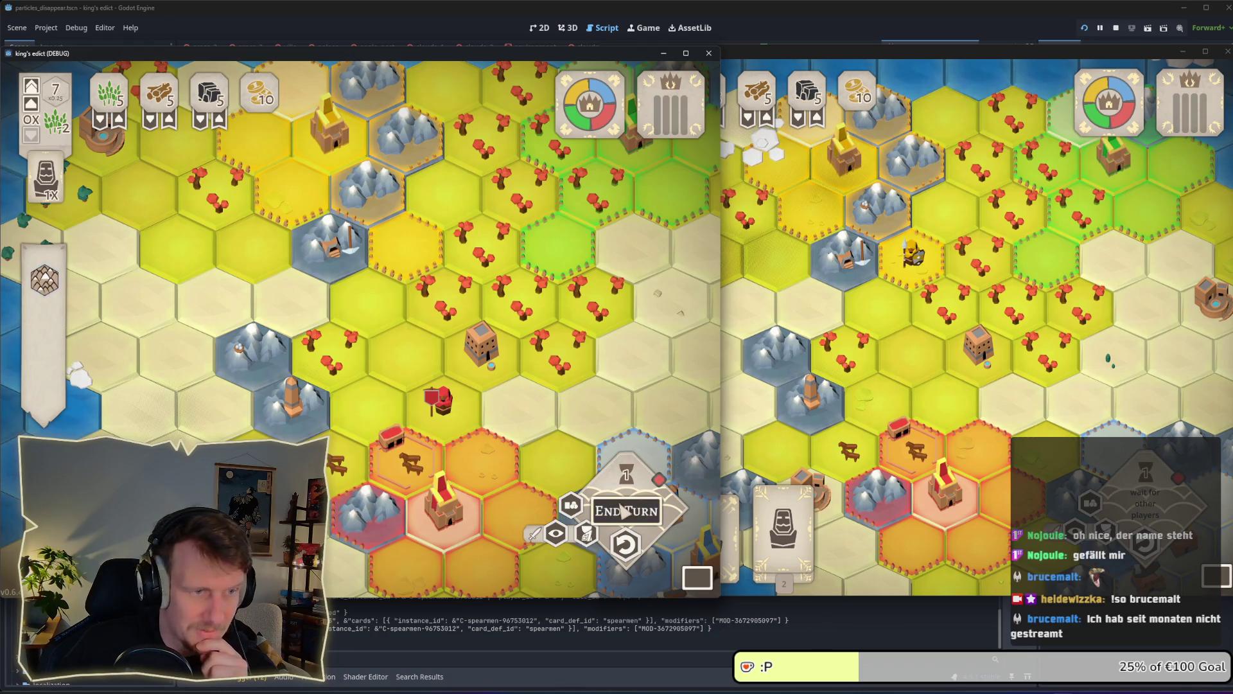
pyautogui.click(627, 511)
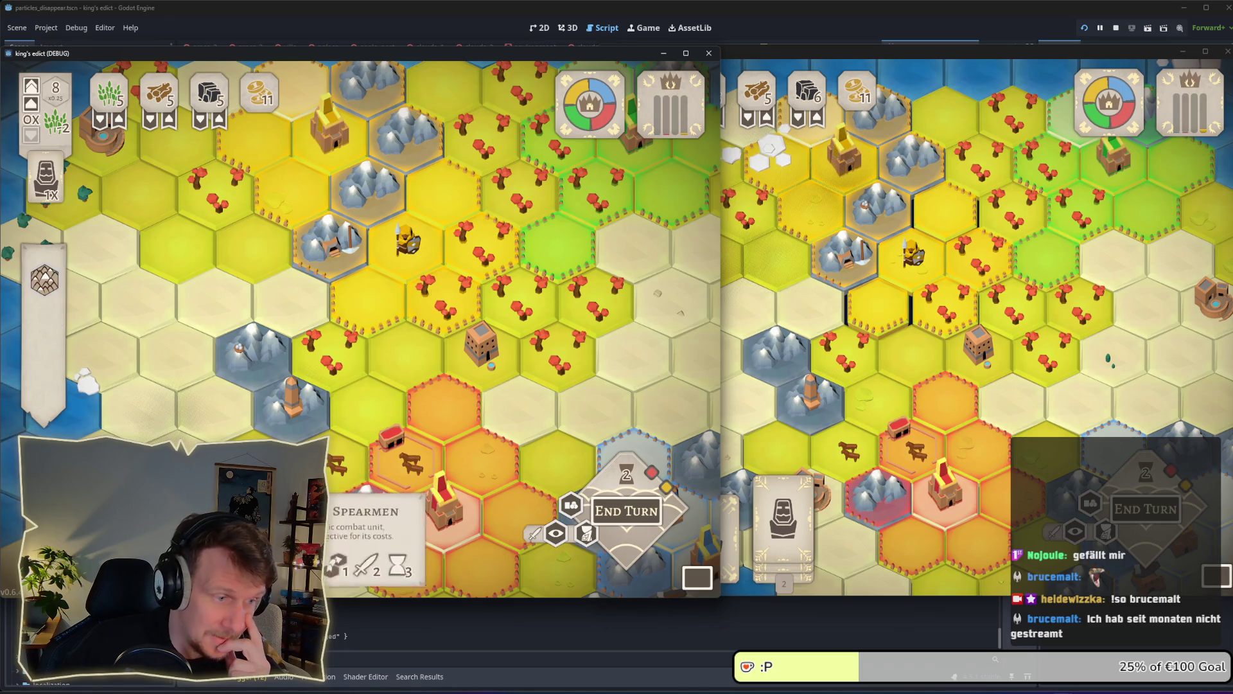
# Step: Play a serf onto a hex in the second client and a spearman in the first, then end the turn
pyautogui.click(783, 508)
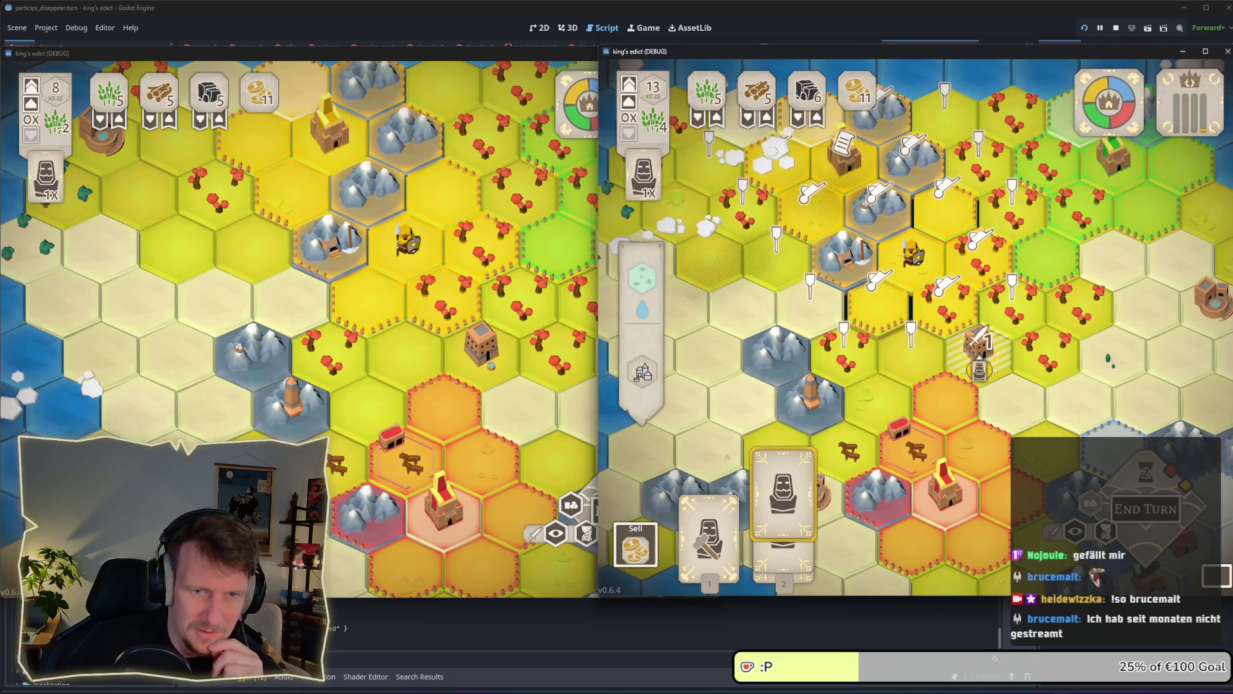
pyautogui.click(983, 350)
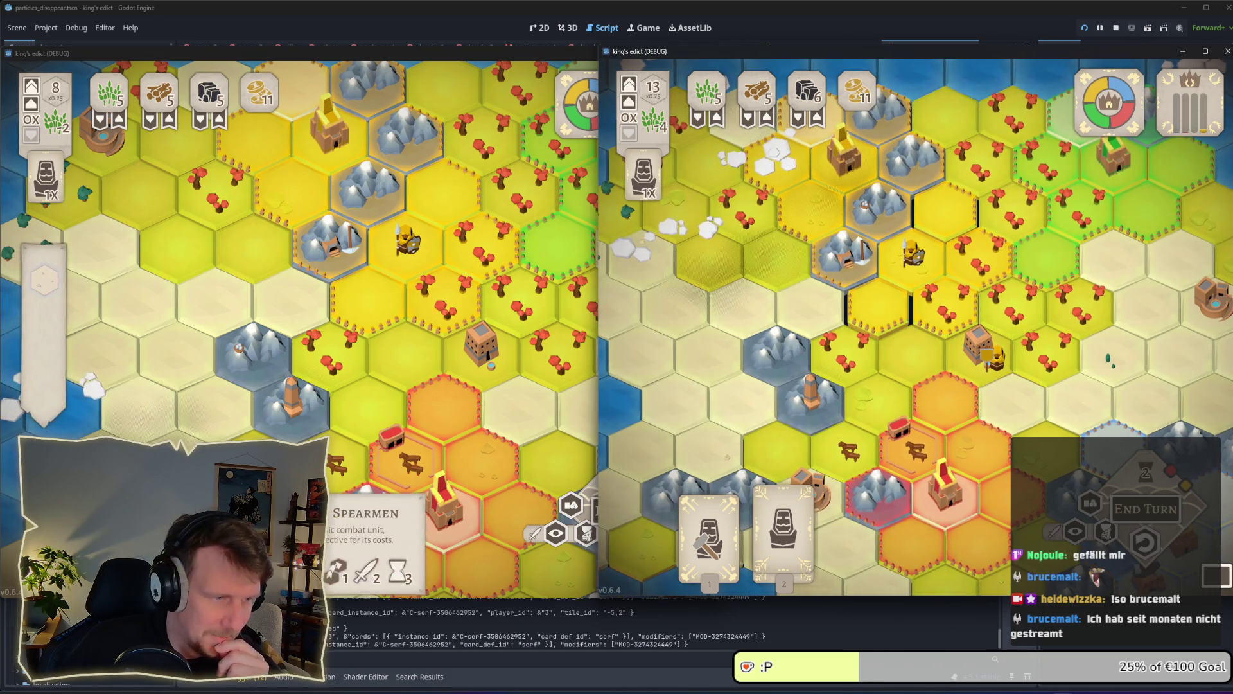
pyautogui.click(457, 419)
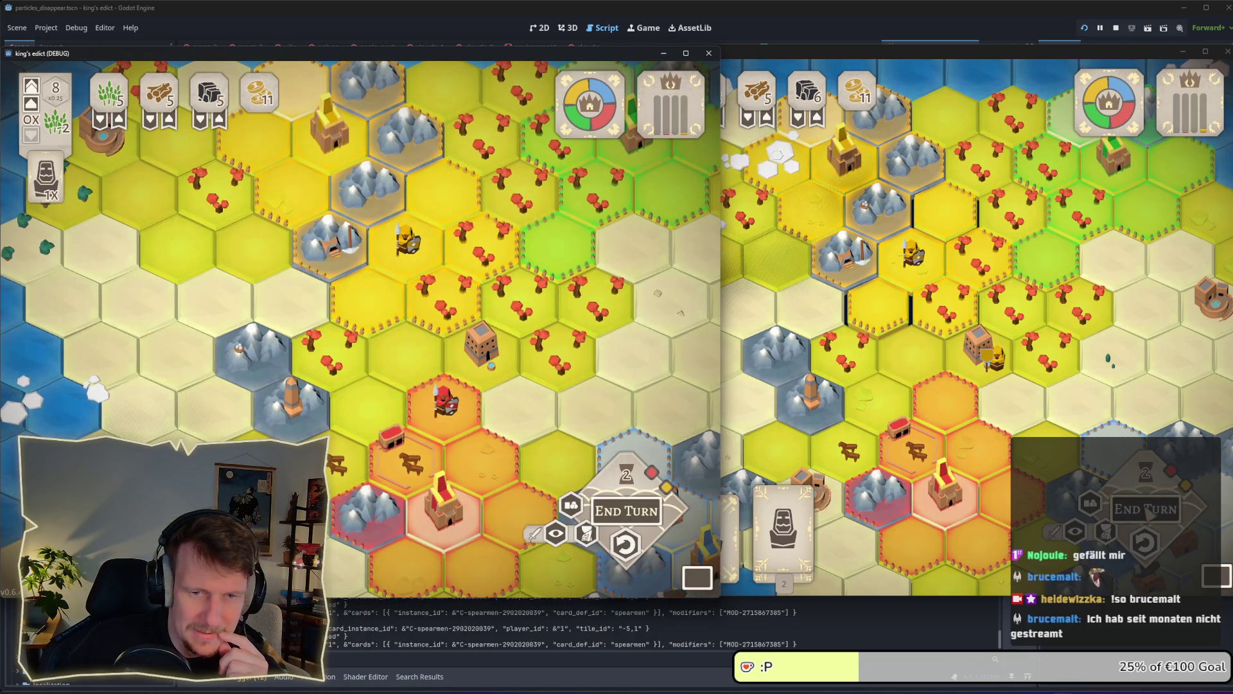
pyautogui.click(626, 511)
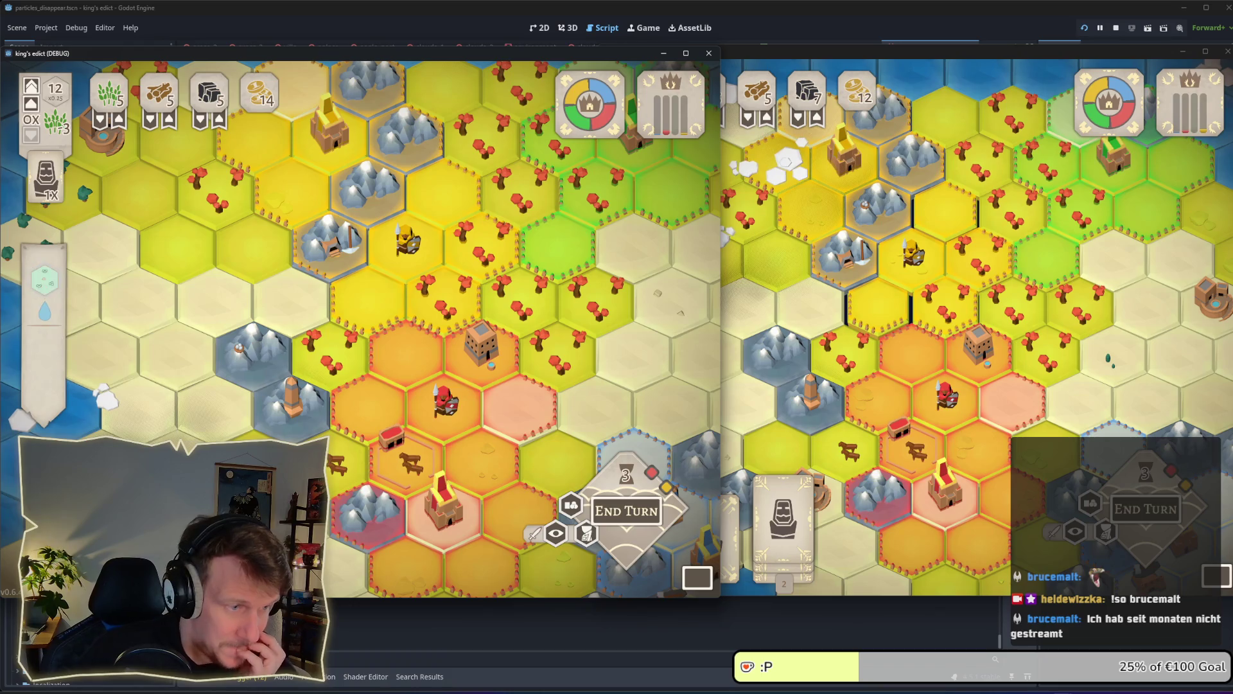
# Step: Place two red units on hexes in the first client and end its turn
pyautogui.click(519, 293)
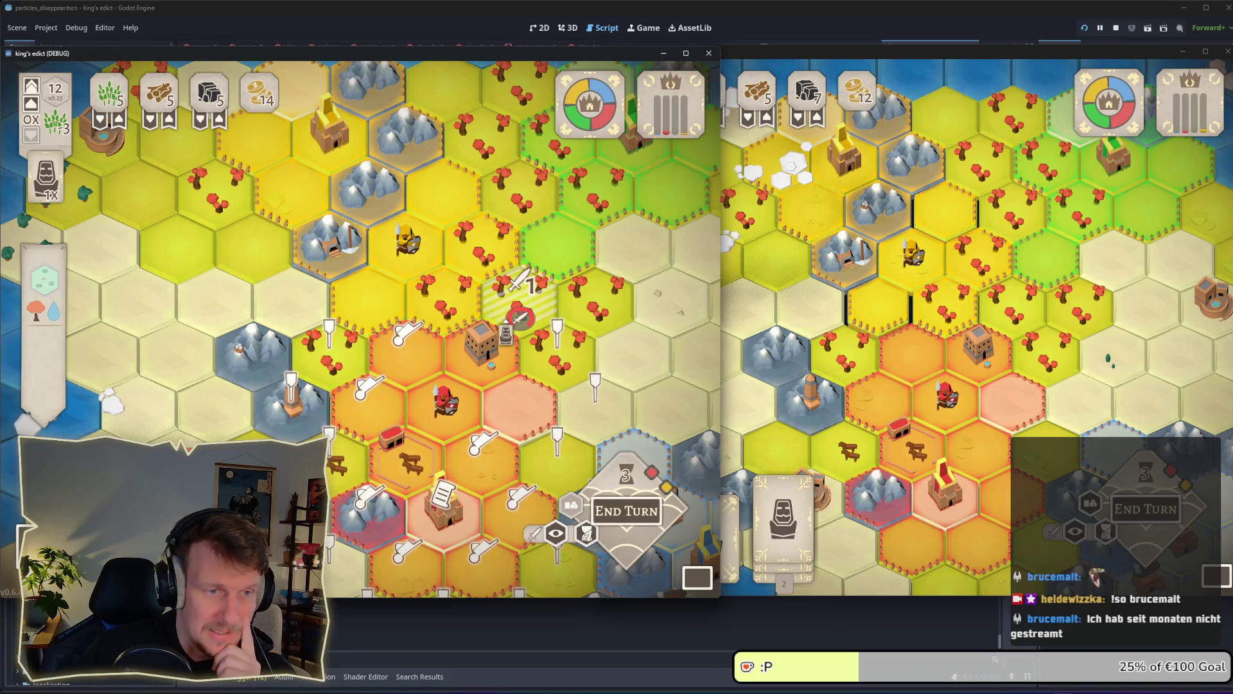
pyautogui.click(519, 302)
pyautogui.click(325, 350)
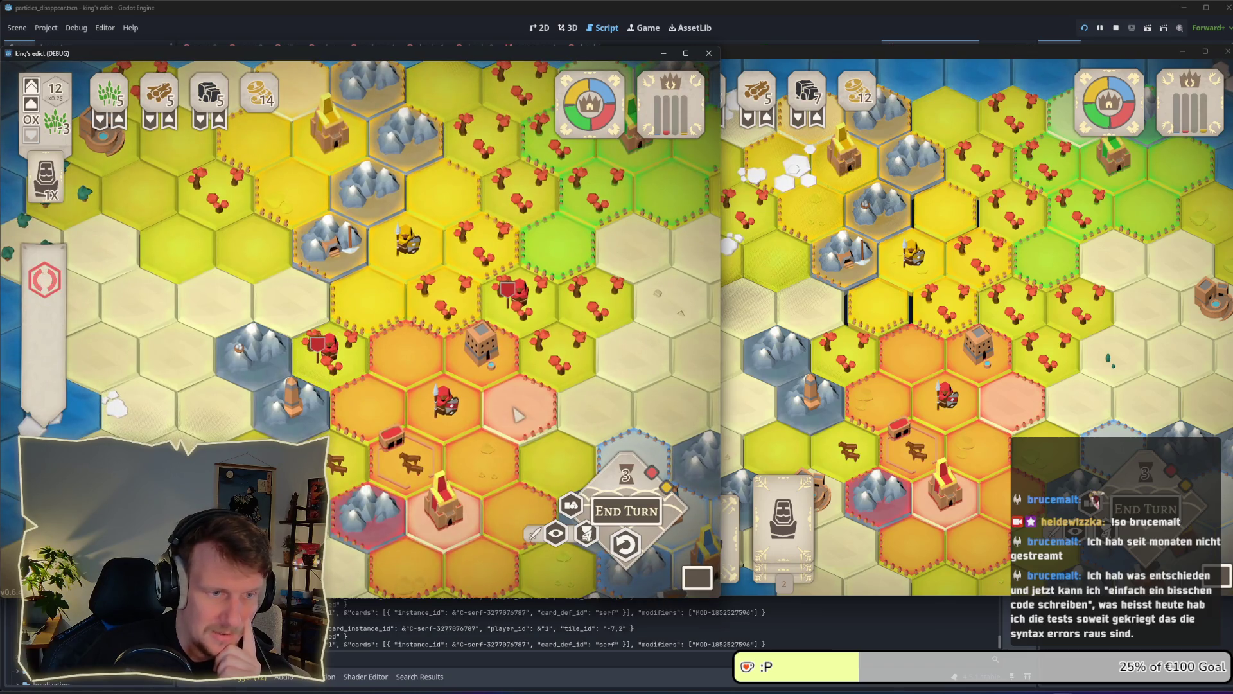
pyautogui.click(627, 511)
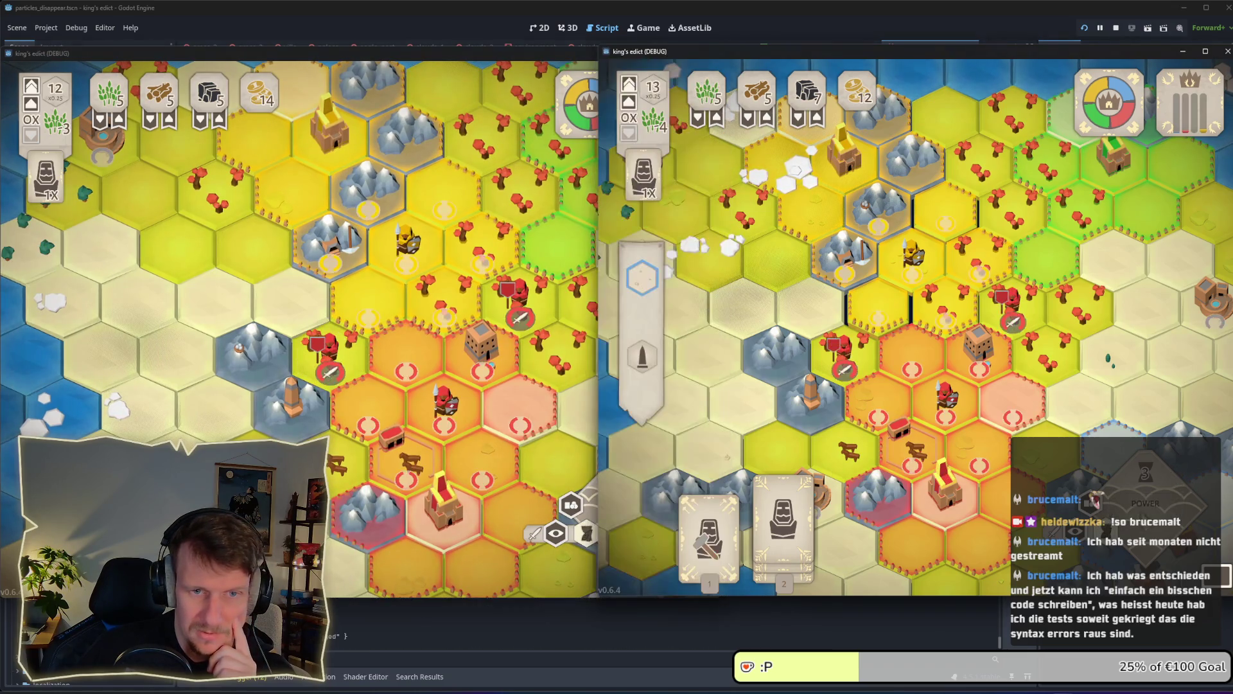